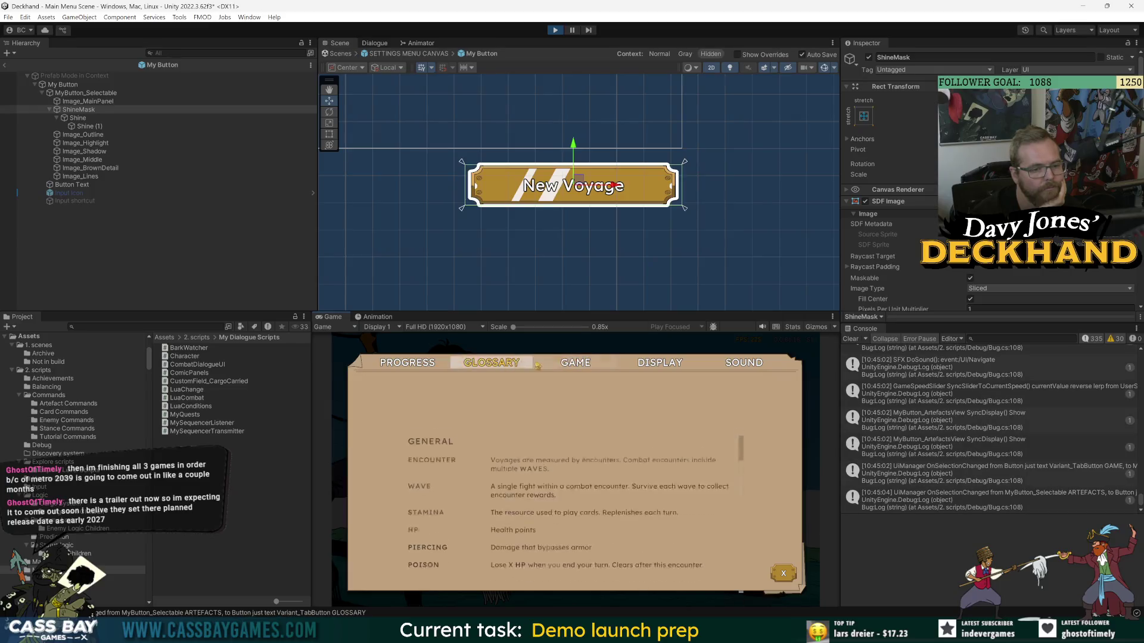
Select the settings menu's DISPLAY tab repeatedly to test its transition.
left_click(651, 366)
left_click(685, 368)
left_click(659, 367)
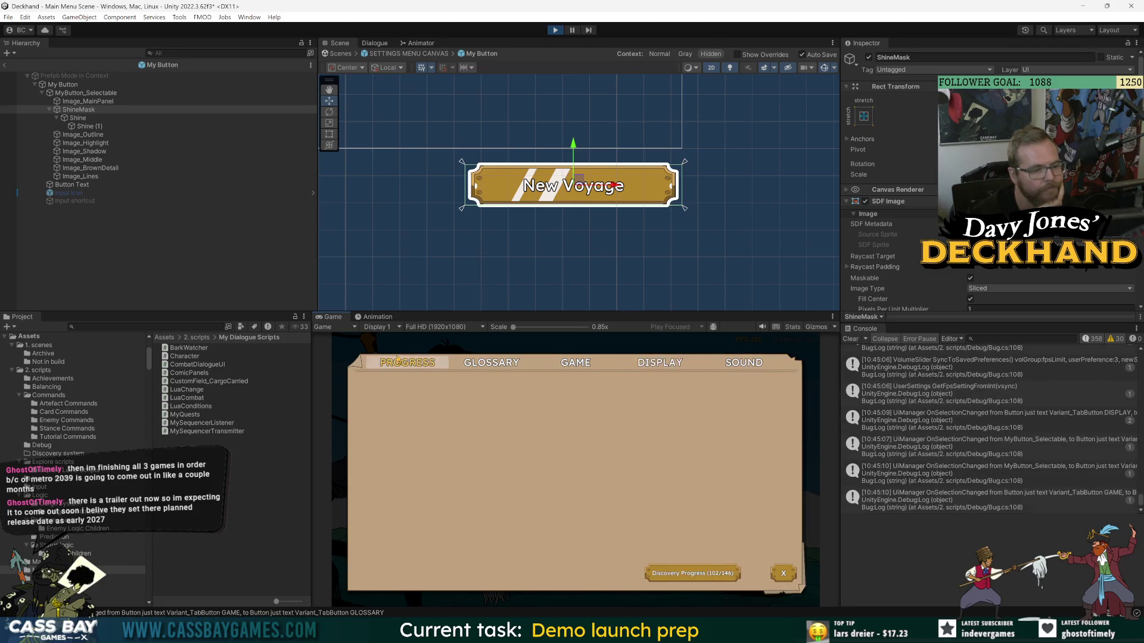
Flip between the GLOSSARY and PROGRESS tabs, then leave My Button prefab mode for SETTINGS MENU CANVAS.
left_click(459, 370)
left_click(390, 366)
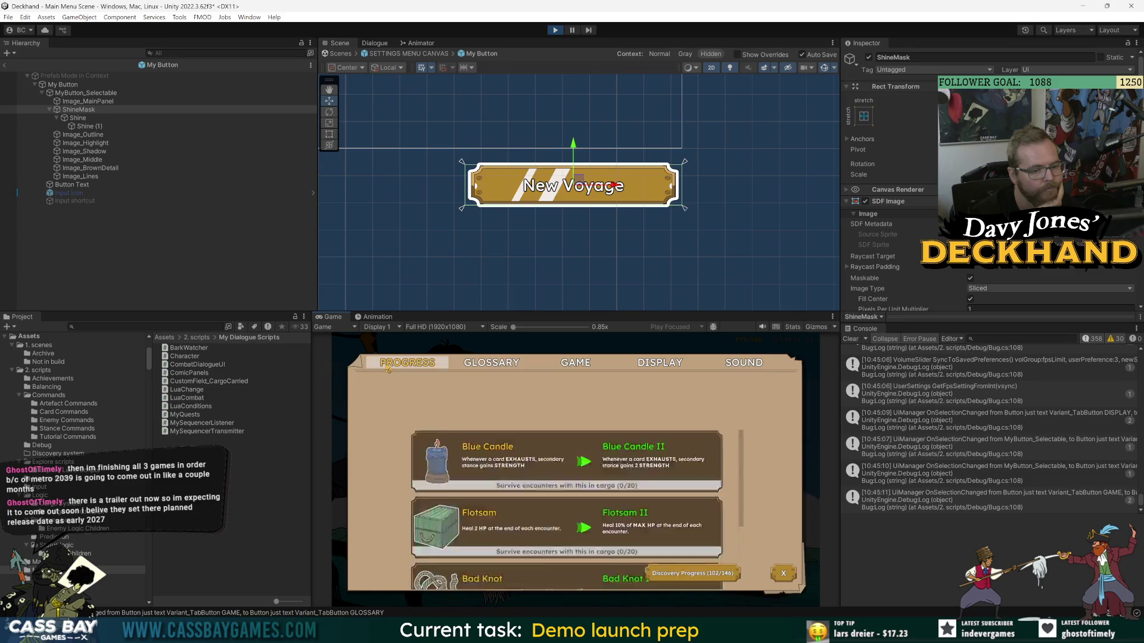
left_click(492, 374)
left_click(410, 365)
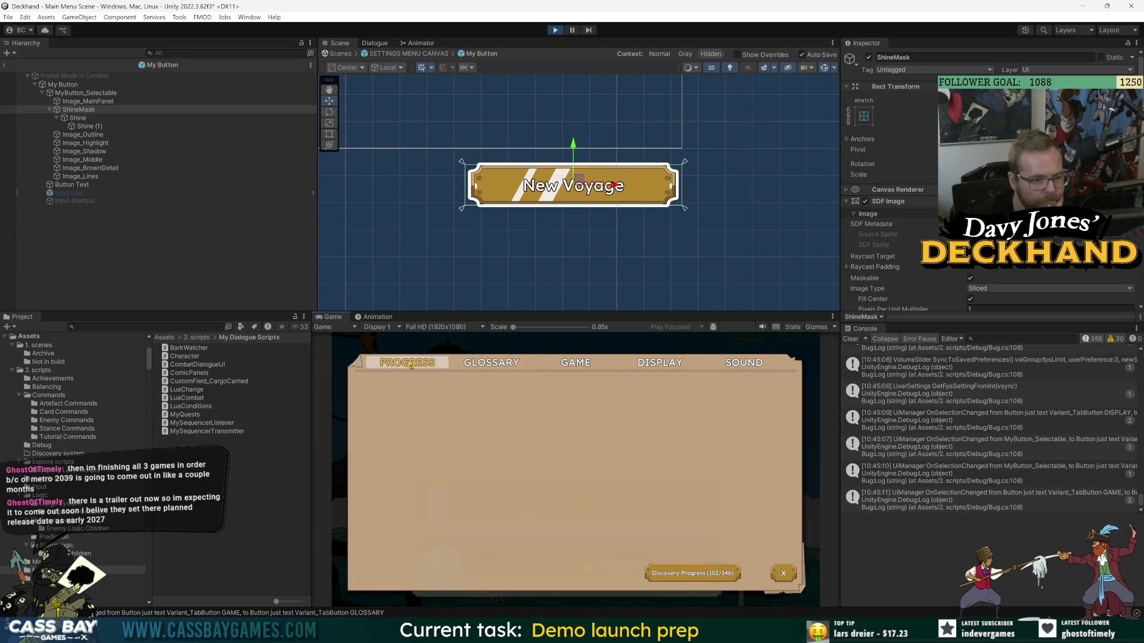
left_click(12, 74)
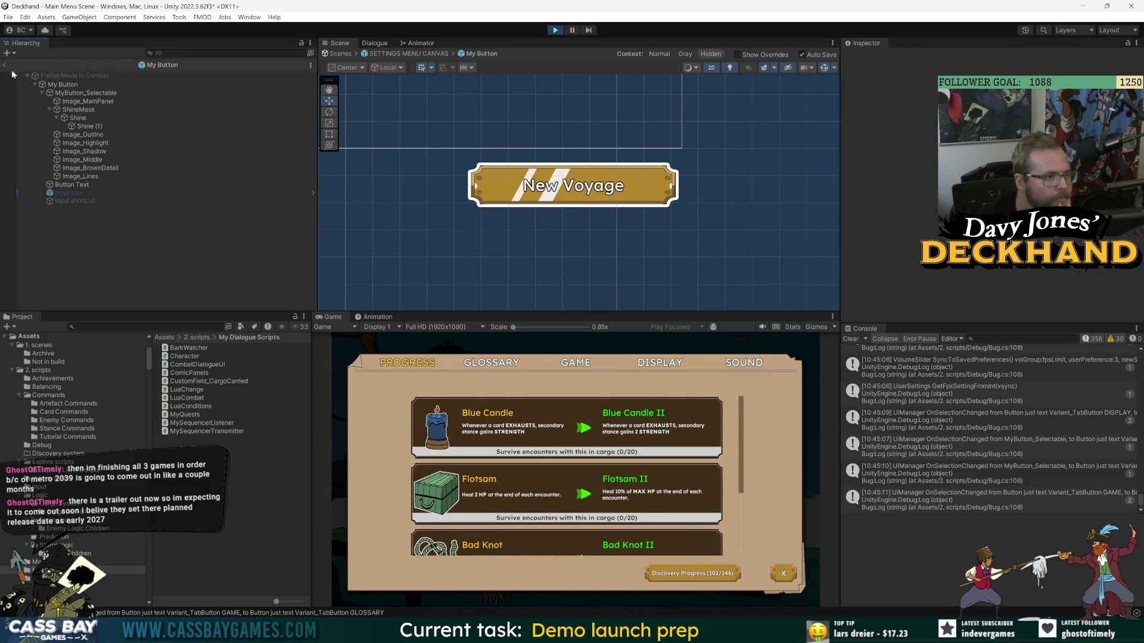
left_click(5, 66)
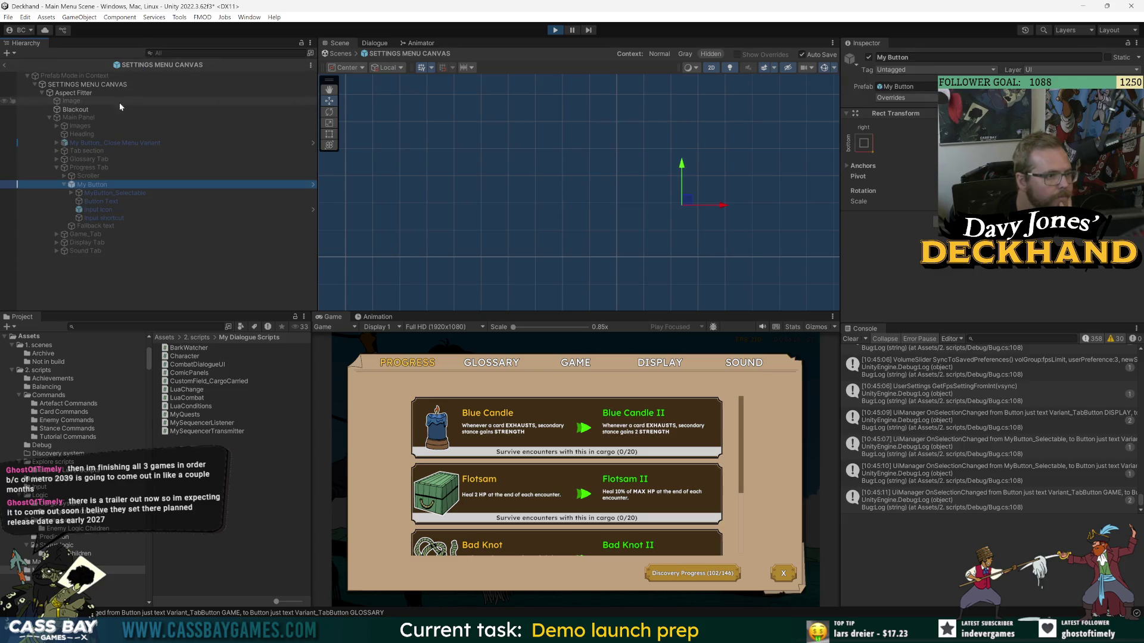
Inspect the Progress Tab object while switching the game menu to Glossary and back to Progress.
left_click(96, 117)
left_click(87, 169)
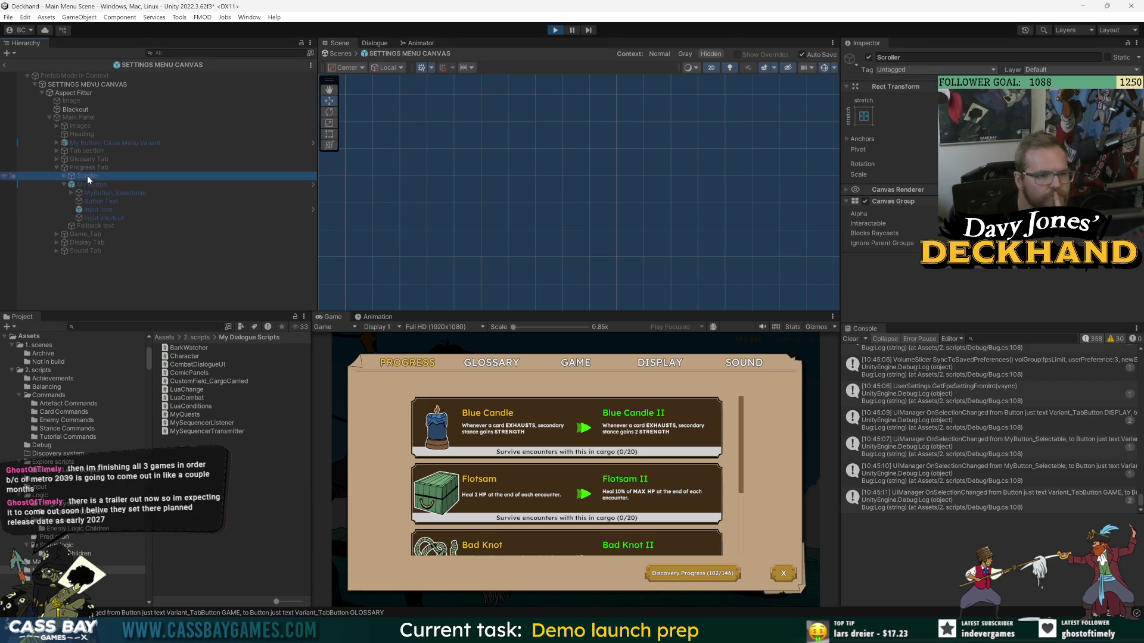
scroll(914, 244, "down", 5)
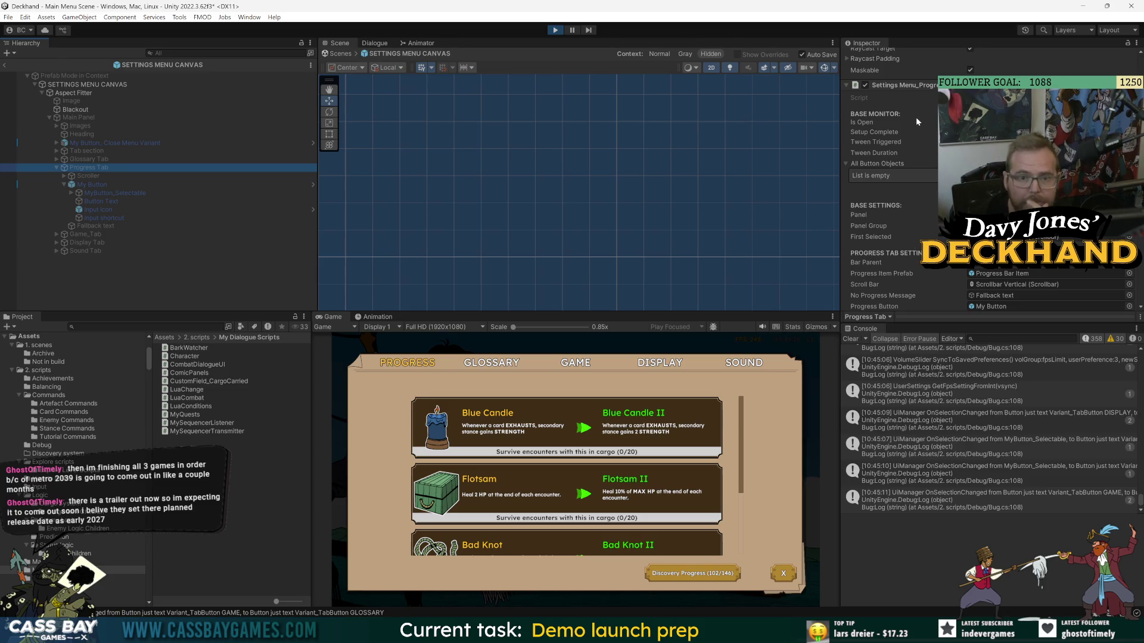
left_click(487, 364)
left_click(483, 363)
key("Left")
Inspect and expand the Glossary Tab, then check the Scroller and Tab section objects.
left_click(99, 264)
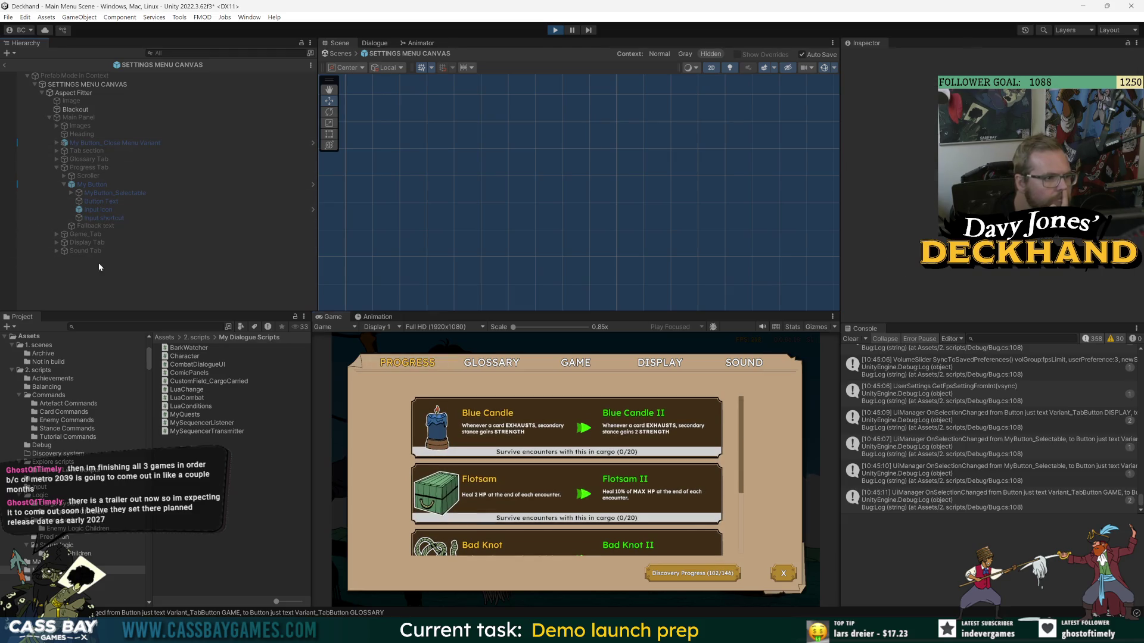
left_click(78, 166)
left_click(80, 159)
left_click(56, 159)
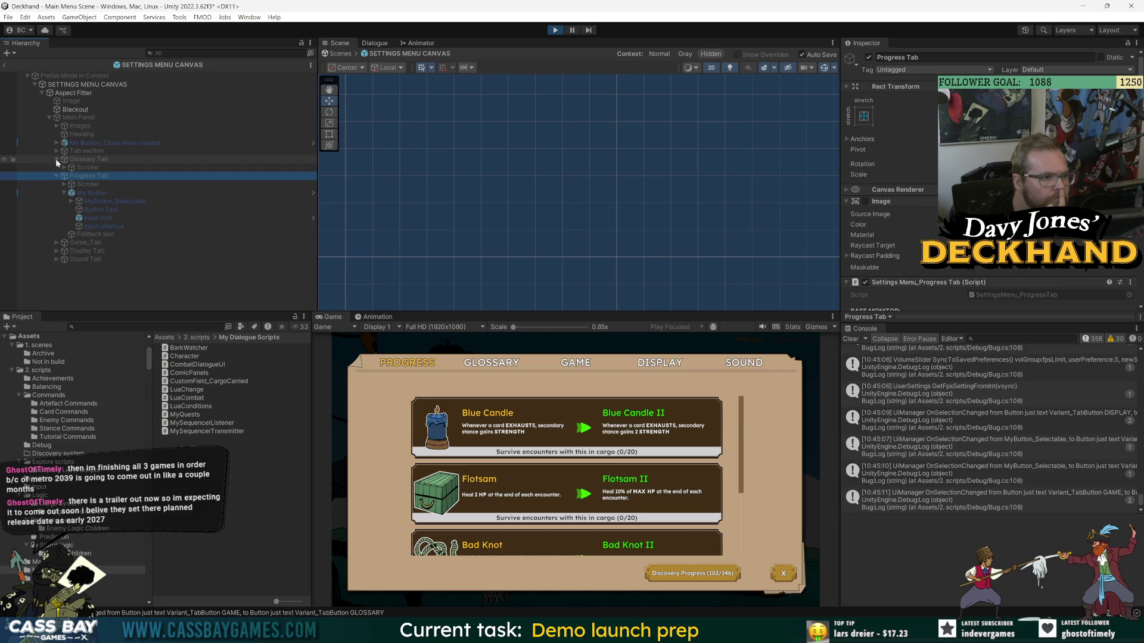
left_click(87, 185)
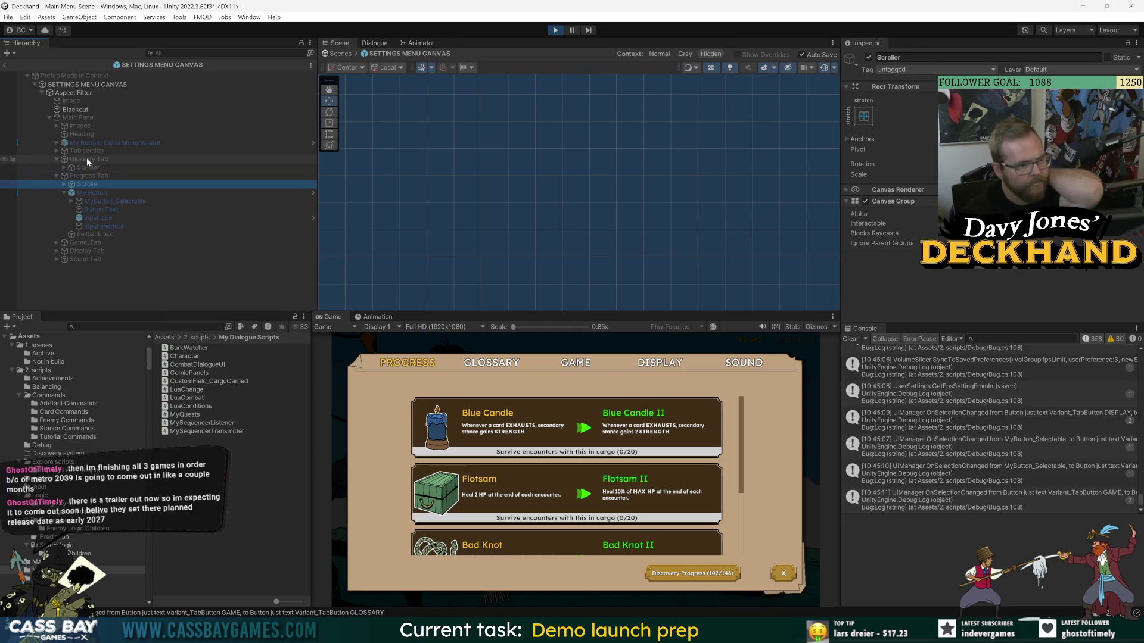
left_click(62, 152)
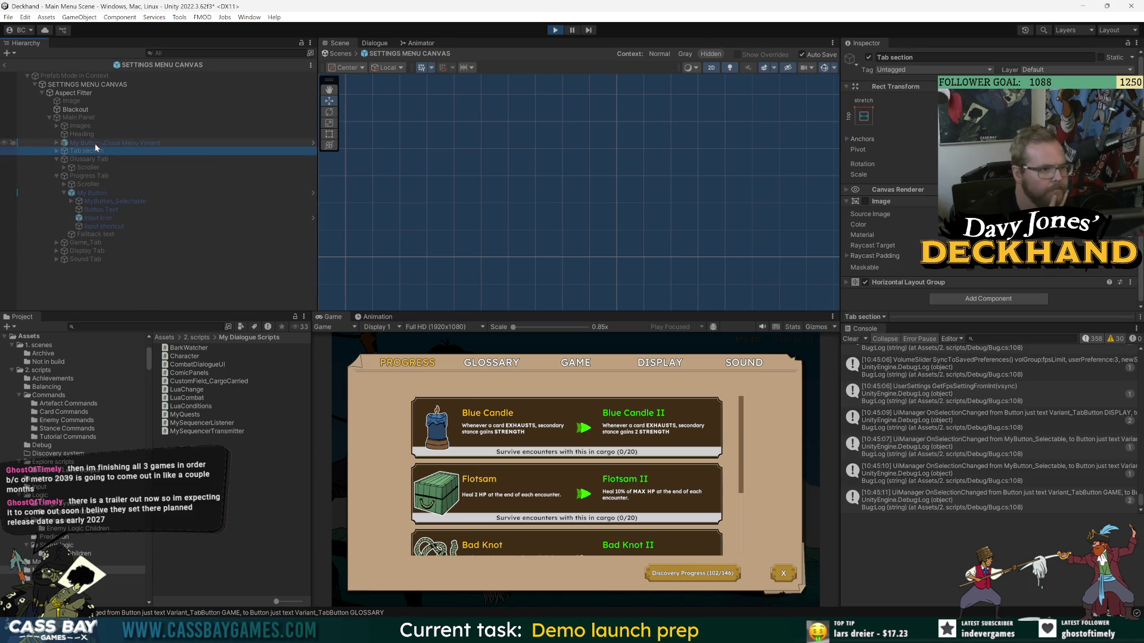
Expand Game_Tab and its Column of buttons, locate its panel group, and compare with Progress Tab.
left_click(52, 242)
left_click(54, 242)
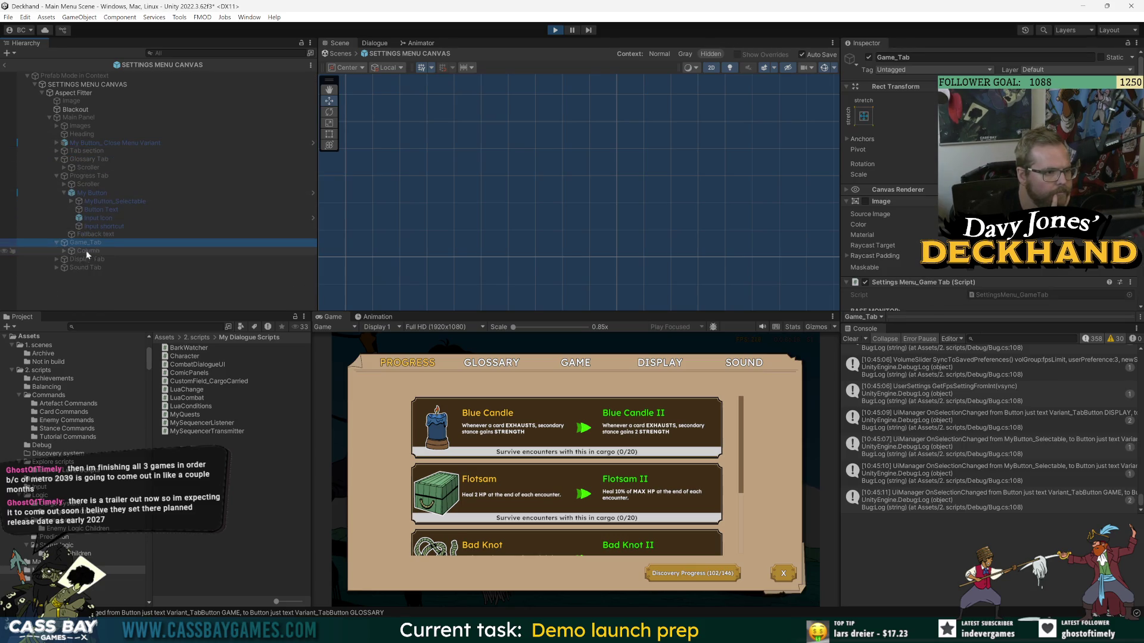
left_click(63, 251)
scroll(921, 213, "down", 4)
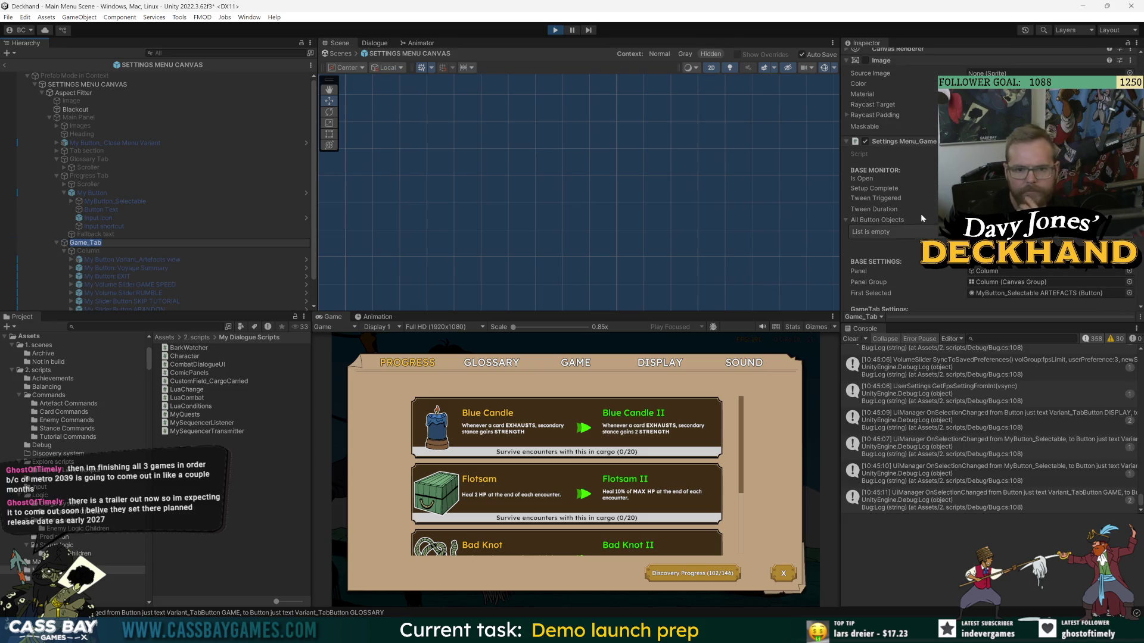
left_click(988, 283)
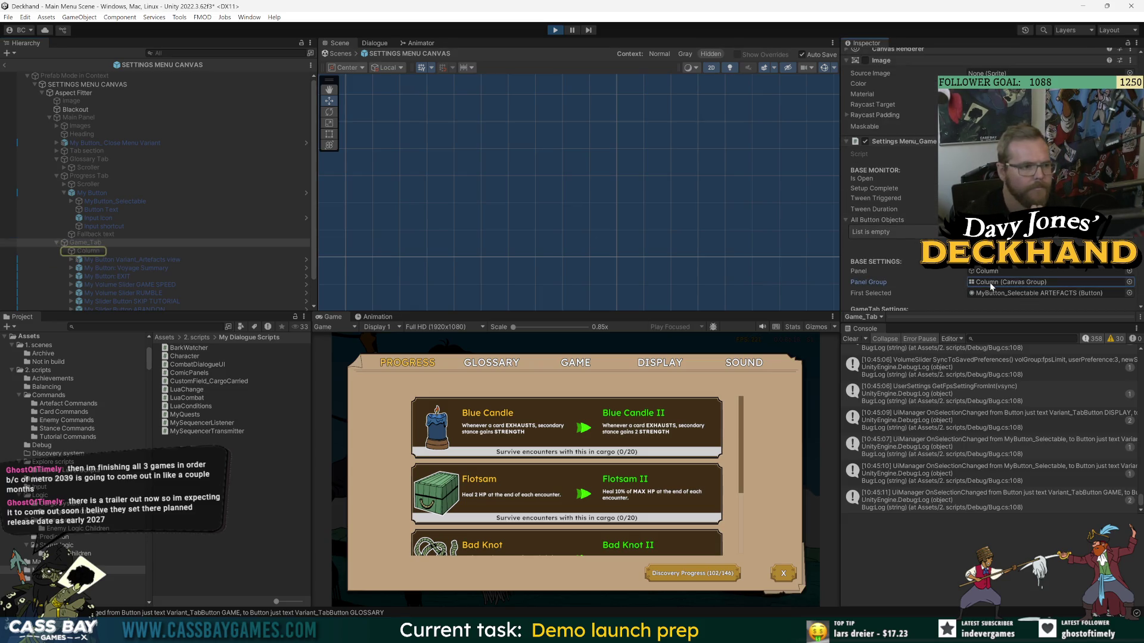
left_click(89, 177)
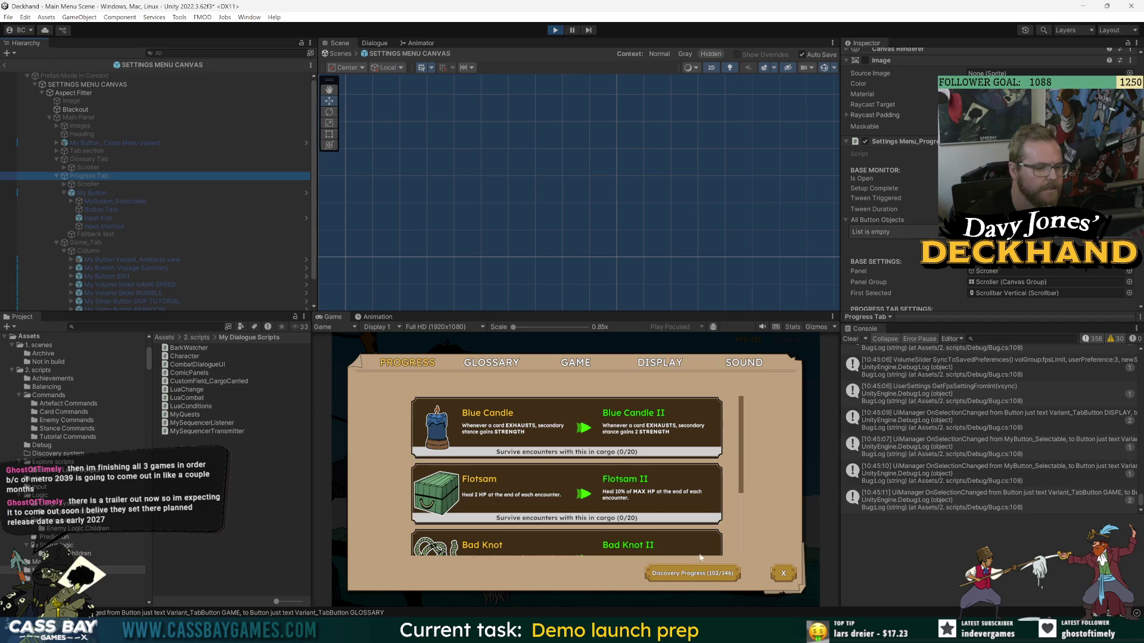
Cycle the game menu through Glossary, Progress and Display, ending on the Progress tab.
left_click(509, 372)
left_click(424, 366)
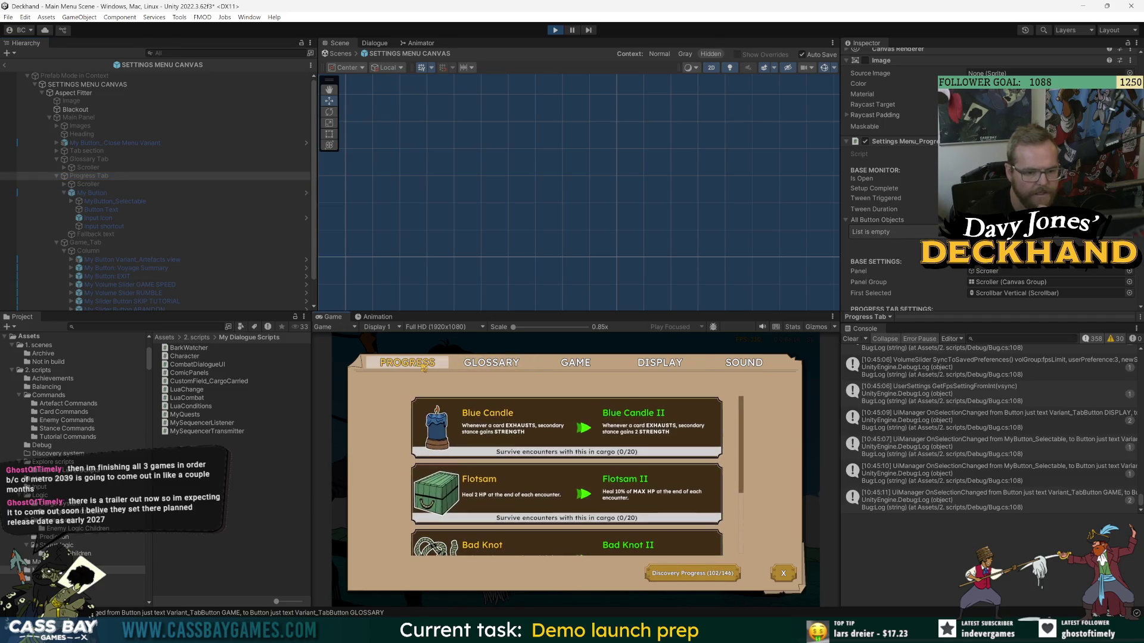
left_click(492, 363)
left_click(575, 363)
left_click(660, 363)
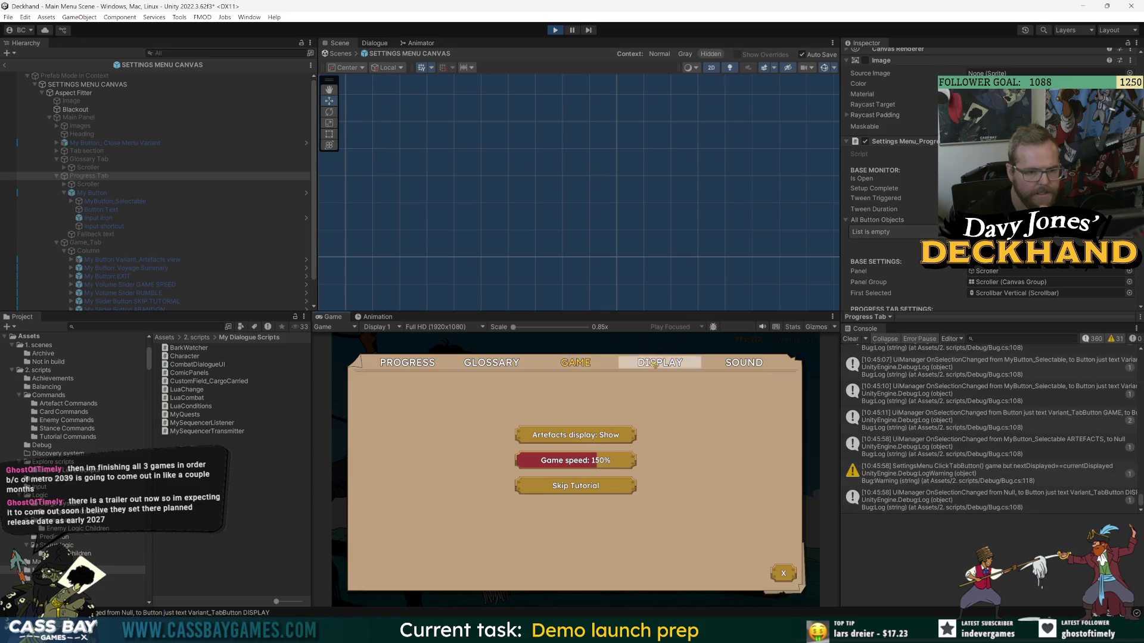
left_click(410, 365)
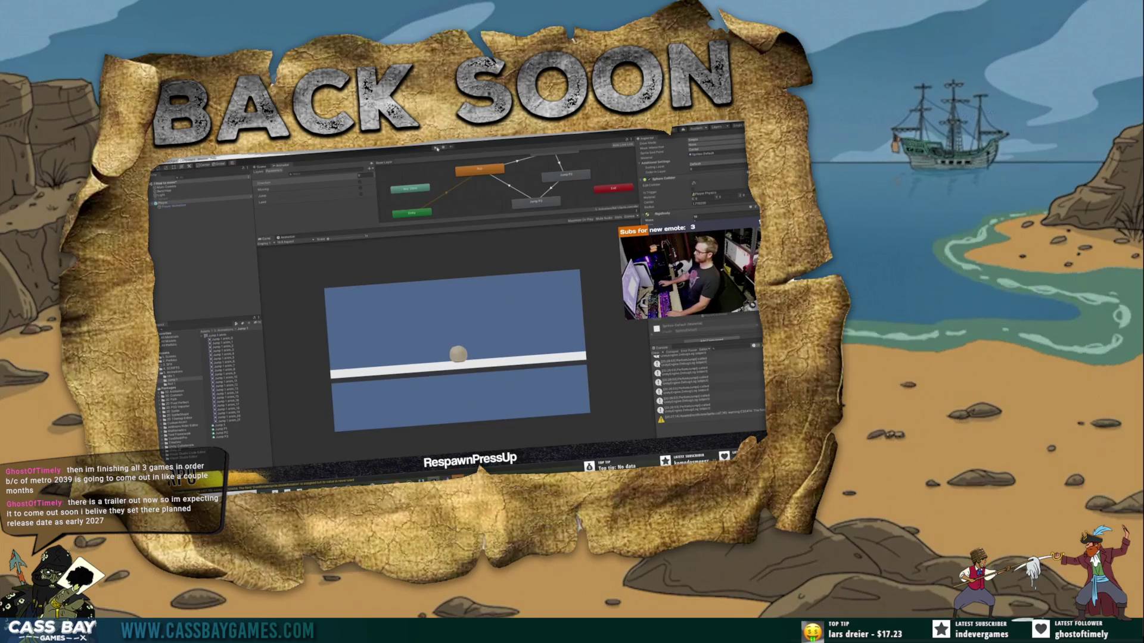
Enlarge the game view and make the ball jump several times while rolling it left and right.
left_click_drag(331, 238, 331, 209)
key("space")
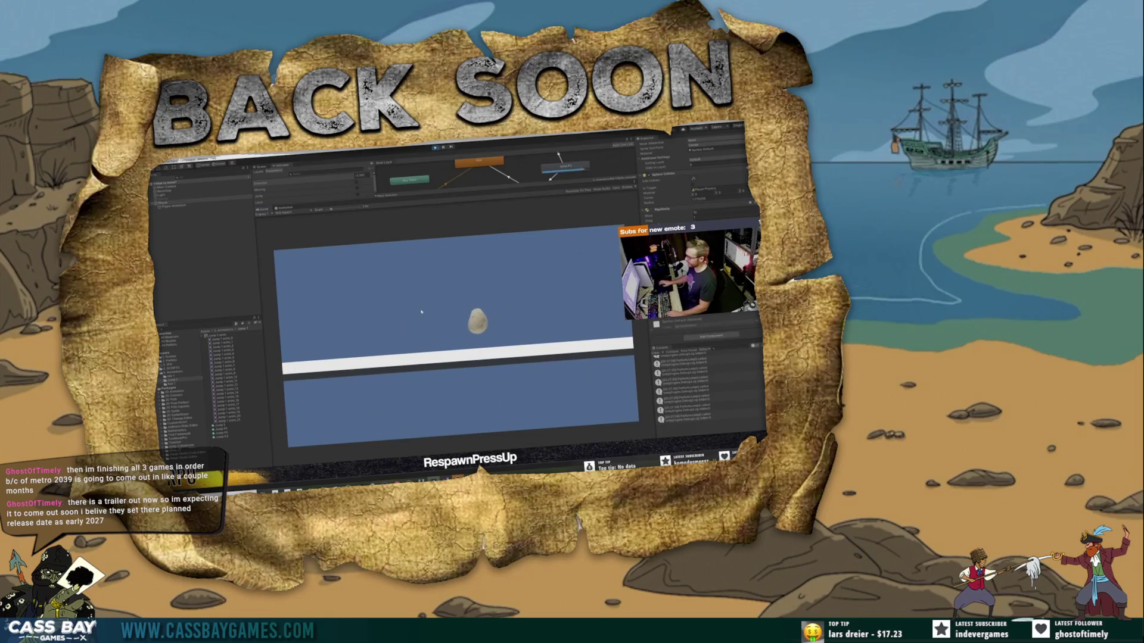
scroll(435, 317, "up", 2)
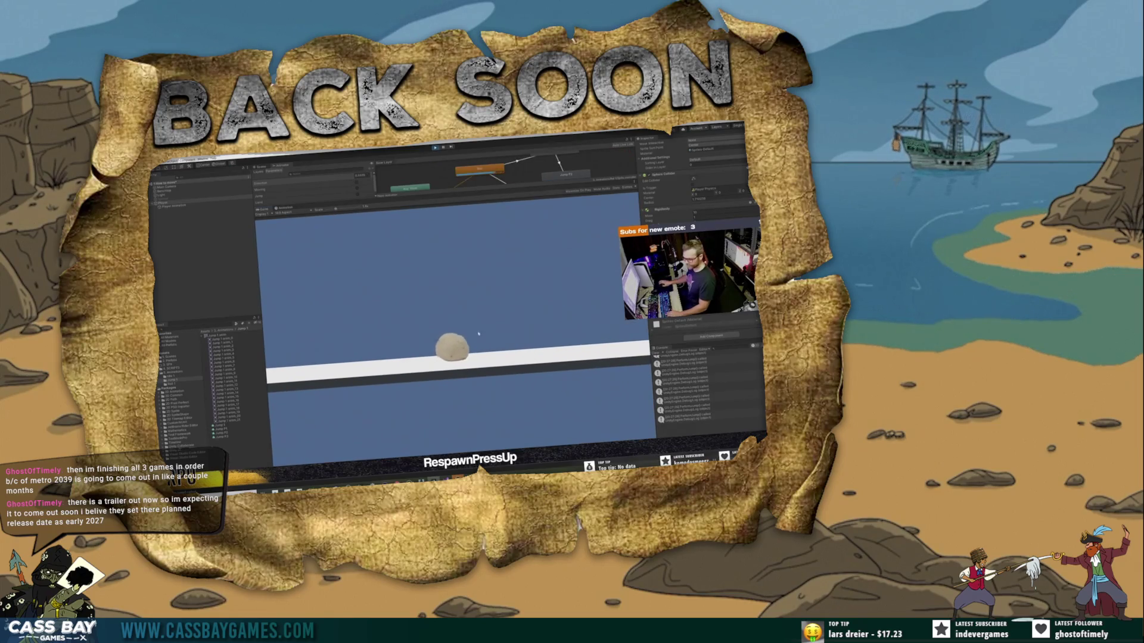
key("space")
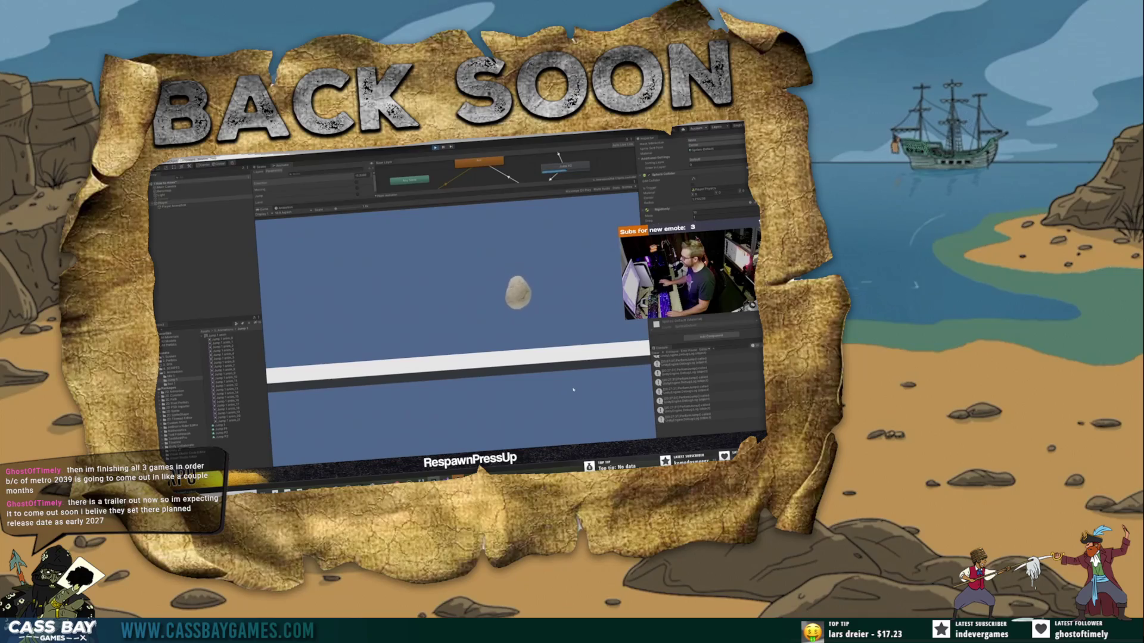
key("space")
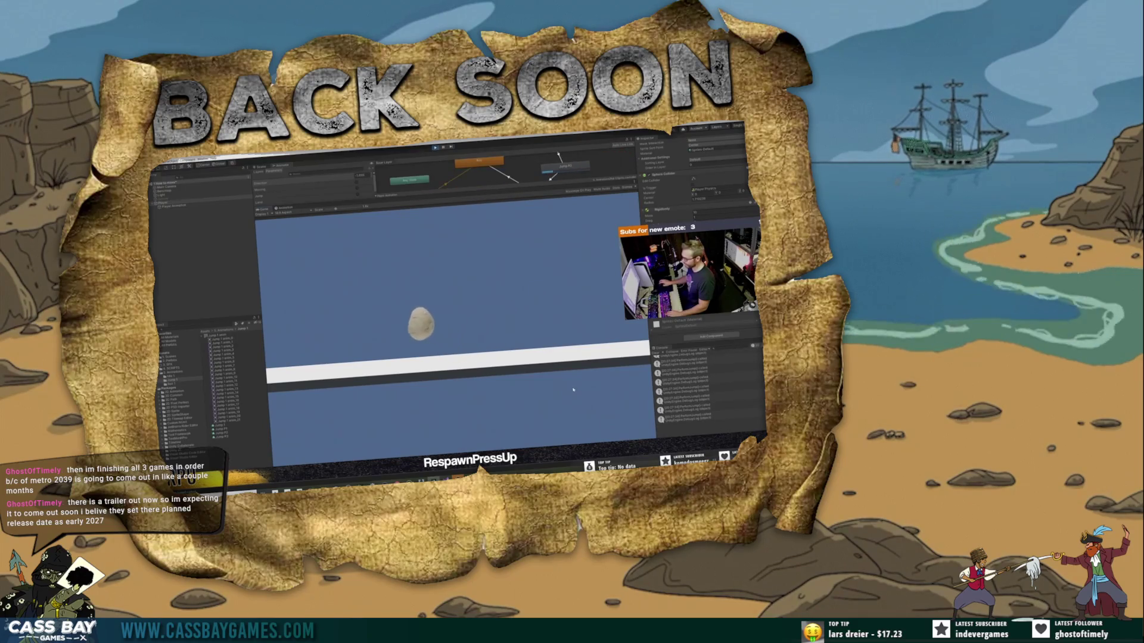
key("space")
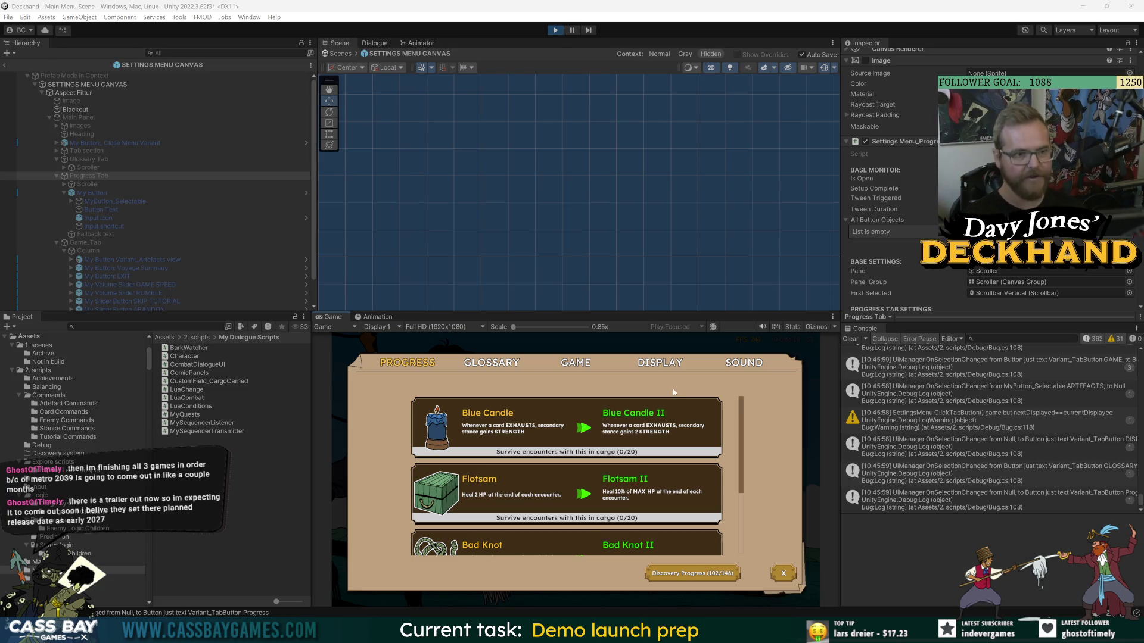
Scroll the Progress list with the arrow keys, then open and close Discovery Progress with P and Escape.
key("Down")
key("Up")
key("p")
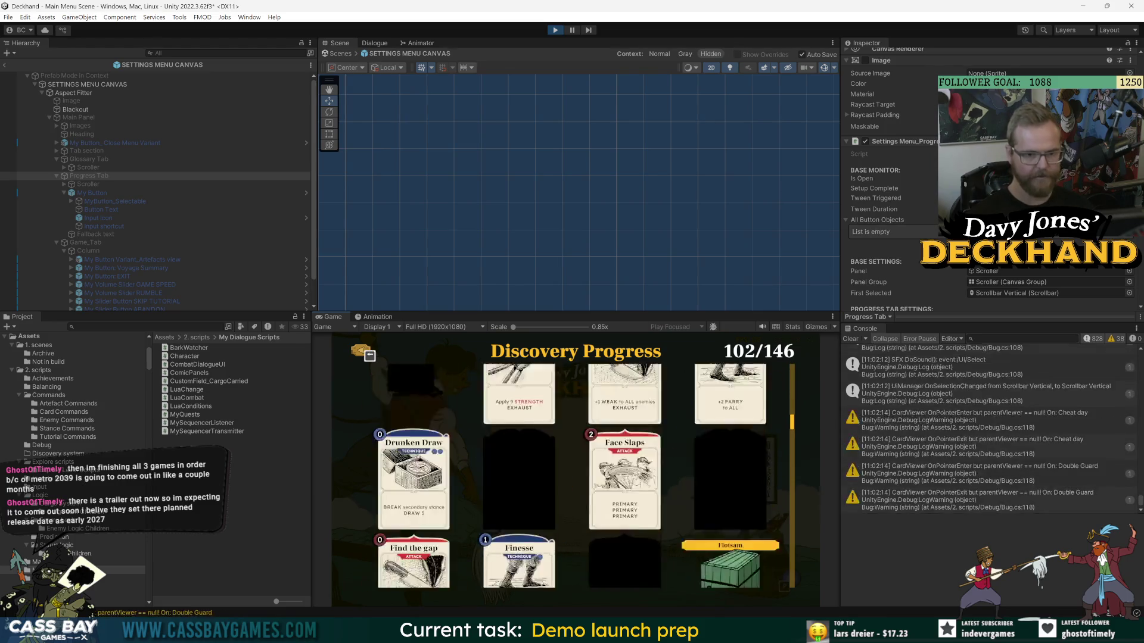
key("Escape")
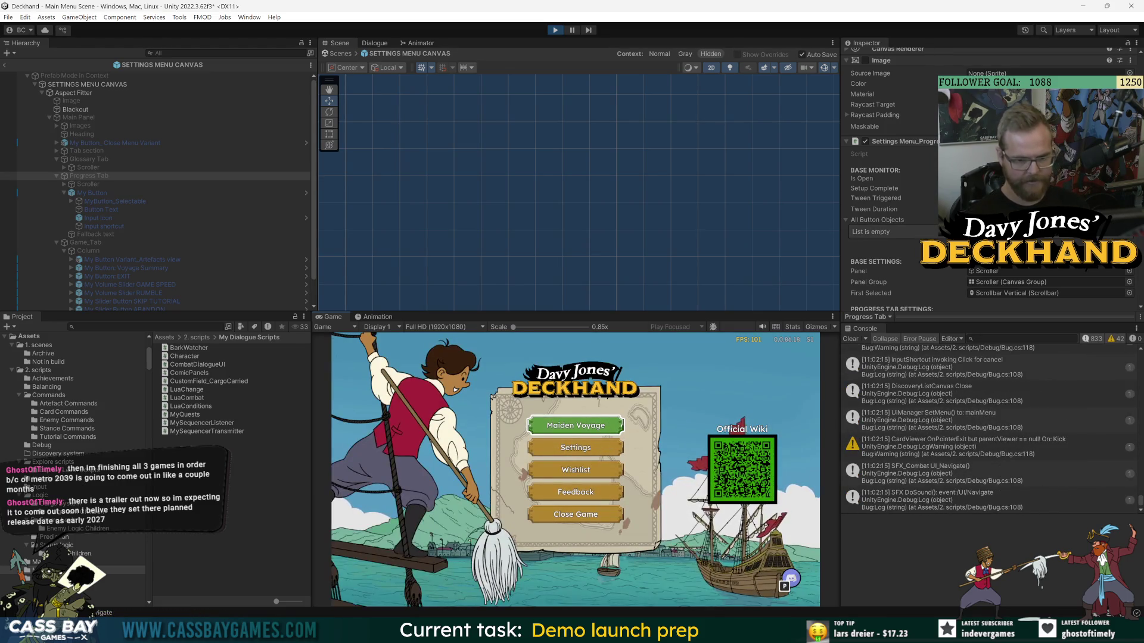
Cycle main menu focus with the arrow keys, open Settings with Enter and close it with Escape.
key("Down")
key("Down")
key("Down")
key("Up")
key("Up")
key("Up")
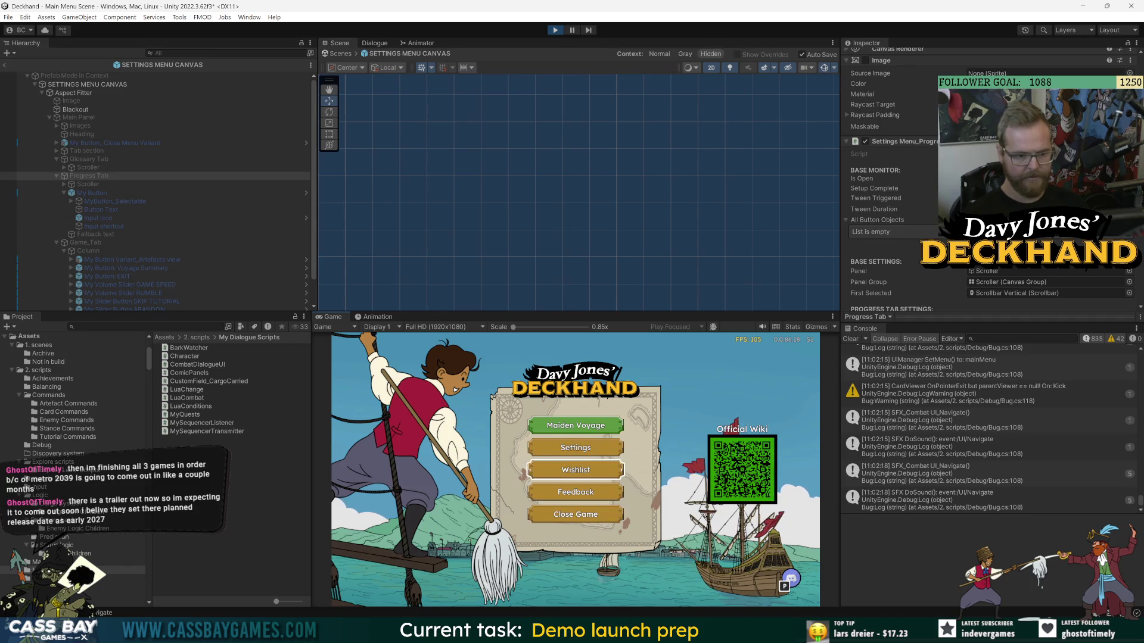
key("Down")
key("Down")
key("Down")
key("Up")
key("Up")
key("Up")
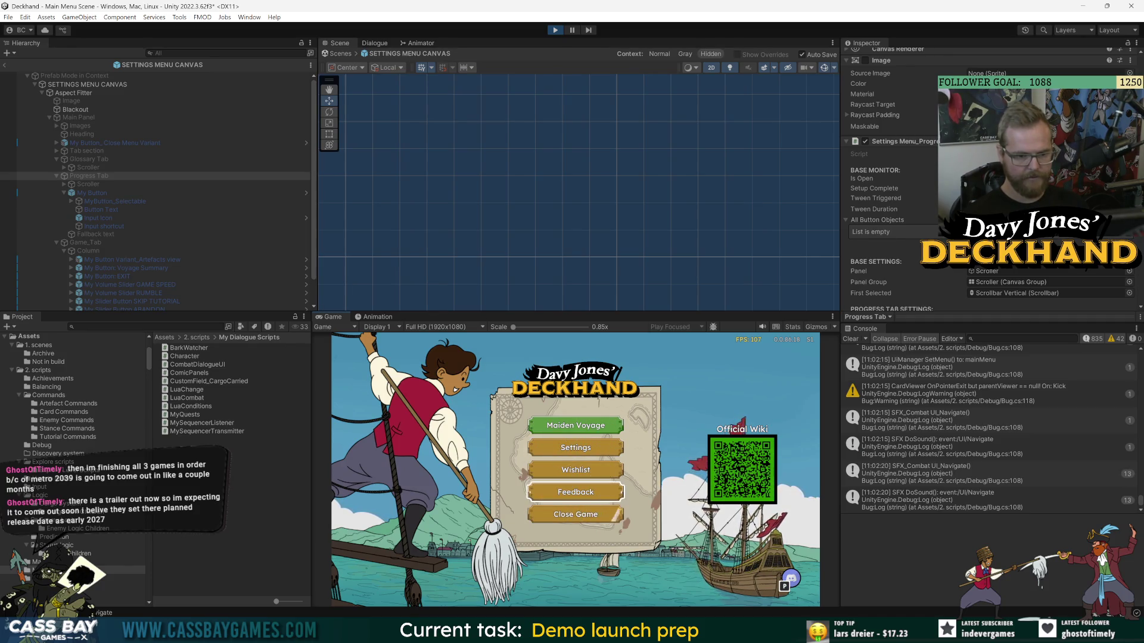
key("Down")
key("Down")
key("Down")
key("Up")
key("Up")
key("Up")
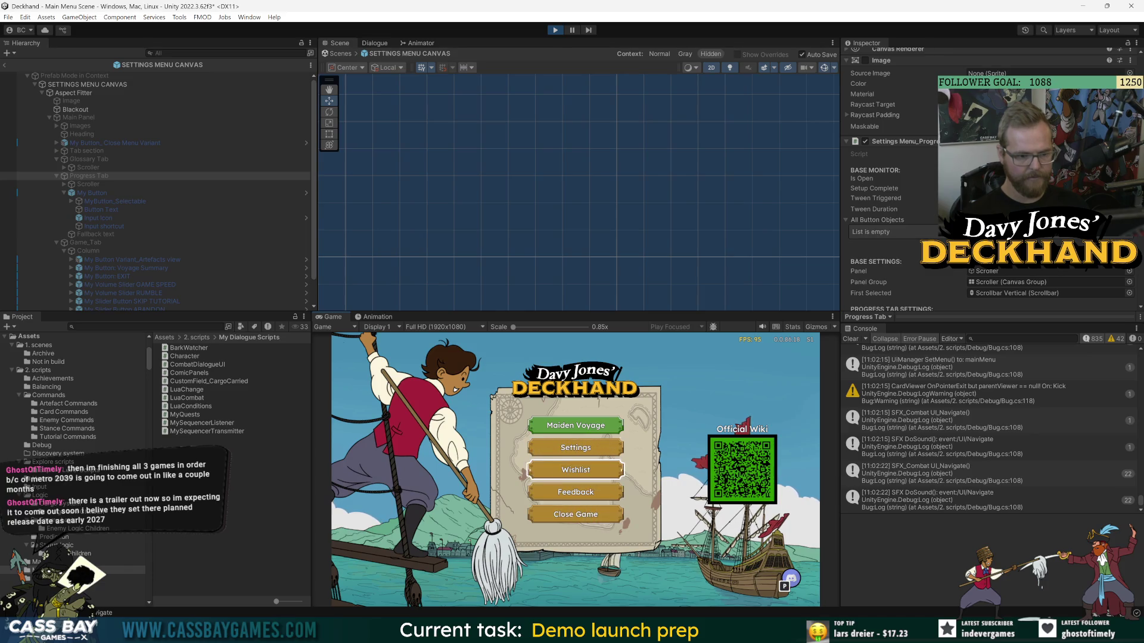
key("Return")
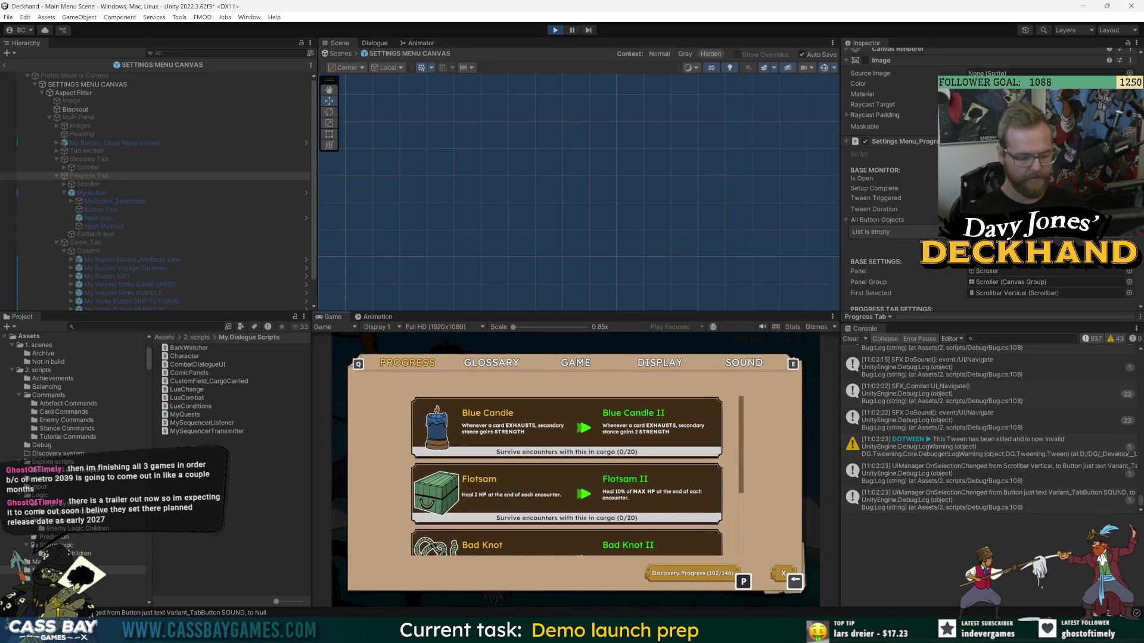
key("Escape")
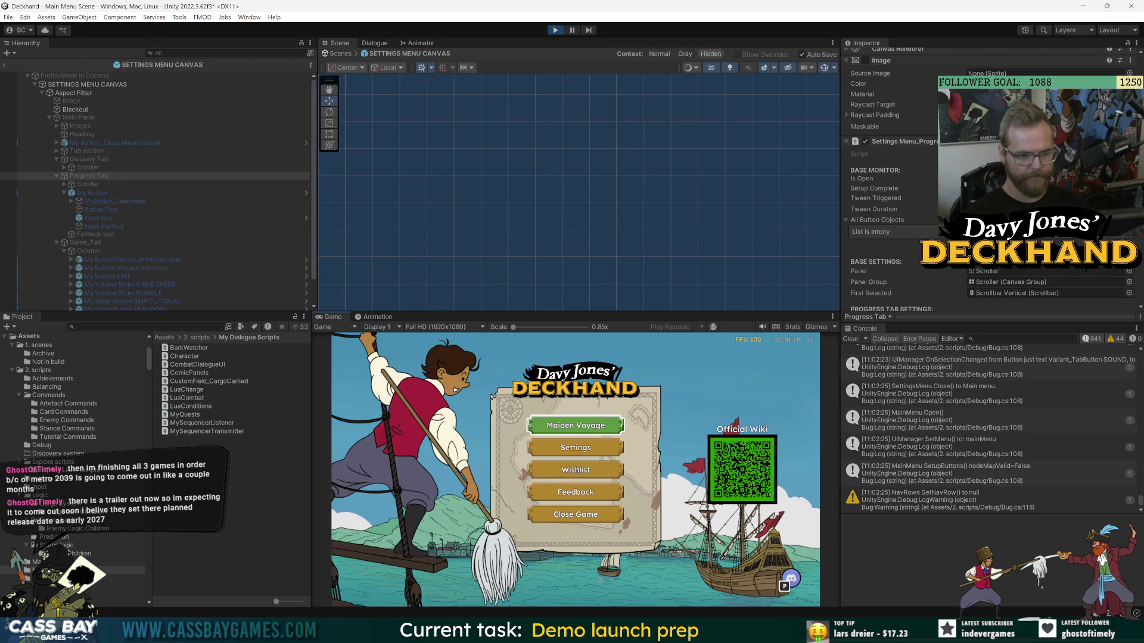
Move menu focus down past Feedback to Close Game and activate it.
key("Down")
key("Down")
key("Down")
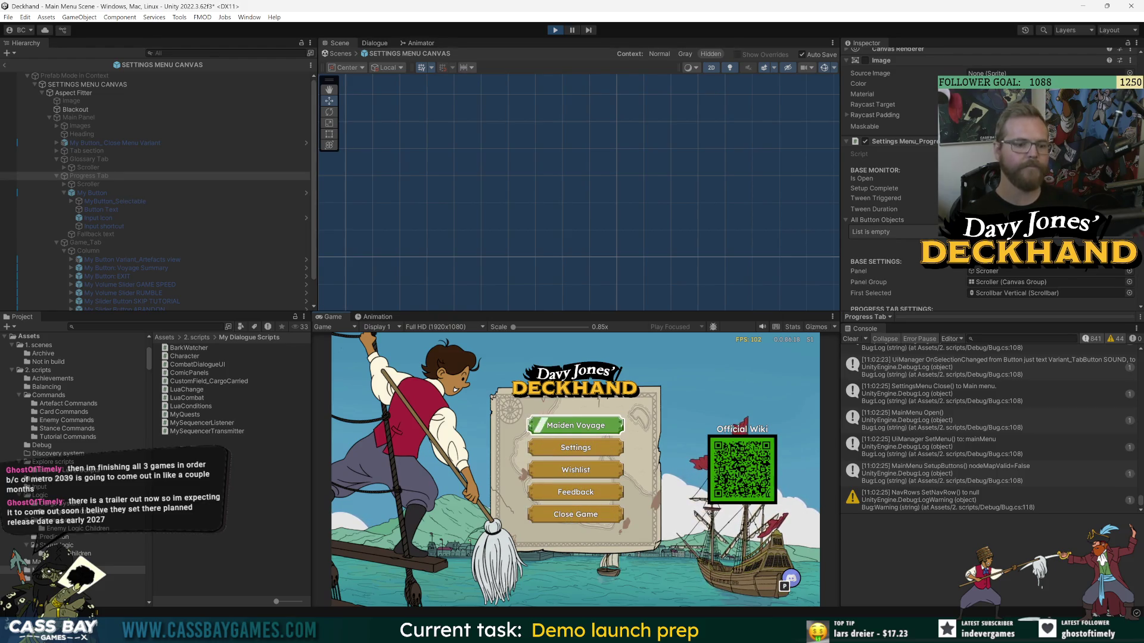
key("Down")
key("Return")
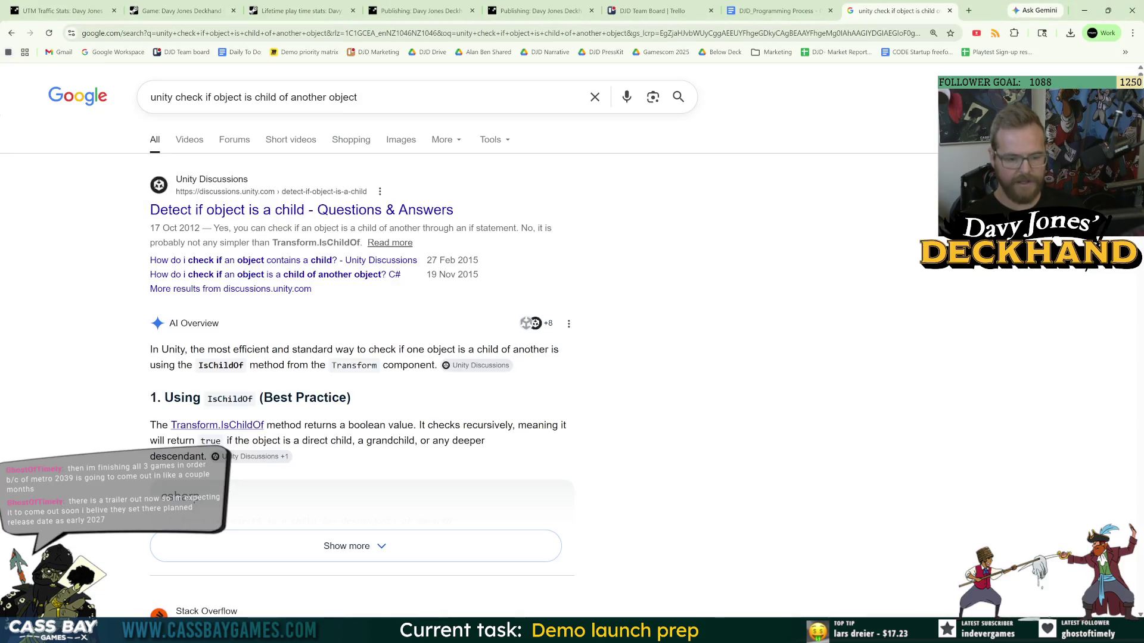
Open SettingsMenu.cs and review the isOpen assignment and references to the Open method.
key("alt+Tab")
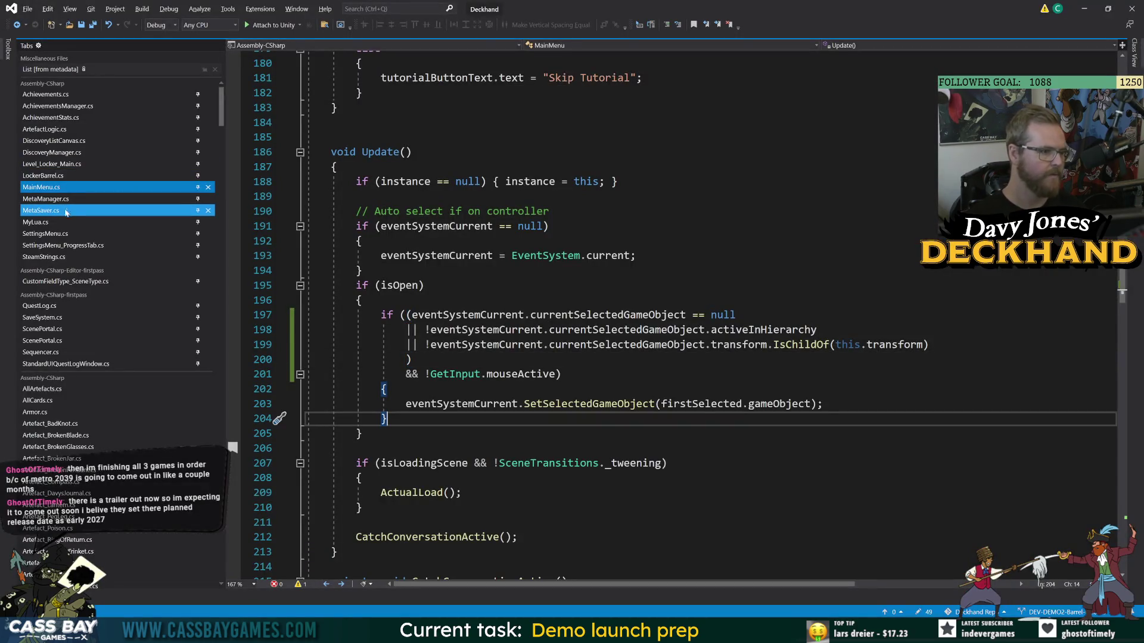
left_click(56, 257)
left_click(52, 233)
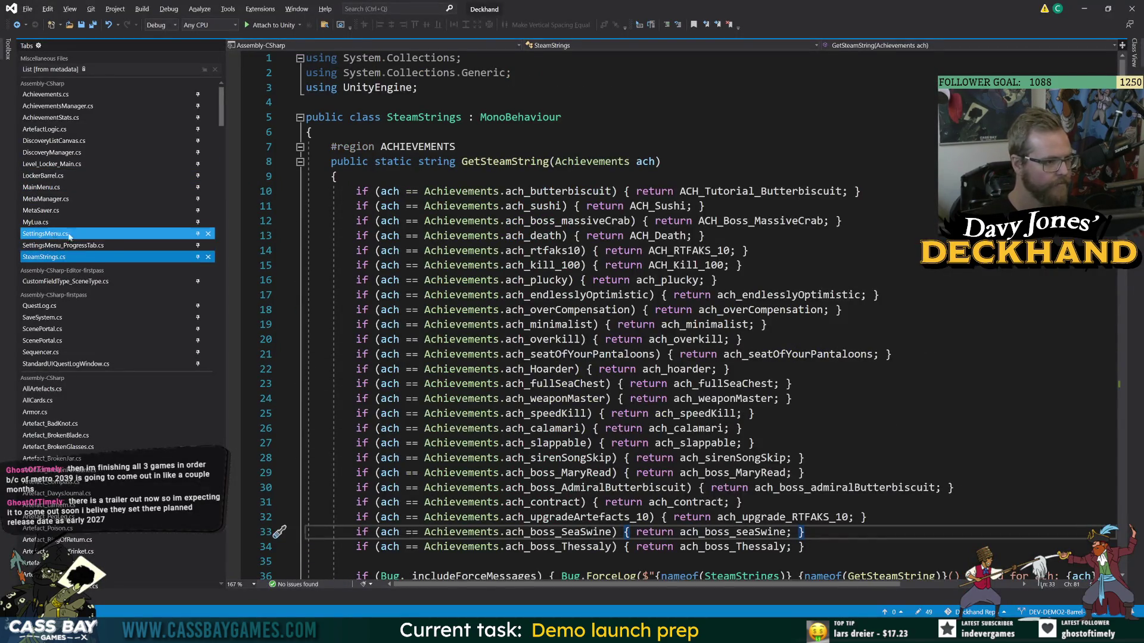
scroll(430, 258, "up", 6)
left_click(430, 258)
scroll(430, 258, "up", 6)
left_click(470, 270)
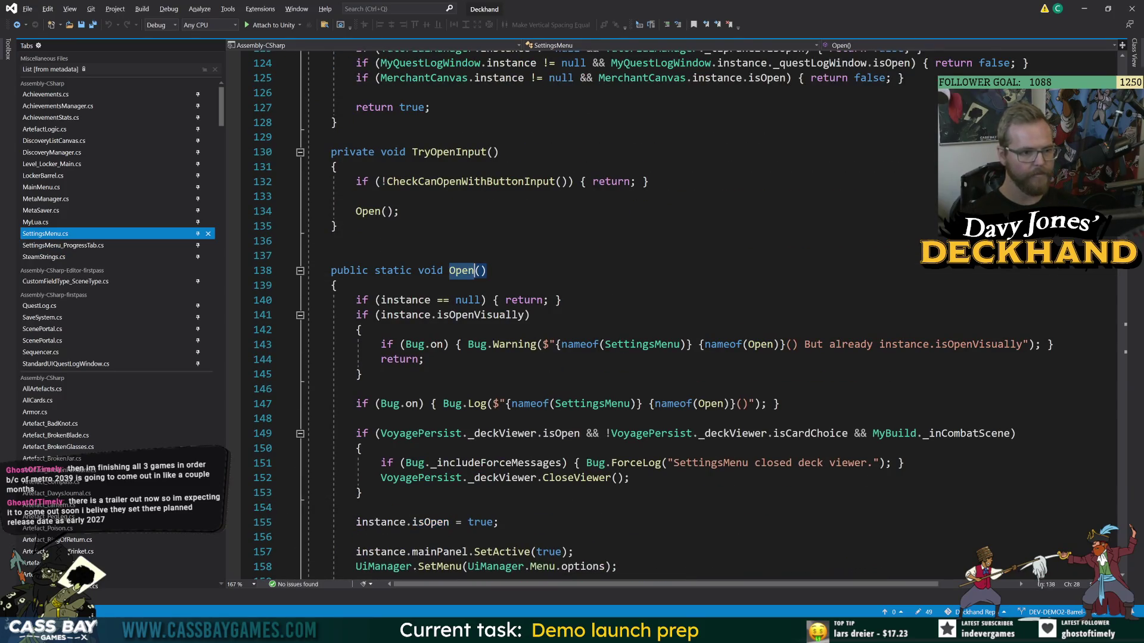
scroll(470, 270, "down", 4)
scroll(430, 256, "down", 2)
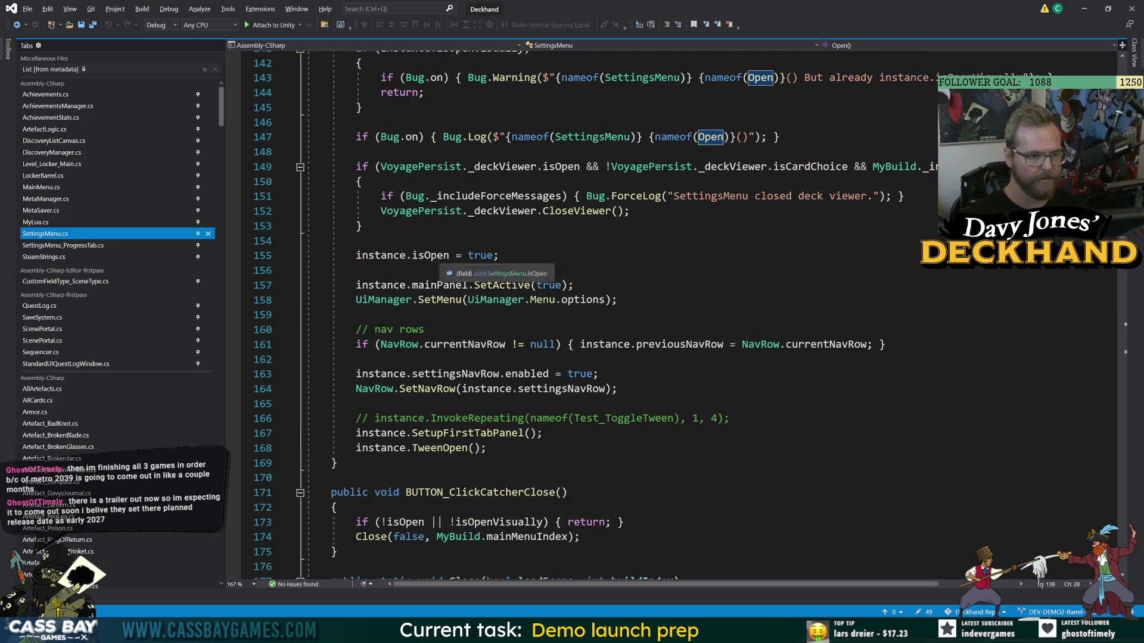
left_click(430, 256)
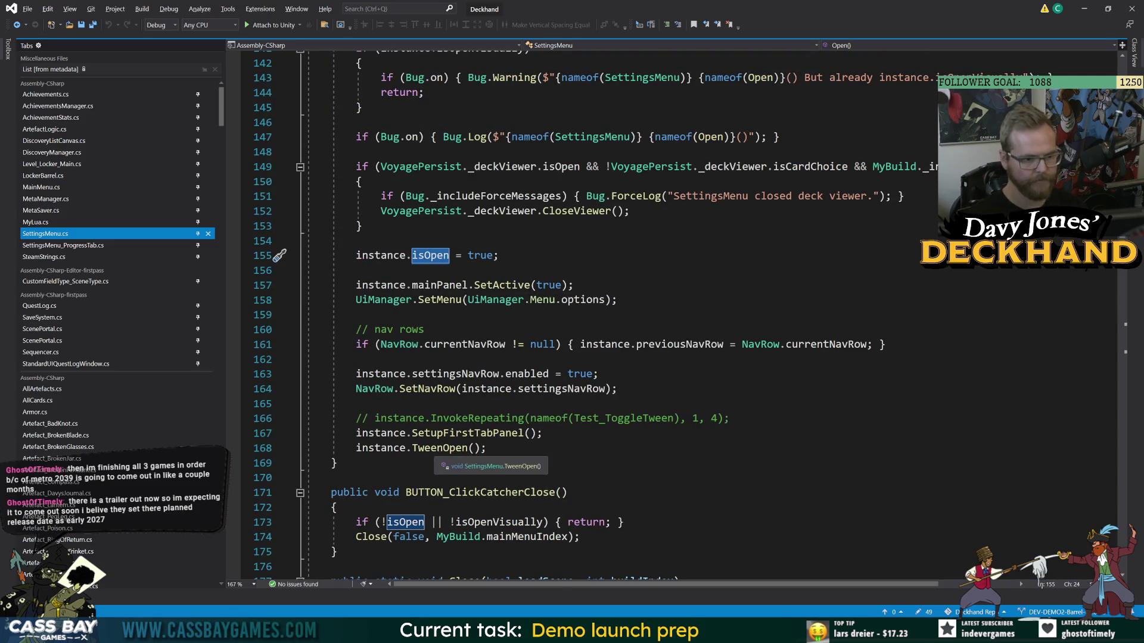
Jump to the TweenOpen and SetToFullyOpen definitions, check isOpenVisually, then return to Unity to recompile.
left_click(441, 454)
key("F12")
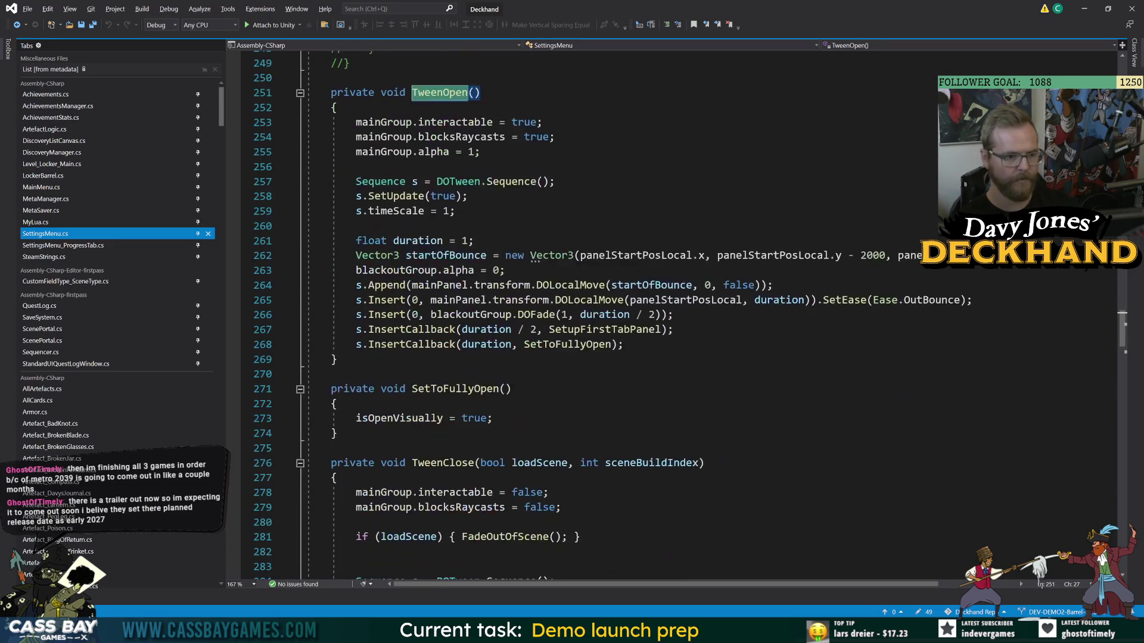
left_click(569, 344)
key("F12")
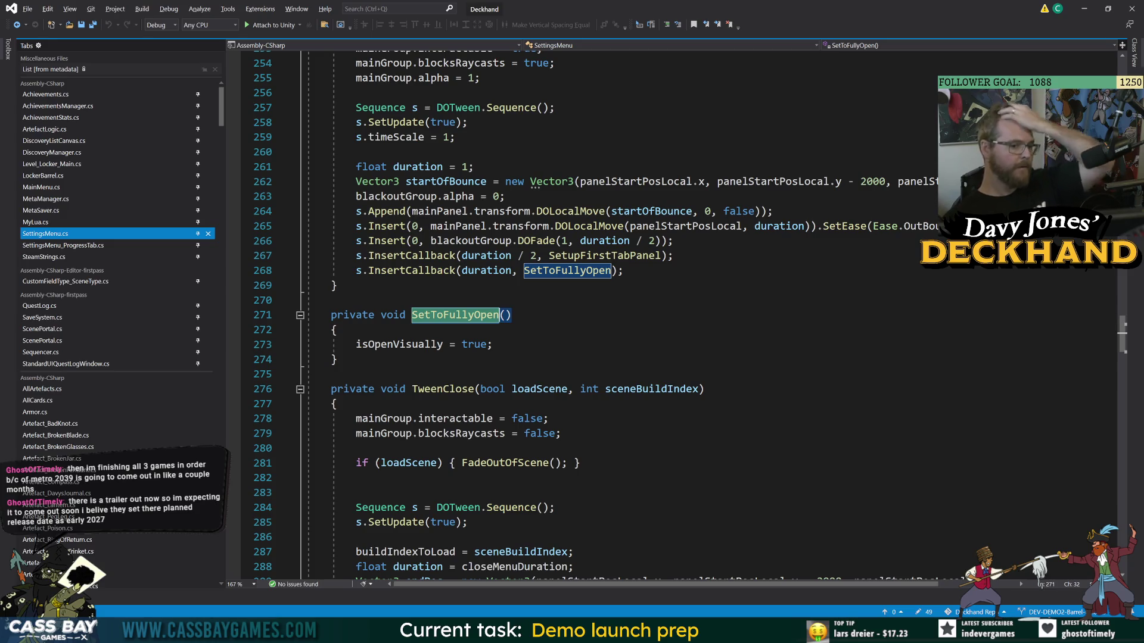
left_click(443, 344)
scroll(280, 345, "up", 5)
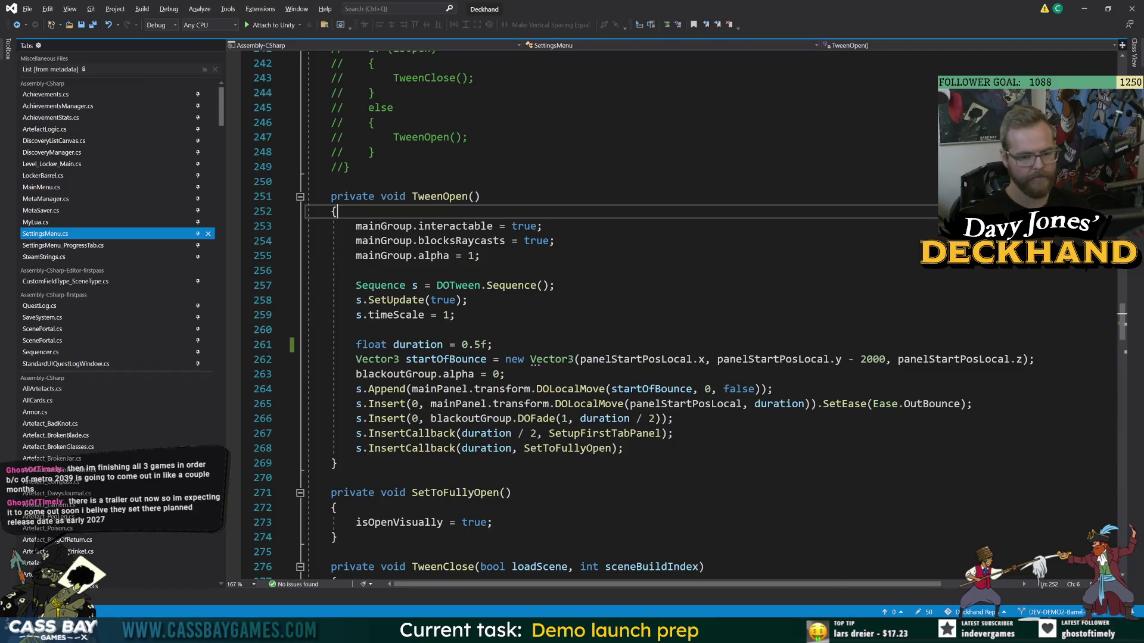
mouse_move(815, 630)
left_click(801, 582)
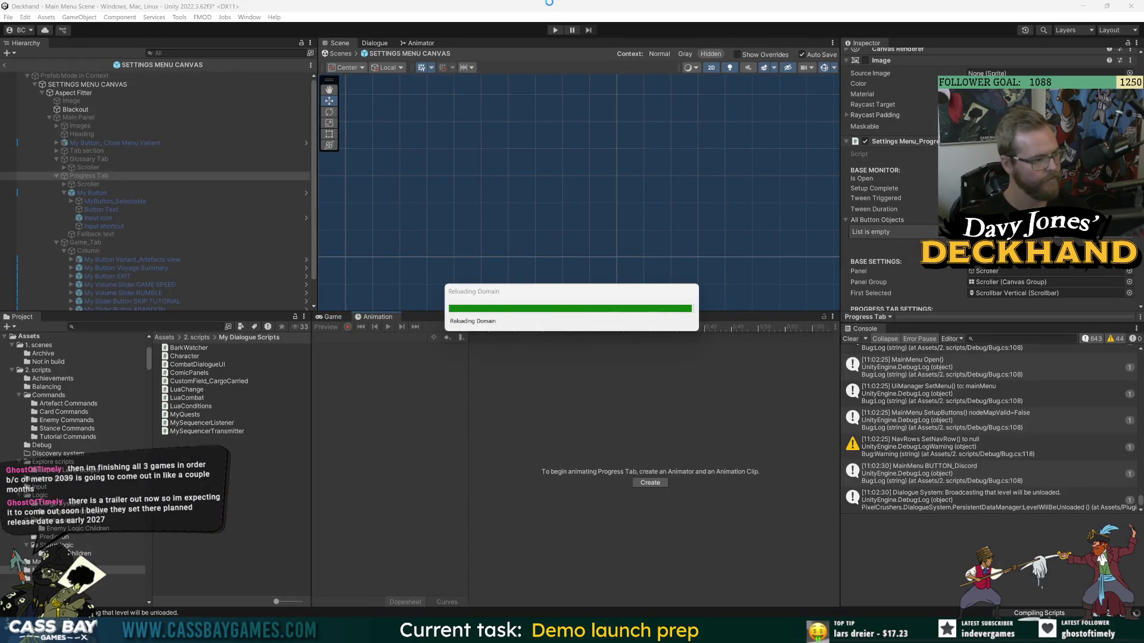
Revert the line 261 duration back to 1 and jump to the closeMenuDuration definition from TweenClose.
key("alt+Tab")
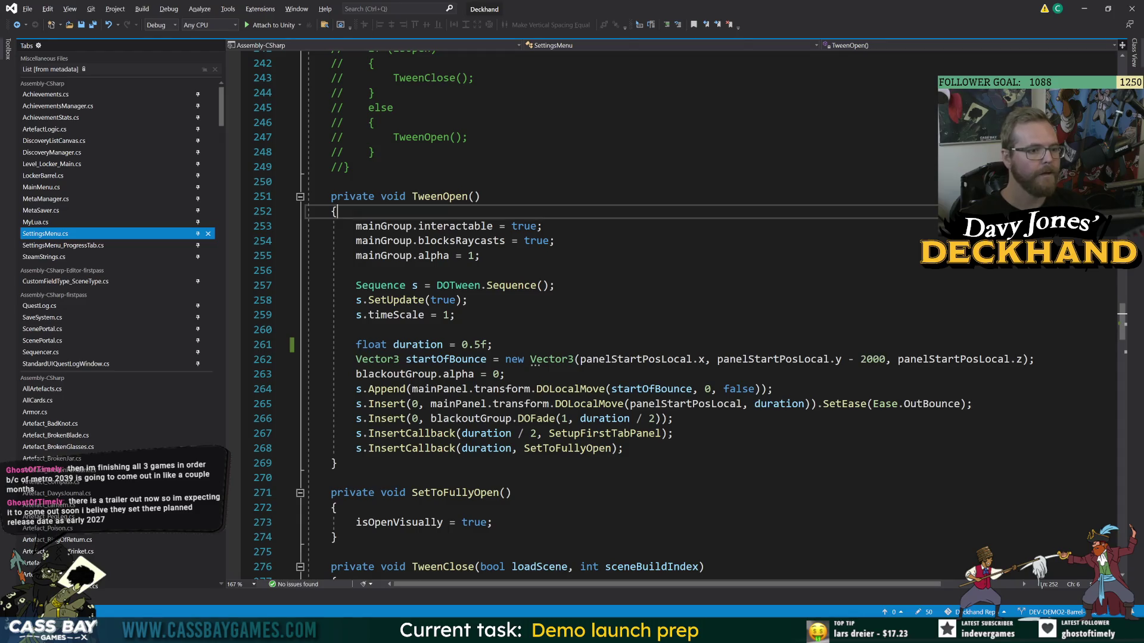
key("ctrl+z")
key("ctrl+z")
key("ctrl+z")
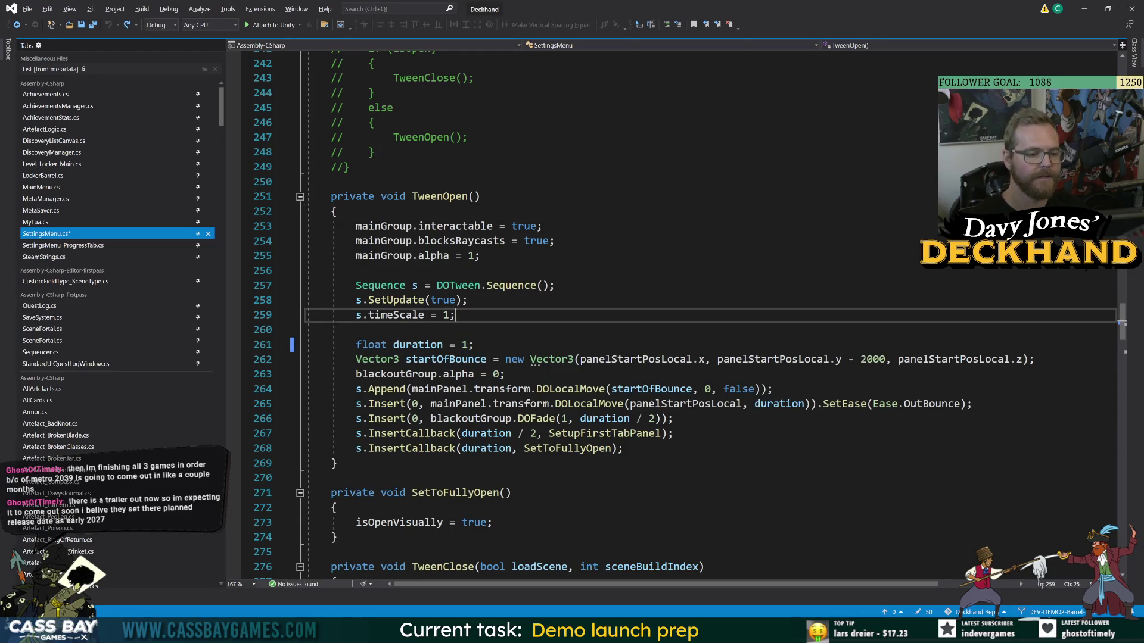
scroll(280, 137, "down", 4)
scroll(280, 137, "down", 6)
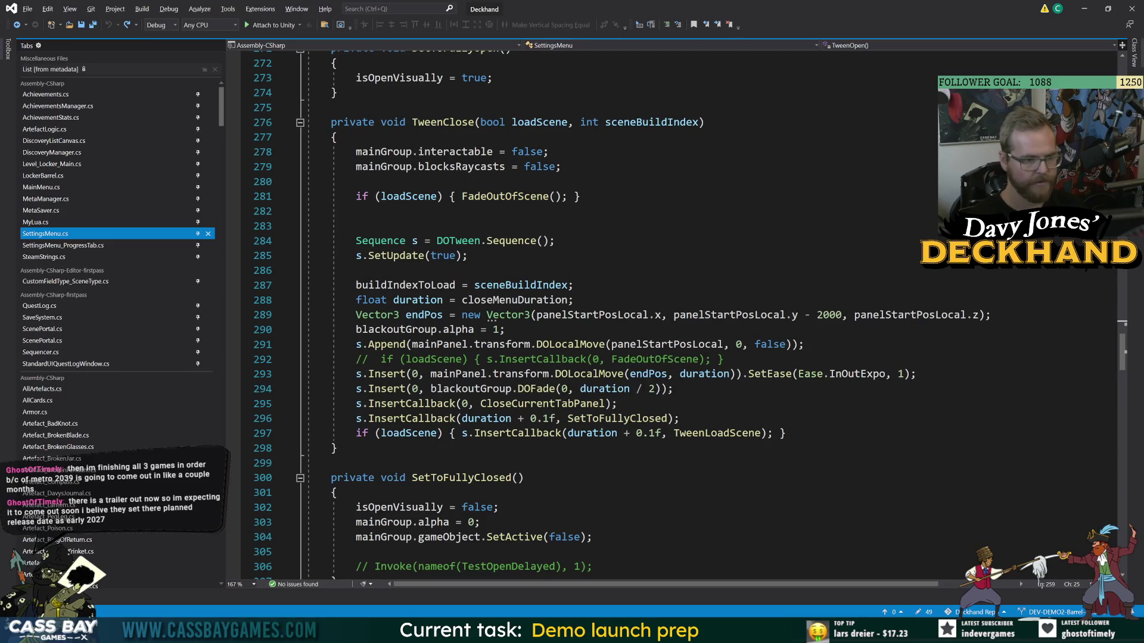
left_click(417, 299)
left_click(528, 299)
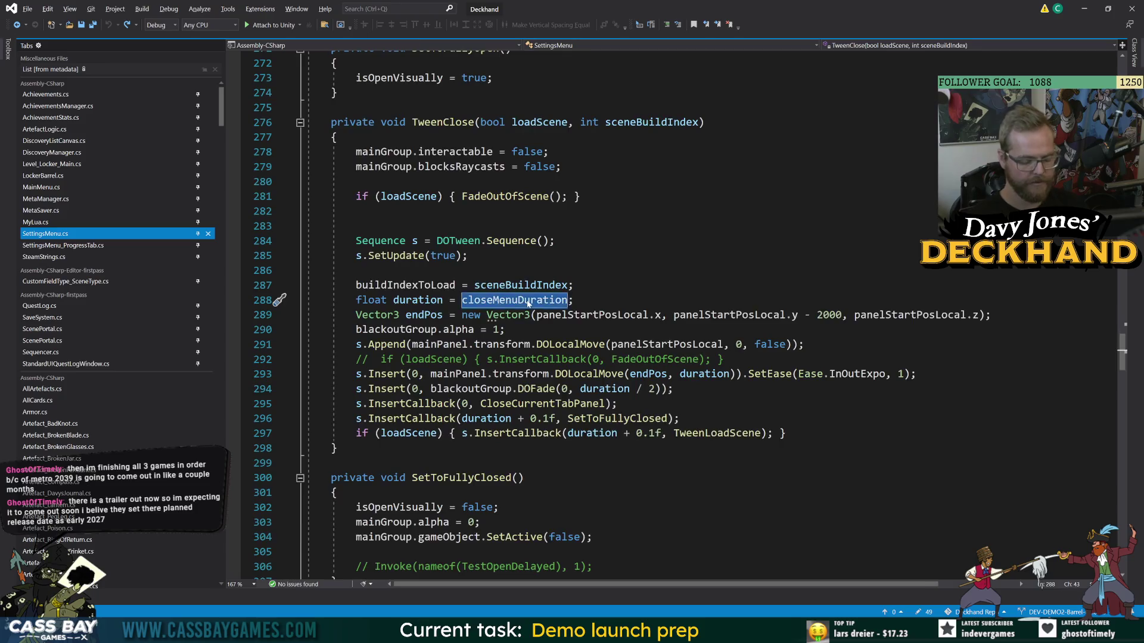
key("F12")
Check the child-object search results and review the SETTINGS MENU CANVAS object's components in Unity.
key("alt+Tab")
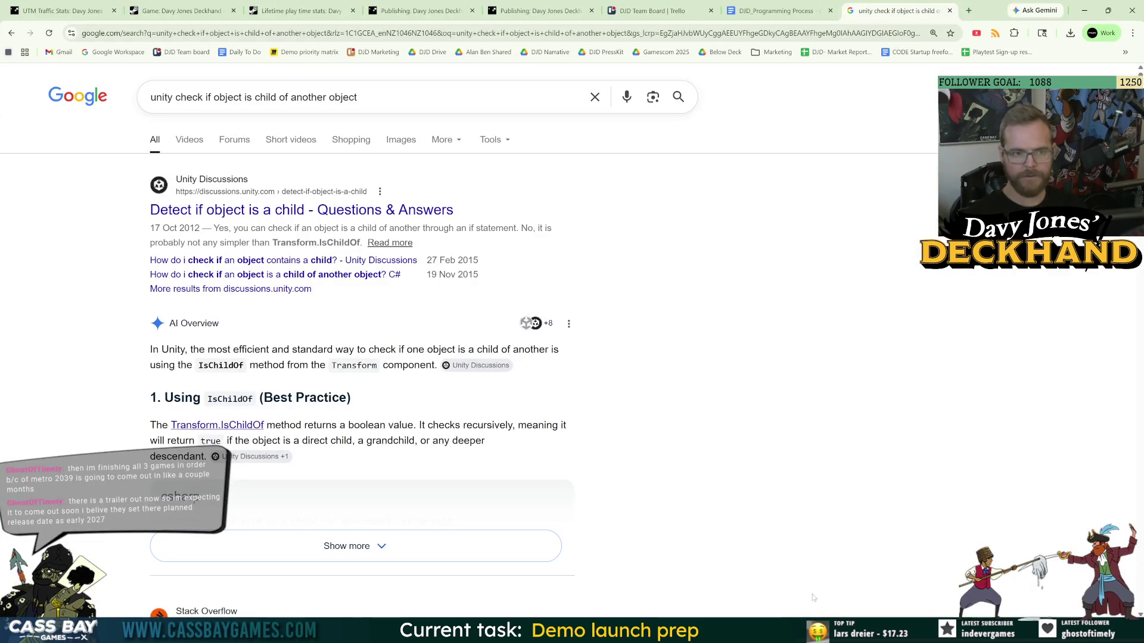
key("alt+Tab")
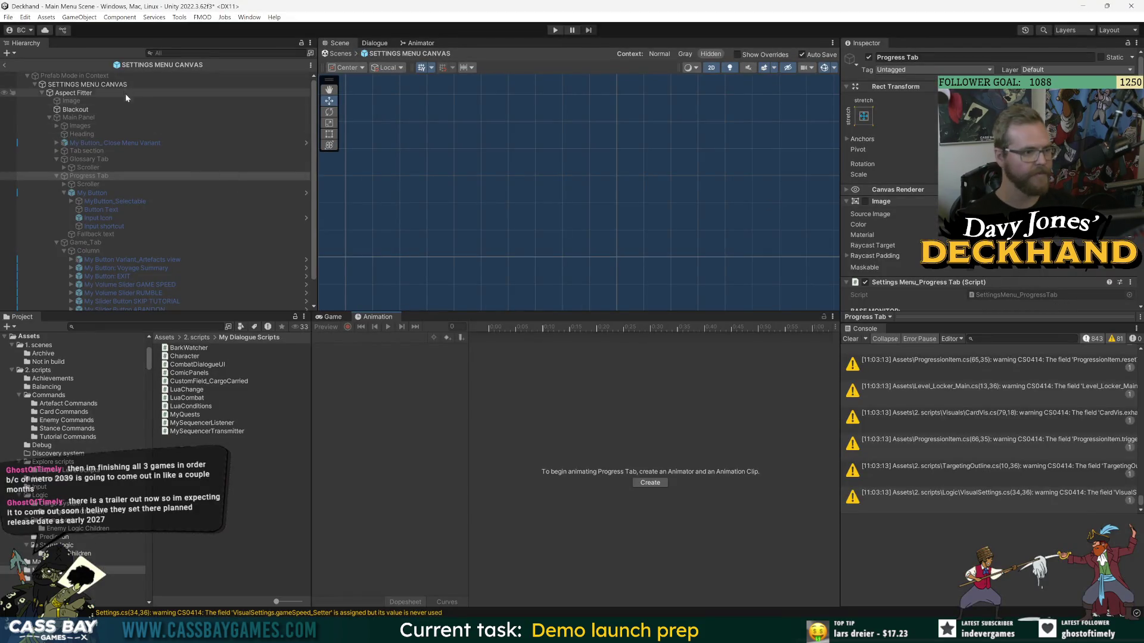
left_click(81, 85)
scroll(881, 247, "down", 10)
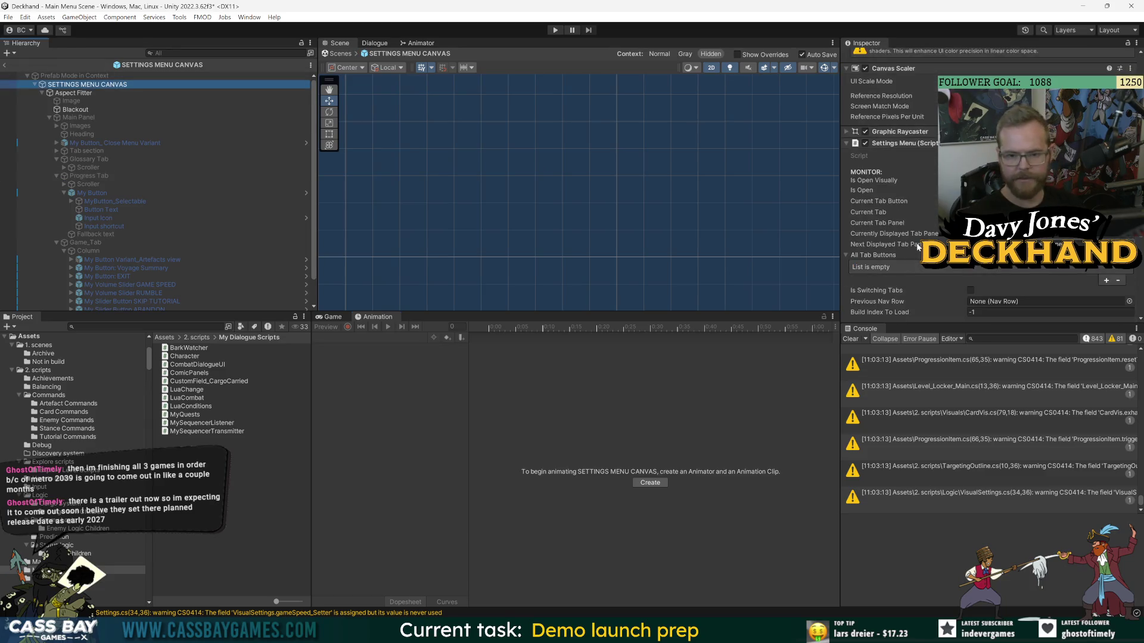
scroll(912, 234, "down", 4)
scroll(889, 261, "up", 6)
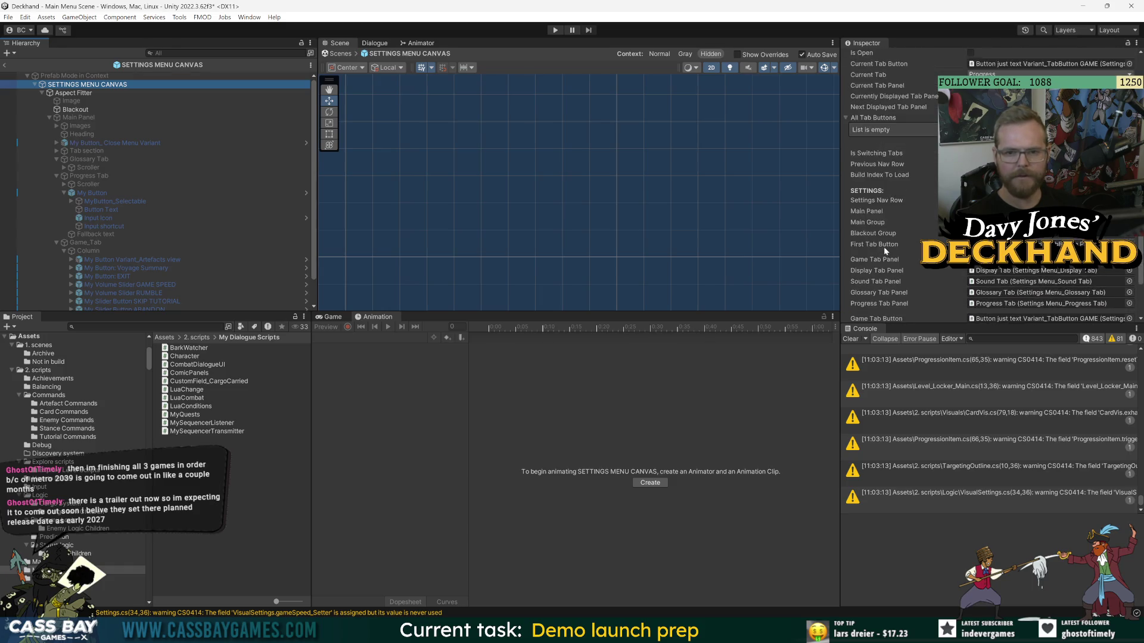
key("alt+Tab")
key("alt+Tab")
key("Tab")
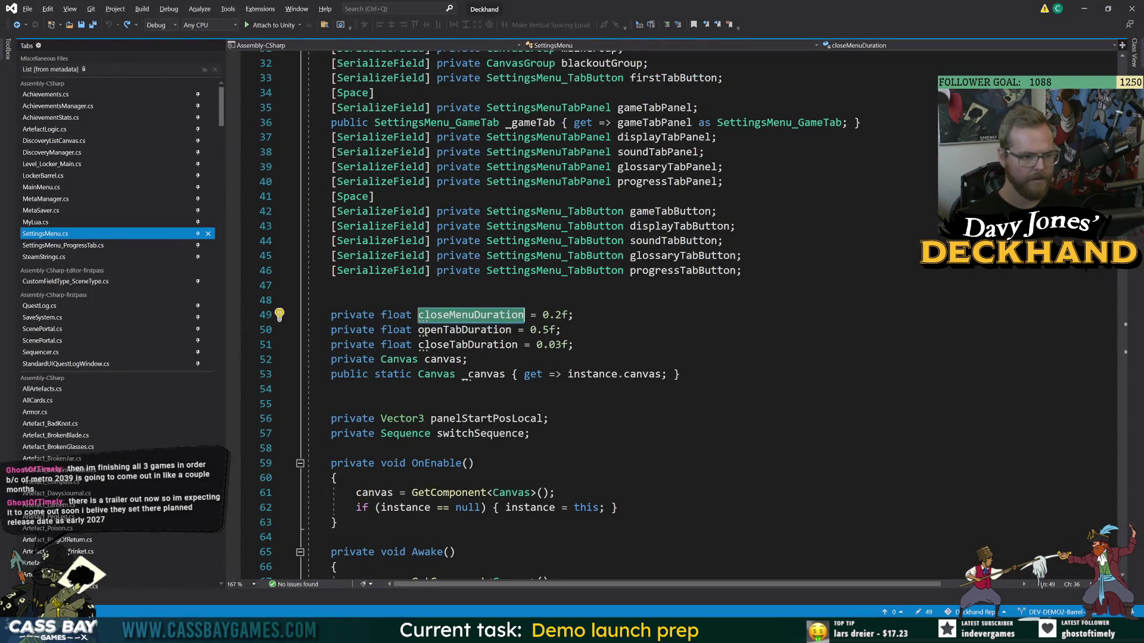
Compare the closeTabDuration and closeMenuDuration values in SettingsMenu.cs, then open MainMenu.cs.
left_click(573, 344)
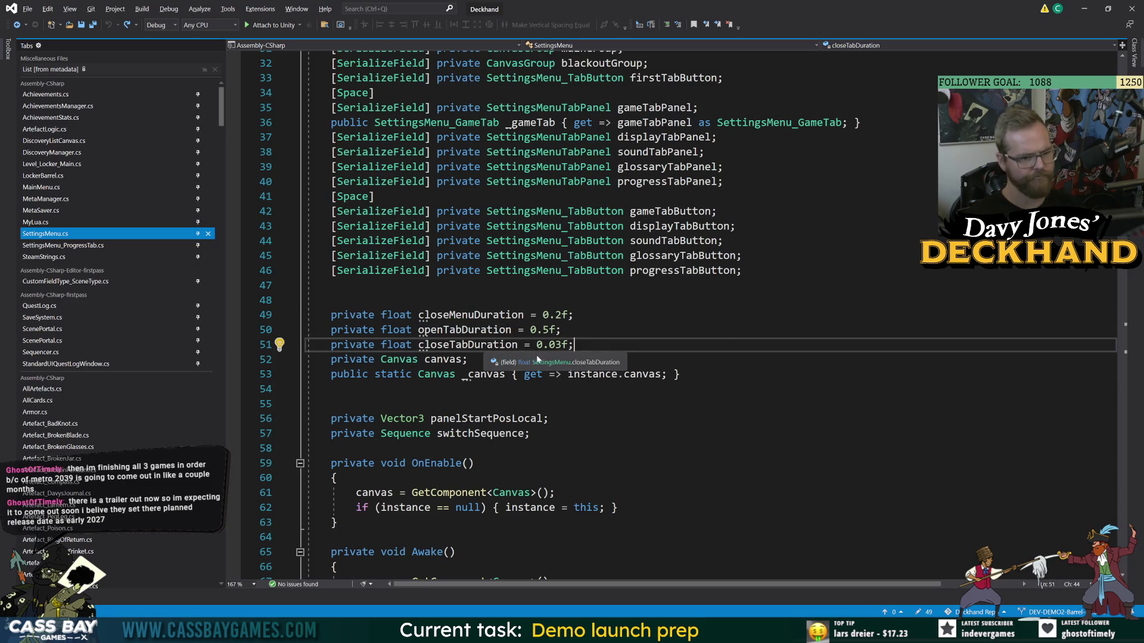
left_click(524, 315)
scroll(596, 314, "down", 20)
scroll(595, 315, "down", 20)
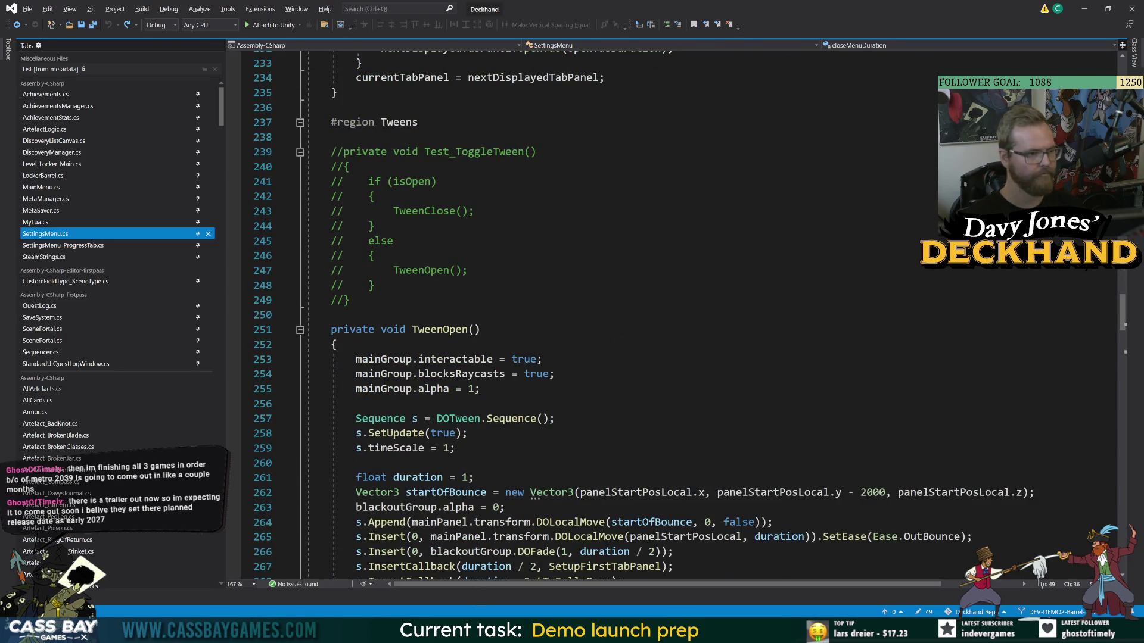
left_click(42, 187)
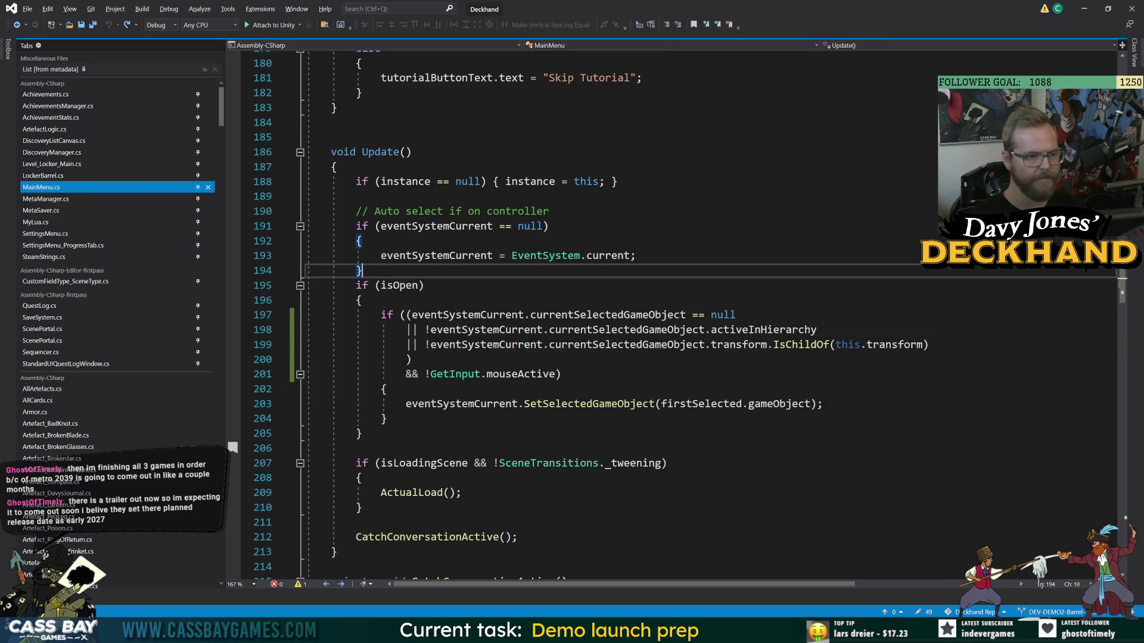
Change Invoke(nameof(DelayedAllowInteract), 2) in Open() to a 1-second delay and save MainMenu.cs.
scroll(596, 315, "up", 20)
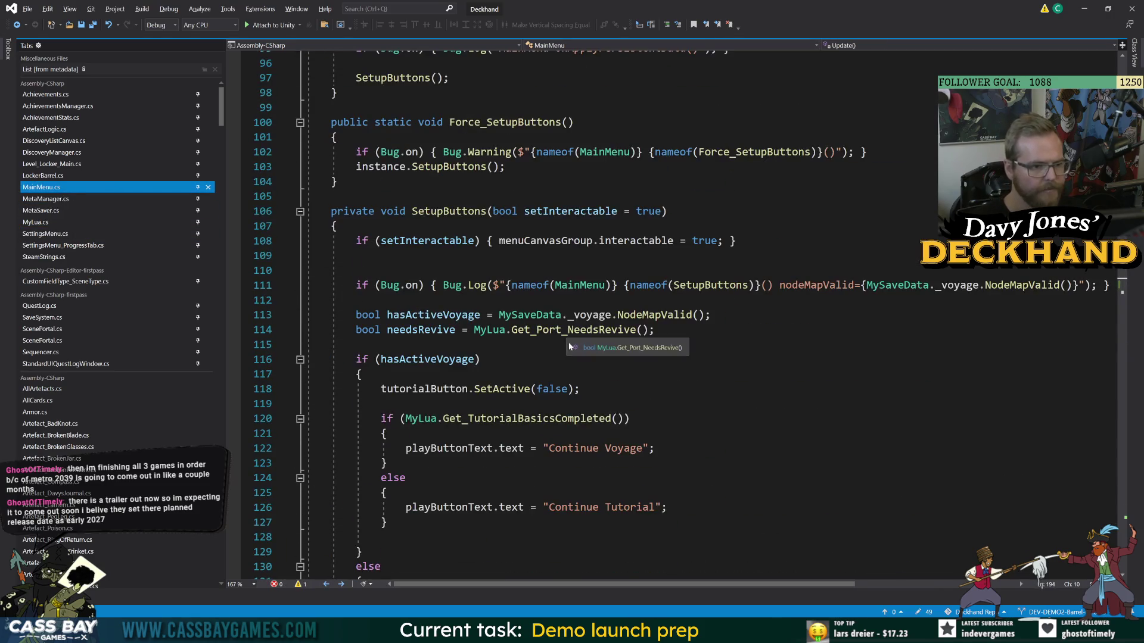
scroll(596, 314, "up", 20)
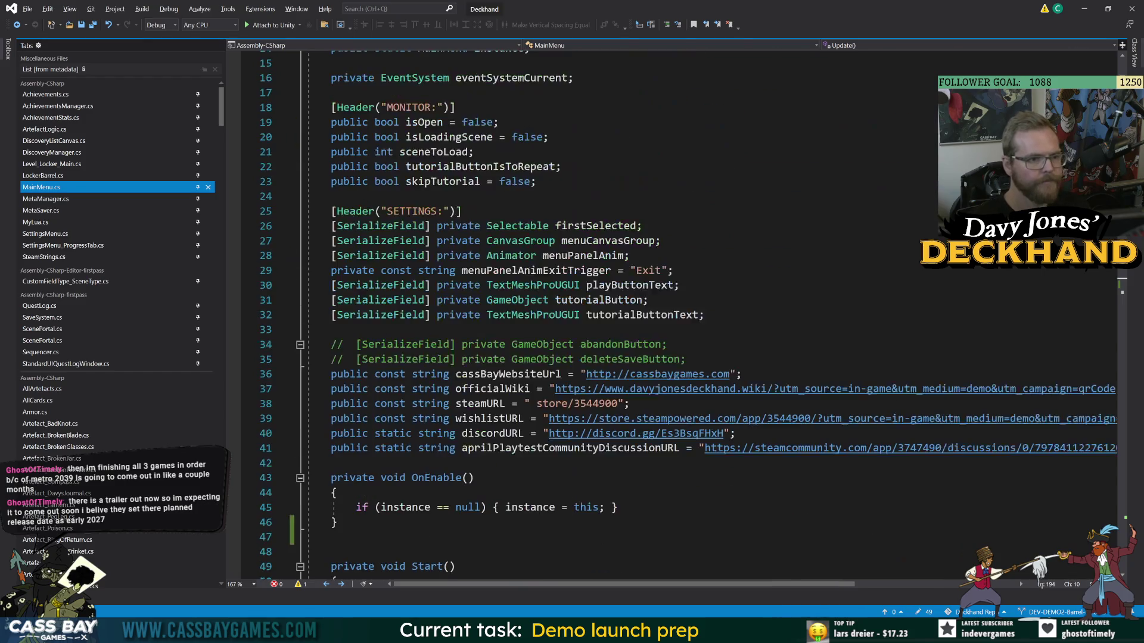
scroll(595, 315, "down", 18)
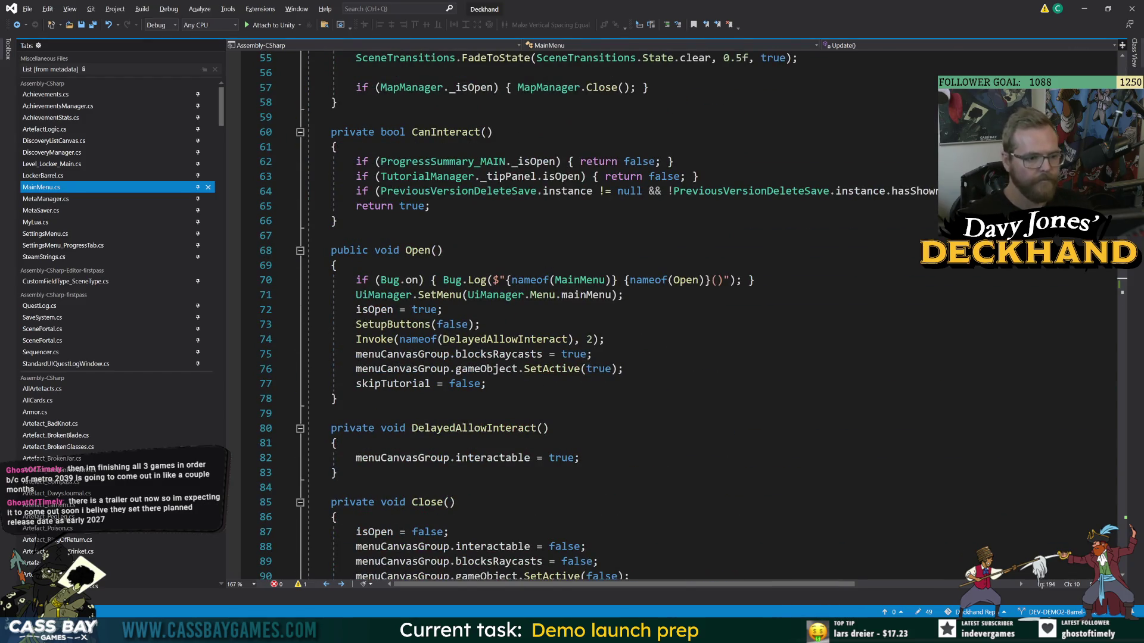
double_click(505, 339)
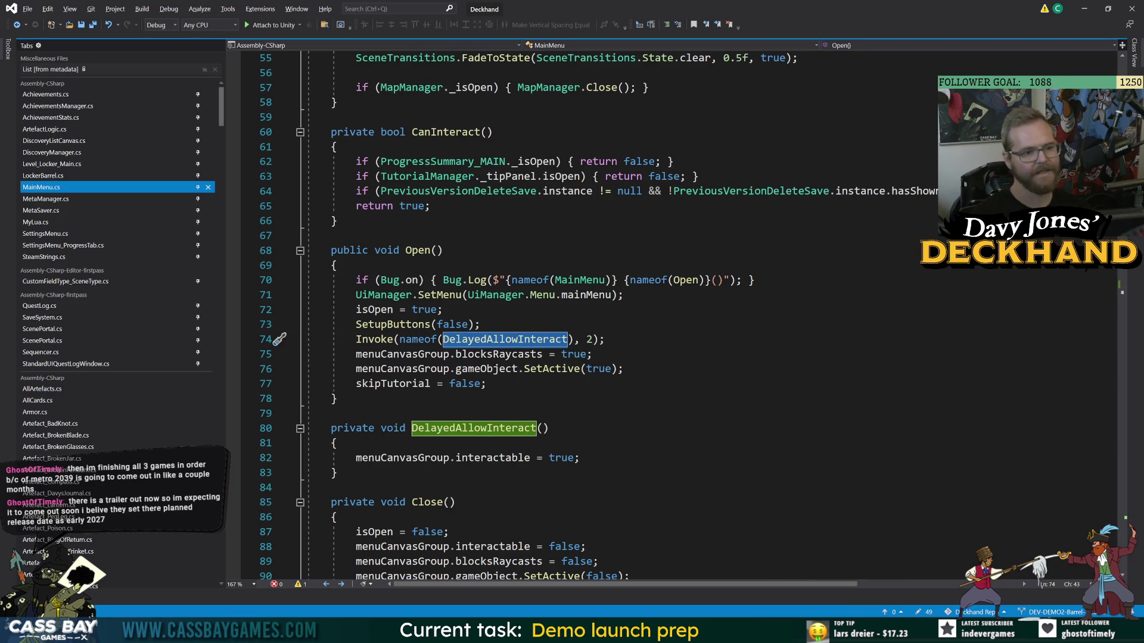
left_click(590, 354)
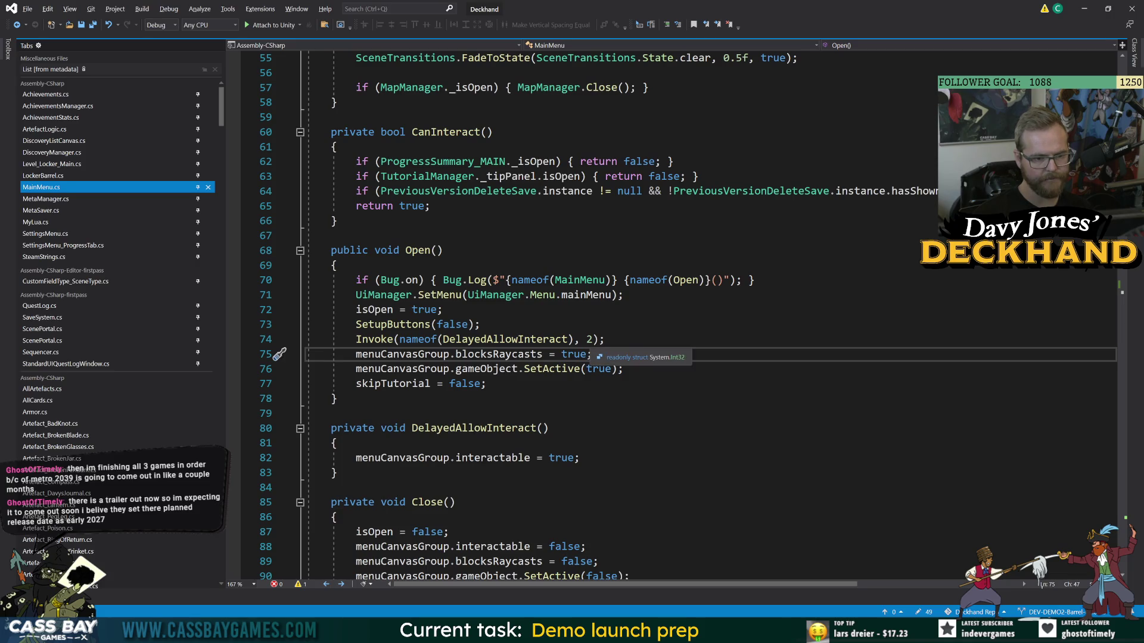
key("Up")
key("shift+Left")
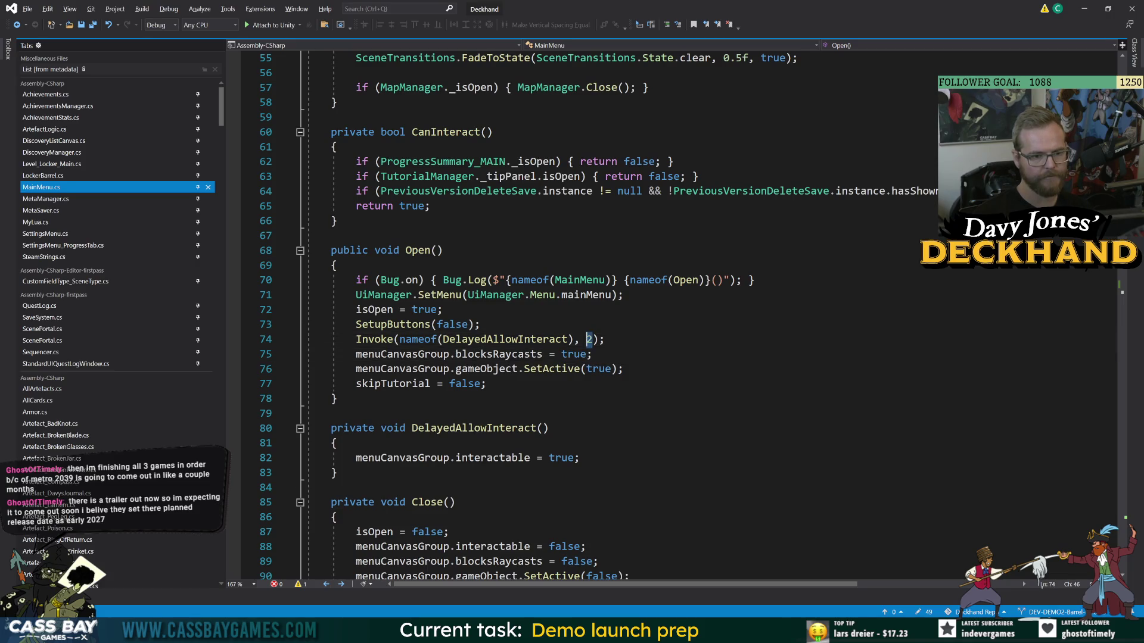
type("1")
left_click(548, 428)
key("ctrl+s")
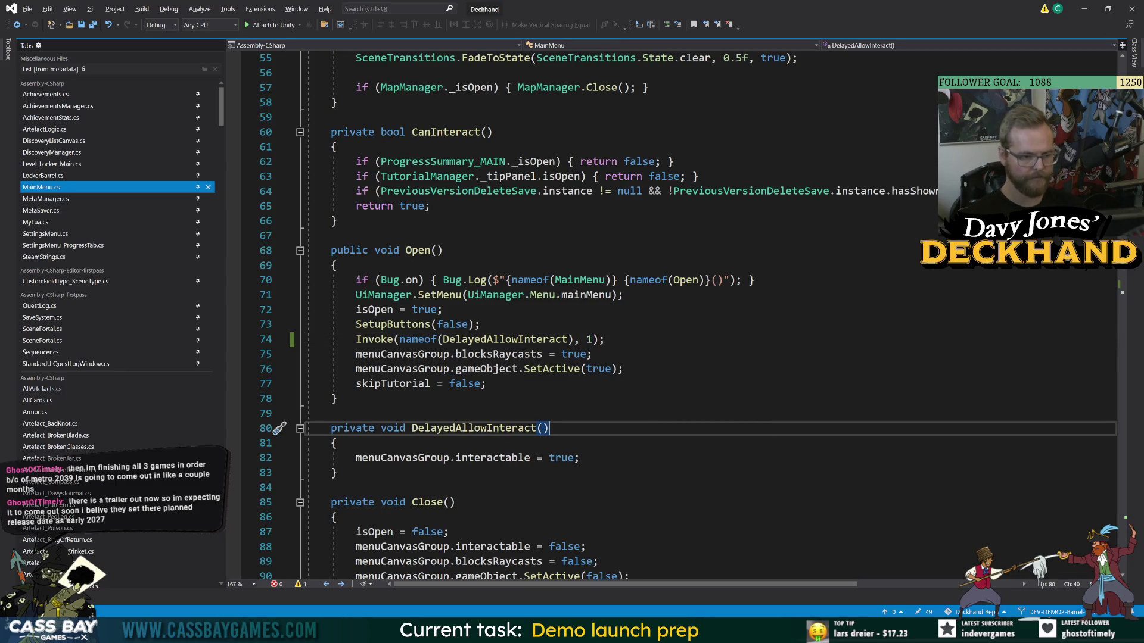
mouse_move(815, 631)
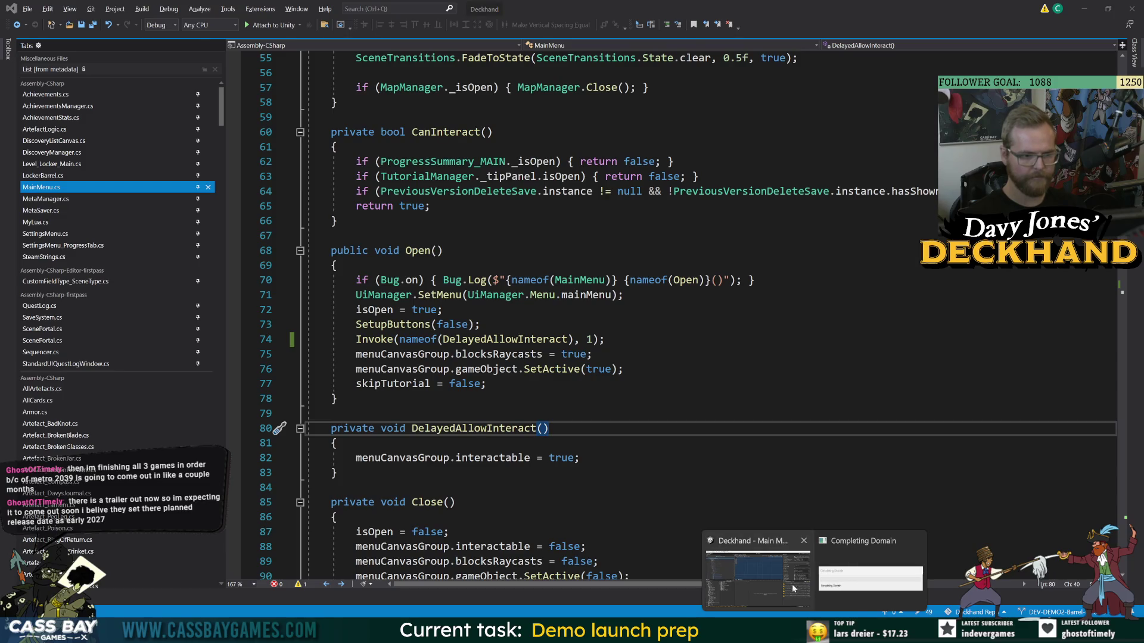
key("alt+Tab")
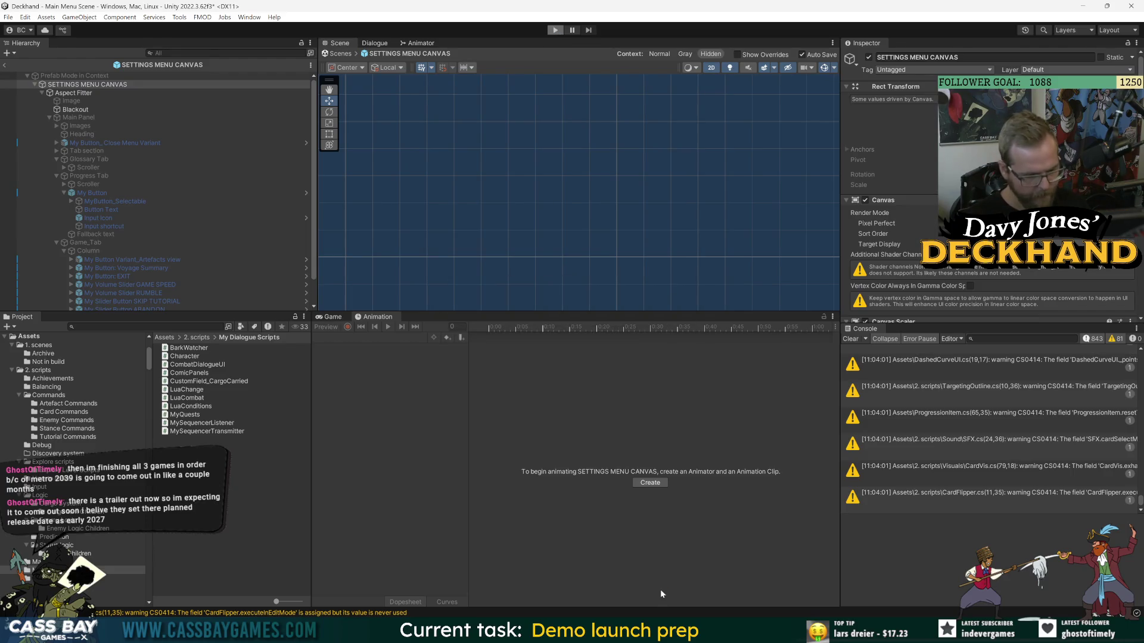
Start Play mode, open and close Settings twice with the keyboard, and try Maiden Voyage.
key("ctrl+p")
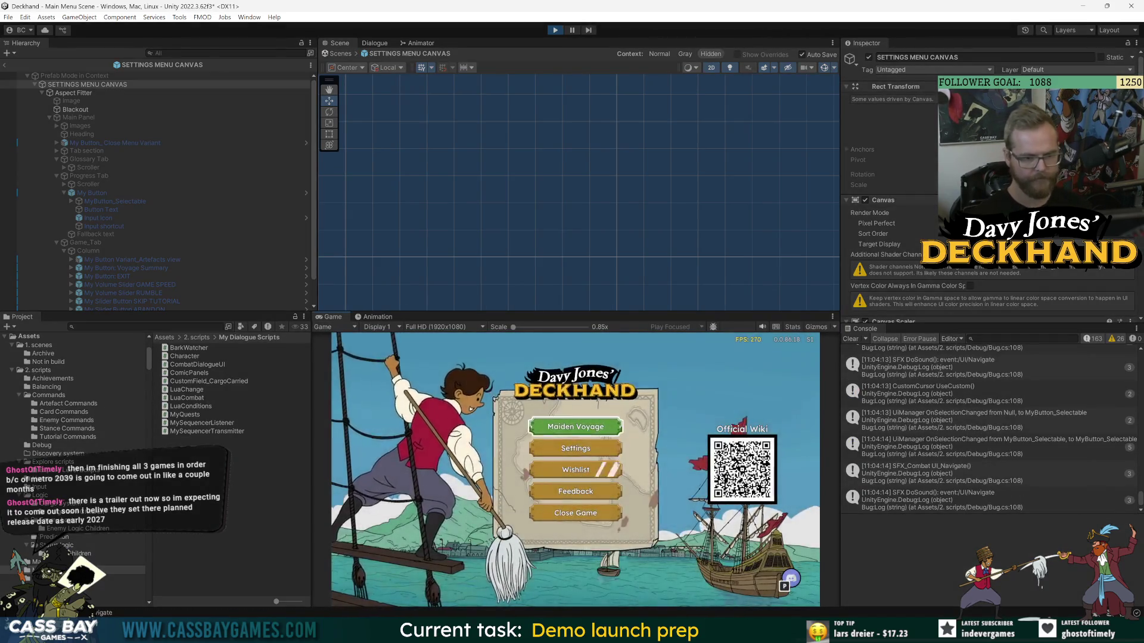
key("Up")
key("Up")
key("Up")
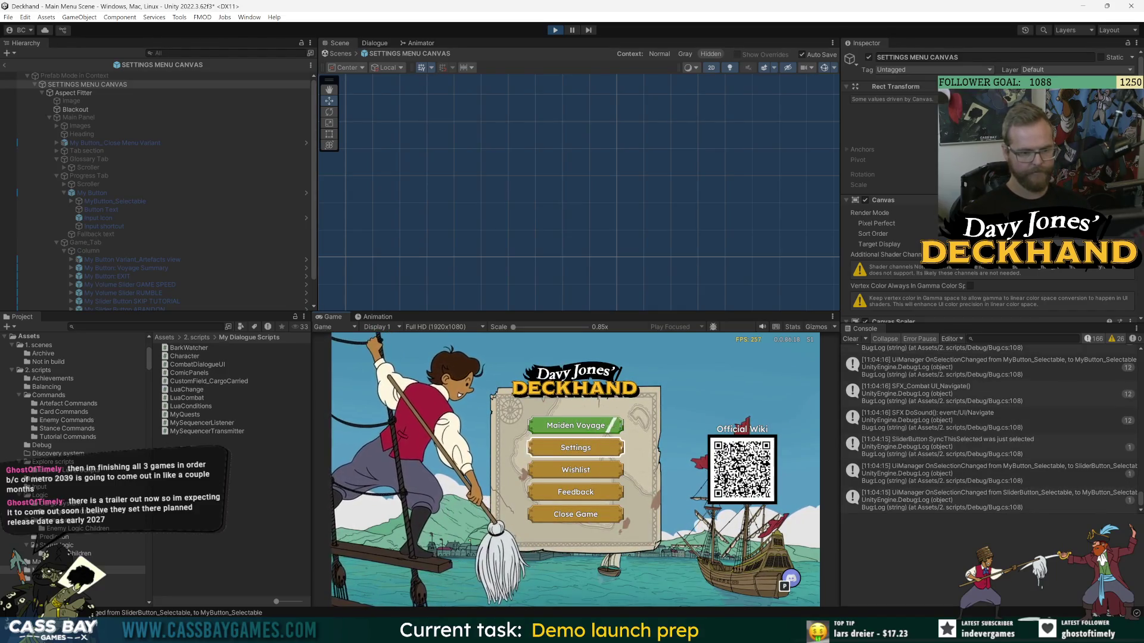
key("Return")
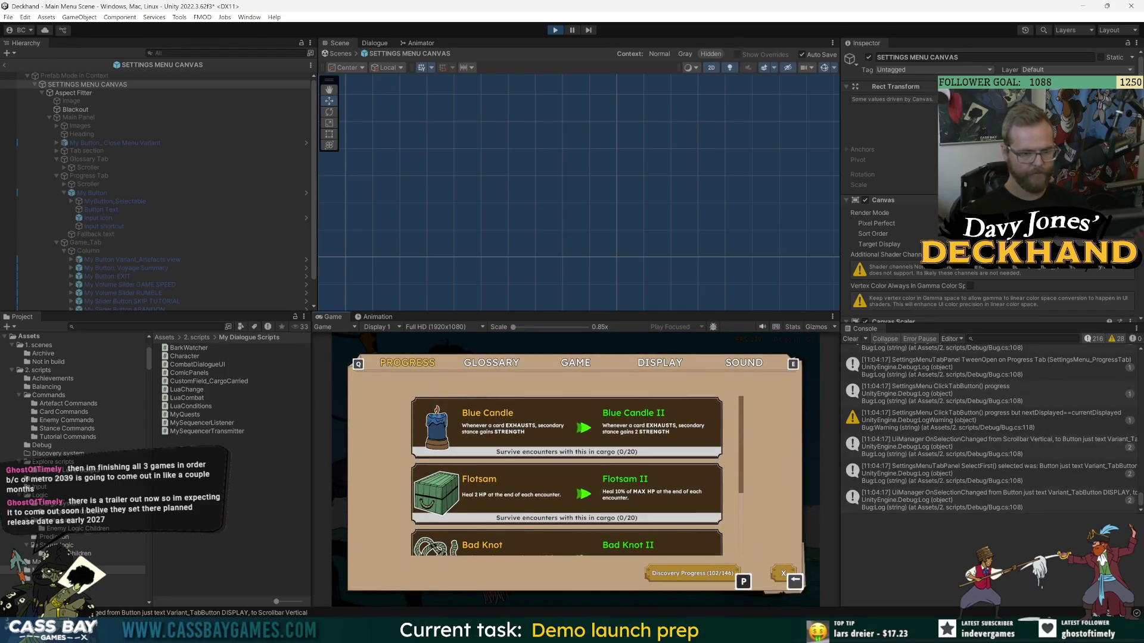
key("BackSpace")
key("Down")
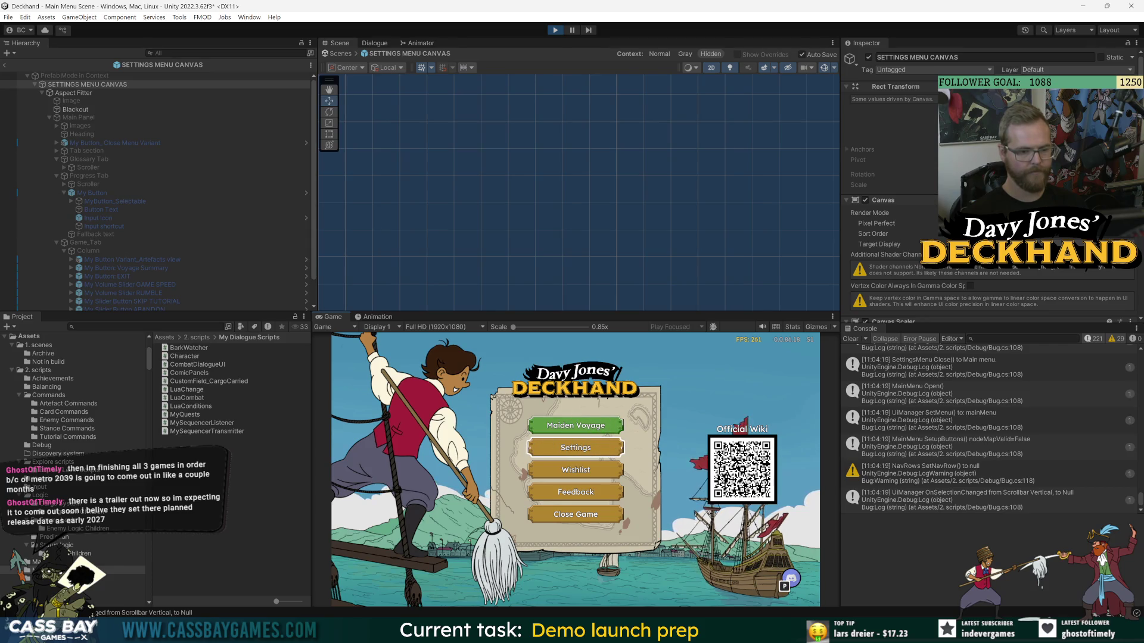
key("Return")
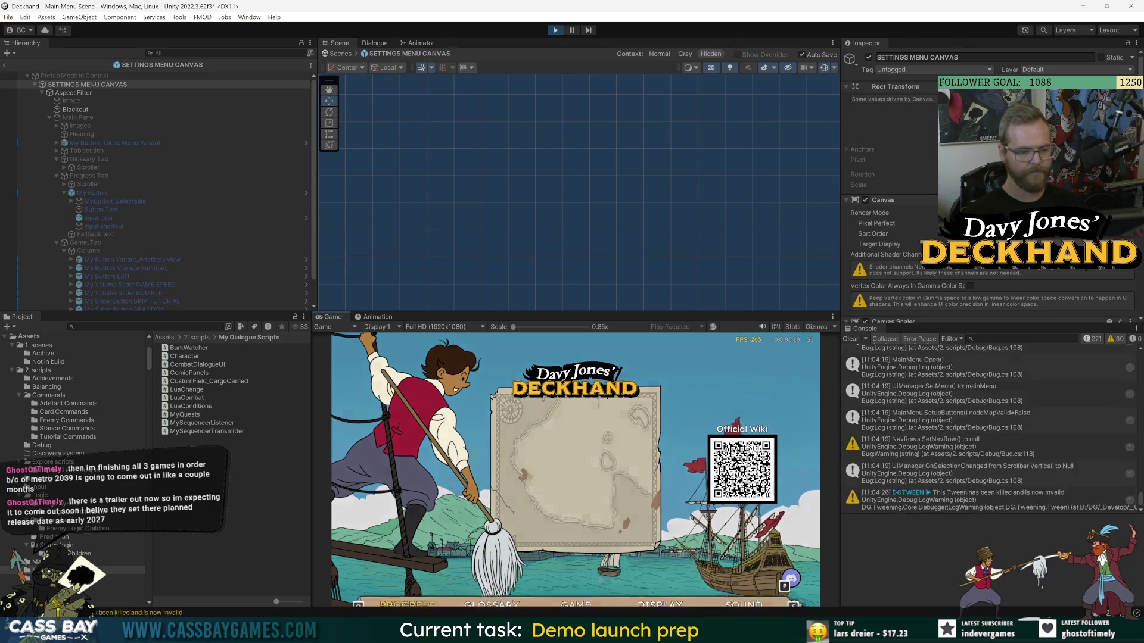
key("Escape")
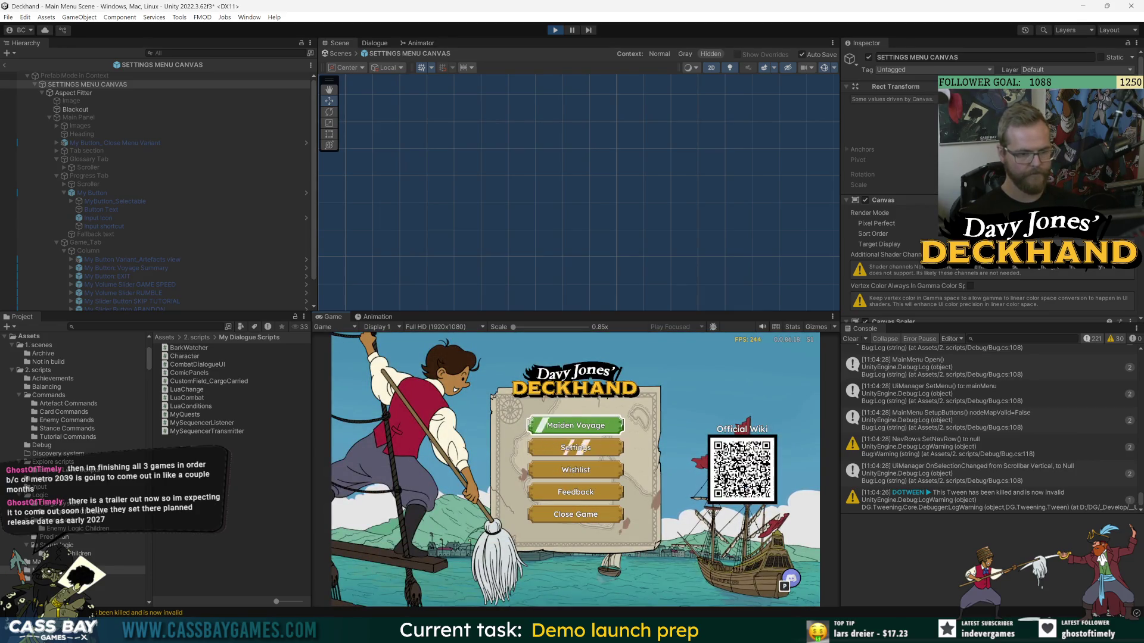
key("Return")
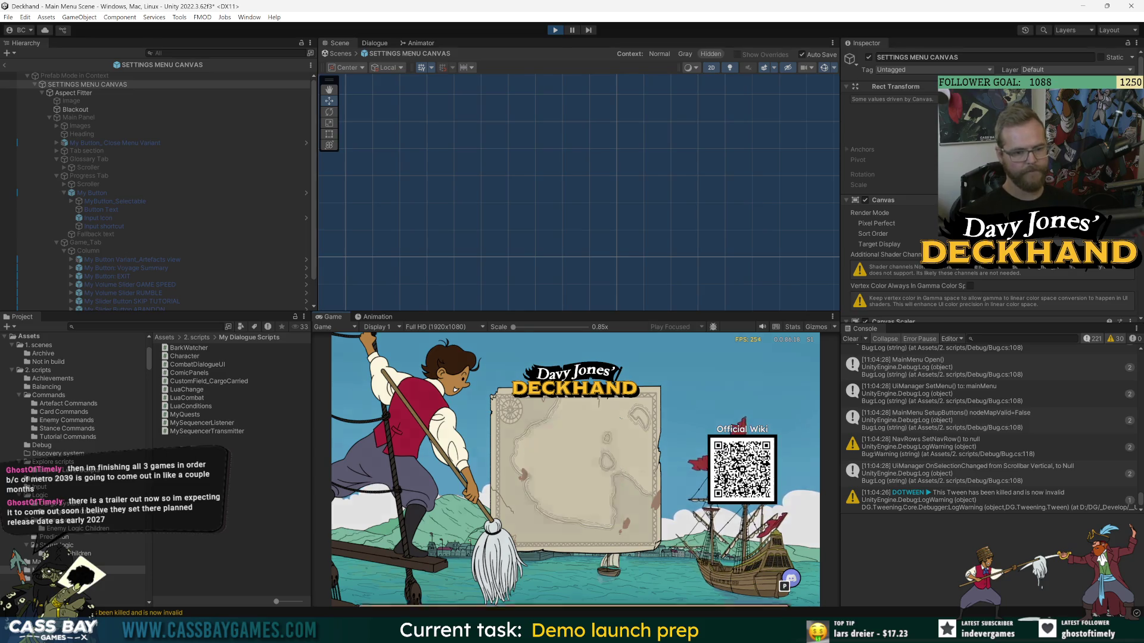
key("Escape")
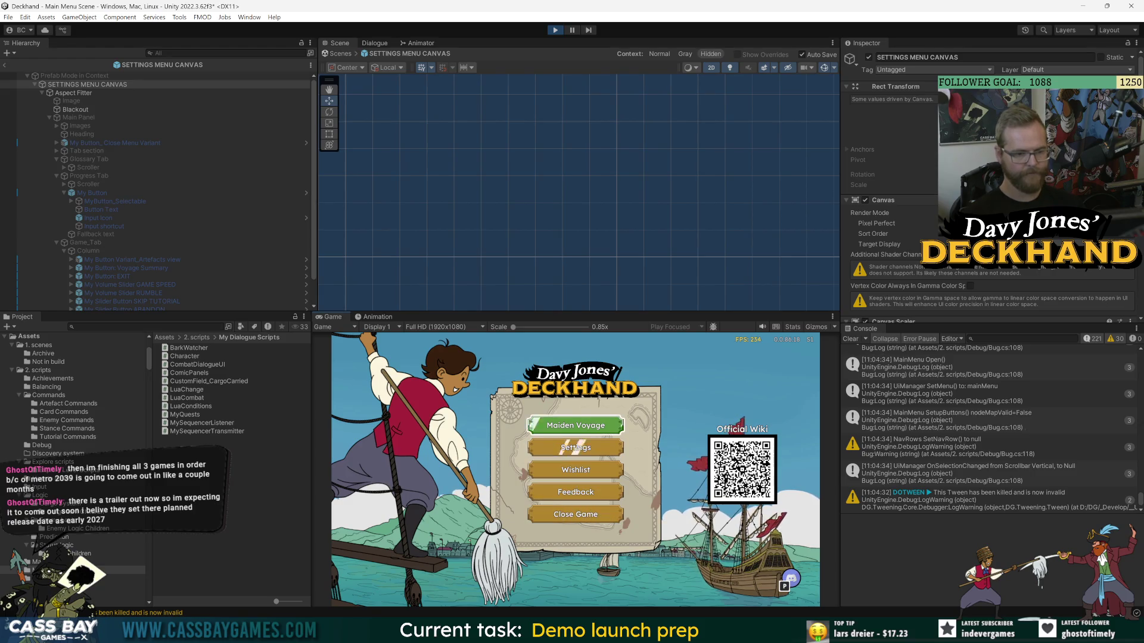
Open Settings, toggle Discovery Progress with P, open the Discord link, then return to stop the game.
key("Down")
key("Return")
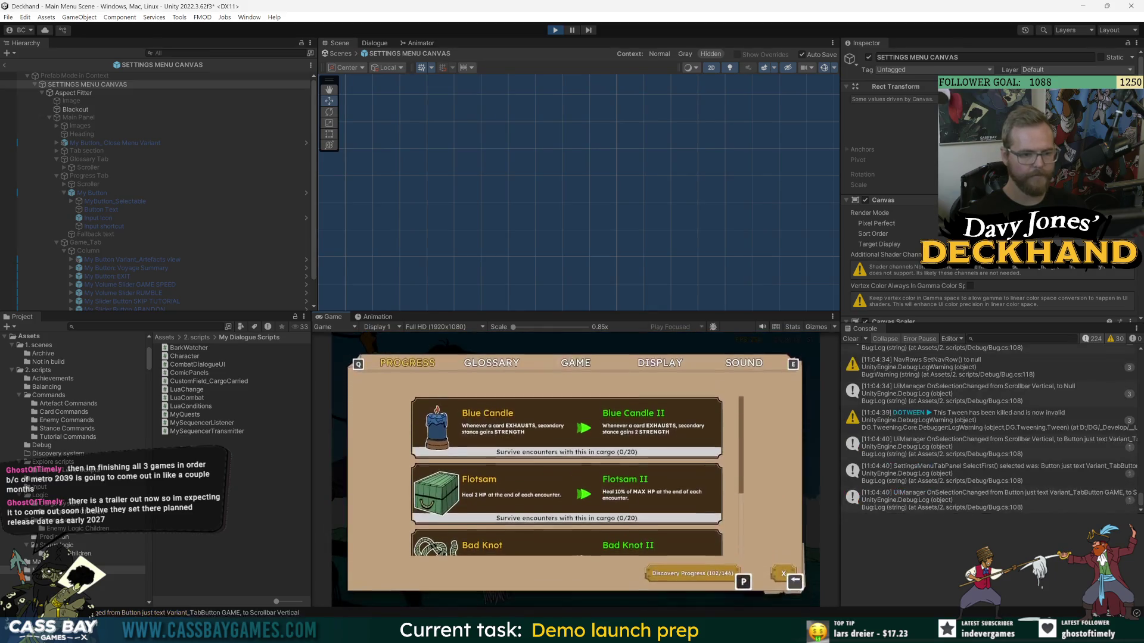
key("p")
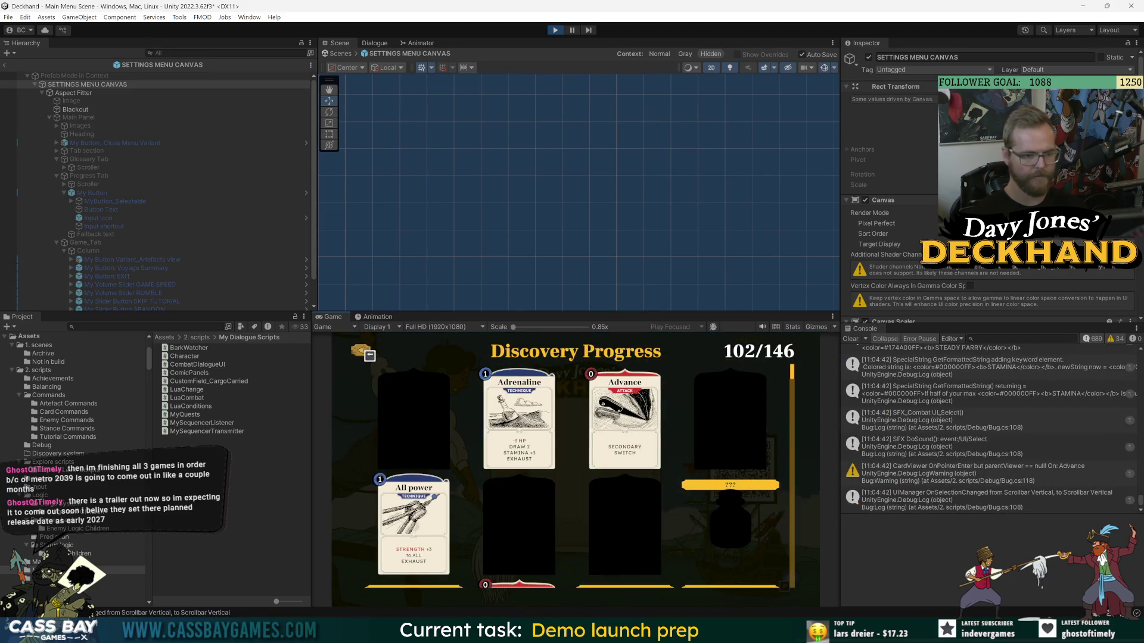
key("BackSpace")
key("Down")
key("Down")
key("Down")
key("Right")
key("Return")
key("alt+Tab")
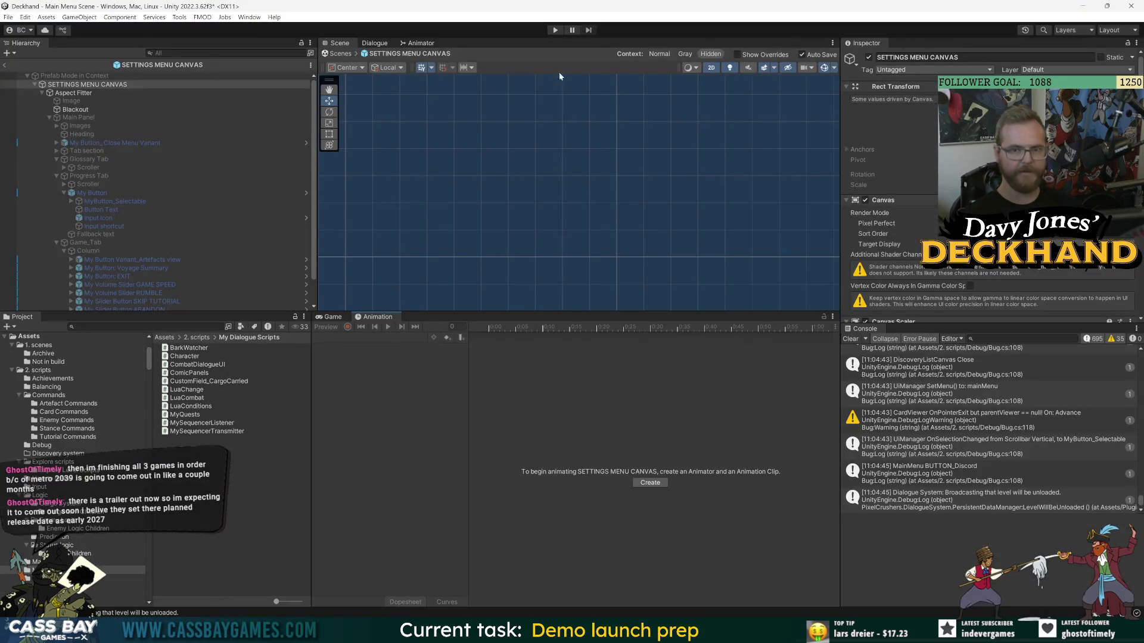
Close the Discord invite tab and change the line 74 Invoke delay to 0.5f.
key("alt+Tab")
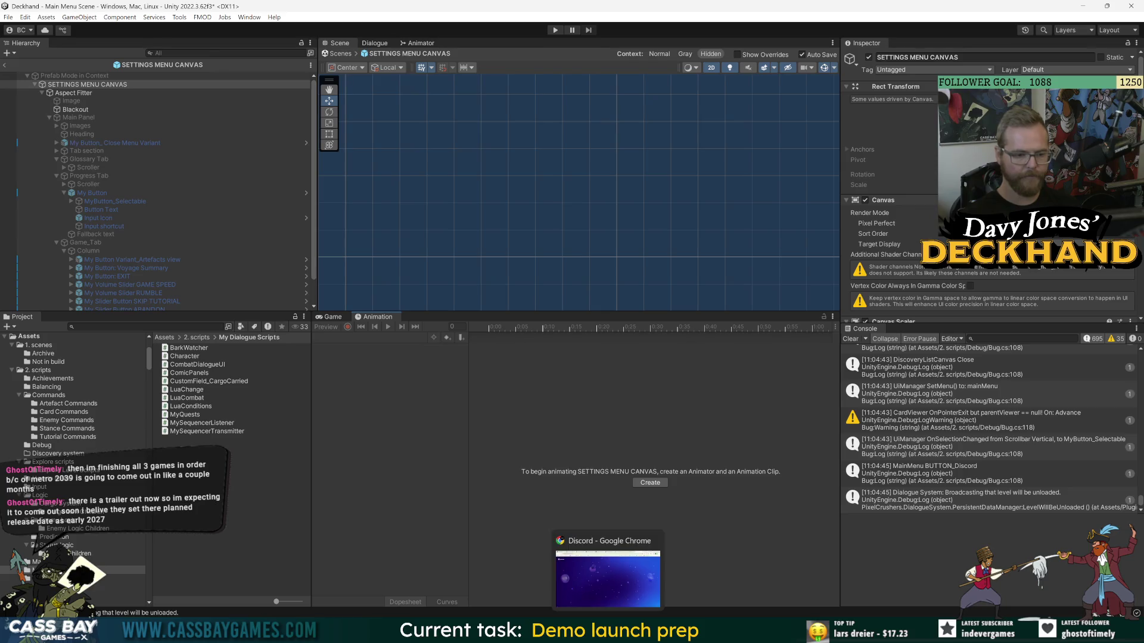
left_click(949, 11)
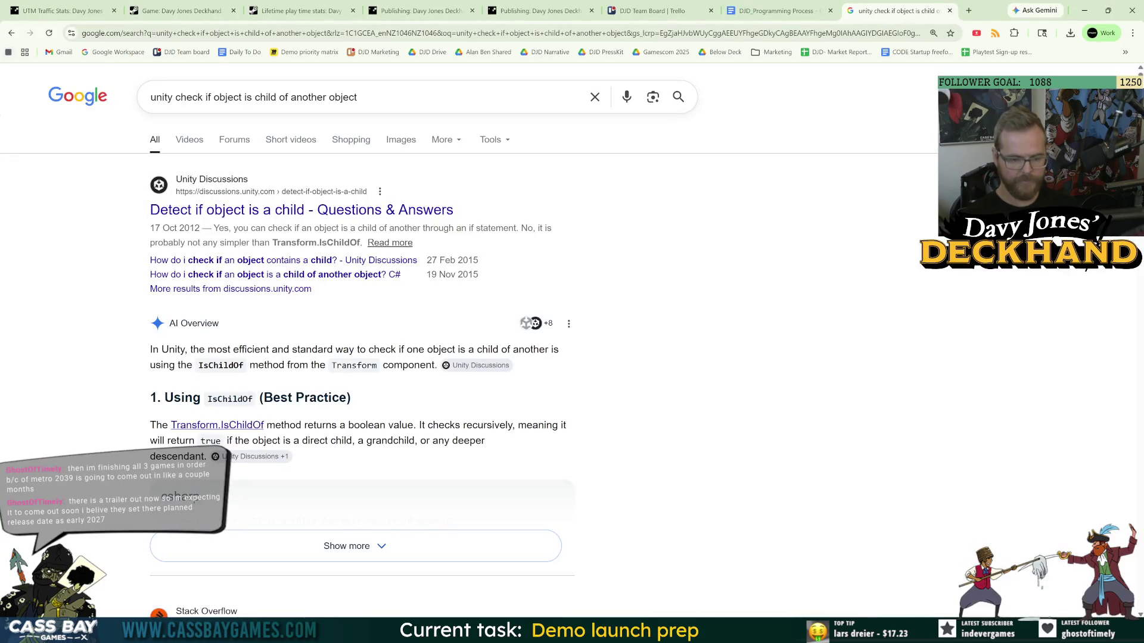
key("alt+Tab")
left_click(589, 339)
type("0.5f);")
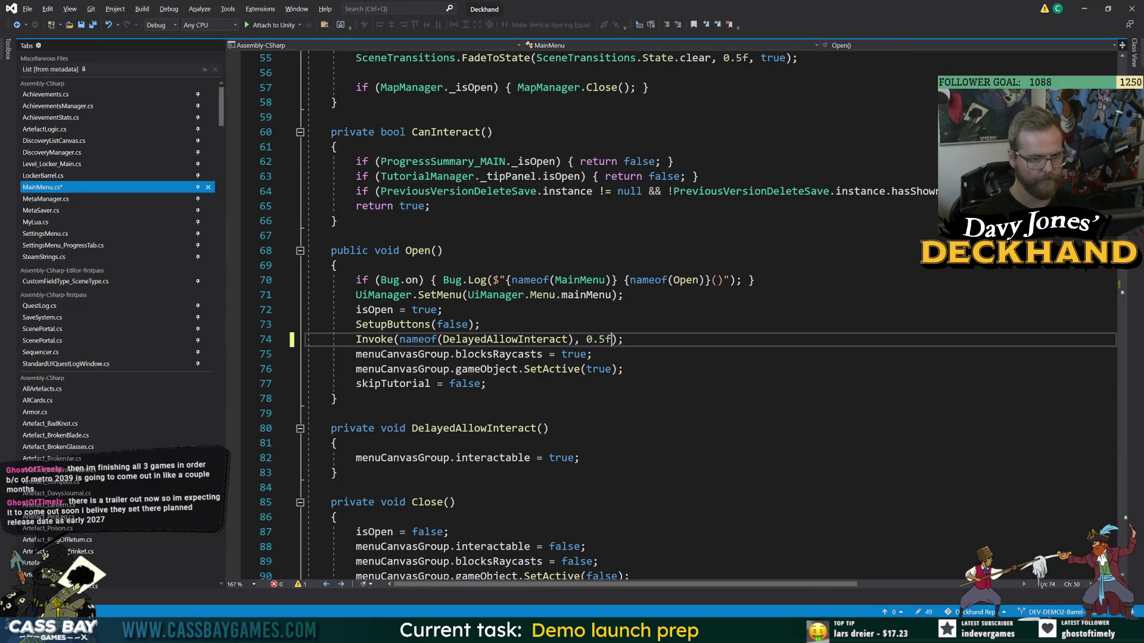
Jump to the DelayedAllowInteract definition, then bring Unity back to the front.
double_click(501, 340)
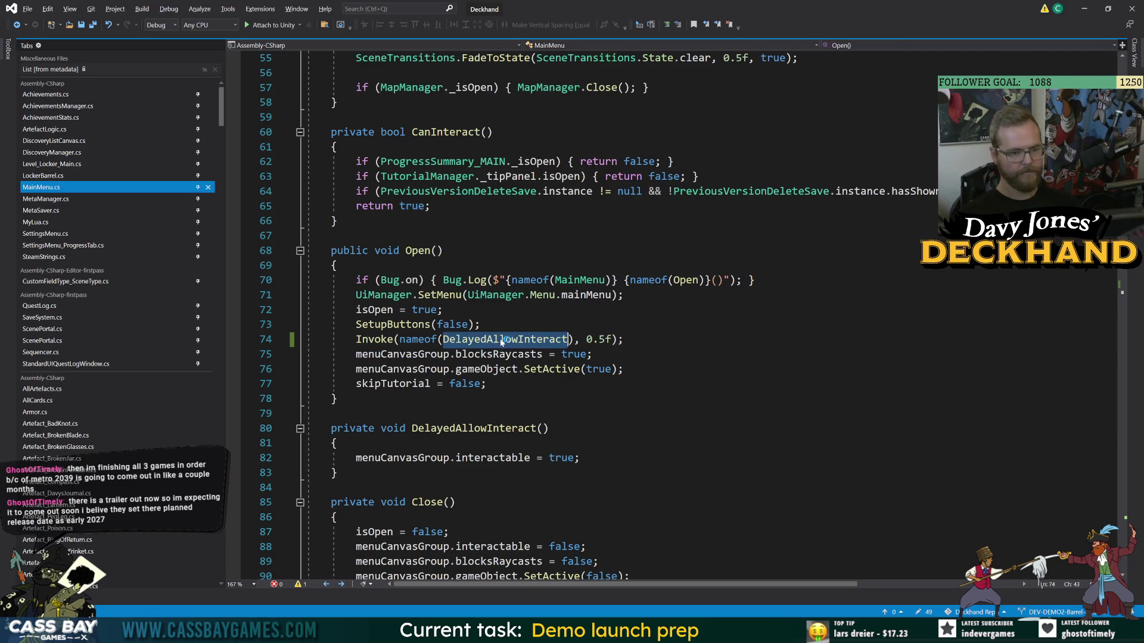
key("F12")
key("Up")
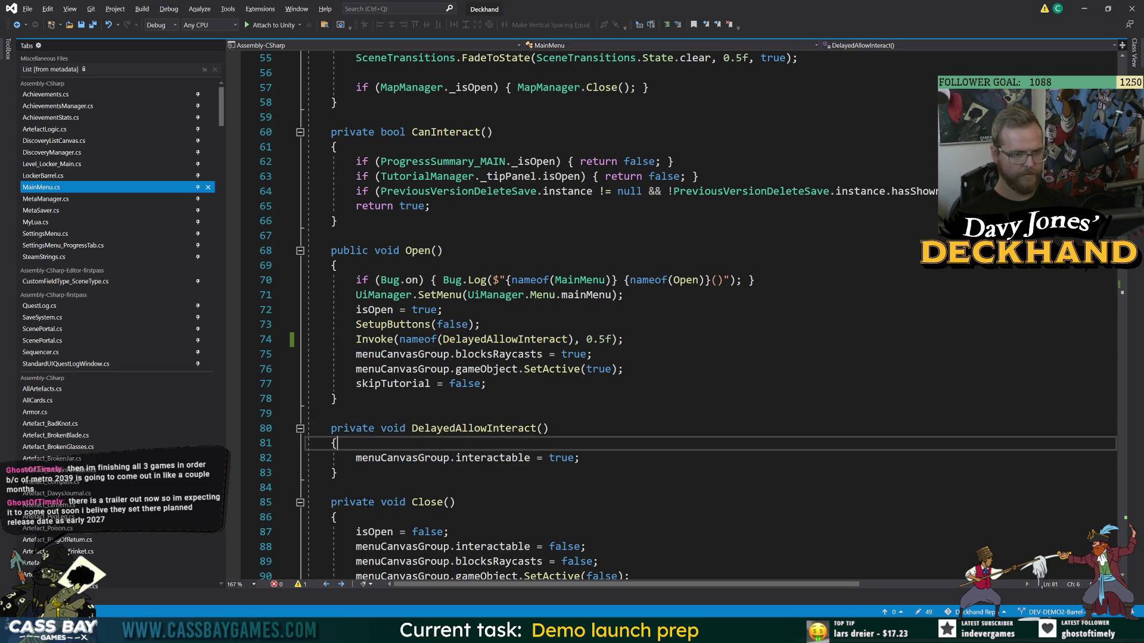
left_click(548, 429)
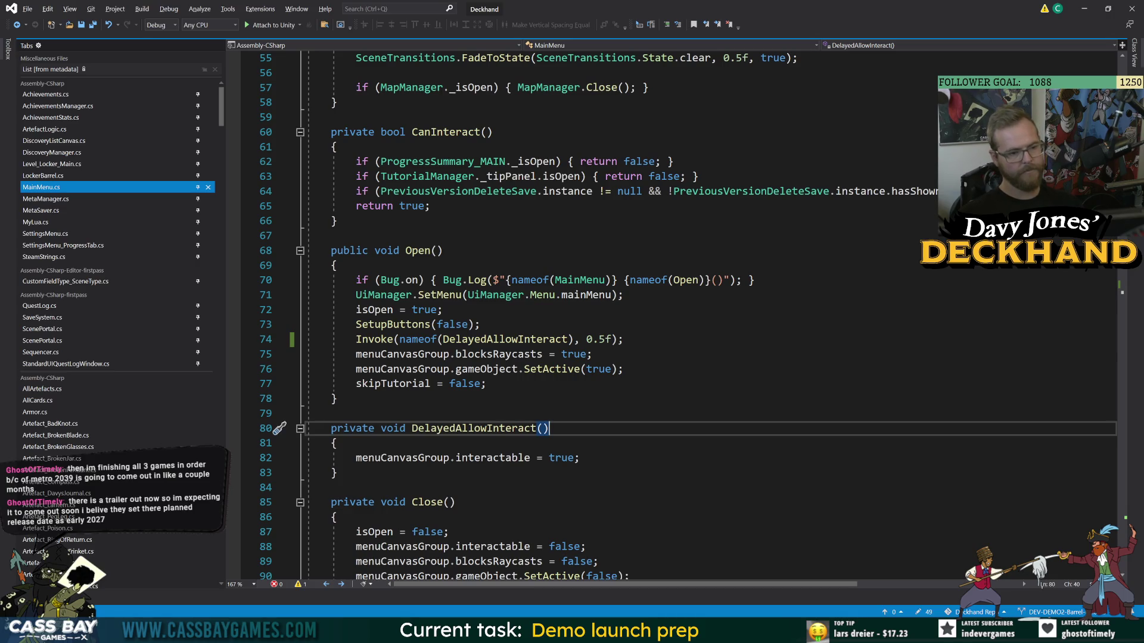
key("alt+Tab")
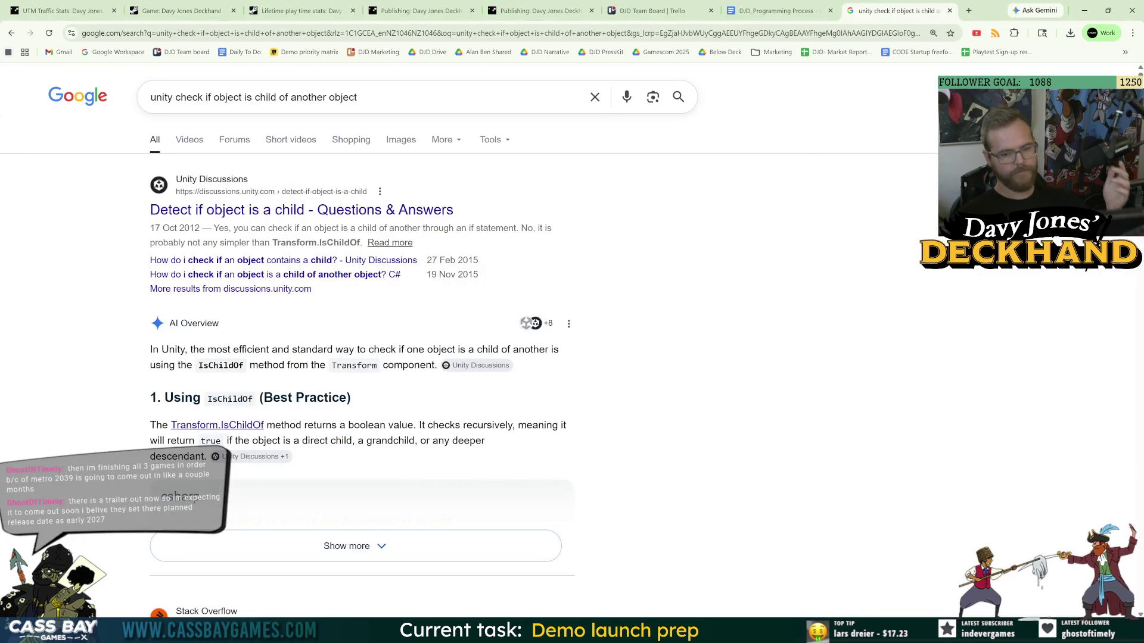
left_click(814, 631)
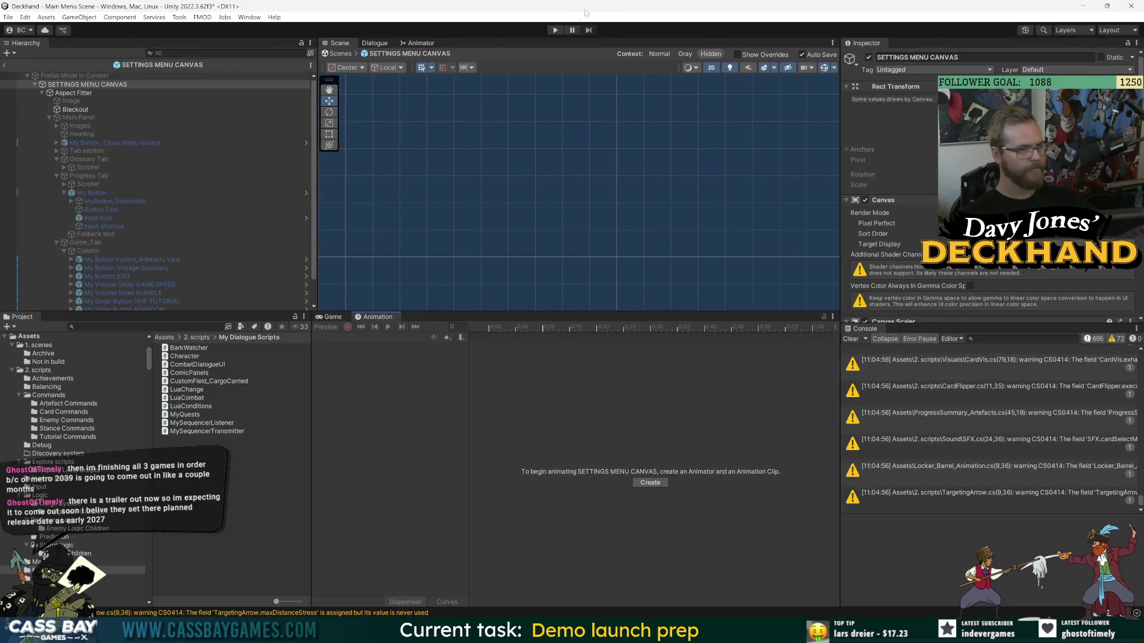
Play the game, open and close Settings by click and keyboard, then open and close Discovery Progress.
left_click(555, 31)
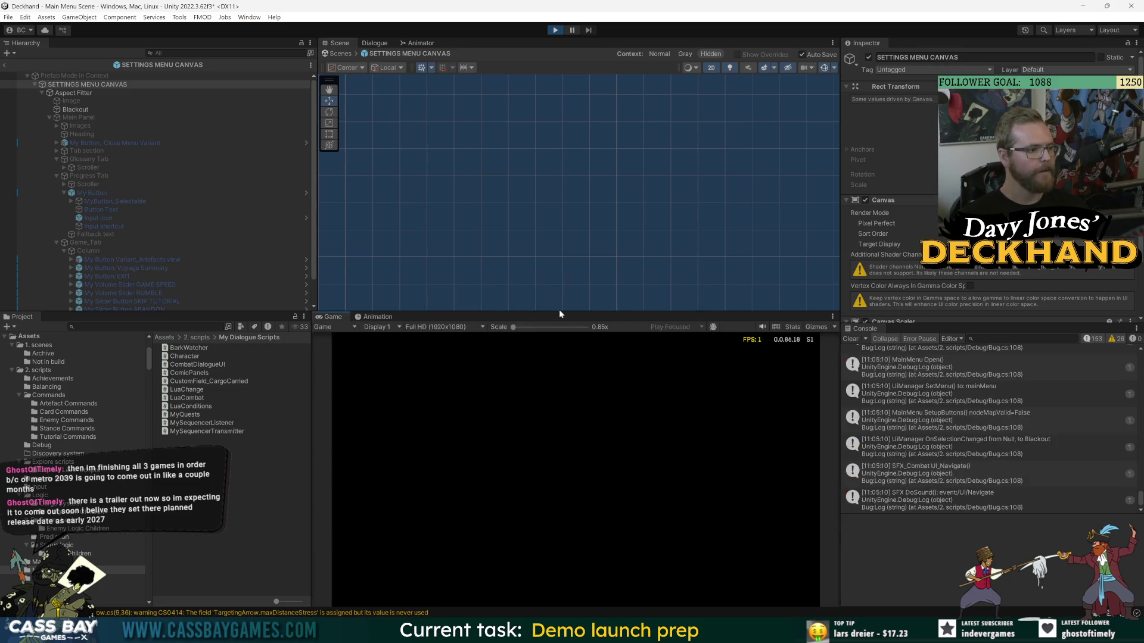
left_click(589, 449)
key("Escape")
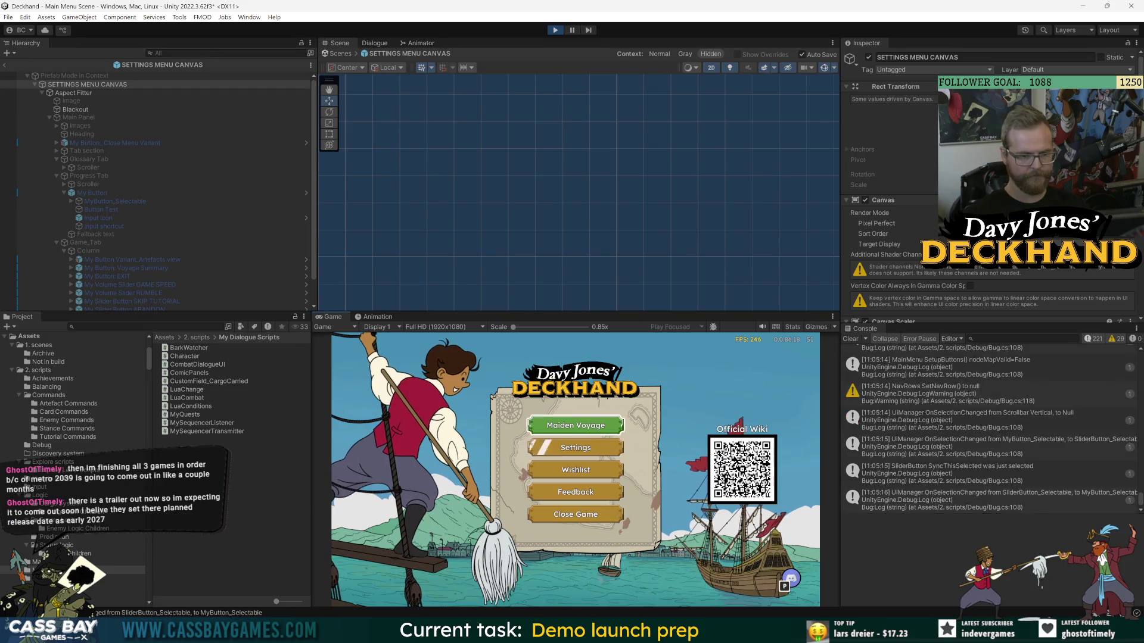
key("Up")
key("Up")
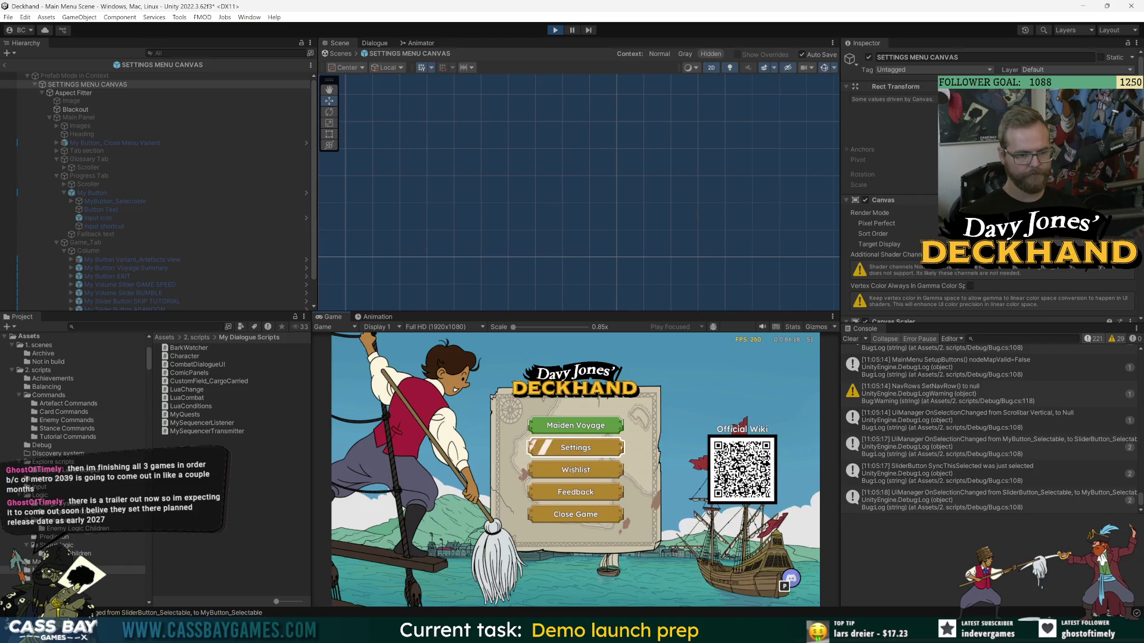
key("Return")
key("p")
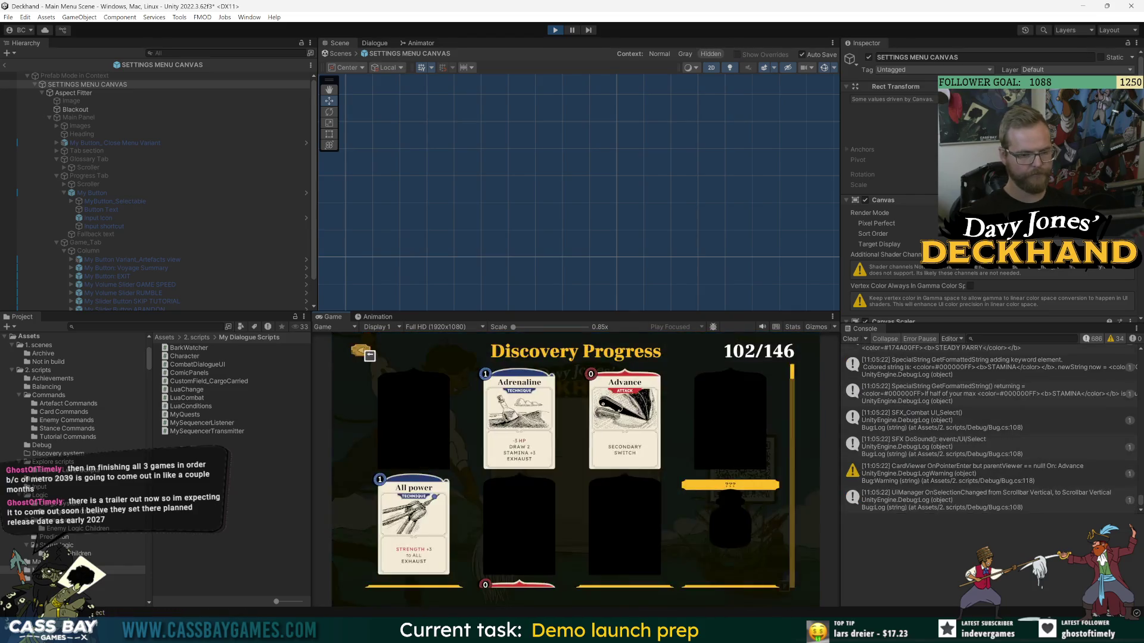
key("Escape")
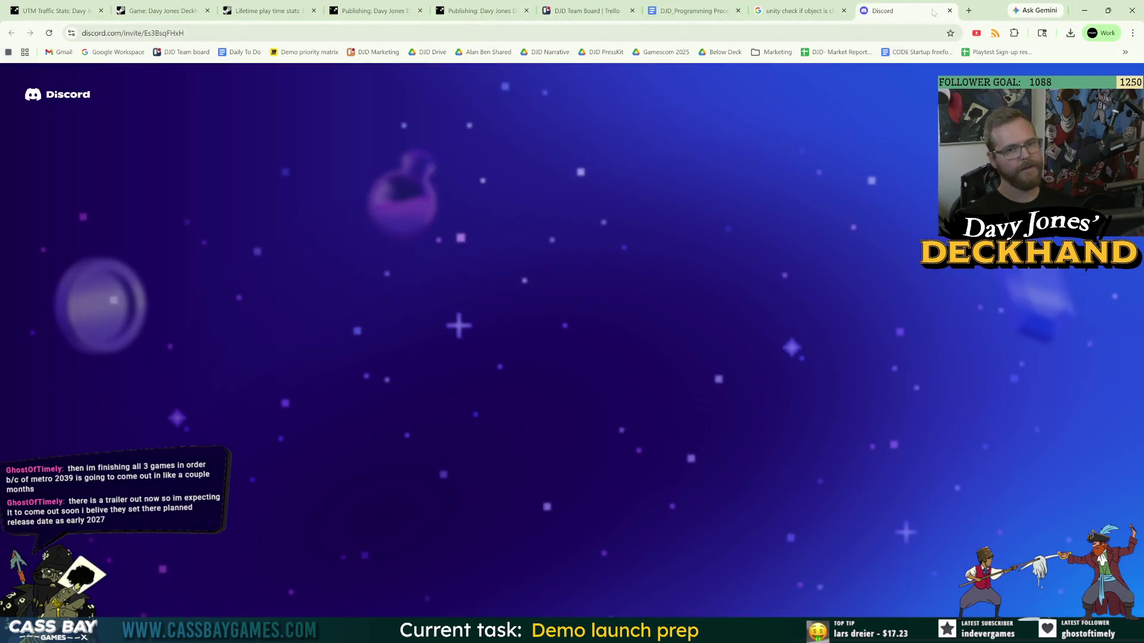
Close the Discord tab, review DelayedAllowInteract in MainMenu.cs, and return to Unity.
left_click(949, 12)
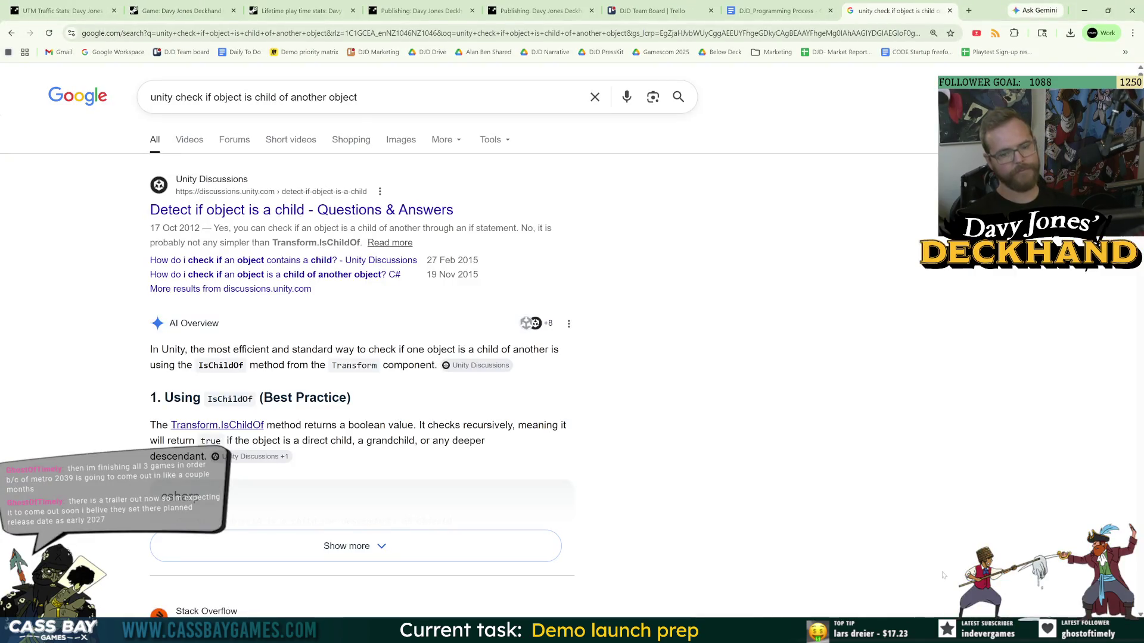
key("alt+Tab")
left_click(331, 488)
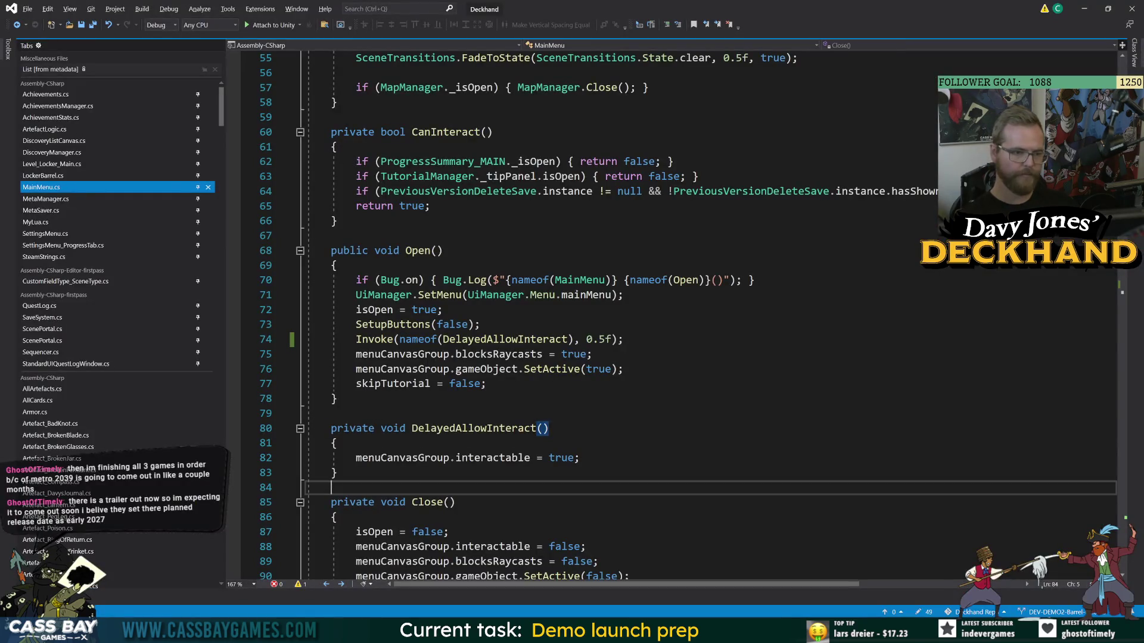
key("alt+Tab")
key("alt+Tab")
key("alt+Tab")
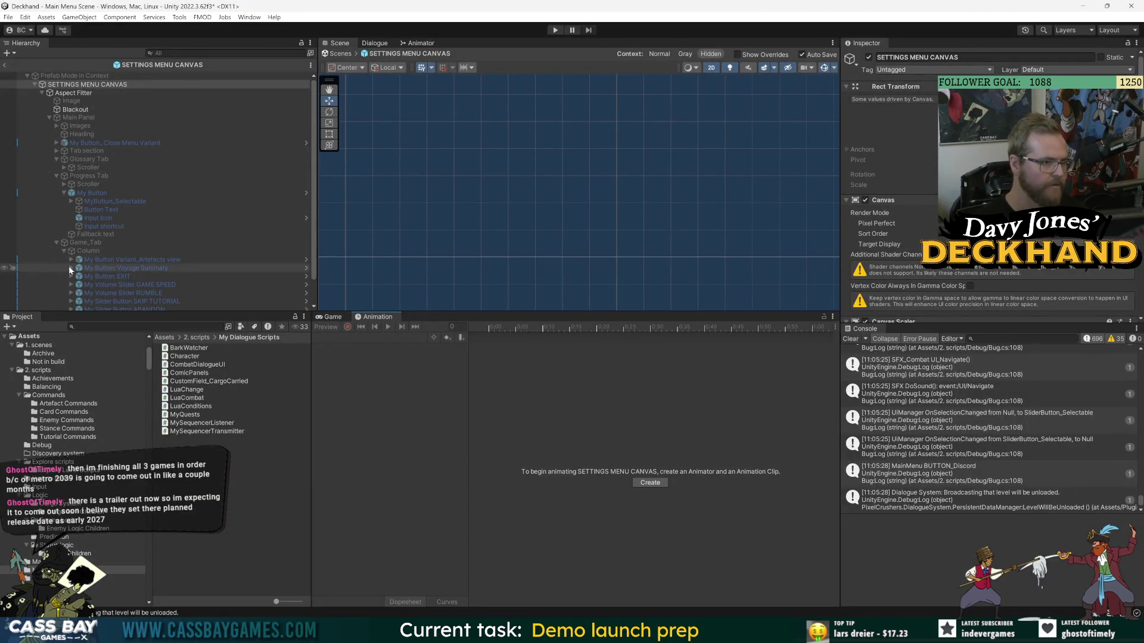
Exit prefab editing to the scene, collapse _PERSIST and expand Environment in the Hierarchy.
left_click(4, 65)
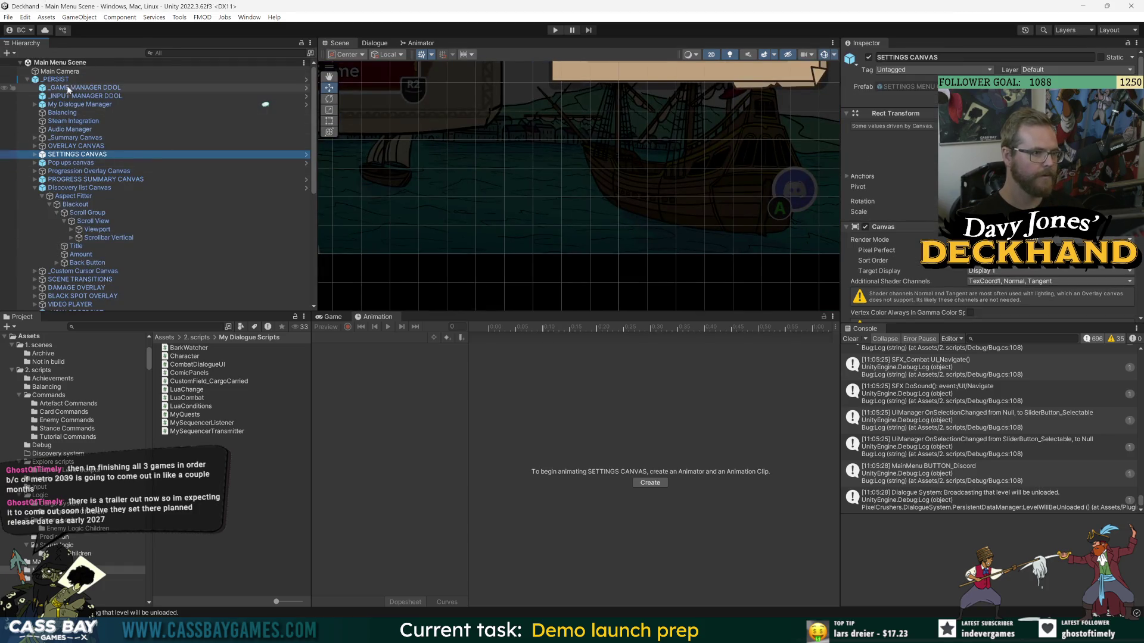
left_click(27, 79)
left_click(57, 72)
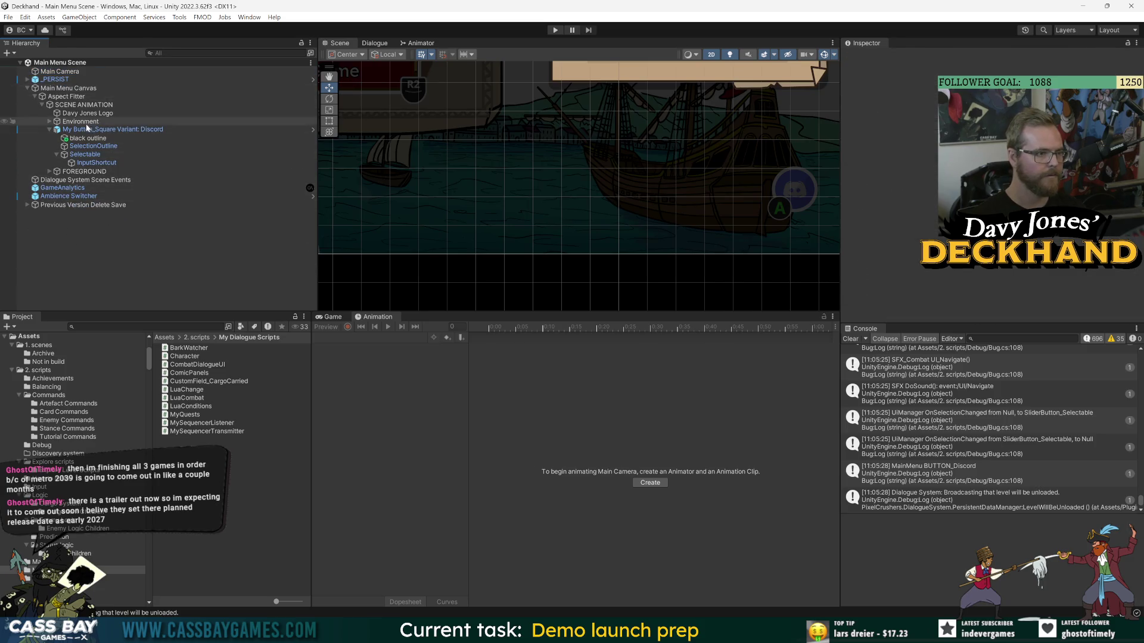
left_click(49, 121)
Select My Button: Feedback under MenuPanel > Menu_Base, then return to the Steamworks Publish page.
left_click(57, 180)
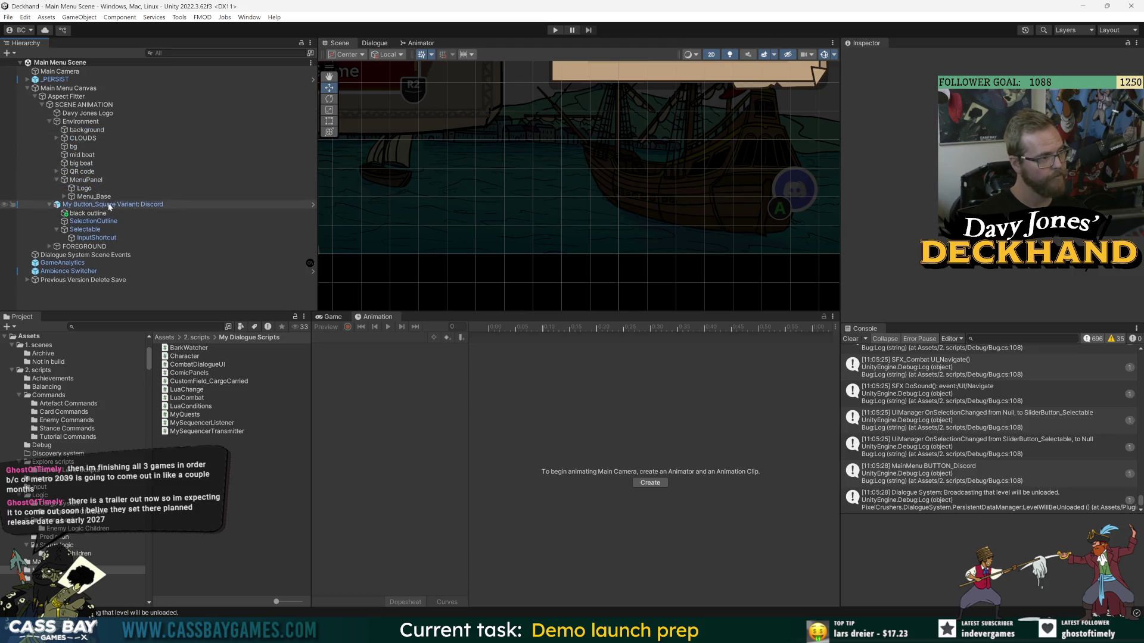
left_click(64, 196)
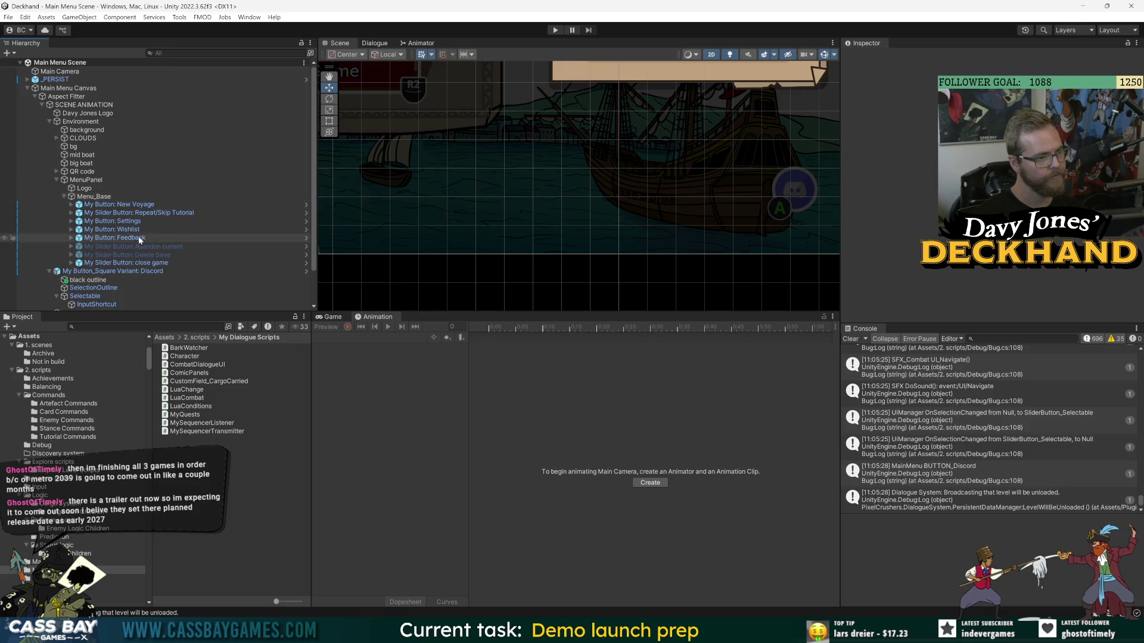
left_click(115, 238)
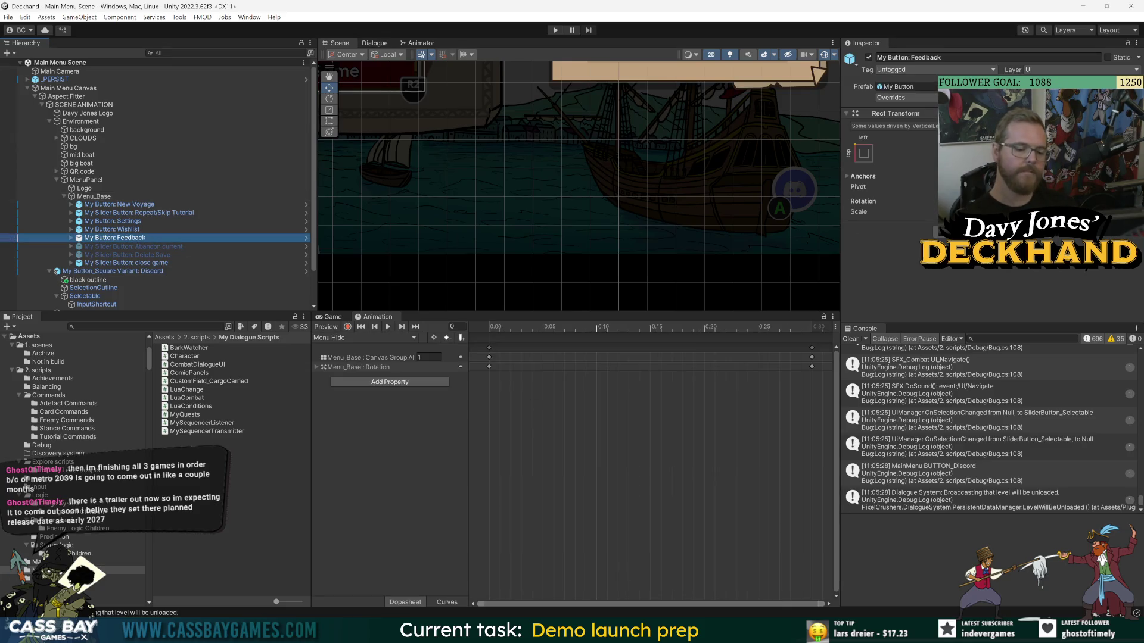
left_click(607, 632)
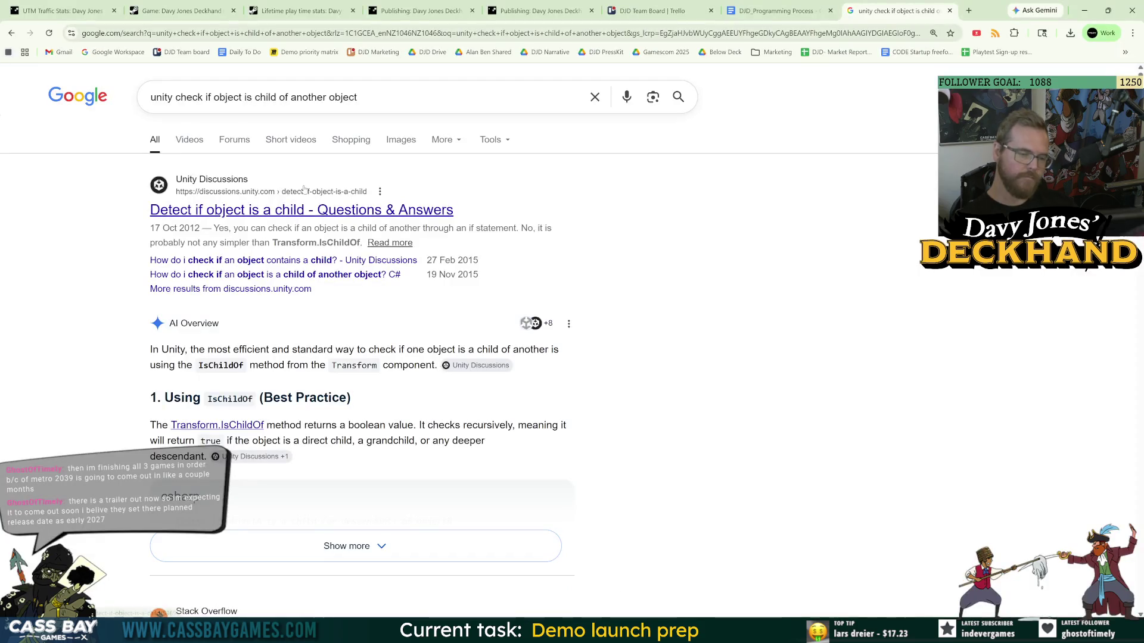
left_click(405, 11)
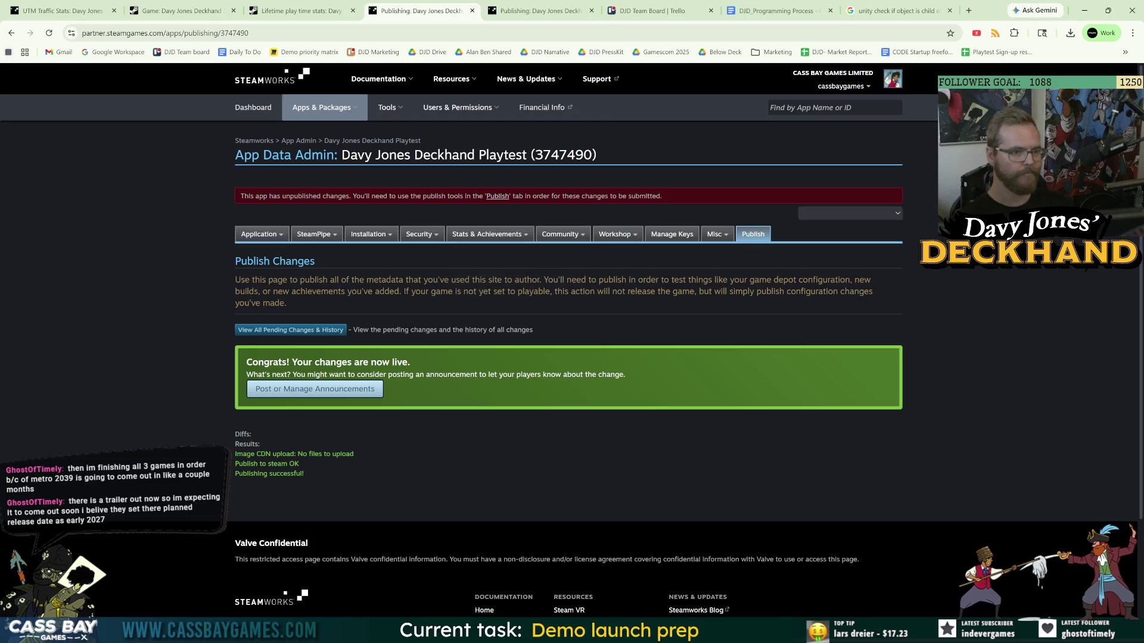
Check the Playtest and Demo publishing results, then open the Steamworks home dashboard.
left_click(310, 12)
left_click(536, 10)
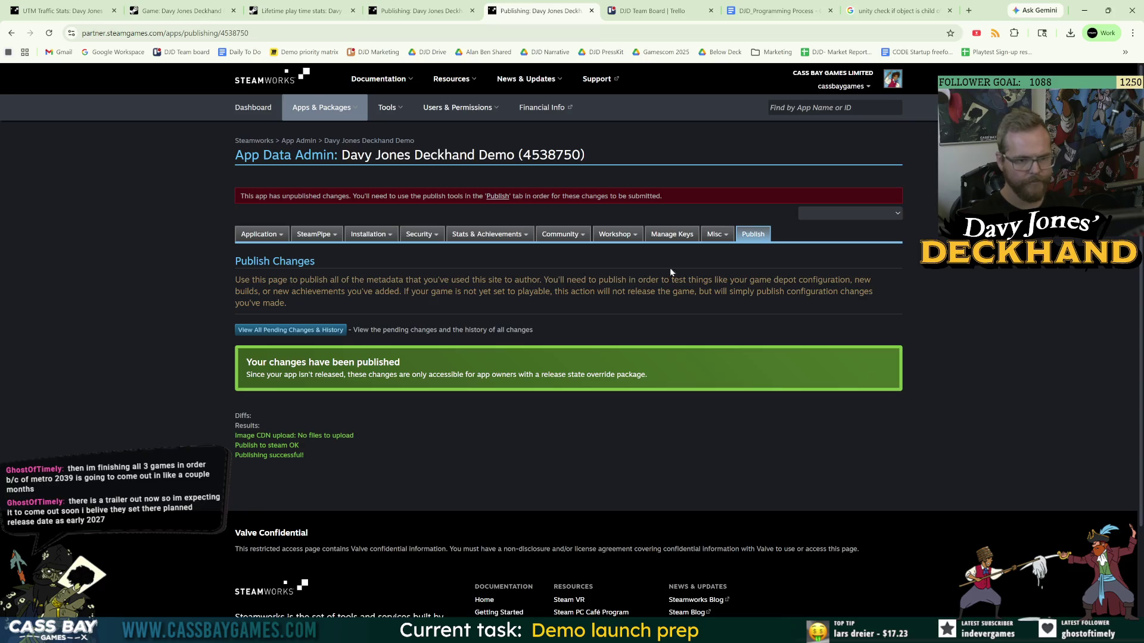
mouse_move(560, 238)
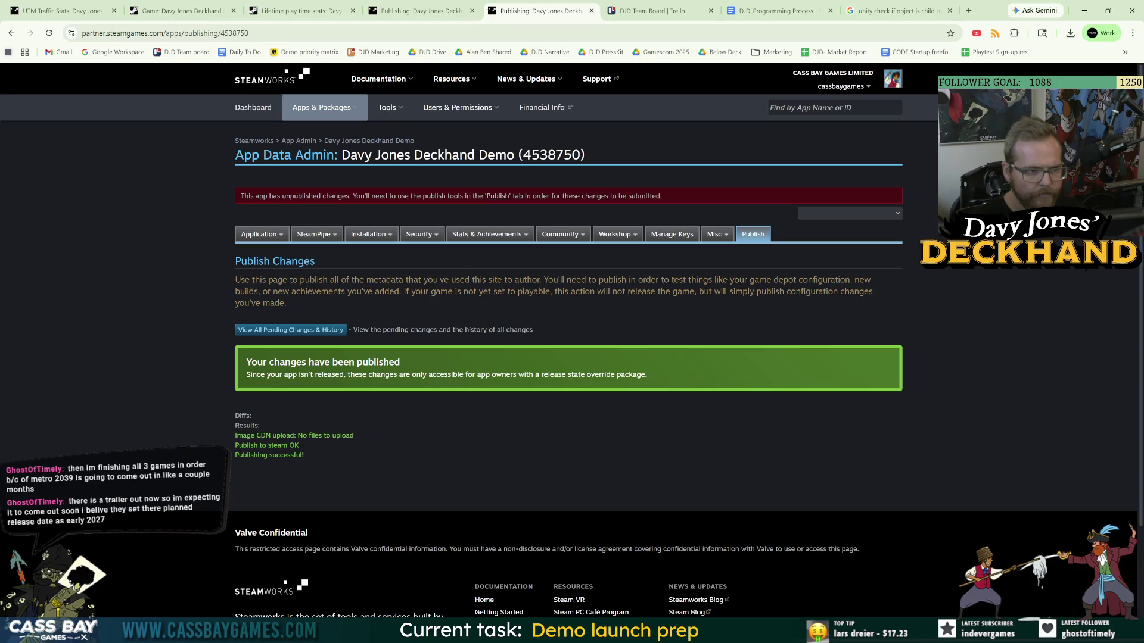
left_click(309, 142)
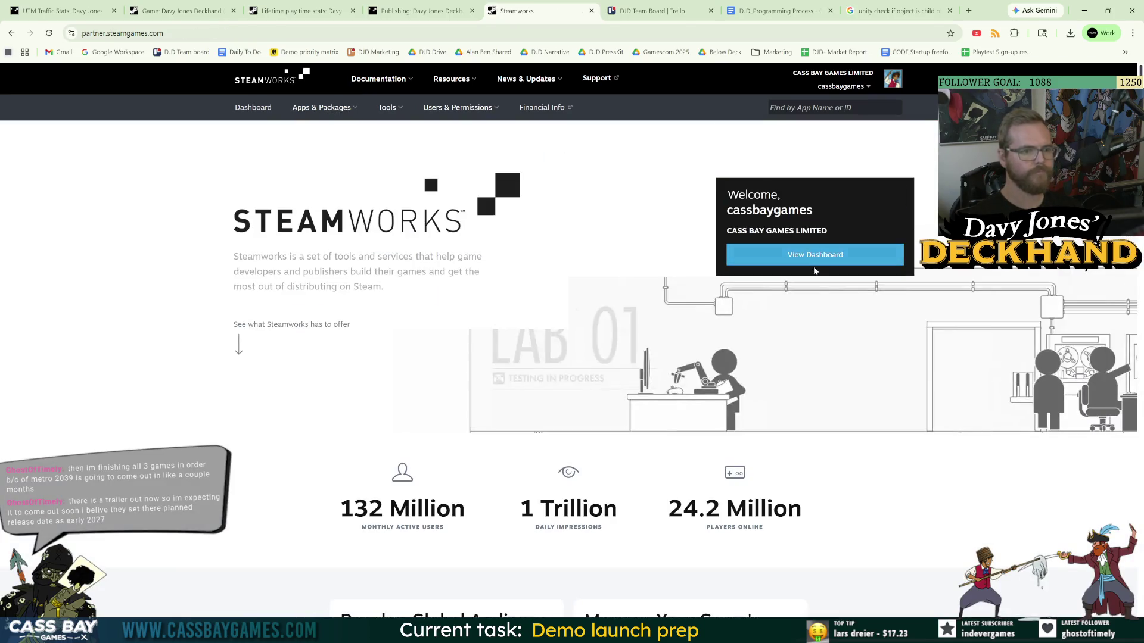
left_click(806, 262)
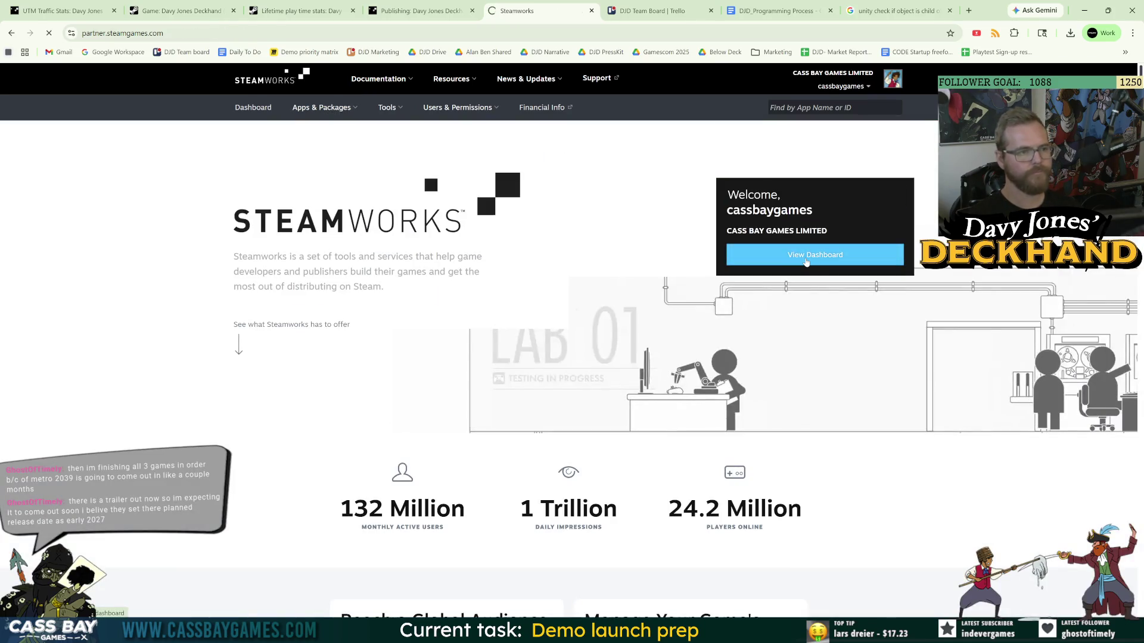
scroll(719, 259, "down", 5)
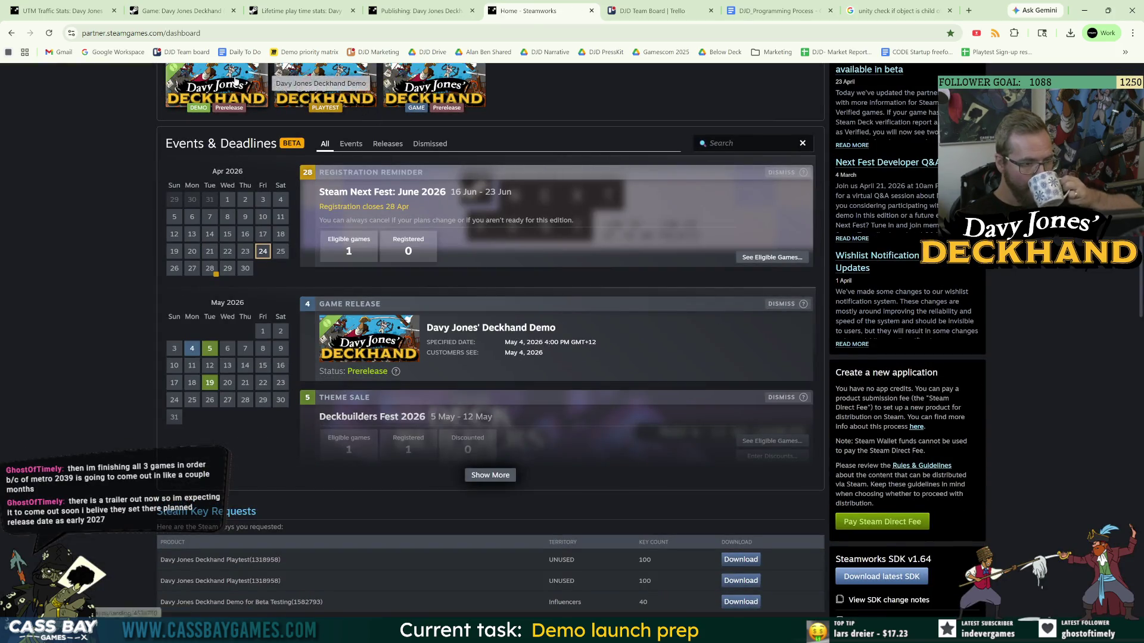
Open the Davy Jones Deckhand Demo app page in a new tab and review its prerelease checklists.
left_click(235, 80)
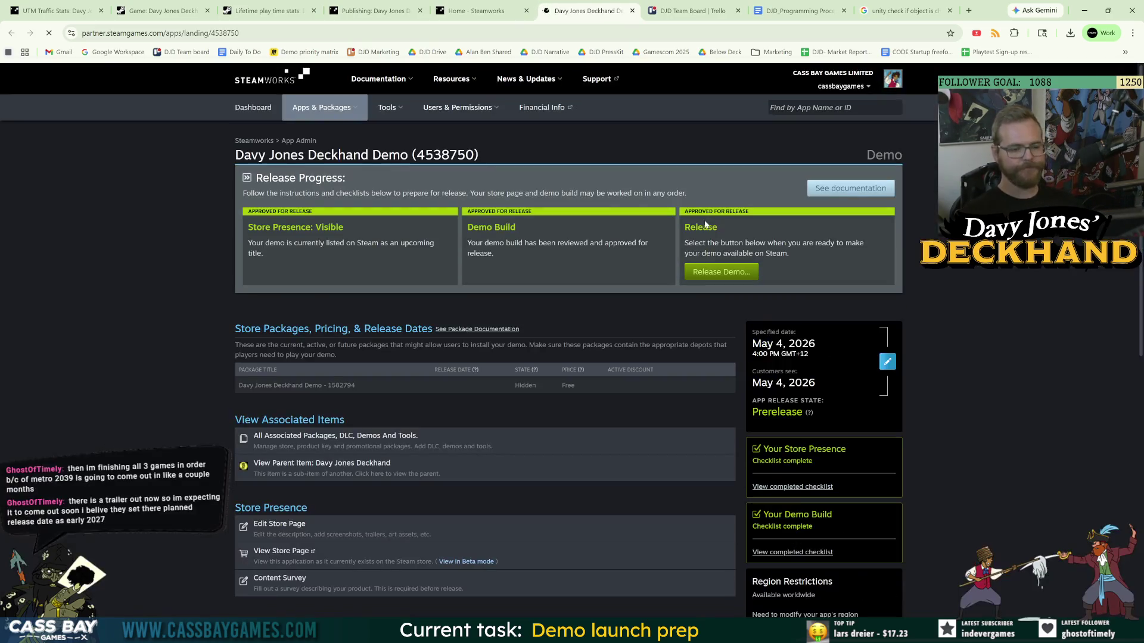
scroll(493, 571, "down", 3)
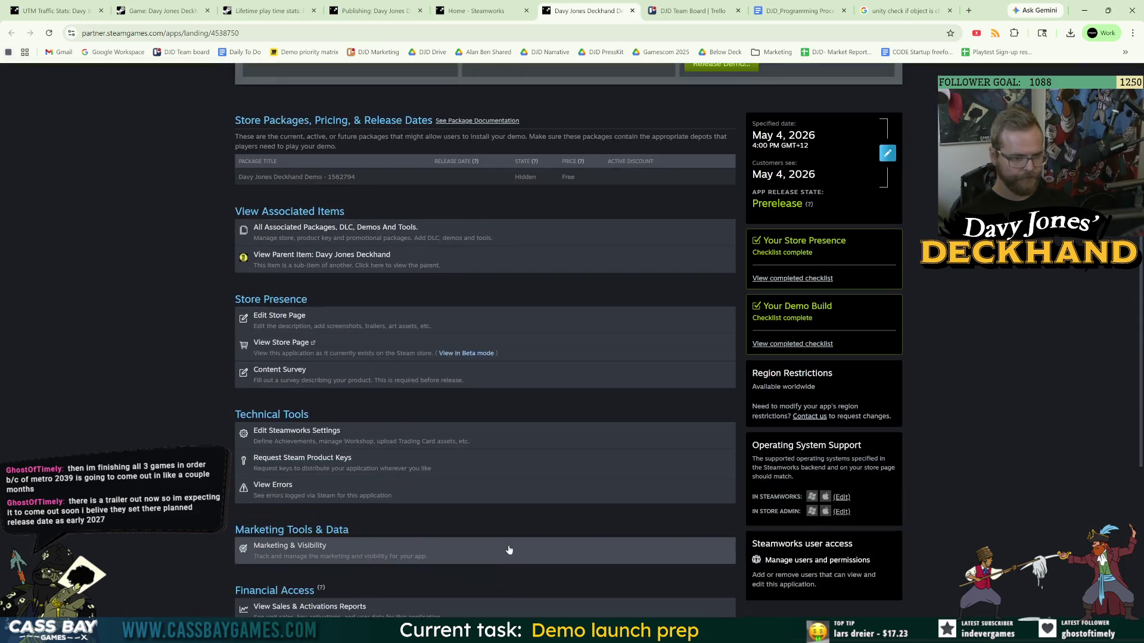
scroll(518, 518, "down", 3)
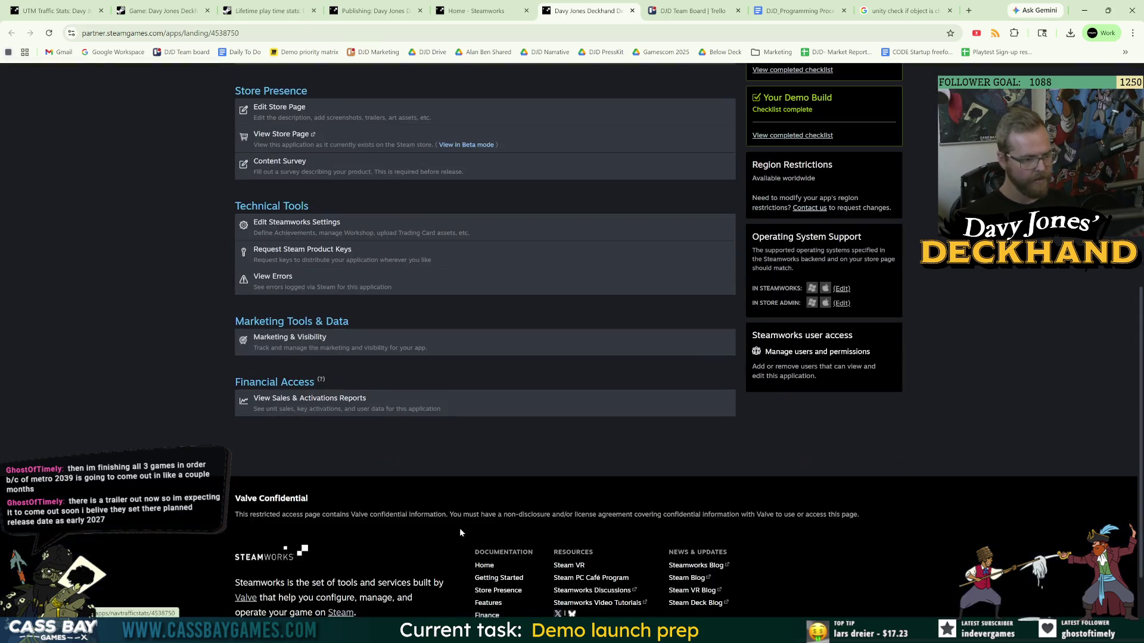
scroll(206, 405, "up", 3)
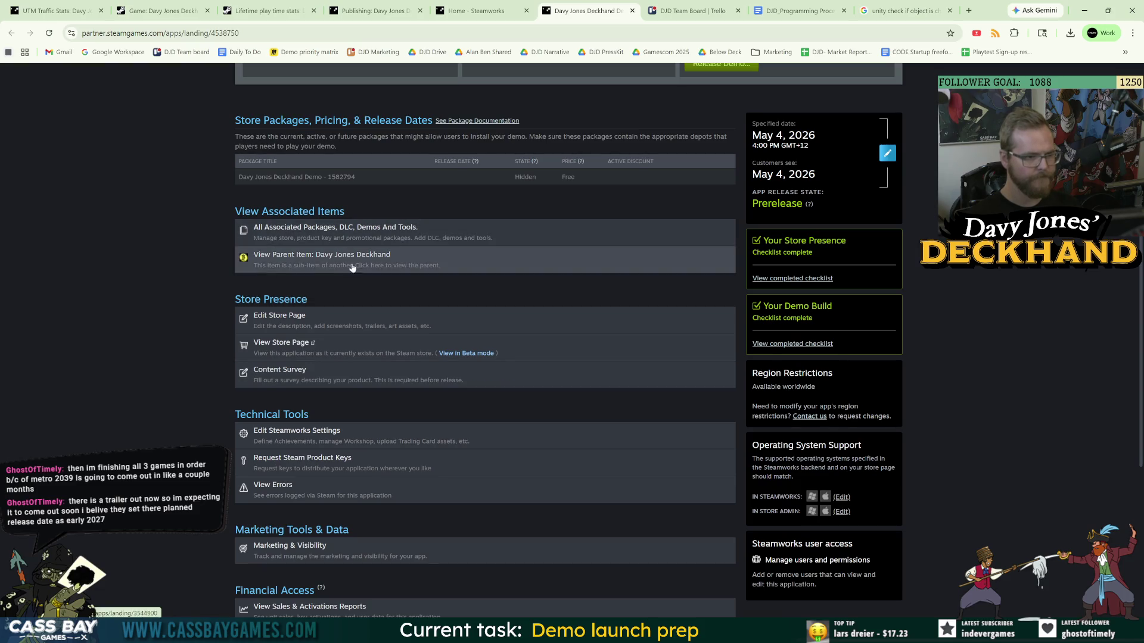
scroll(376, 547, "down", 2)
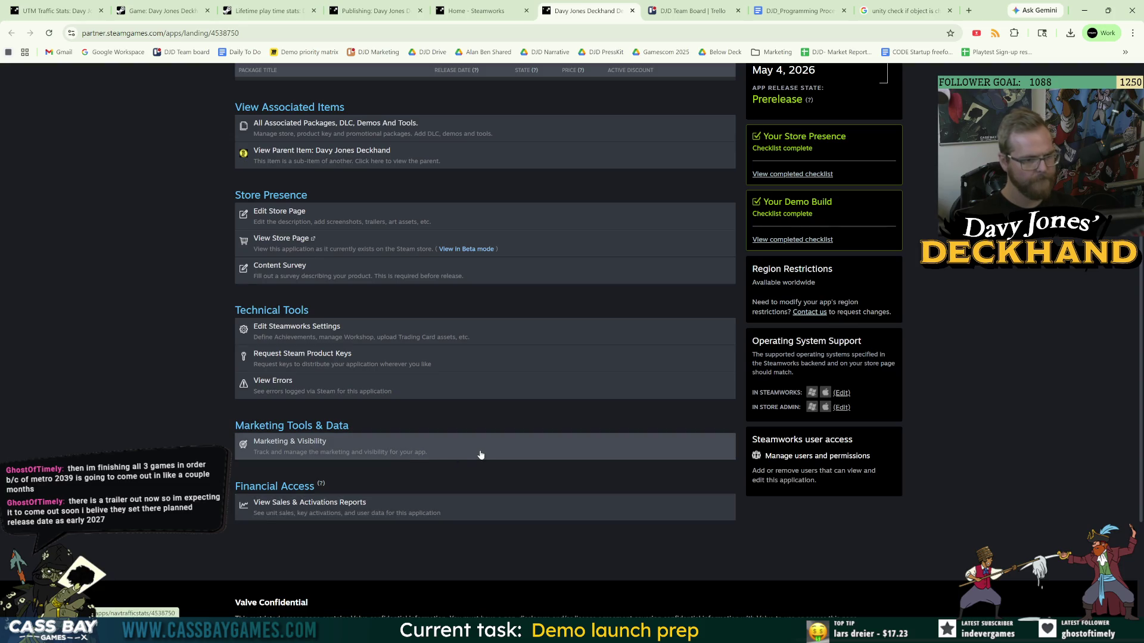
scroll(141, 301, "up", 2)
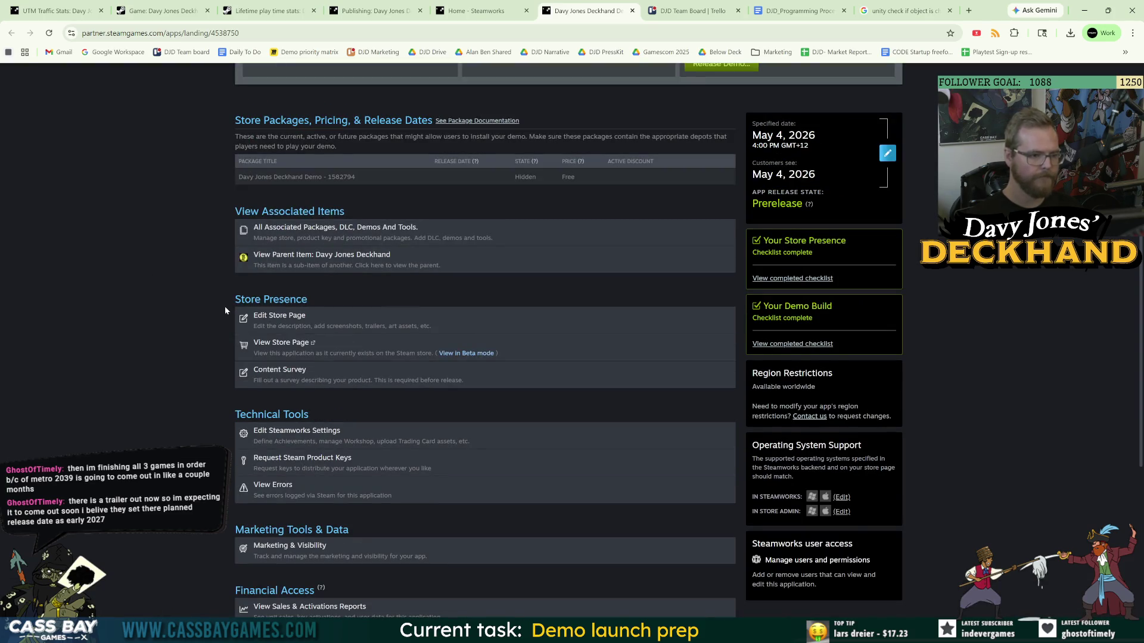
scroll(225, 310, "up", 3)
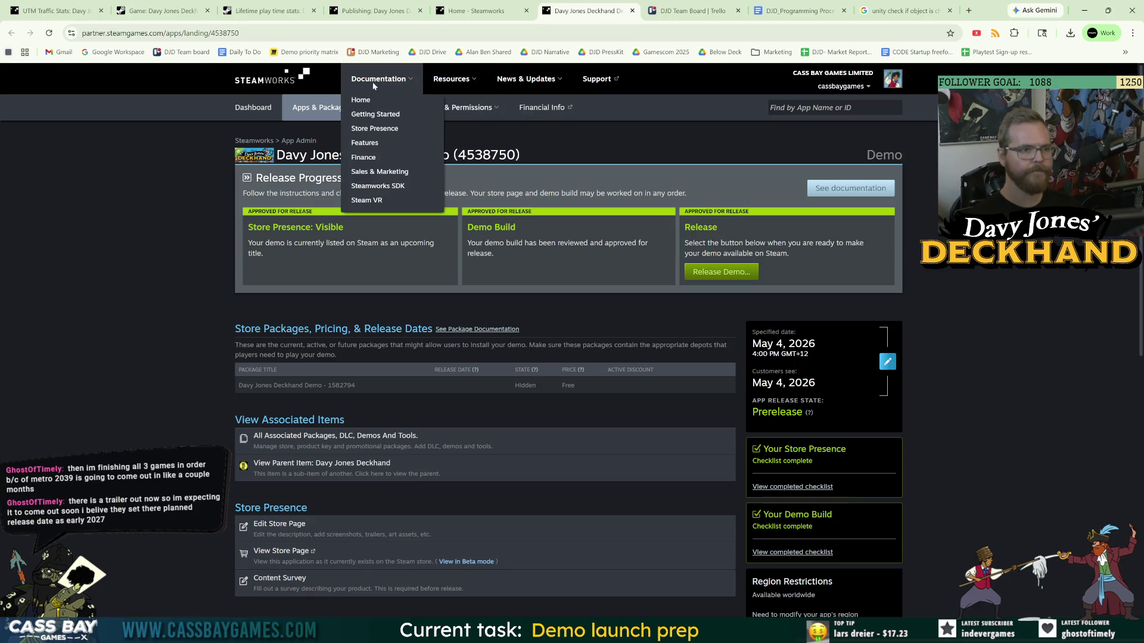
Cycle through the open sales, stats, publishing and Demo app tabs, ending on the dashboard.
left_click(476, 10)
left_click(376, 7)
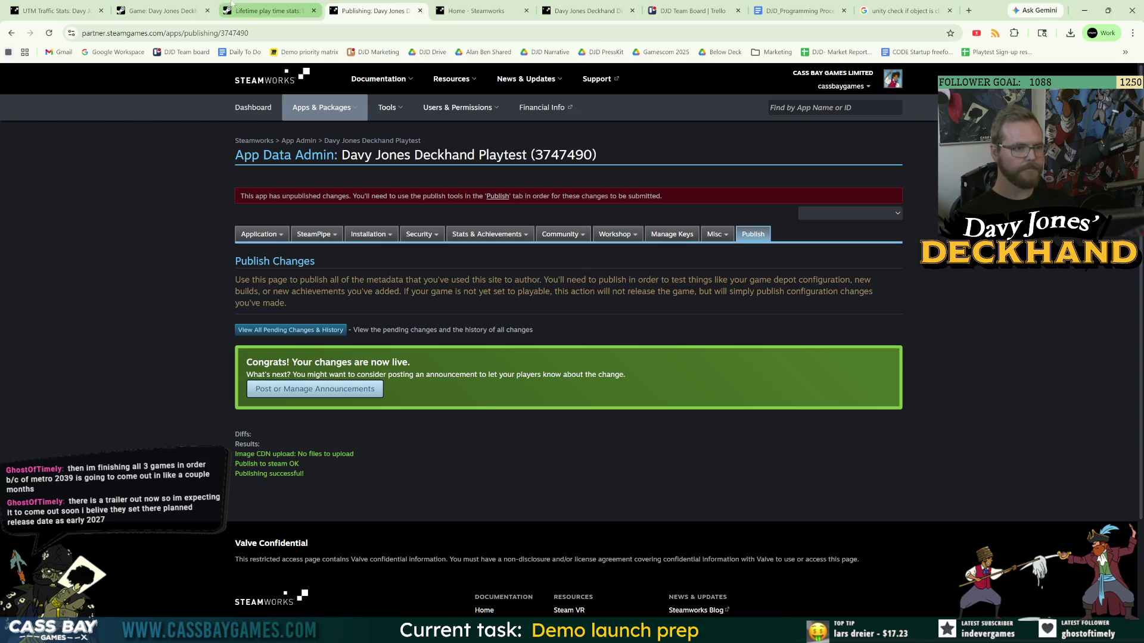
left_click(268, 8)
left_click(157, 5)
left_click(29, 4)
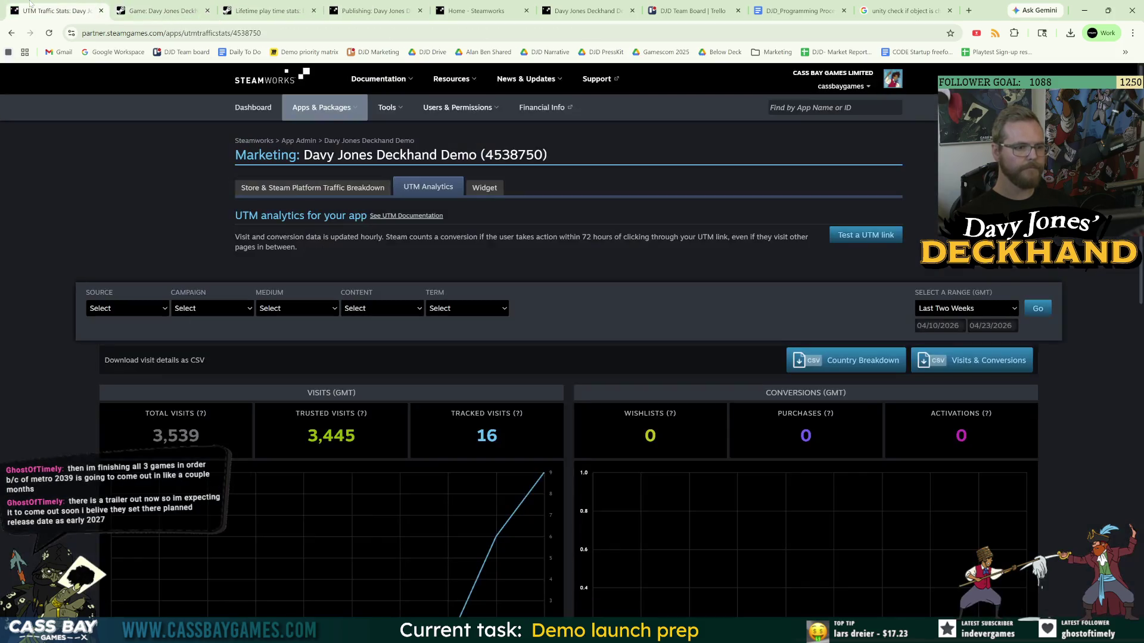
left_click(587, 11)
left_click(477, 11)
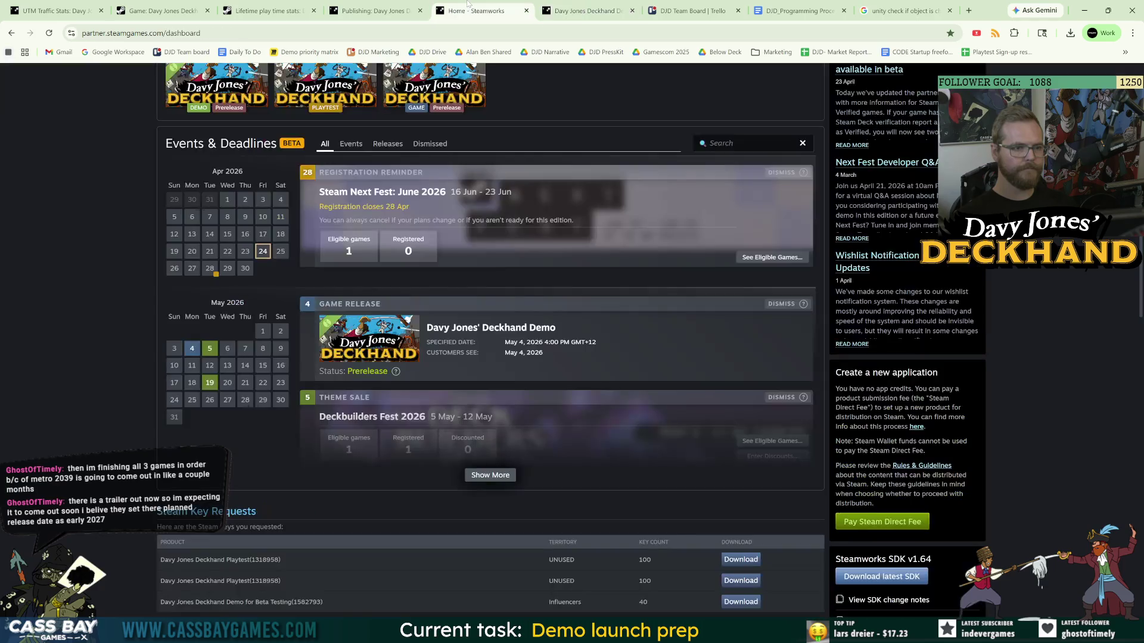
Look over the dashboard's Apps & Packages and Tools menus, then open a new tab.
scroll(288, 430, "down", 10)
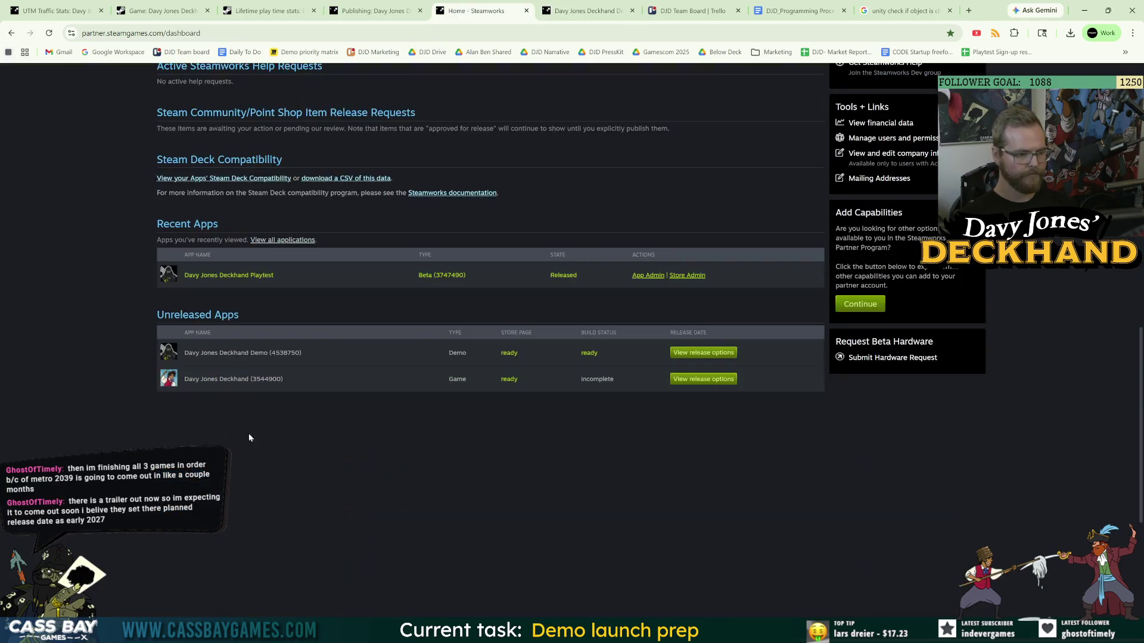
scroll(187, 448, "up", 10)
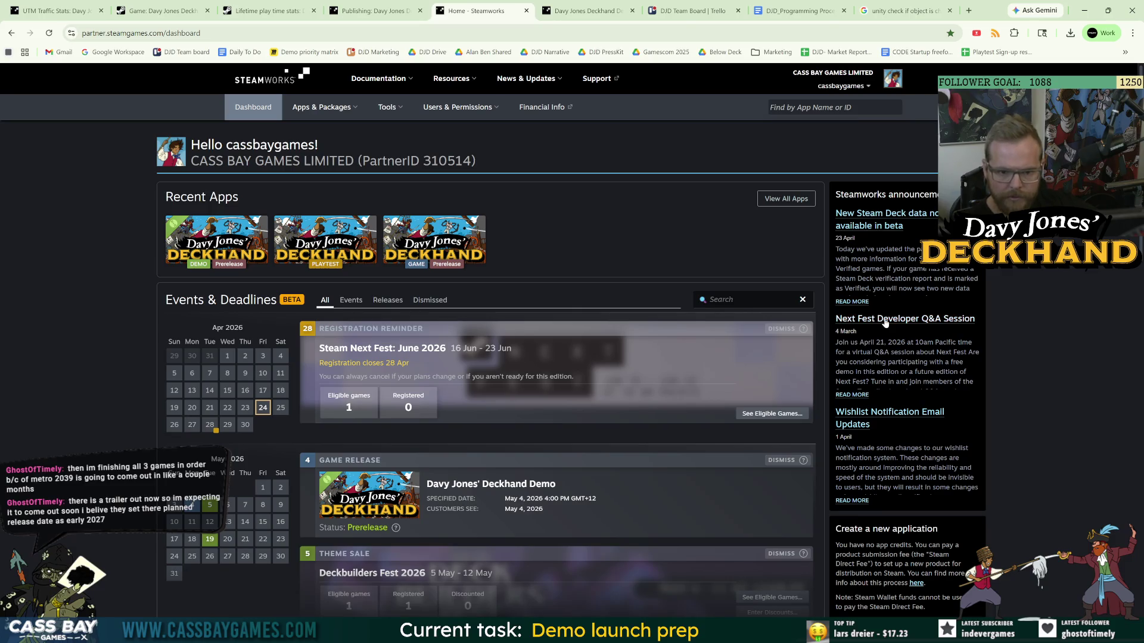
scroll(920, 446, "down", 3)
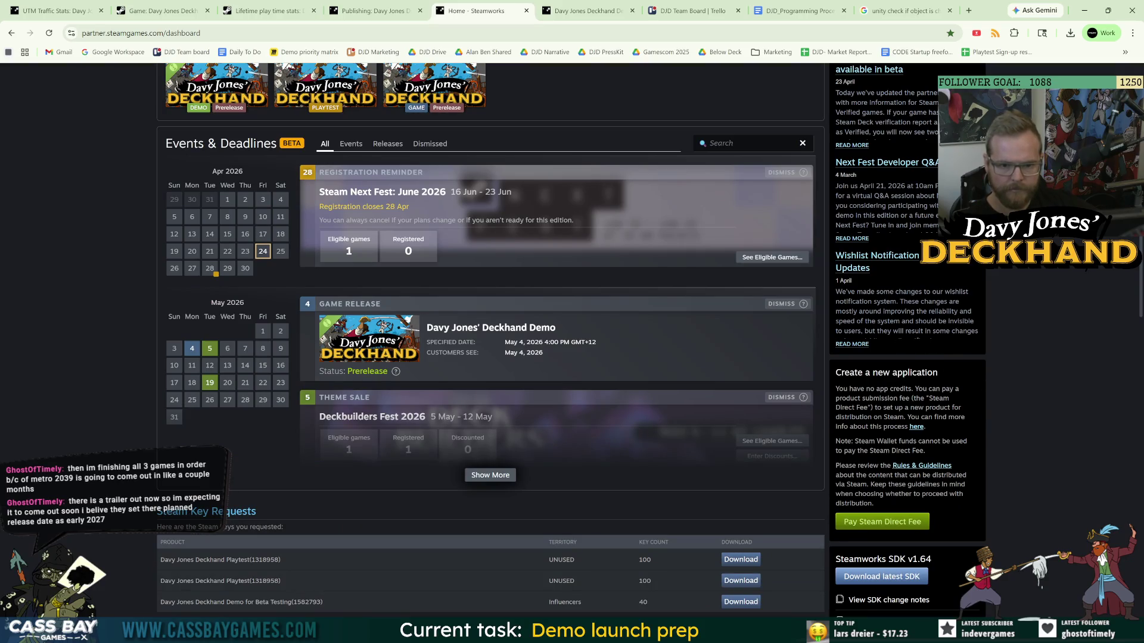
scroll(306, 384, "up", 3)
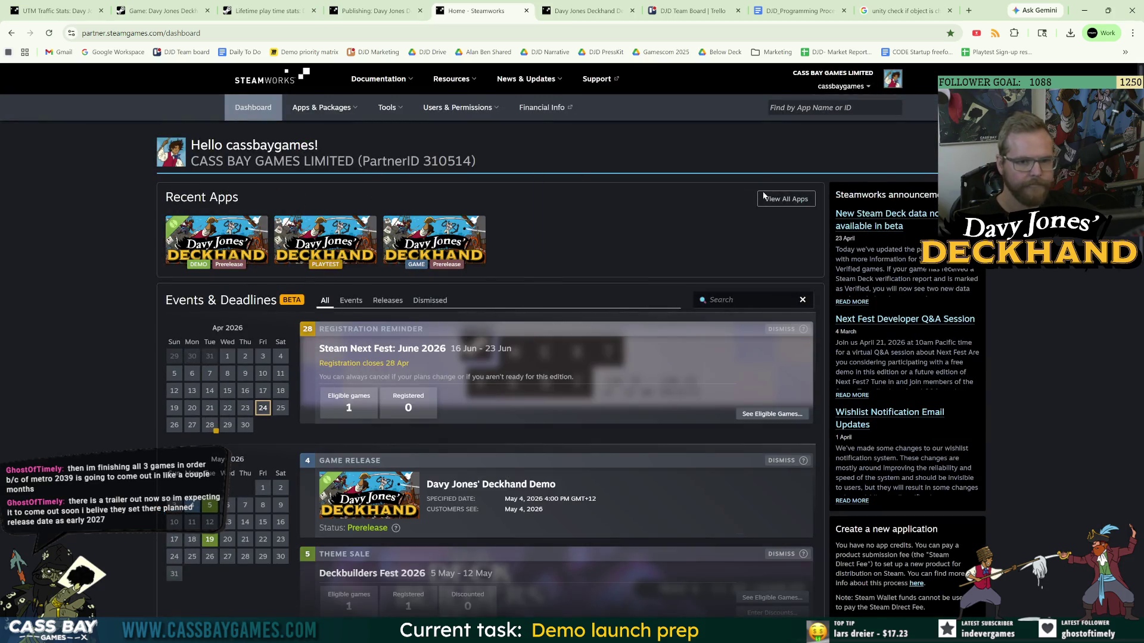
mouse_move(310, 115)
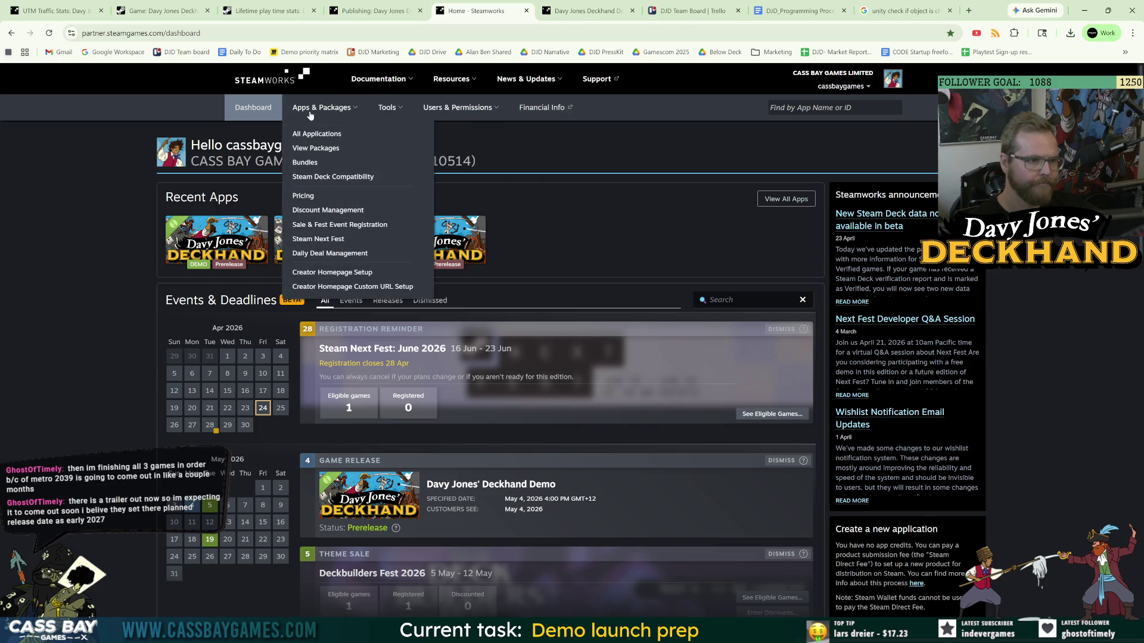
mouse_move(401, 113)
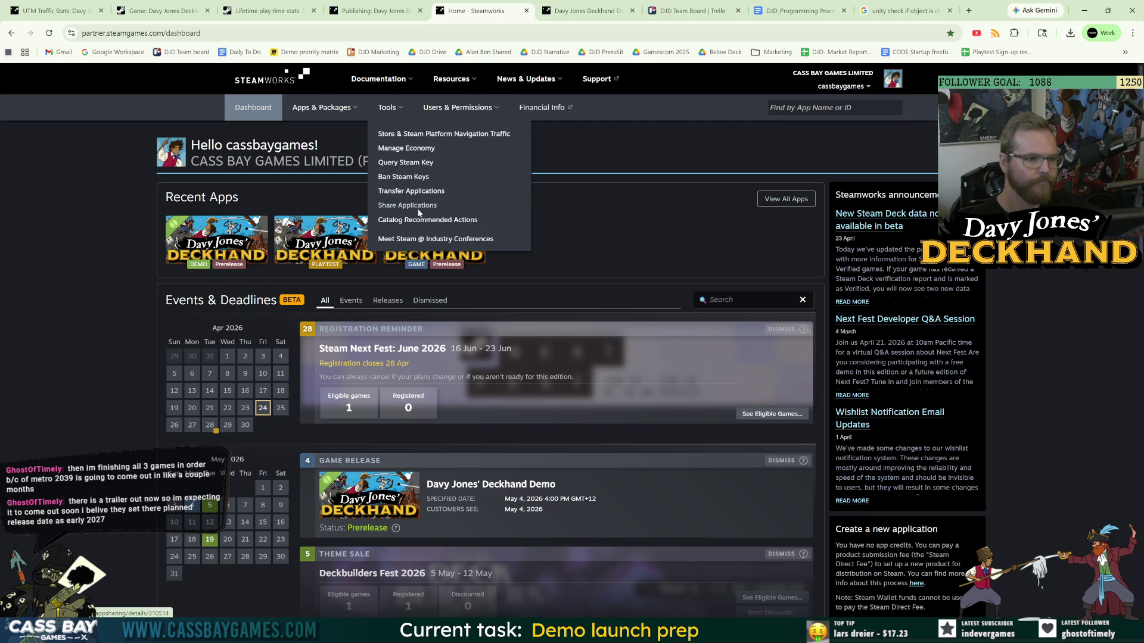
left_click(970, 12)
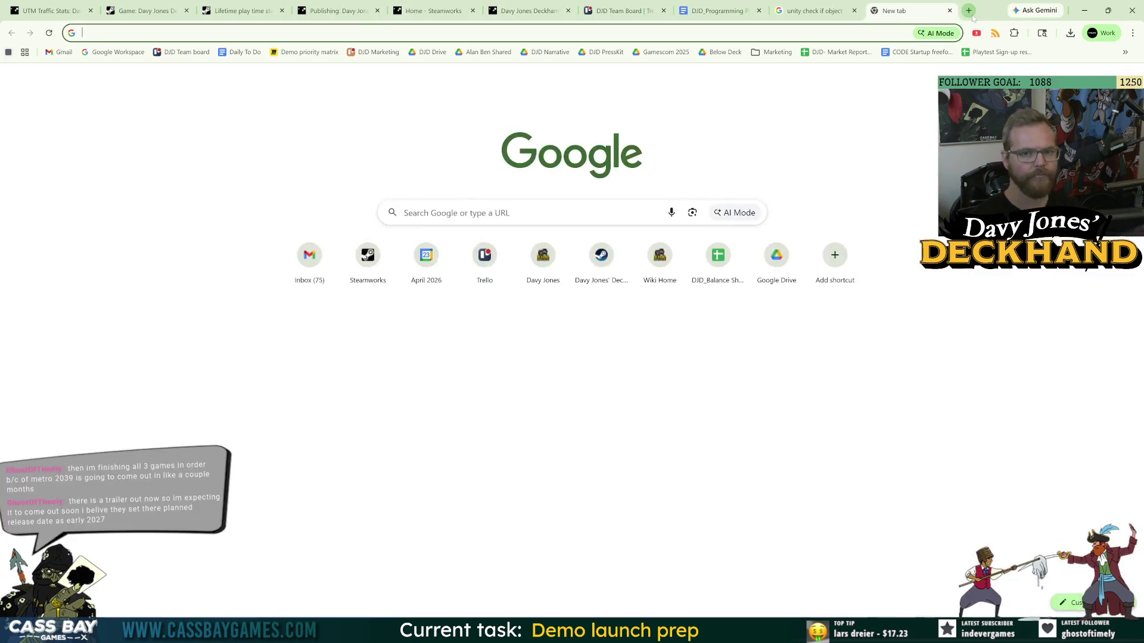
Open the Davy Jones Deckhand Playtest community page via the 'steam comm' suggestion.
type("steam comm")
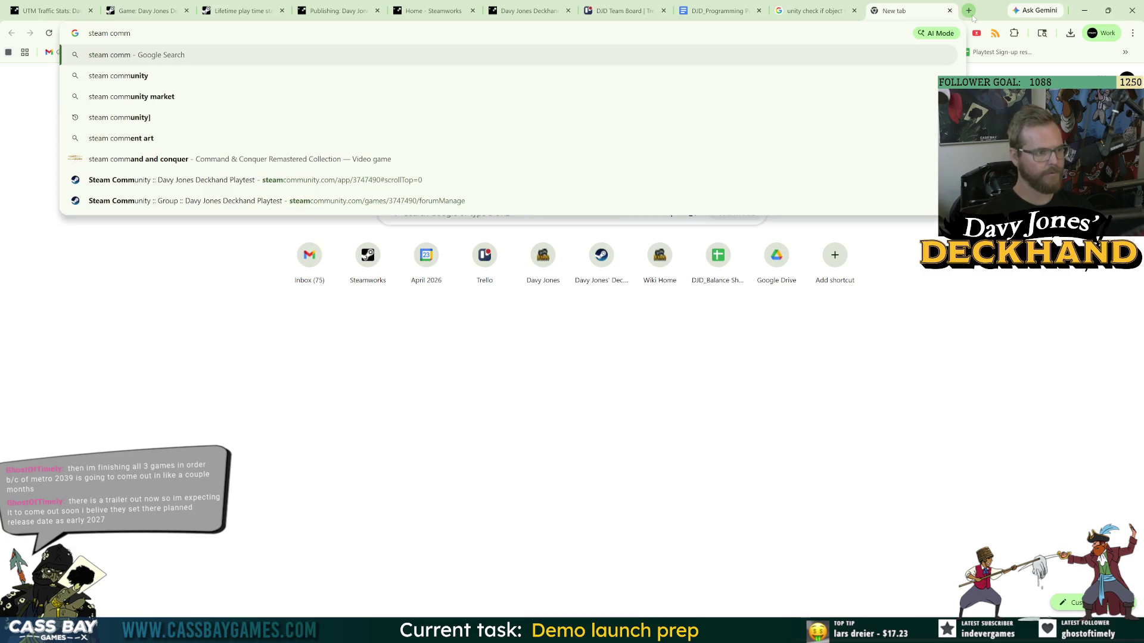
left_click(131, 182)
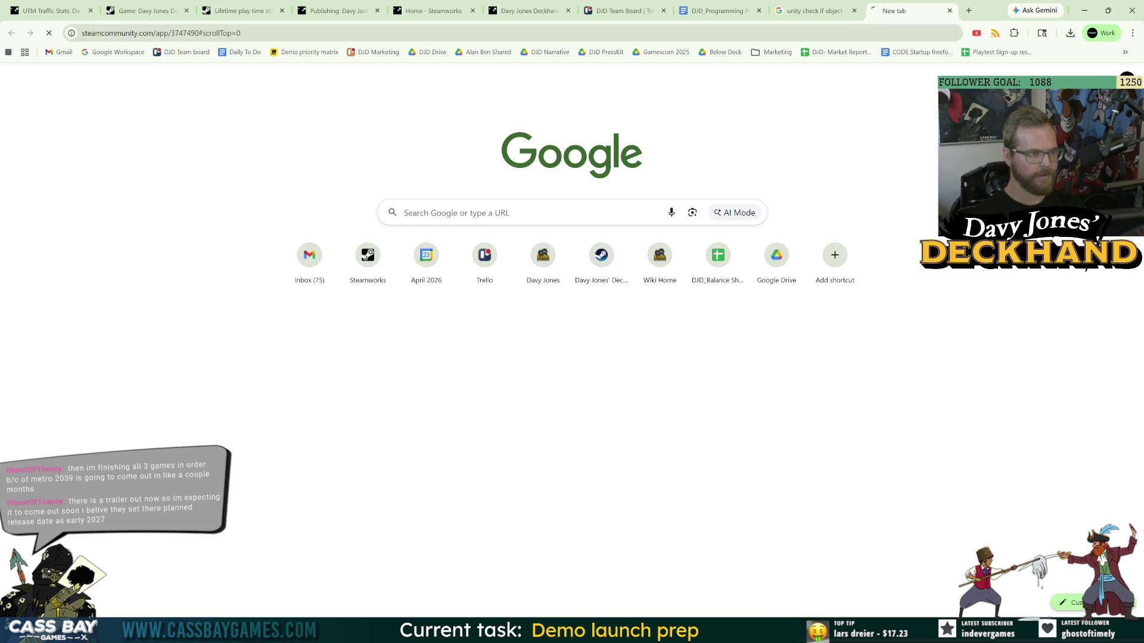
left_click(813, 10)
Search Google for 'how to make a steam community for my steam demo' and open Steam Community.
key("ctrl+l")
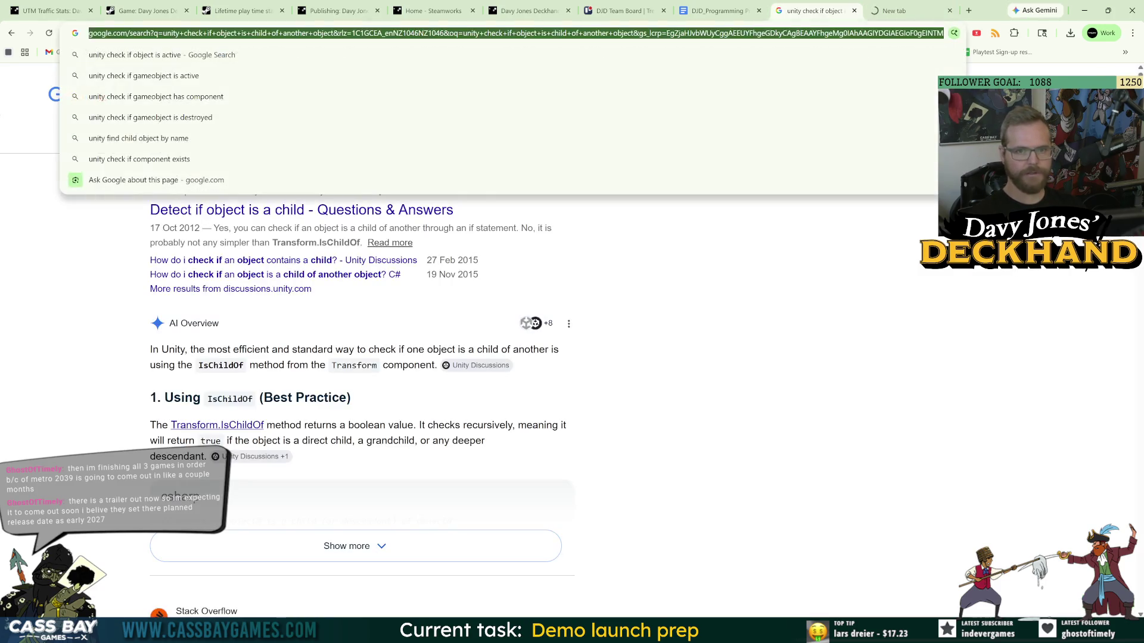
type("how to make a steam community for my steam ")
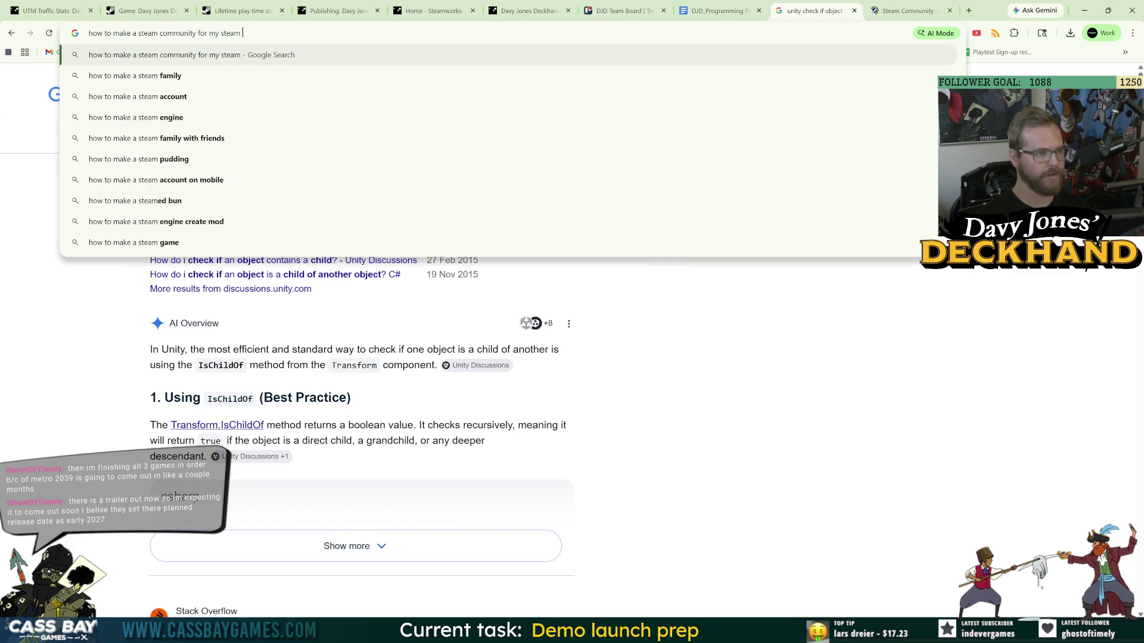
type("demo")
key("Return")
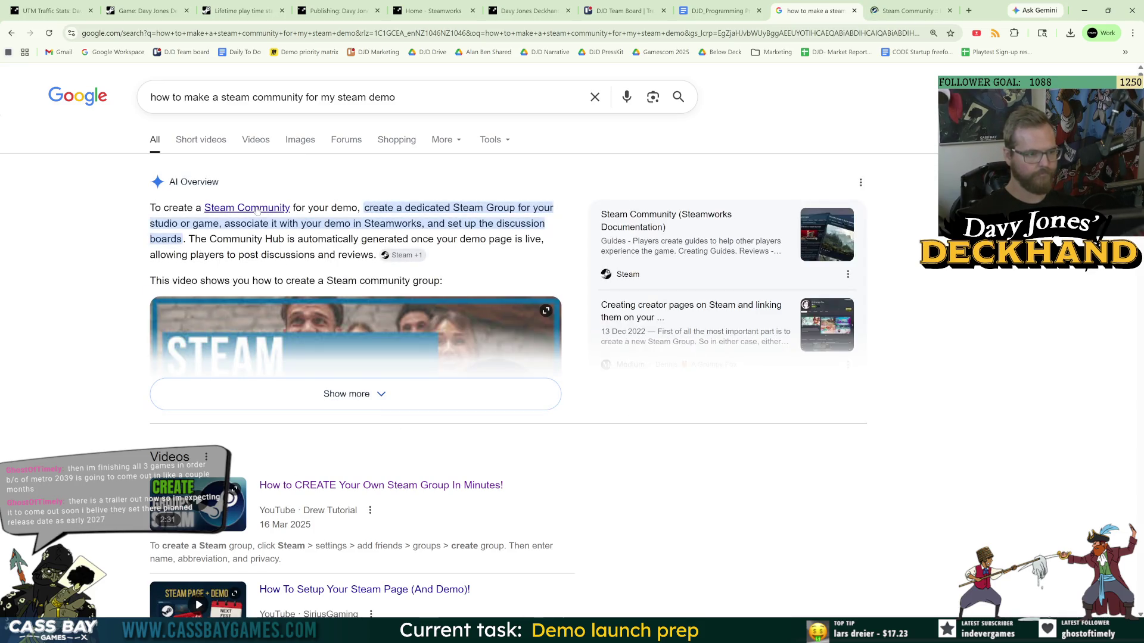
left_click(257, 209)
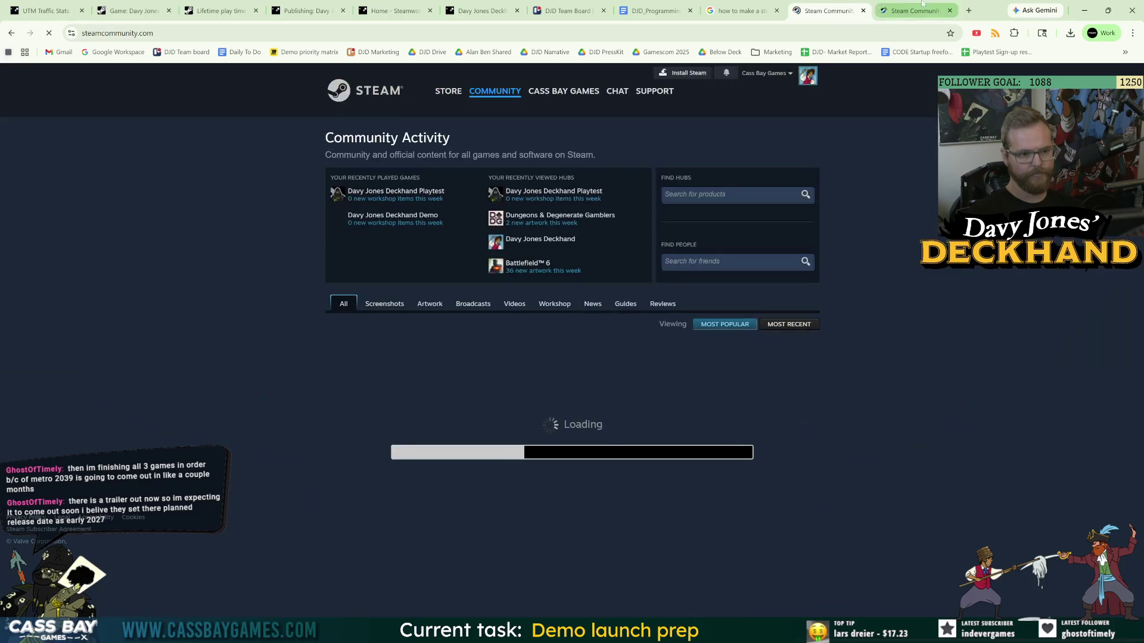
Reach the Community Hub from the Demo store page and compare it with the Playtest hub.
left_click(375, 215)
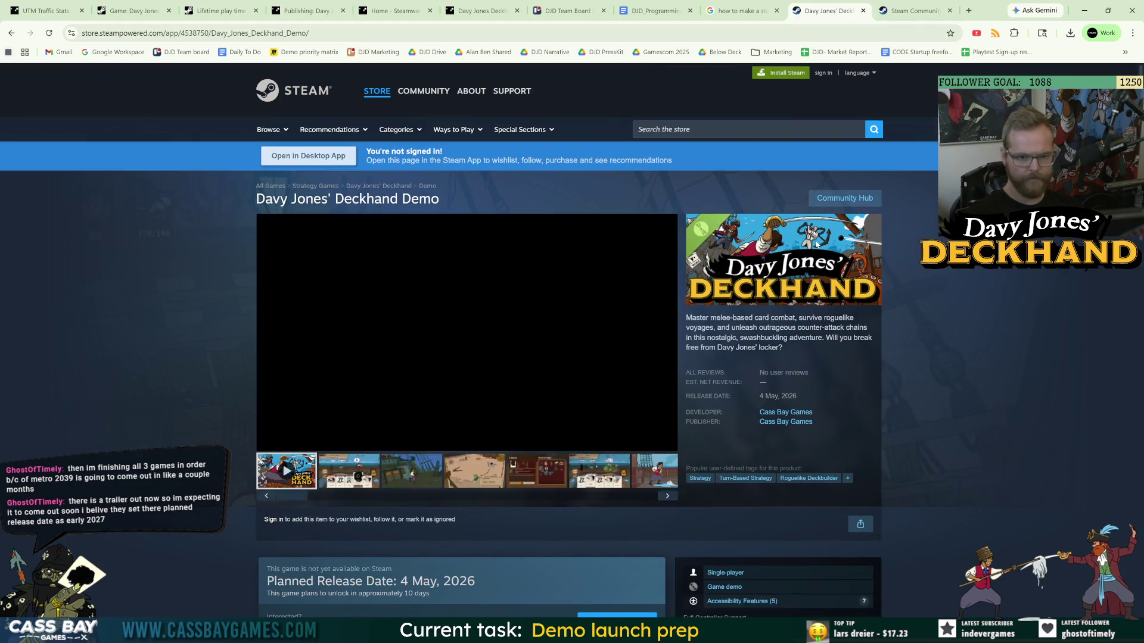
left_click(865, 199)
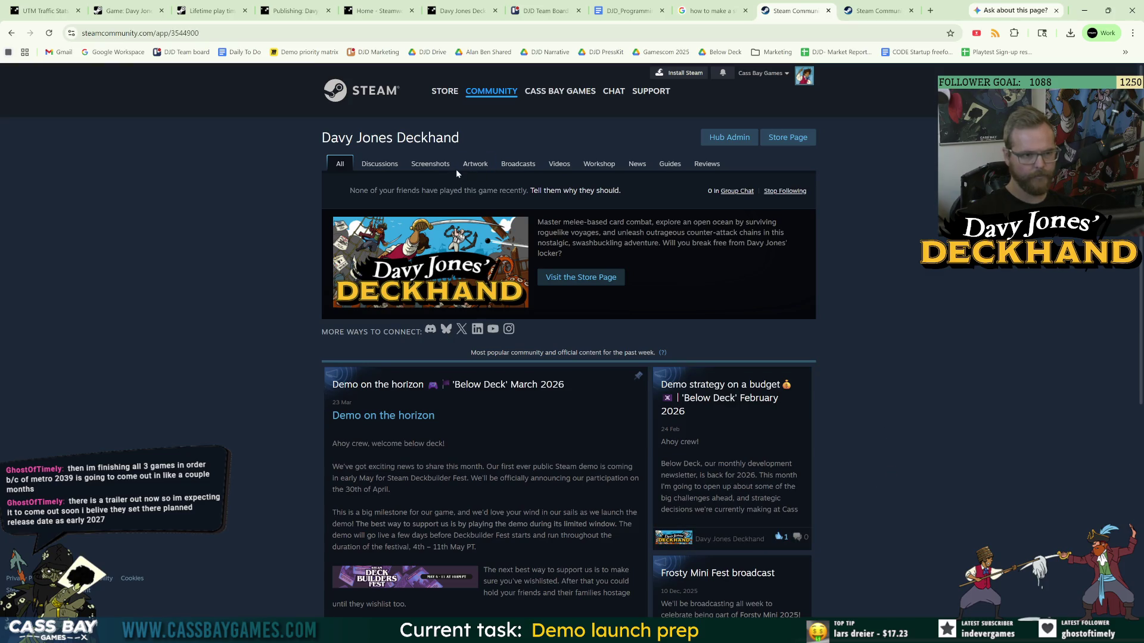
left_click(892, 10)
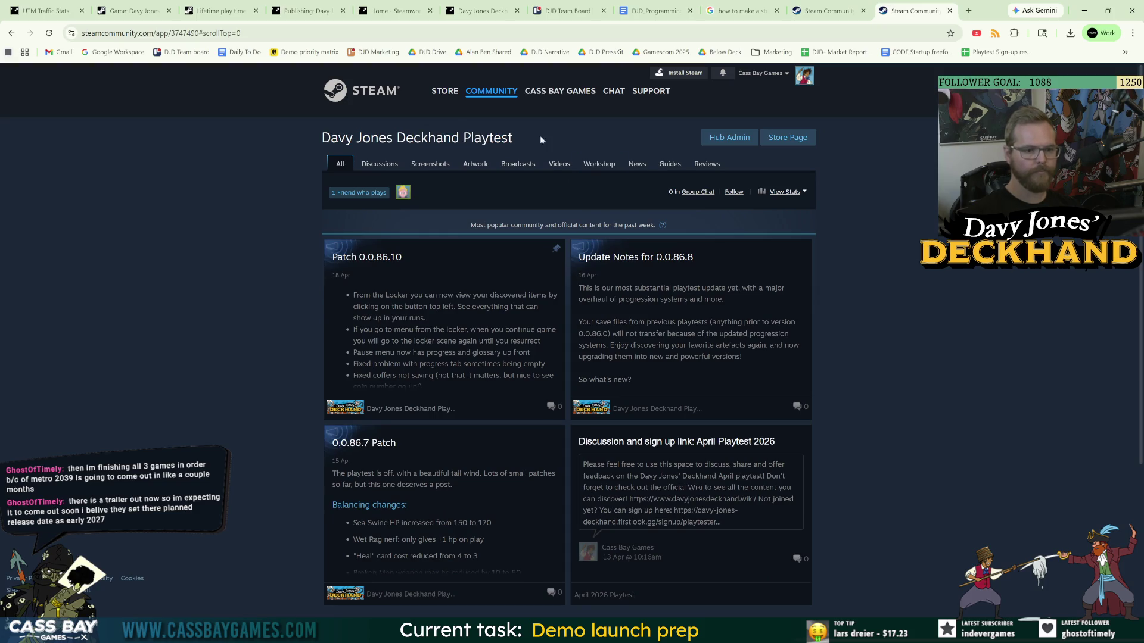
left_click(828, 10)
left_click(899, 8)
Refresh the Playtest hub overview, then open the Davy Jones Deckhand hub's admin page.
left_click(828, 10)
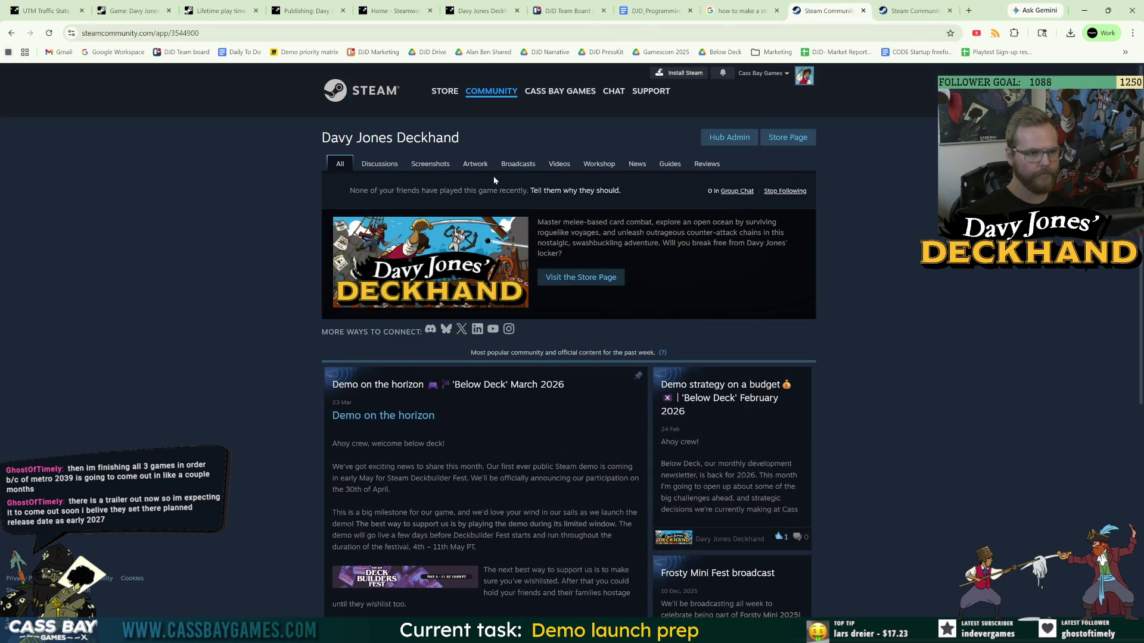
left_click(908, 5)
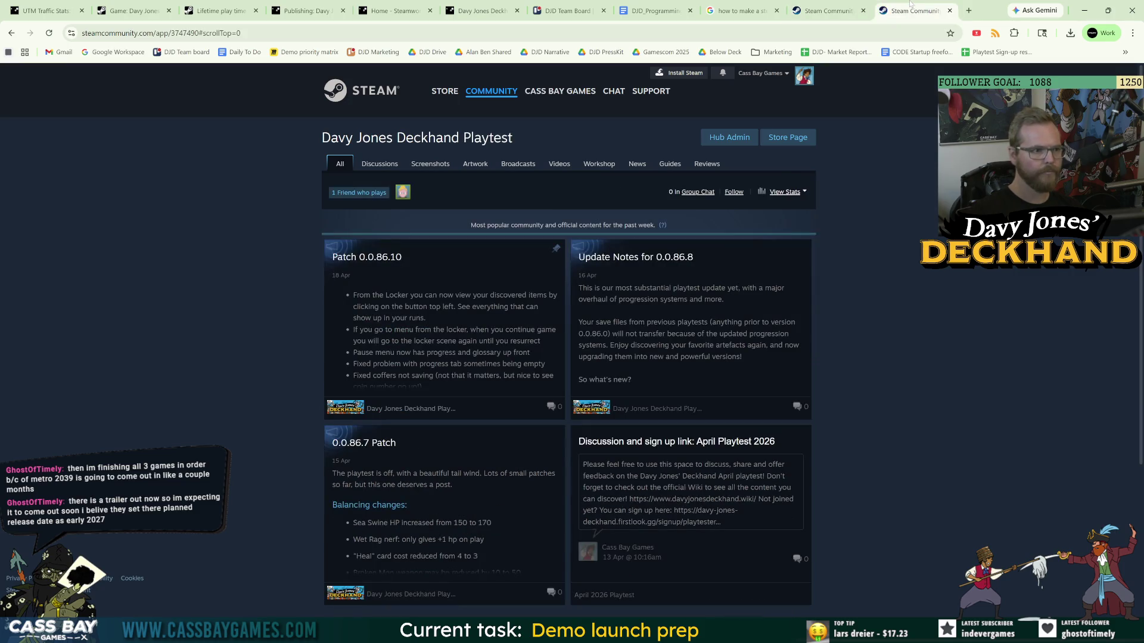
left_click(342, 166)
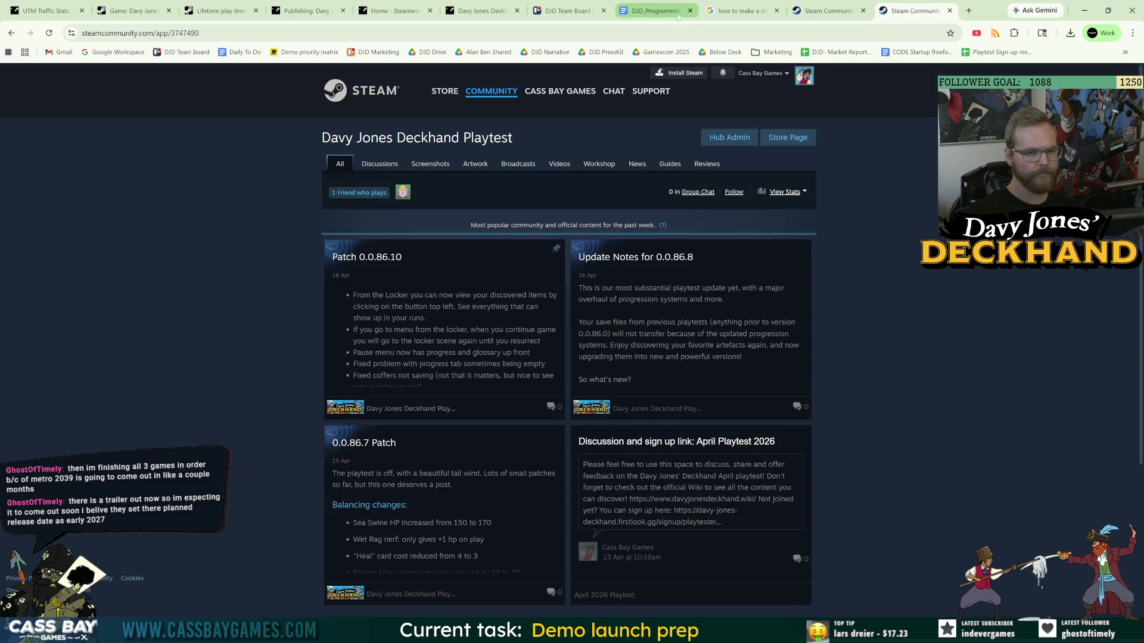
left_click(840, 10)
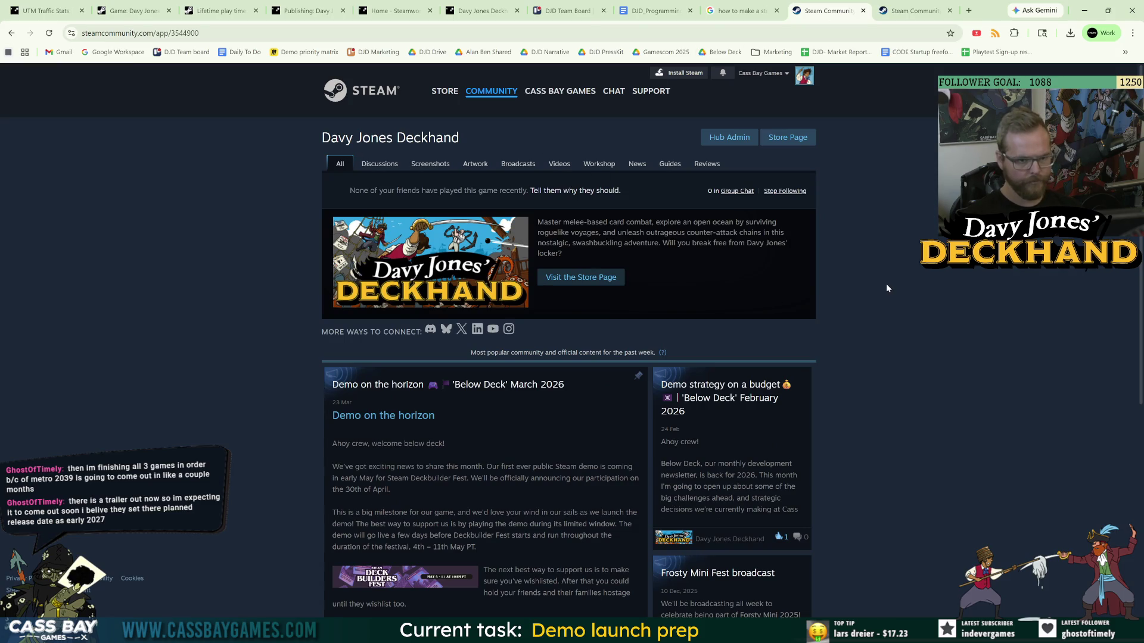
left_click(725, 138)
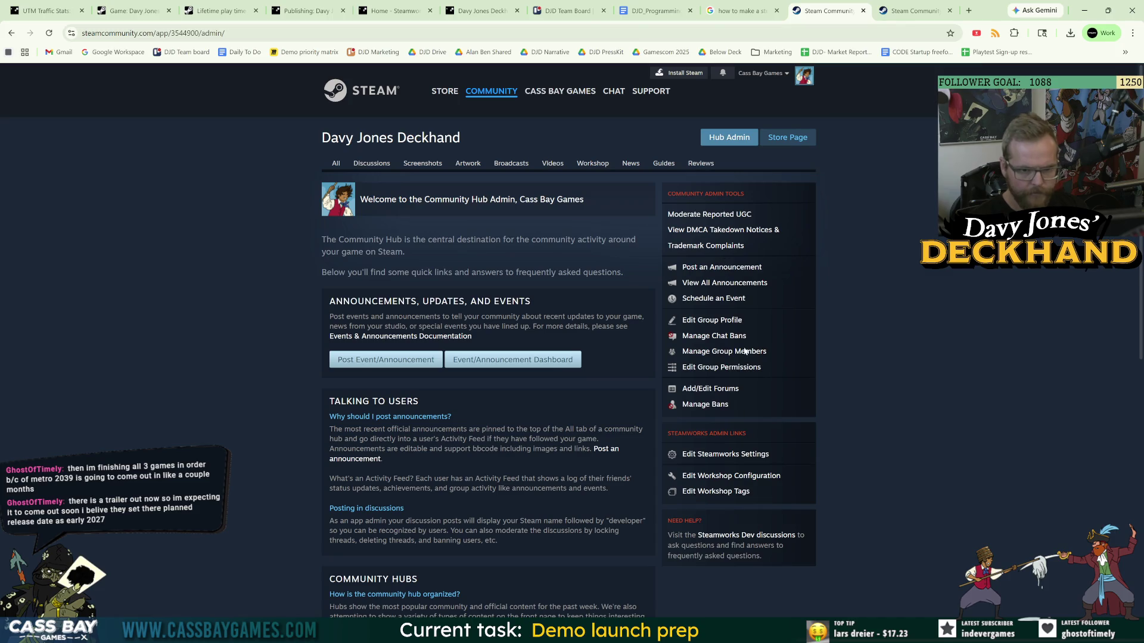
Open the hub's Add/Edit Forums management page.
scroll(484, 471, "down", 6)
scroll(483, 471, "up", 6)
left_click(715, 390)
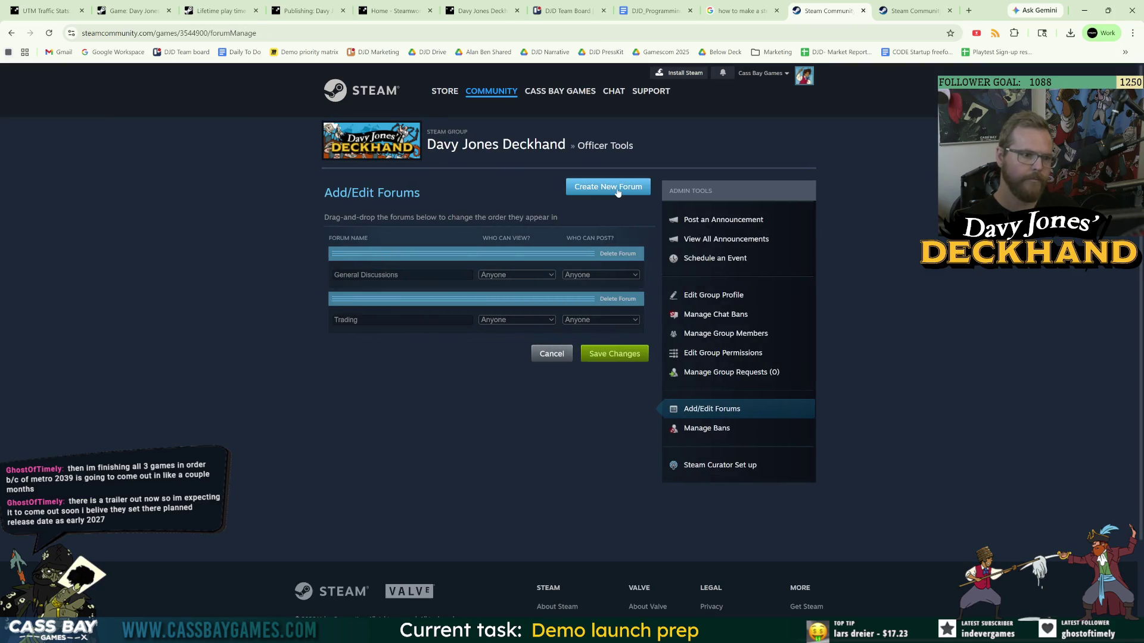
Create a forum named 'Demo Discussion', then start deleting one of the forum rows.
left_click(622, 195)
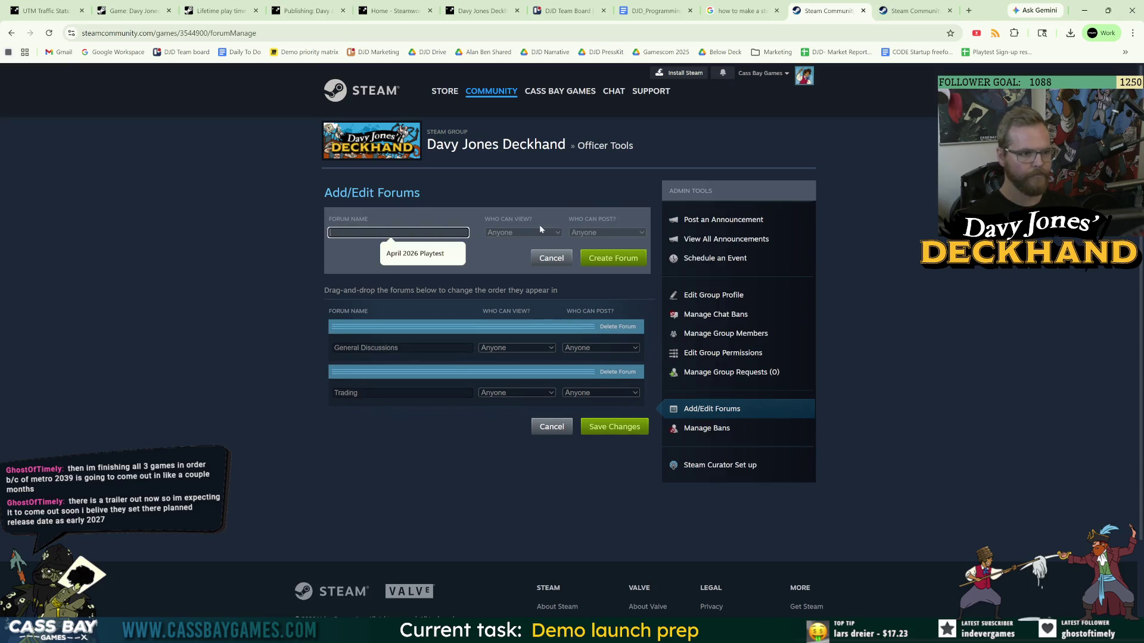
type("Demo")
left_click(266, 248)
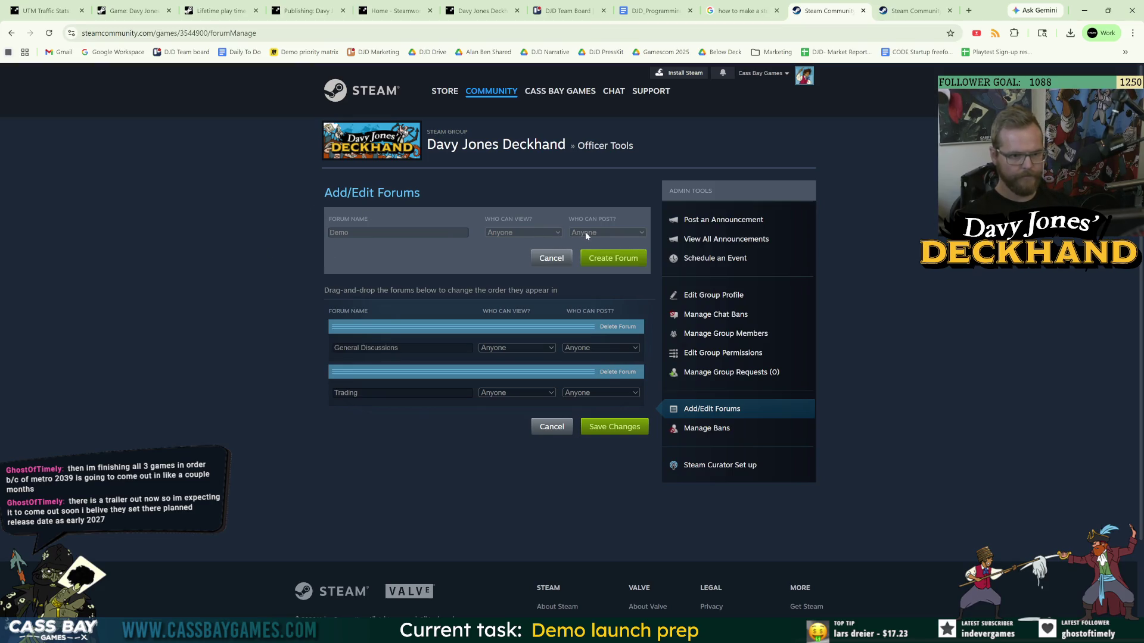
left_click(369, 232)
type("Feedback")
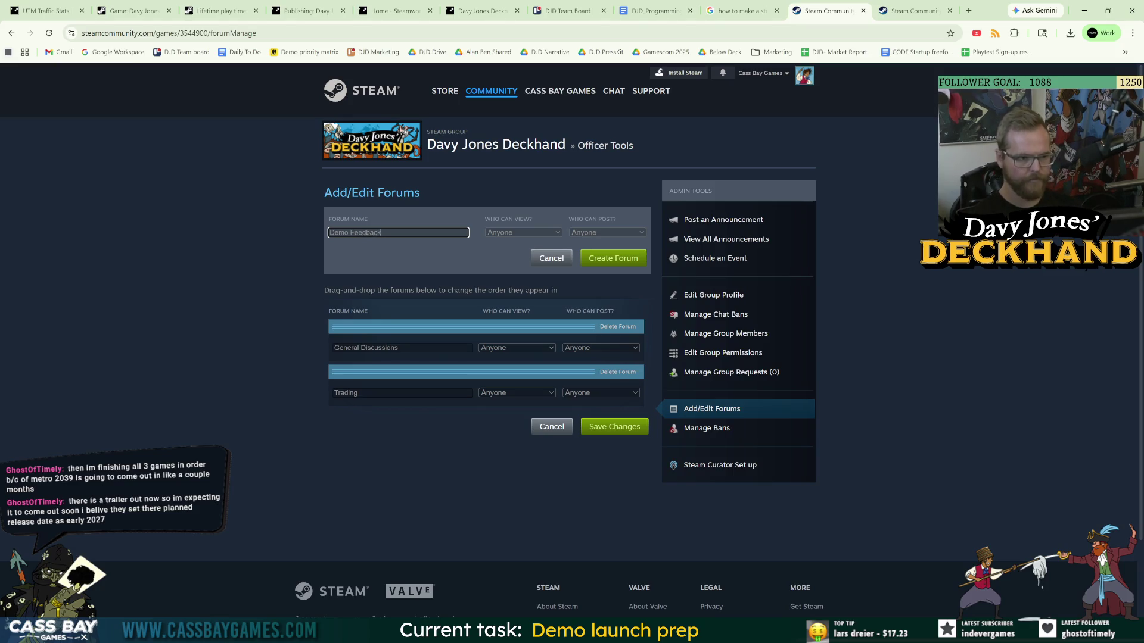
key("ctrl+shift+Left")
type("Discussion")
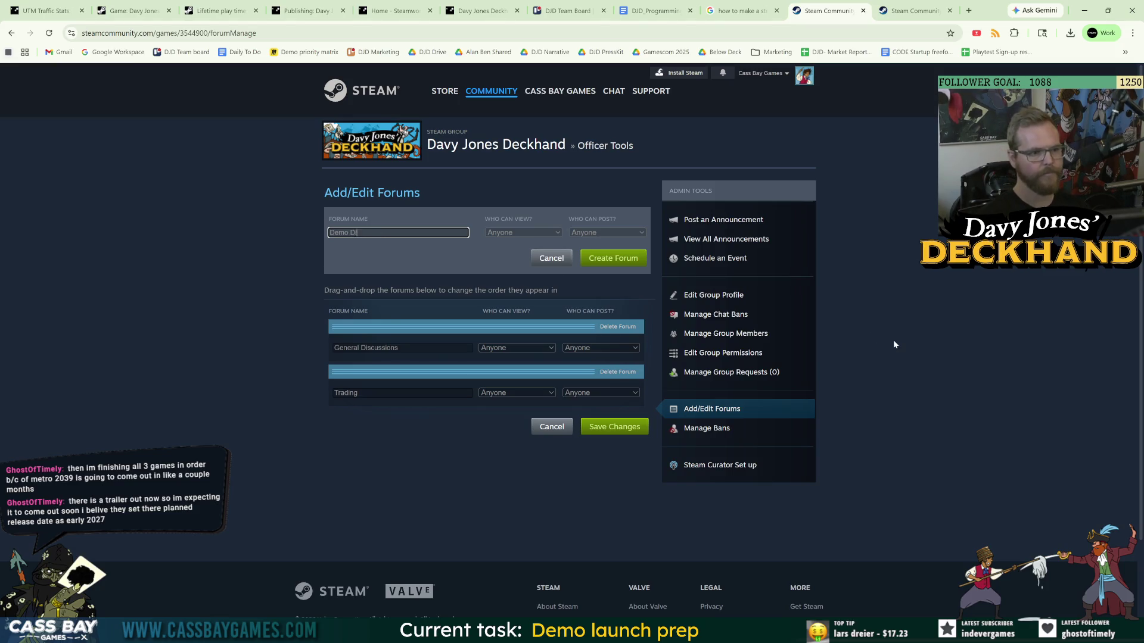
left_click(629, 258)
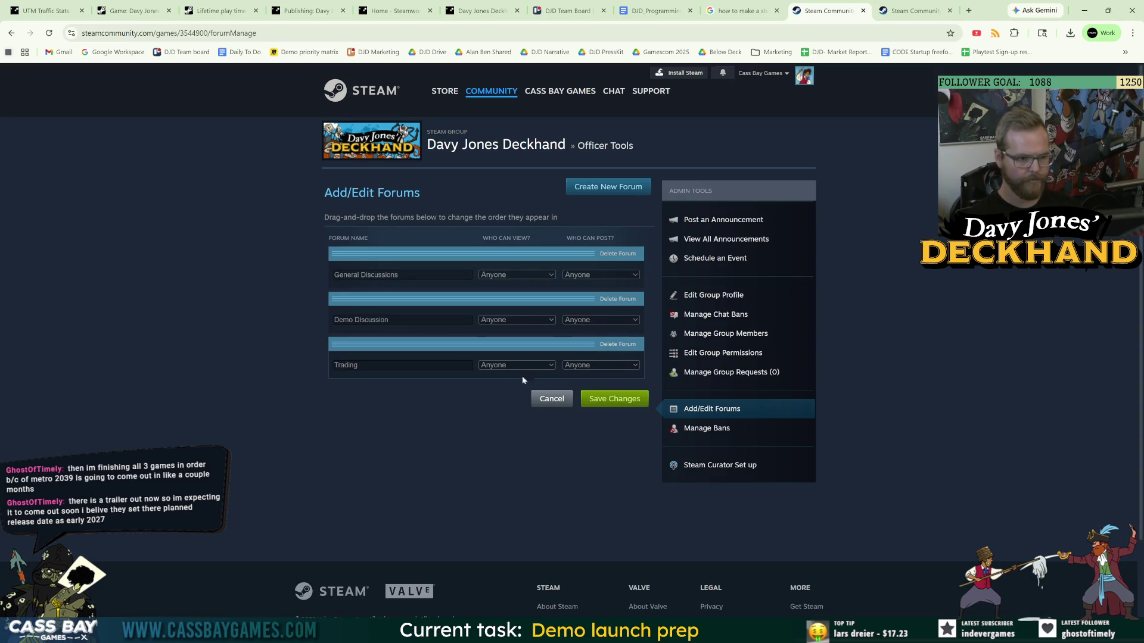
left_click(629, 344)
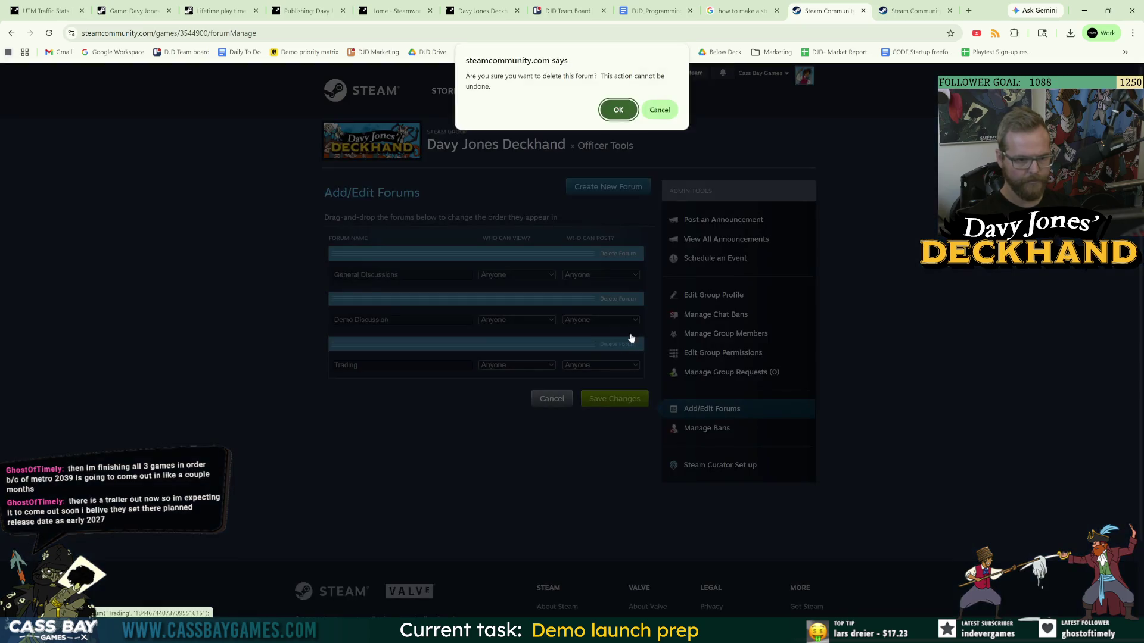
left_click(619, 108)
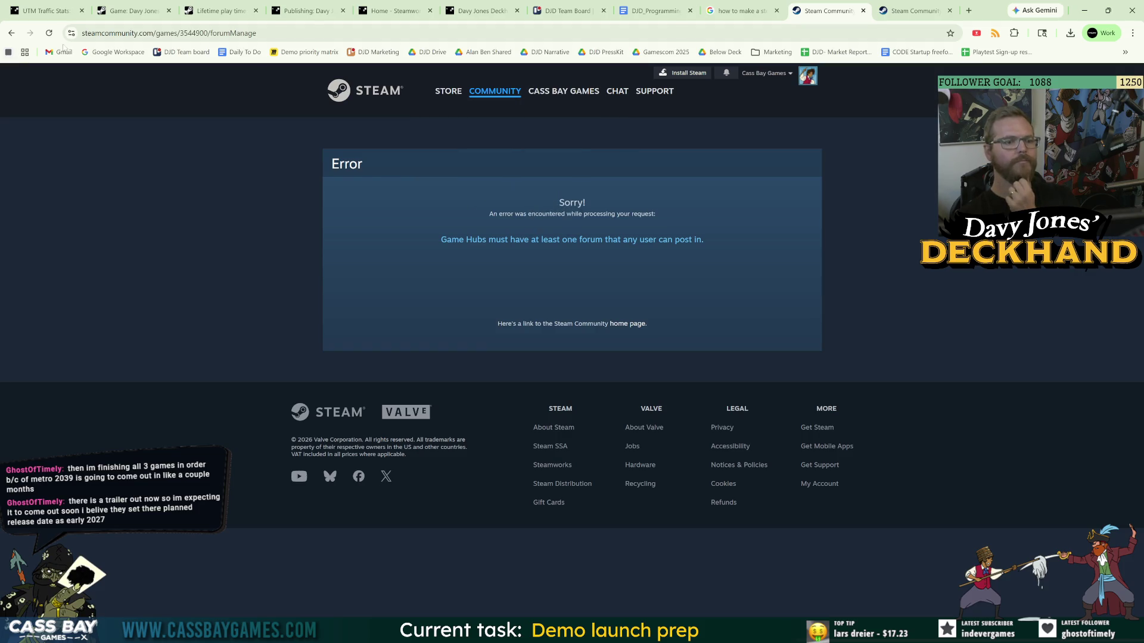
left_click(12, 34)
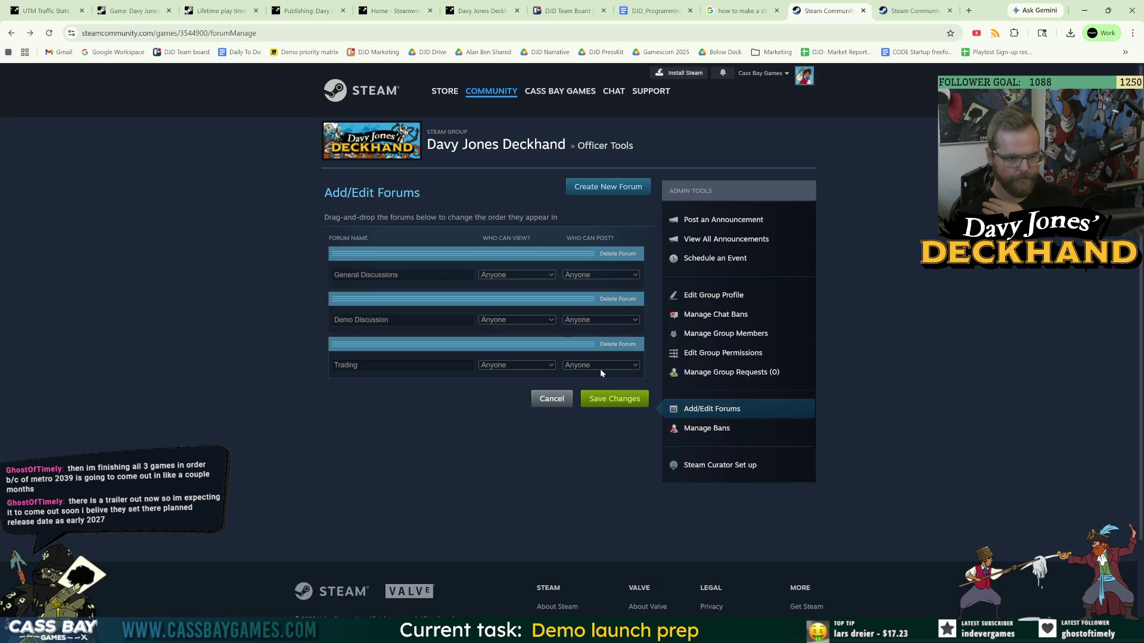
left_click(610, 402)
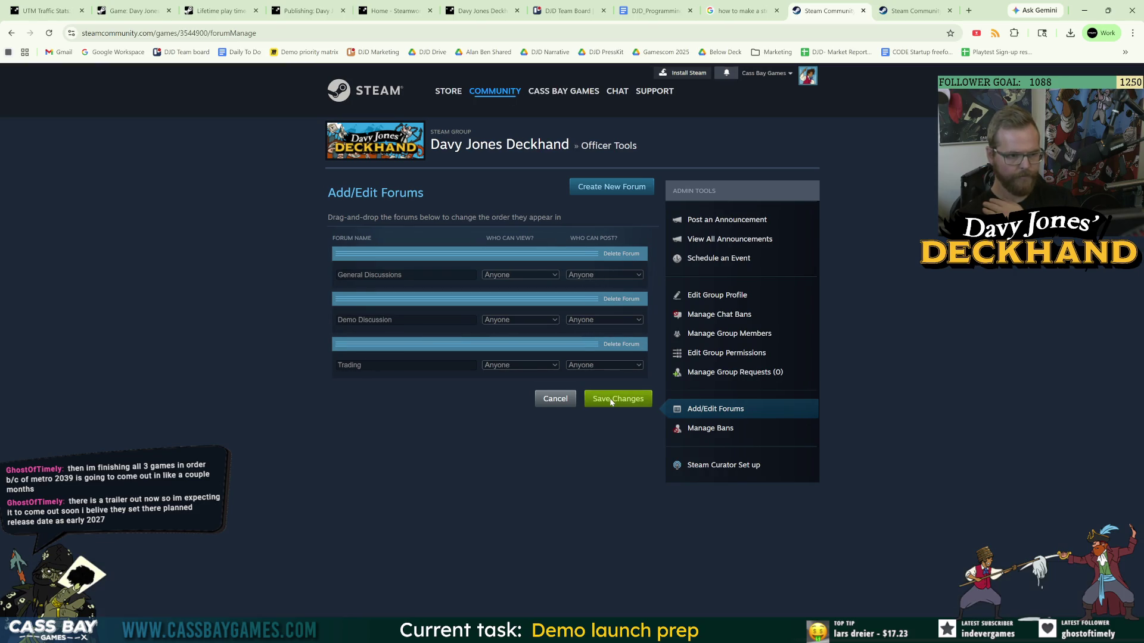
left_click(620, 346)
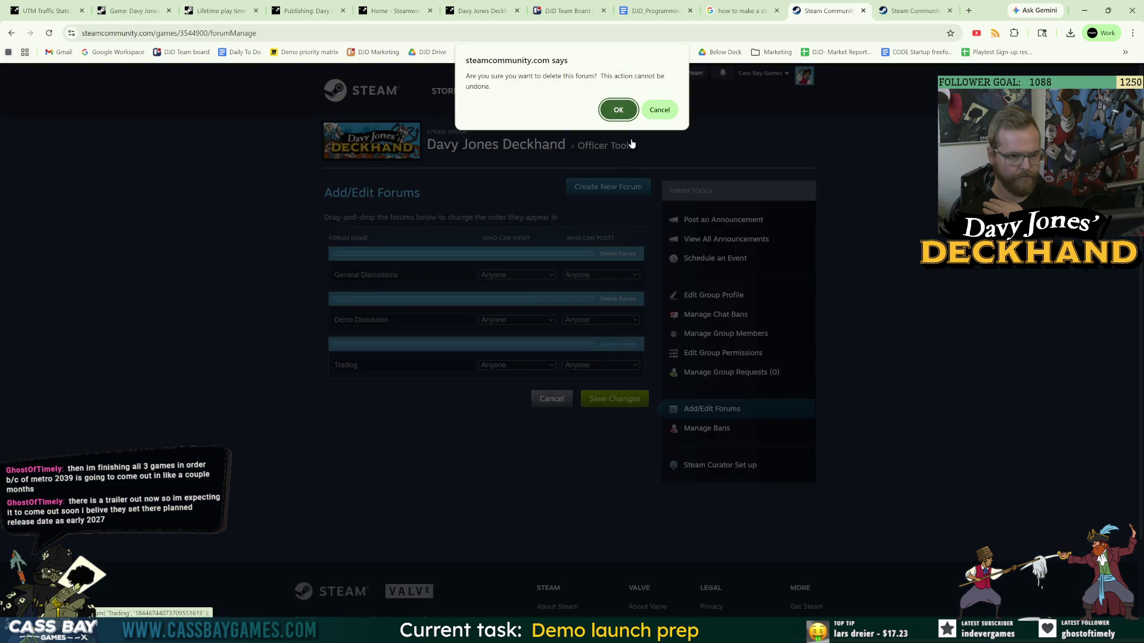
left_click(619, 109)
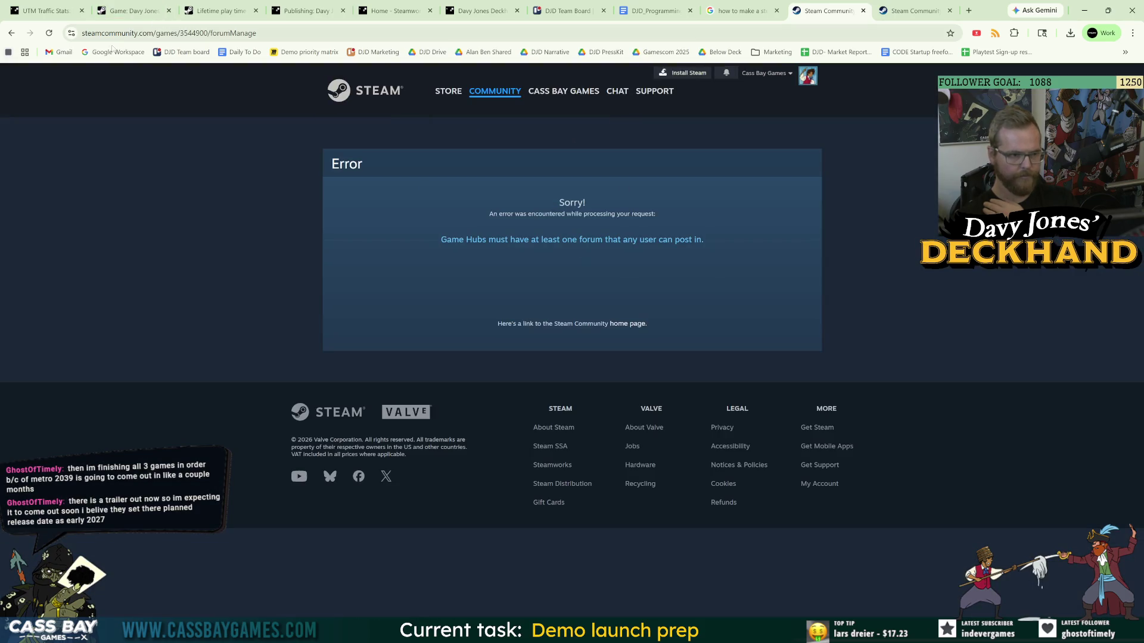
key("alt+Left")
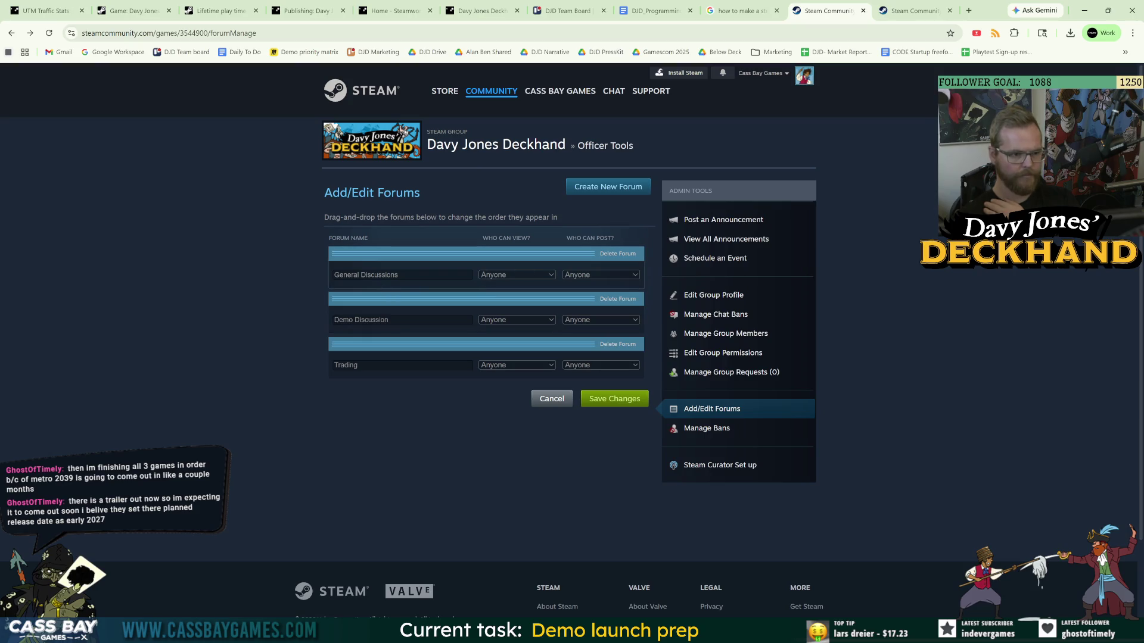
left_click(434, 320)
left_click(698, 388)
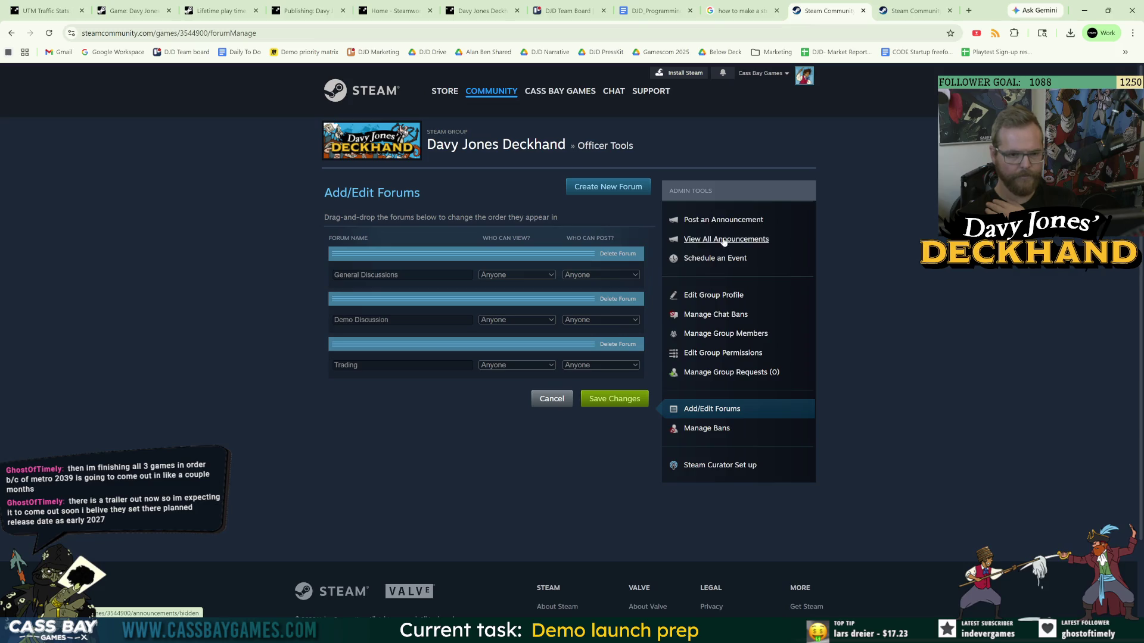
left_click(484, 146)
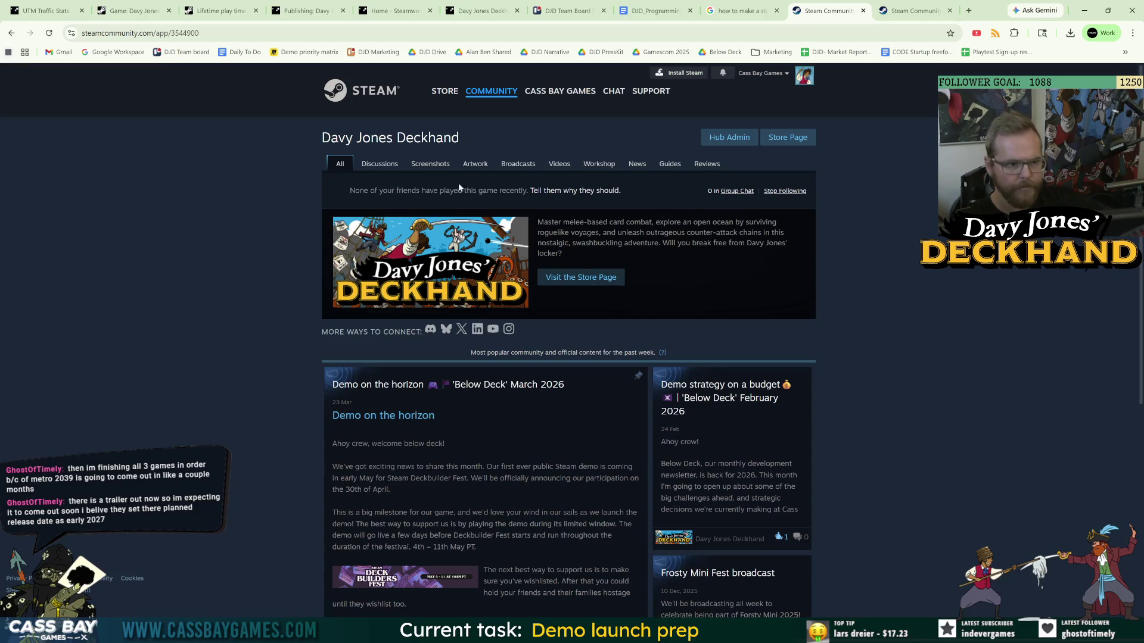
Open the hub's Discussions, pick the Demo Discussion forum, and start a new discussion.
left_click(383, 161)
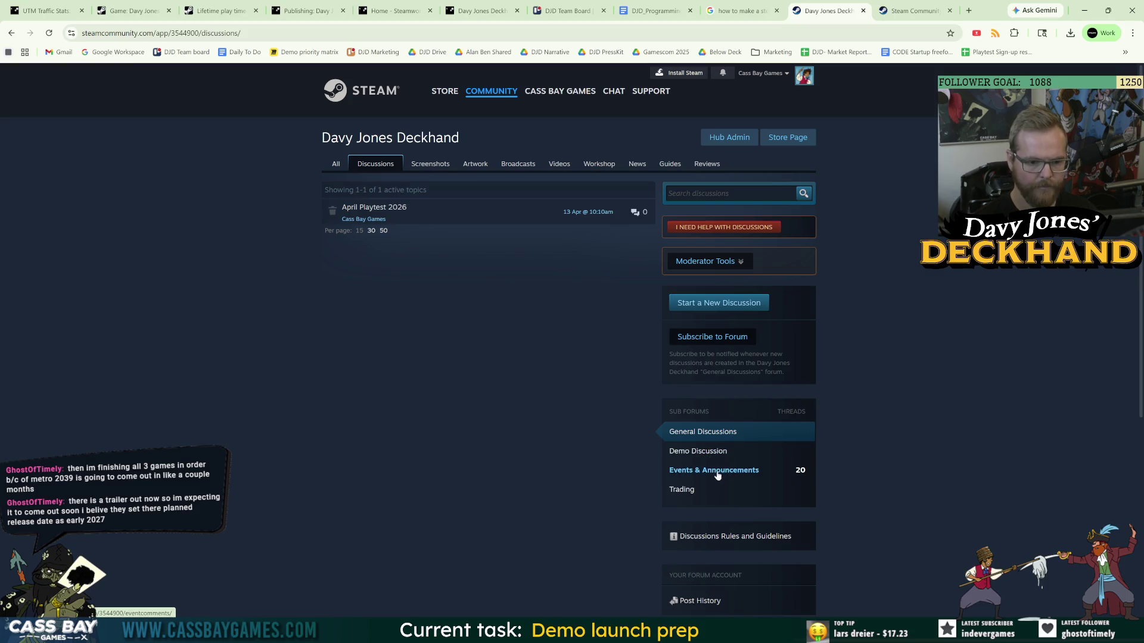
left_click(707, 432)
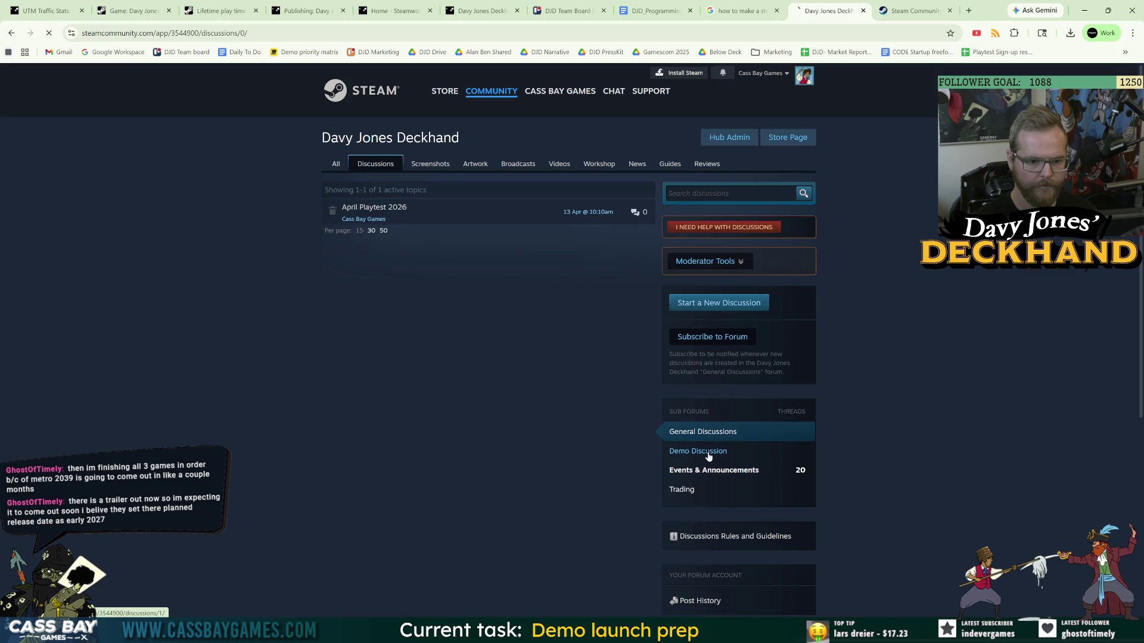
left_click(710, 452)
left_click(721, 434)
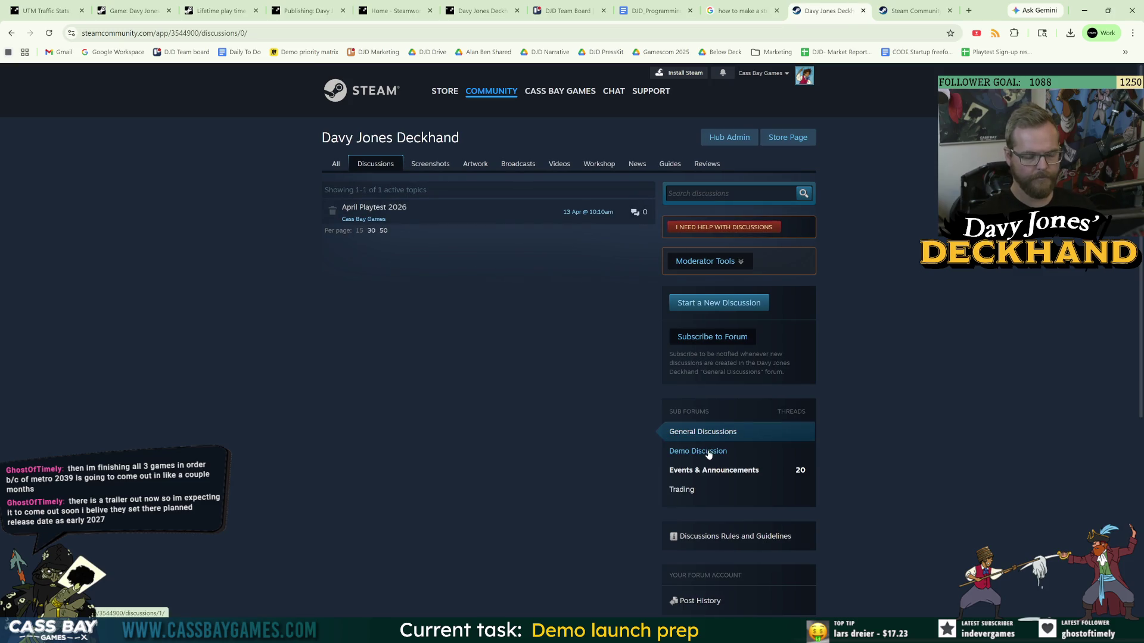
left_click(708, 452)
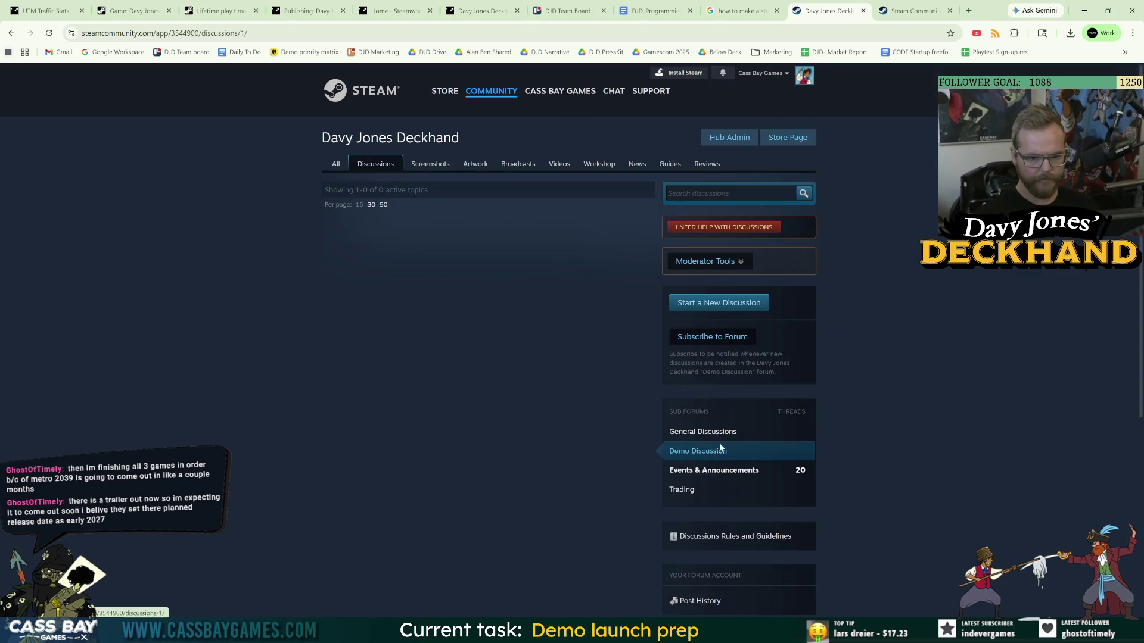
left_click(725, 302)
left_click(415, 218)
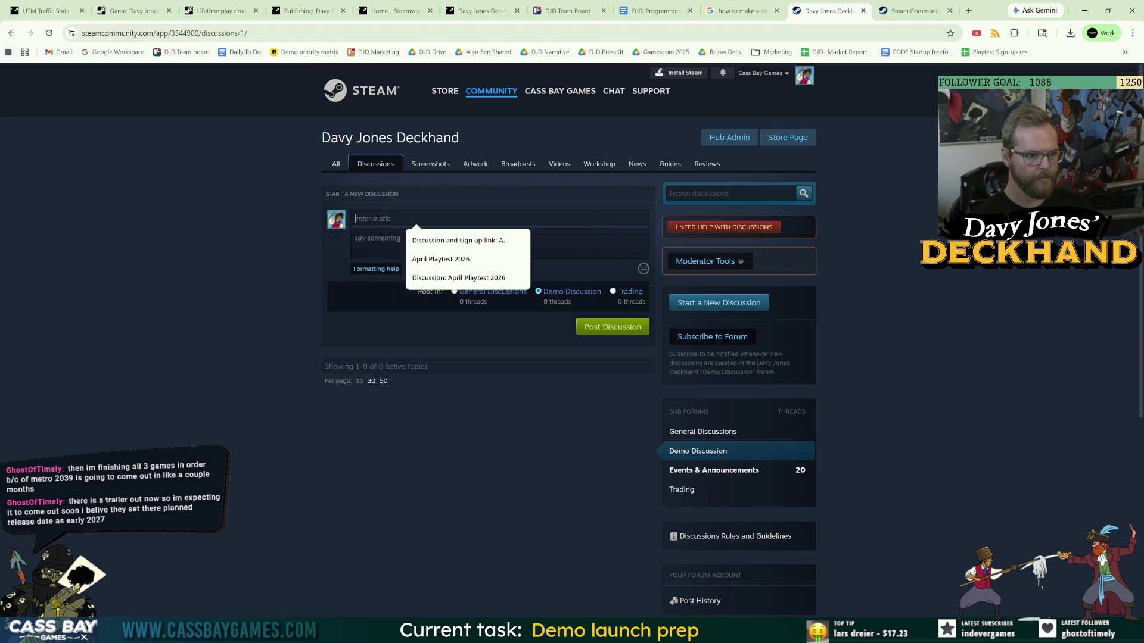
Enter 'Demo Launch' in the new discussion's title field.
type("Demo Launch")
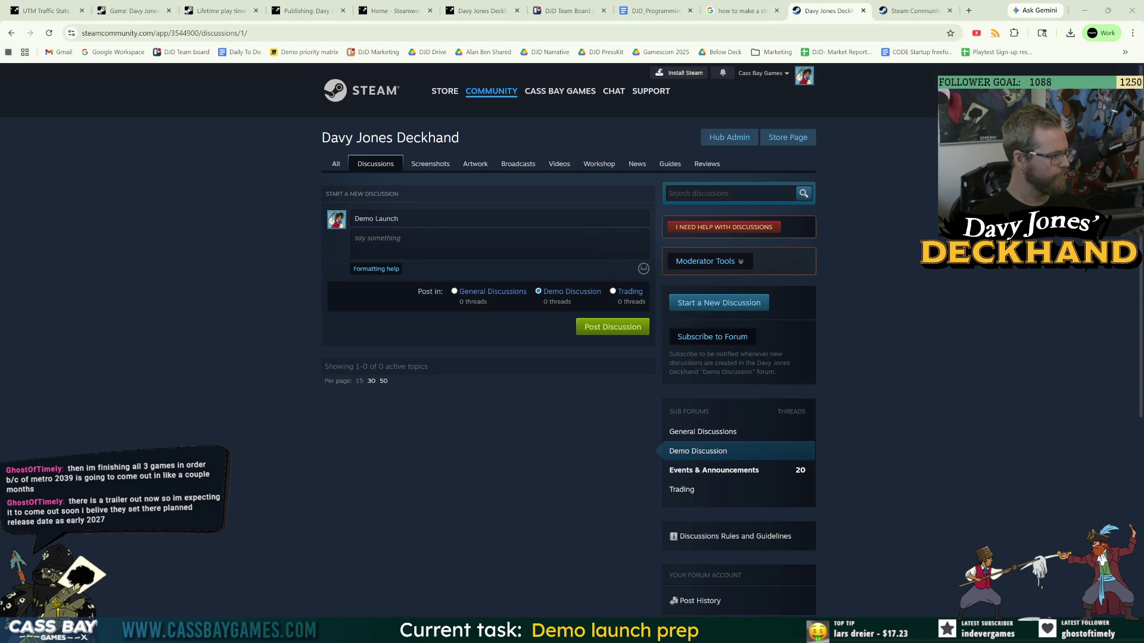
Paste the demo announcement with 4th May regional launch times into the Demo Launch post and publish it.
left_click(367, 257)
type("It's finally happening!!! 🎉 DEMO LAUNCH DATE SET  We're setting sail into the wide open world with our first ever public Steam demo. This is a huge milestone, we've worked our booty off for over 2 years now and we want to make the biggest splash possible.  So how can YOU support us as a crewmate? Play the demo! Wishlist. Share it with your friends. Share it with your grandma's friends. If you're a content creator, create stuff!  For those of you who have been playtesting, we've got a few surprises in the demo... including a new, never-before-seen boss!  Launch times on the 4th May New Zealand (NZT) - 10pm Australia AEST) - 8pm USA (EDT) - 6am UK - 11am")
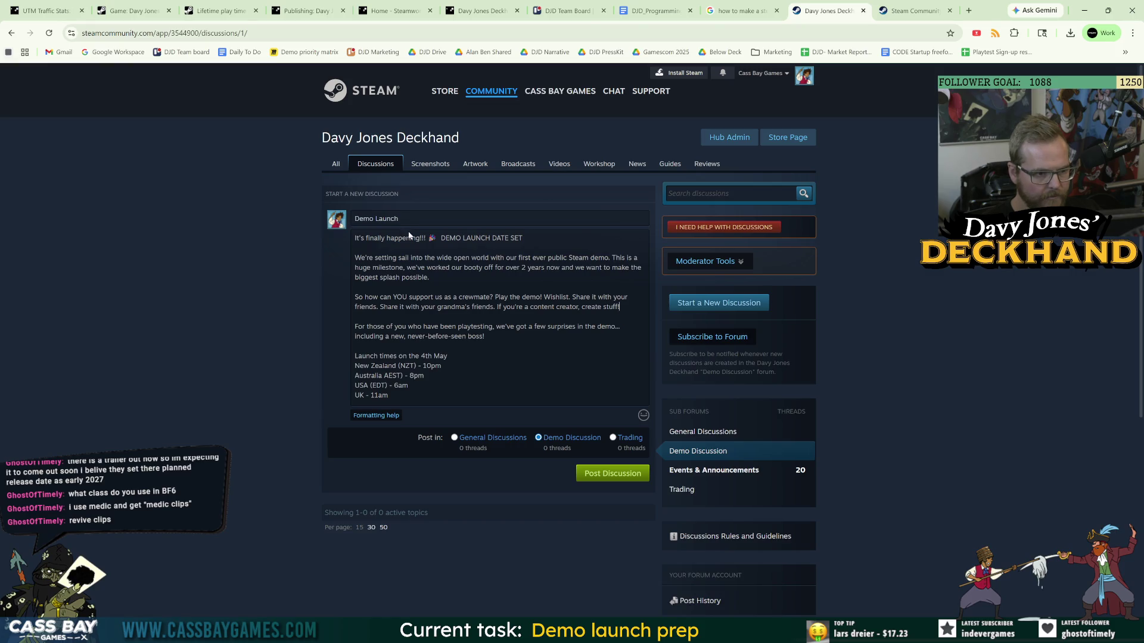
left_click(610, 474)
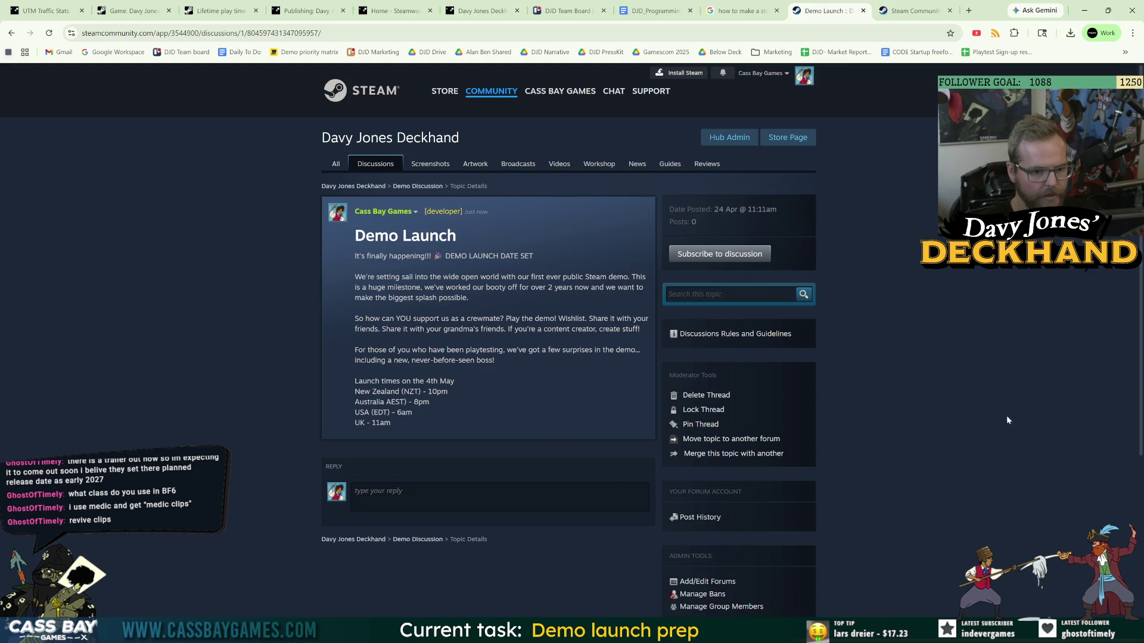
Return to the Demo Discussion forum list showing Demo Launch as its single topic.
scroll(702, 463, "down", 4)
scroll(438, 177, "up", 4)
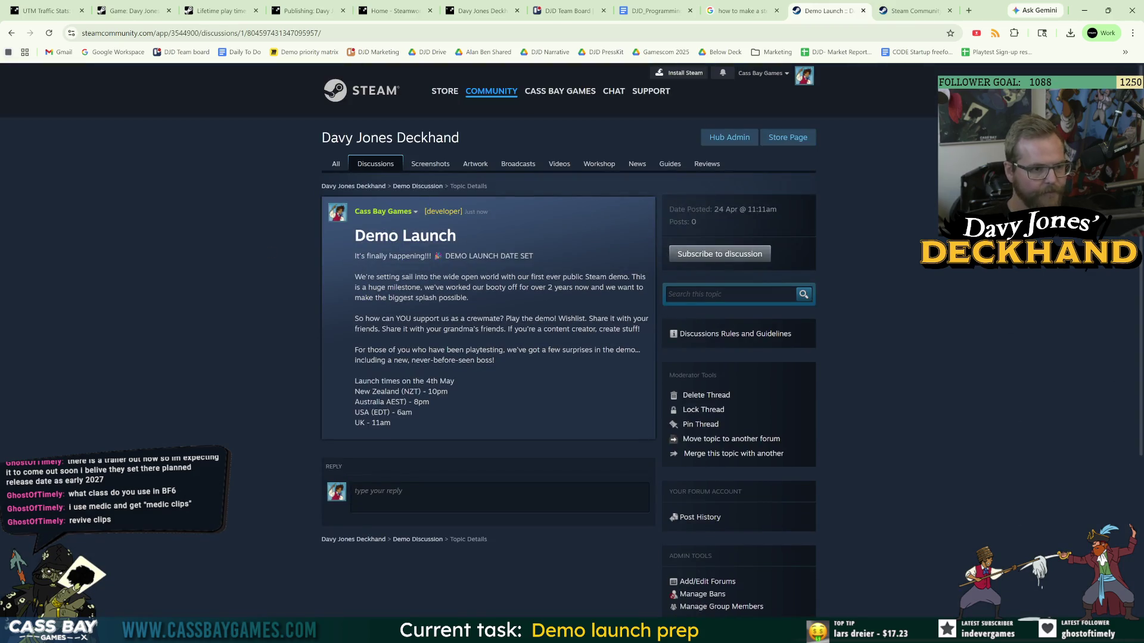
left_click(417, 186)
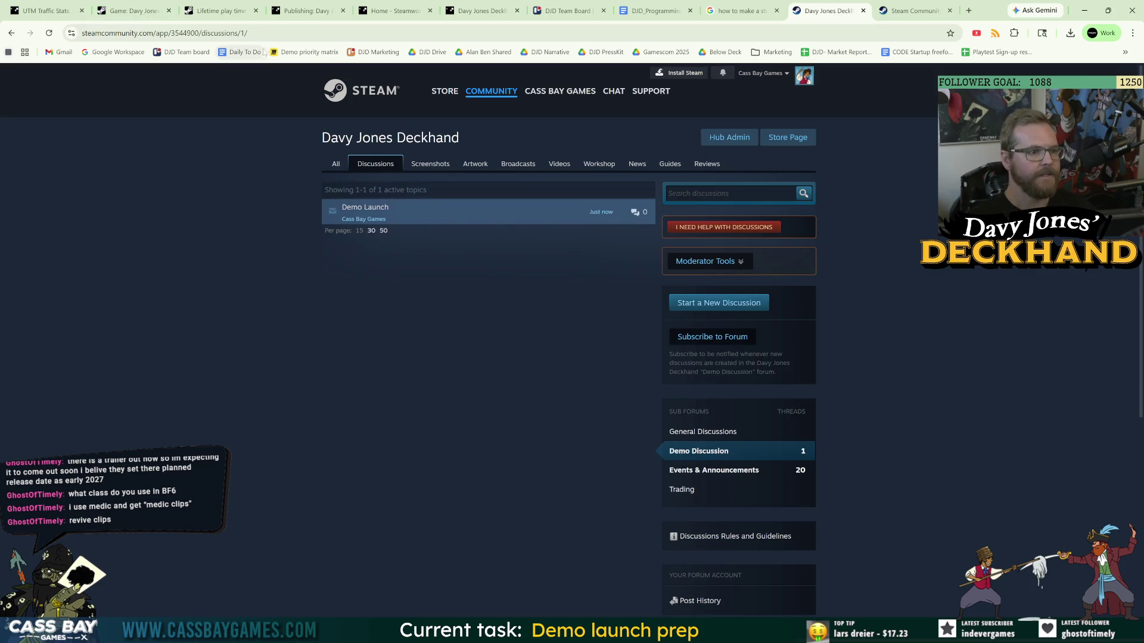
left_click(262, 33)
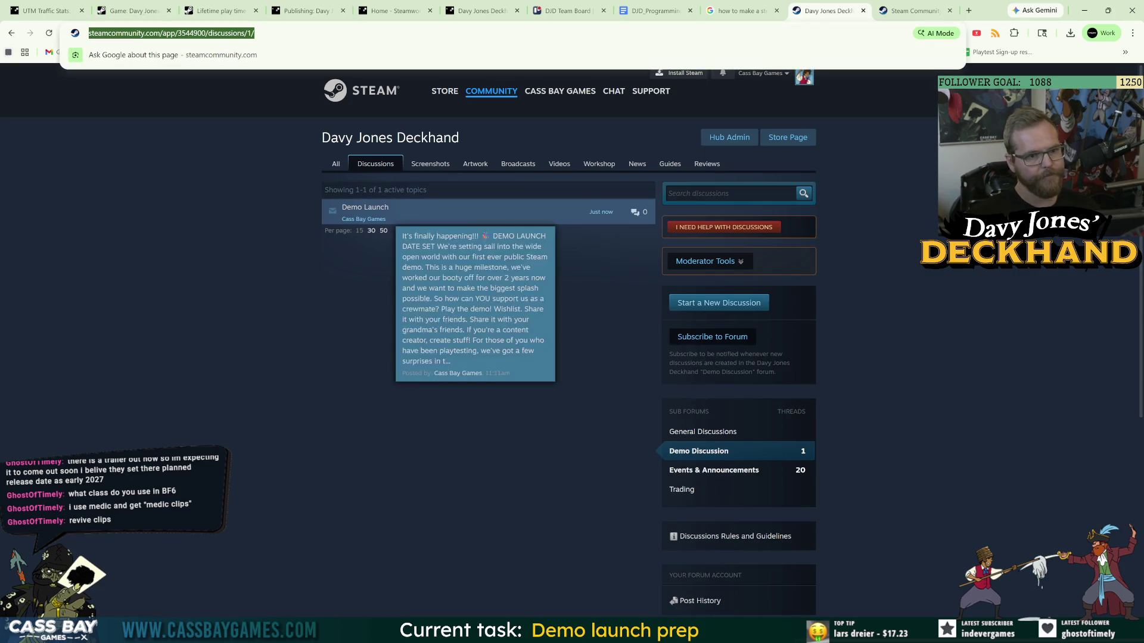
left_click(966, 329)
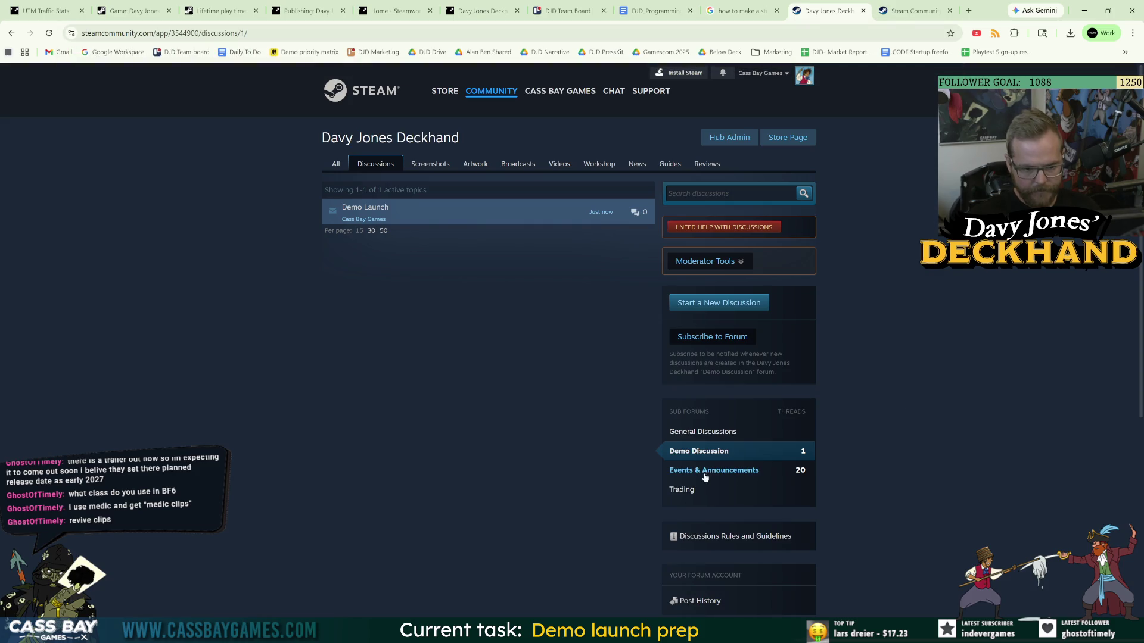
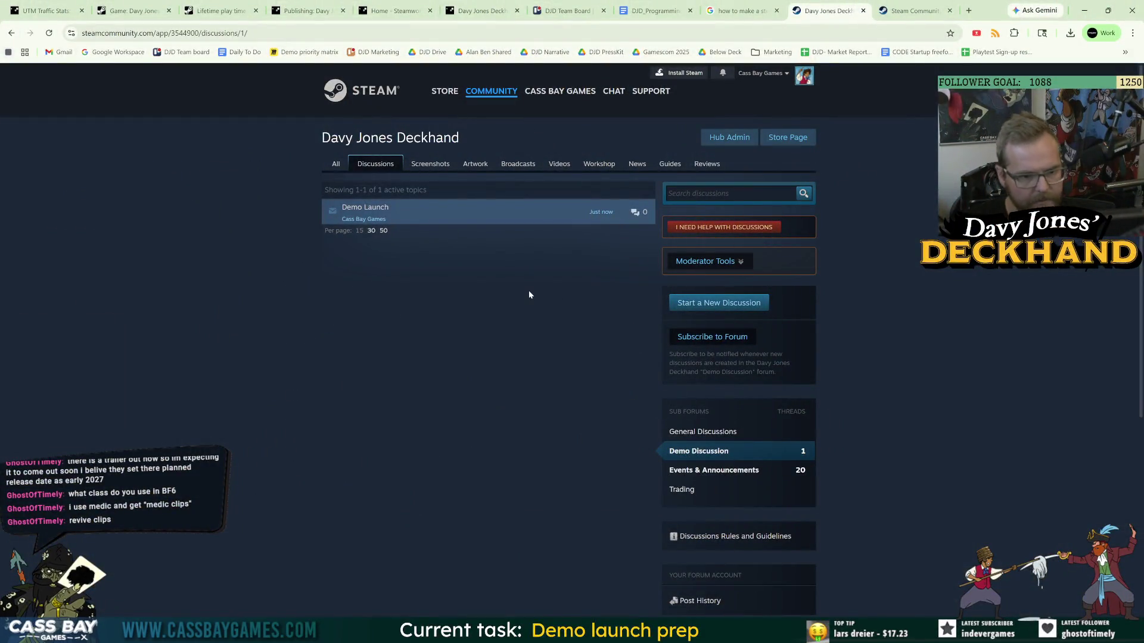
Copy the Davy Jones Deckhand Demo Discussion forum URL and return to Visual Studio.
mouse_move(594, 212)
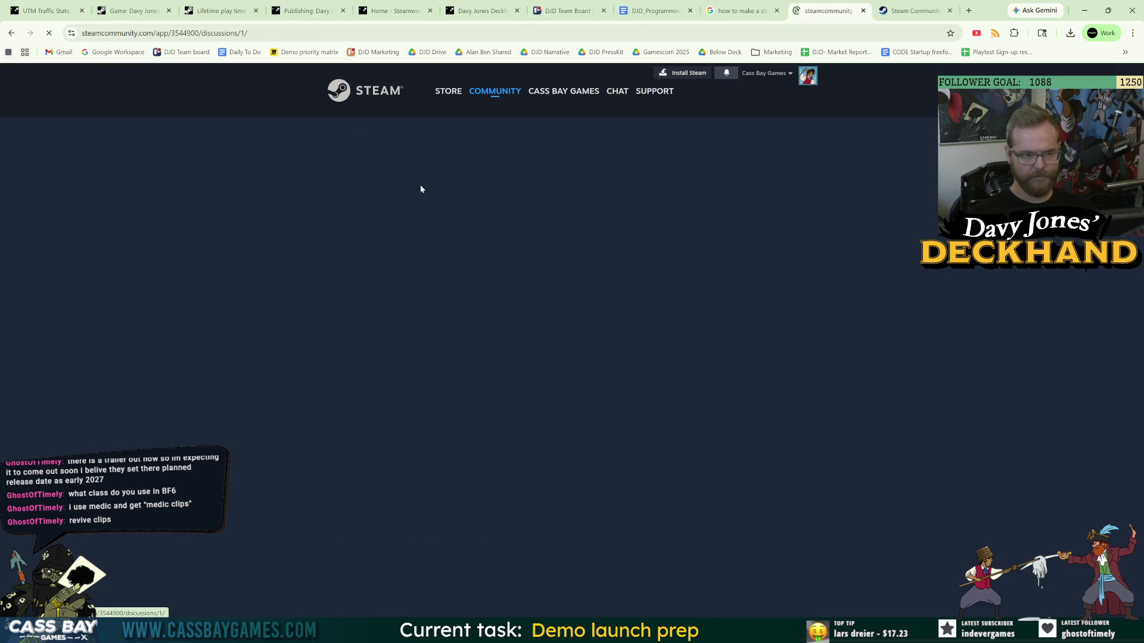
key("ctrl+l")
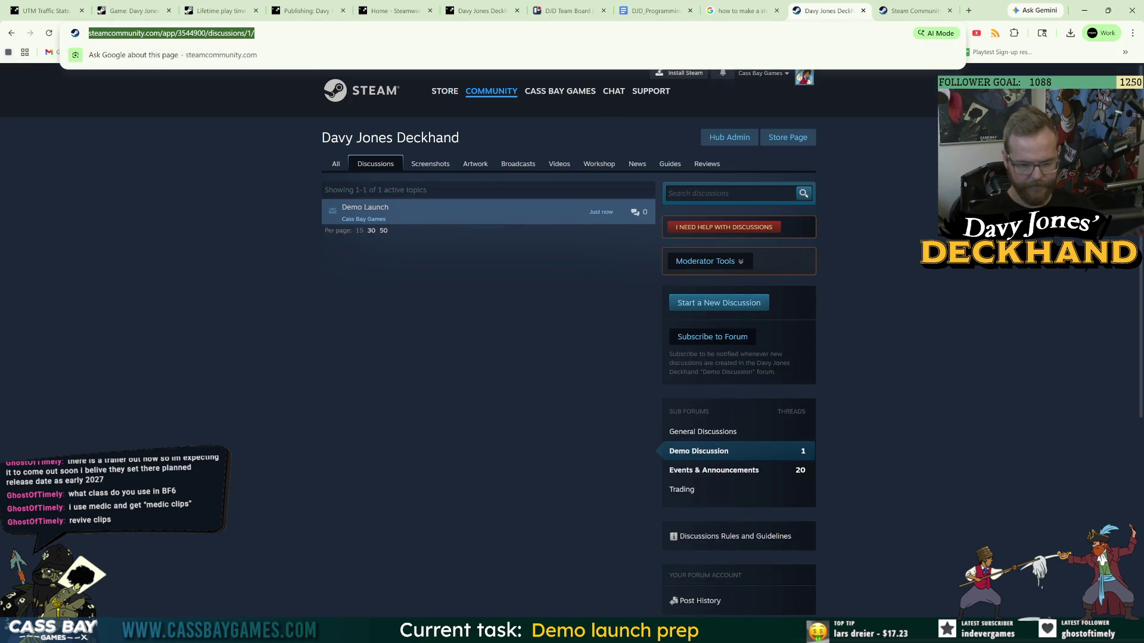
key("alt+Tab")
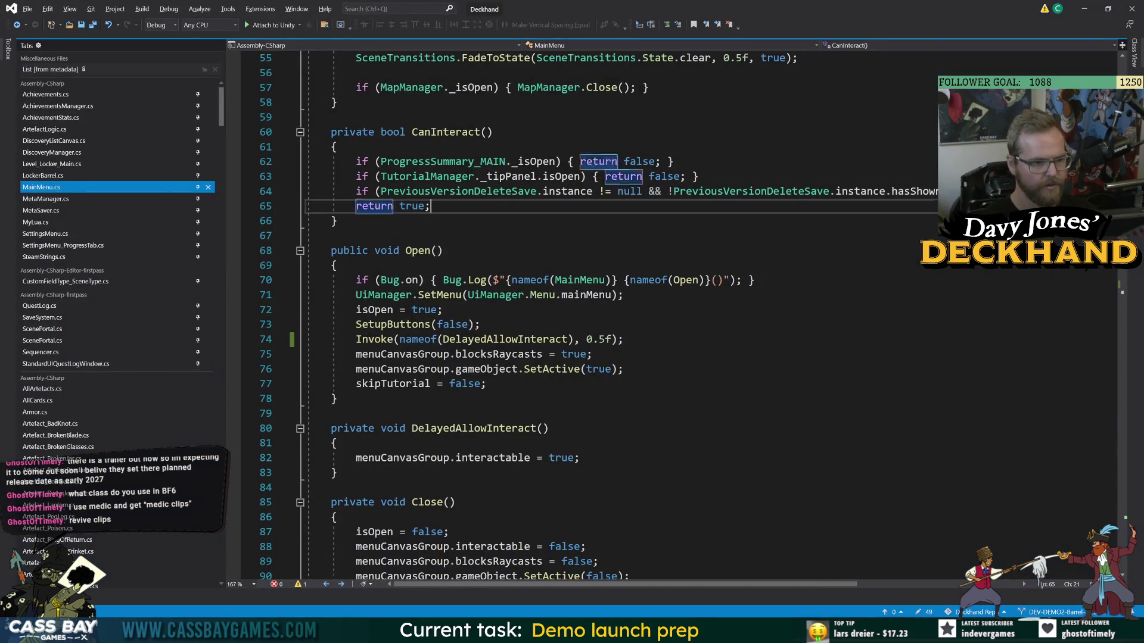
scroll(596, 316, "up", 14)
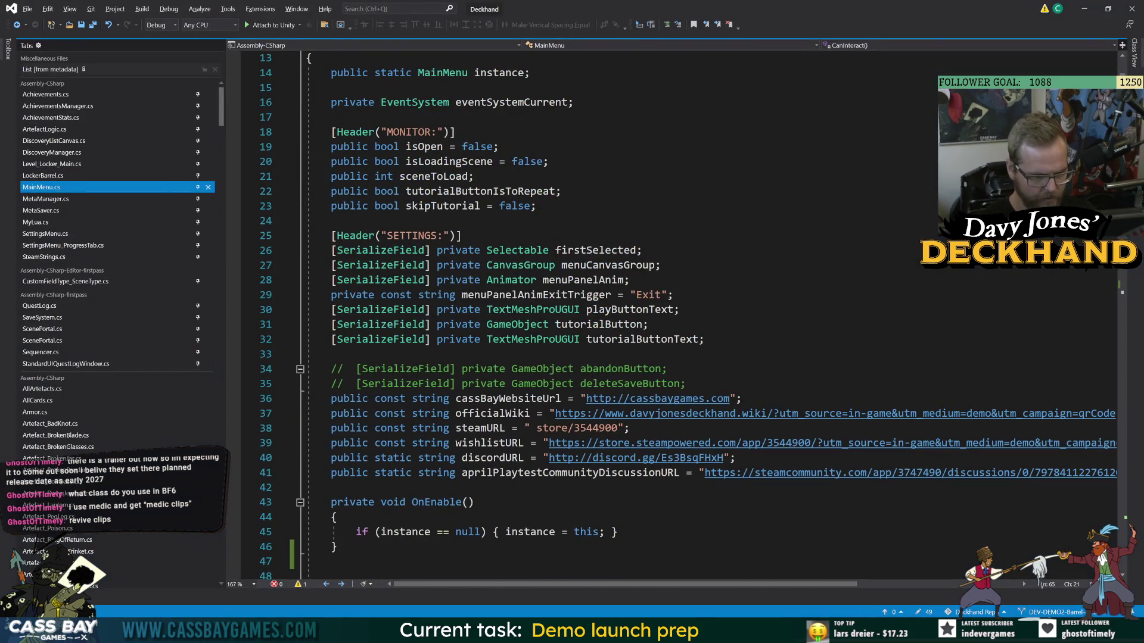
left_click(334, 487)
key("Return")
key("Return")
key("Up")
scroll(492, 586, "right", 5)
scroll(492, 587, "left", 5)
left_click(332, 487)
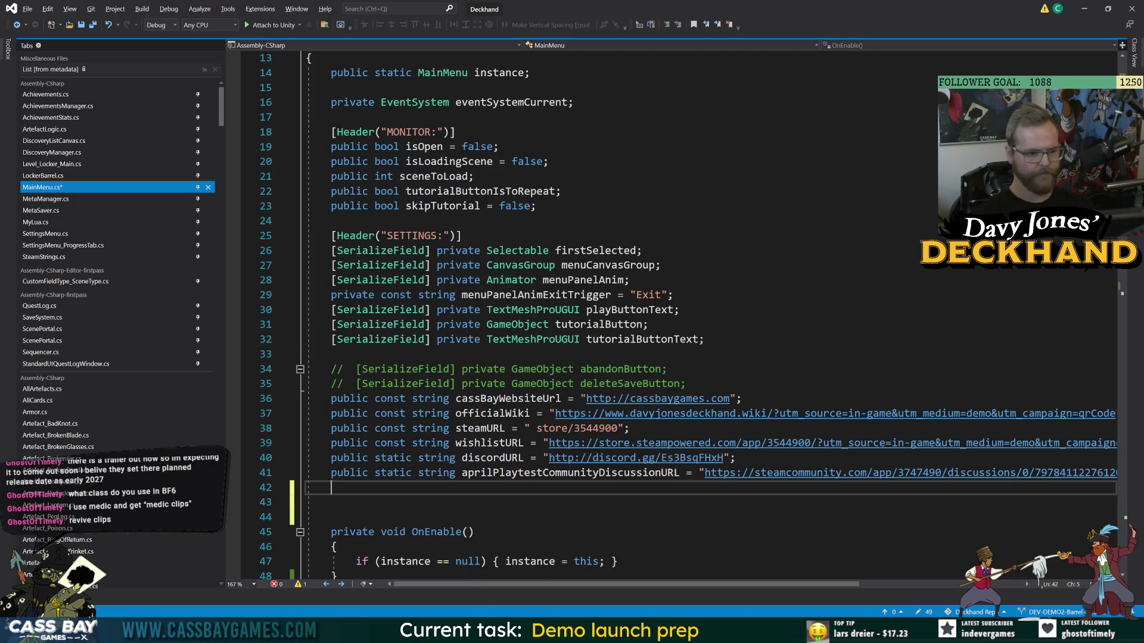
type("public static string demo")
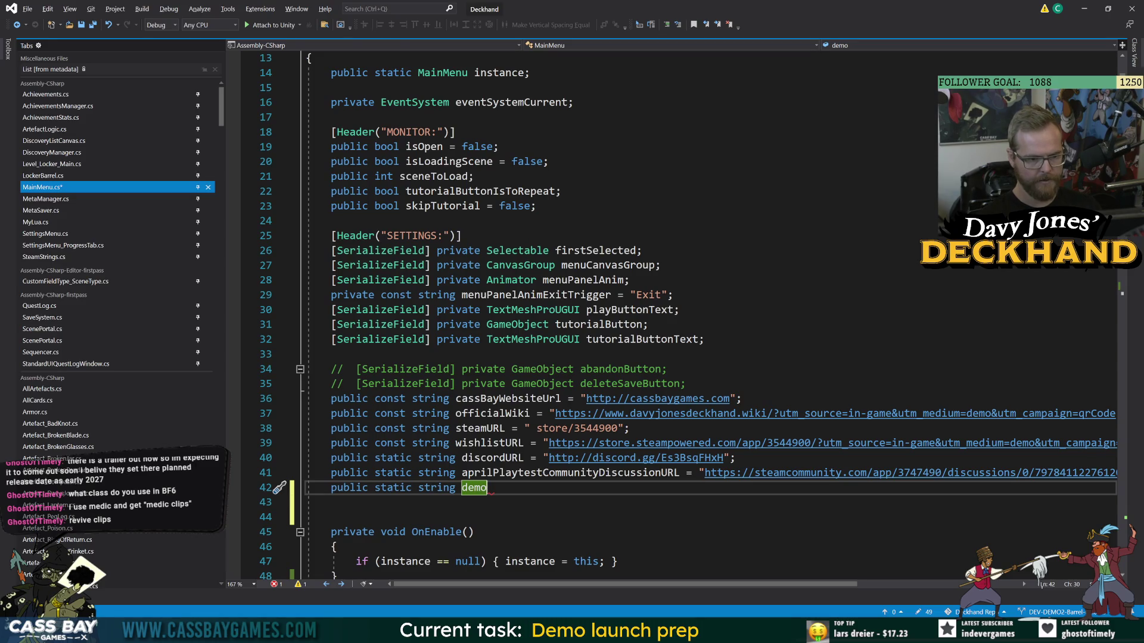
type("ssions/1/")
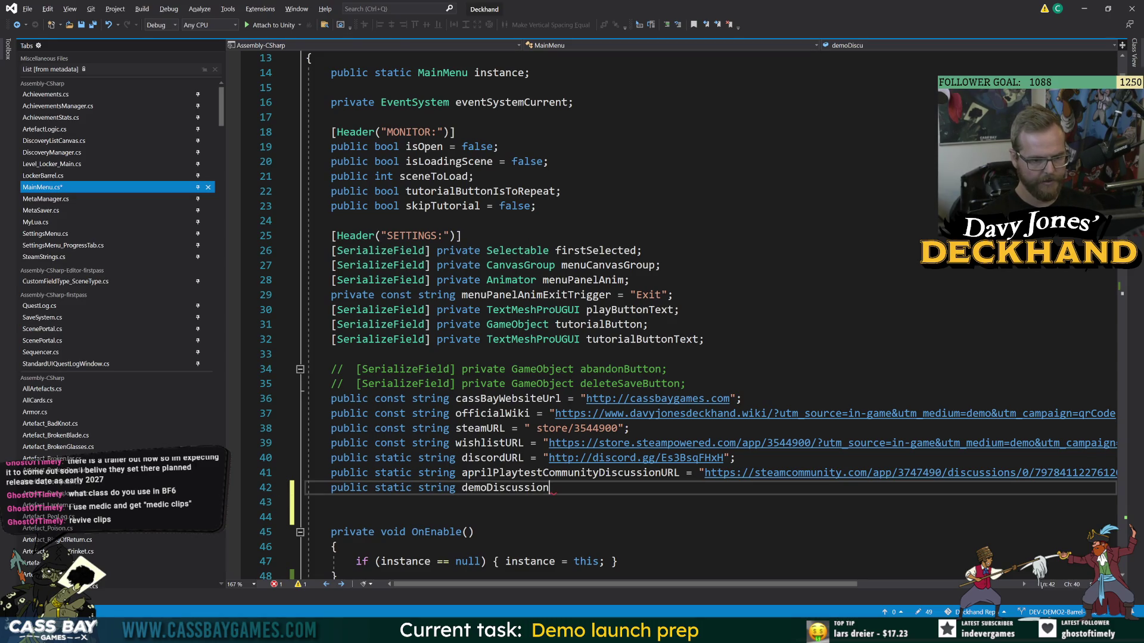
type("\"")
type("https://steamcommunity.com/app/3544900/discussions/1/")
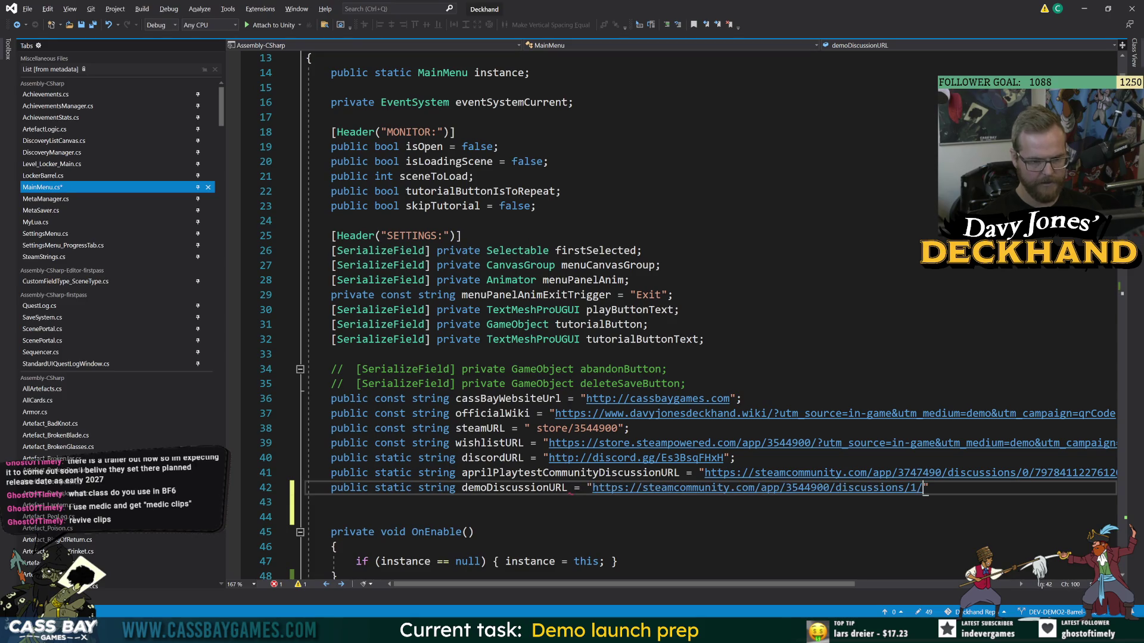
type(";")
Select aprilPlaytestCommunityDiscussionURL to find where it is used.
left_click(332, 517)
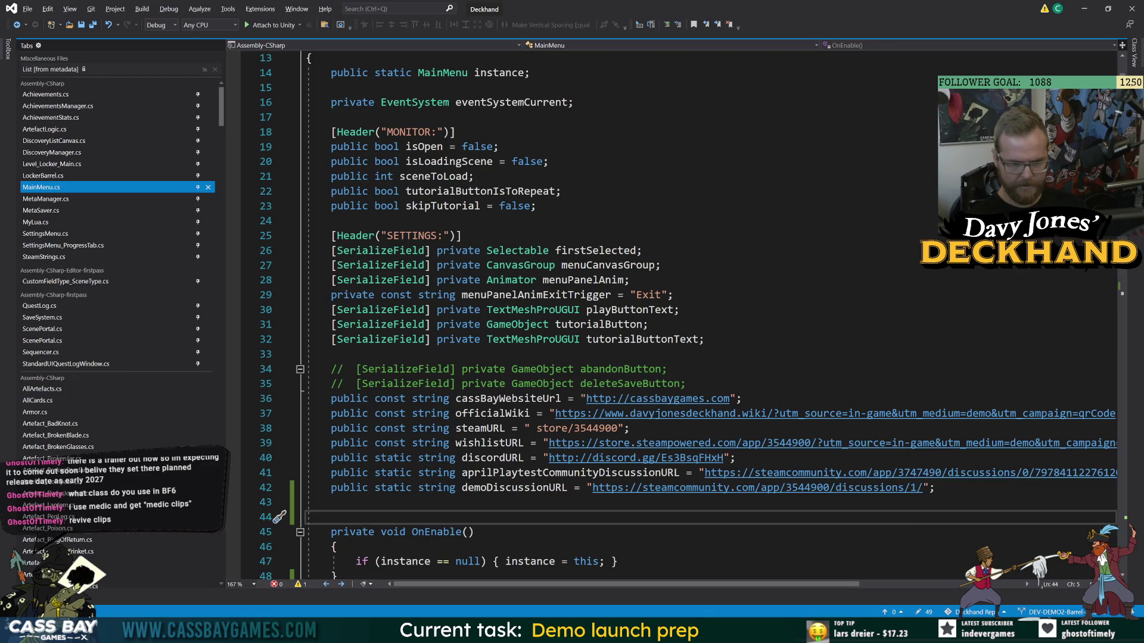
left_click(512, 488)
double_click(518, 473)
In BUTTON_Feedback, add an if (MyBuild._isDemoBuild) block after the Feedback log line.
scroll(519, 473, "down", 20)
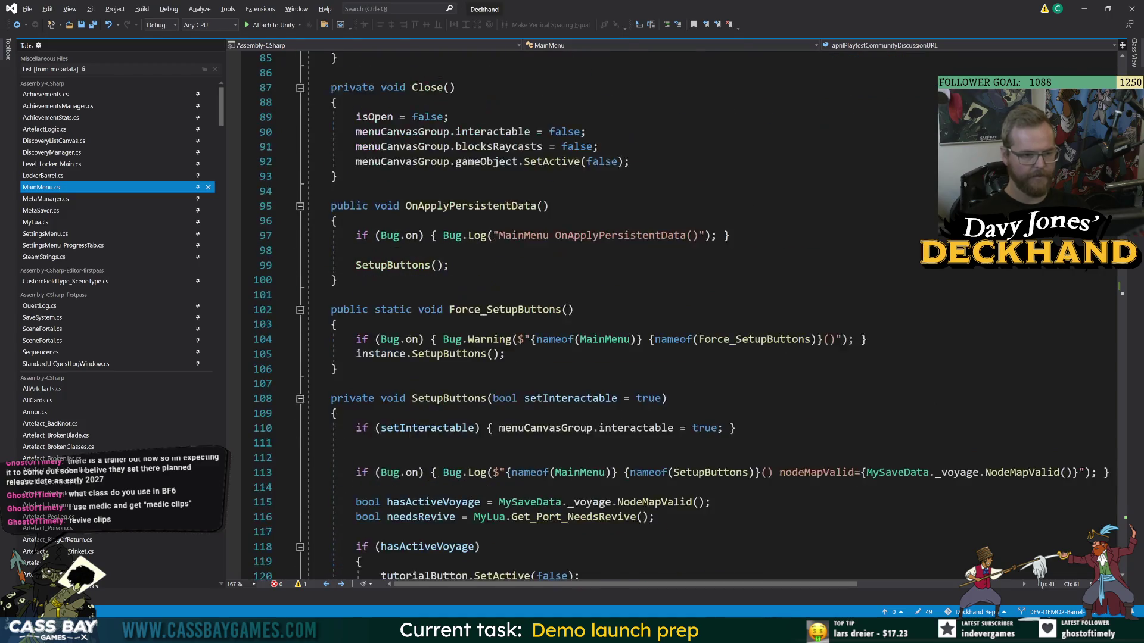
scroll(519, 473, "down", 20)
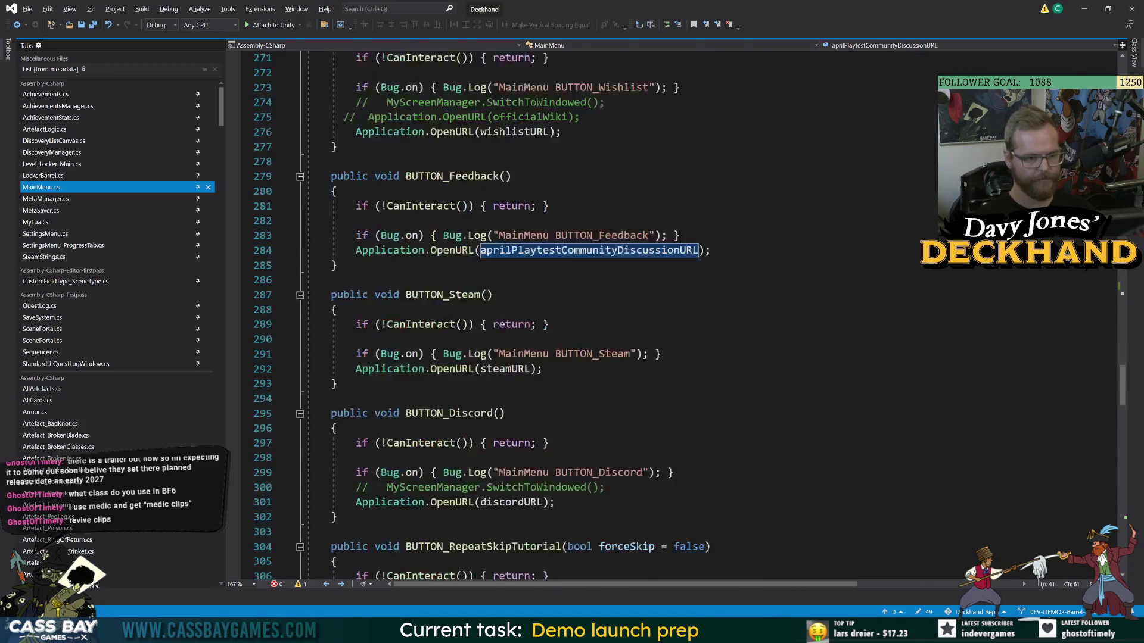
scroll(518, 473, "down", 17)
scroll(519, 473, "up", 10)
scroll(688, 317, "up", 8)
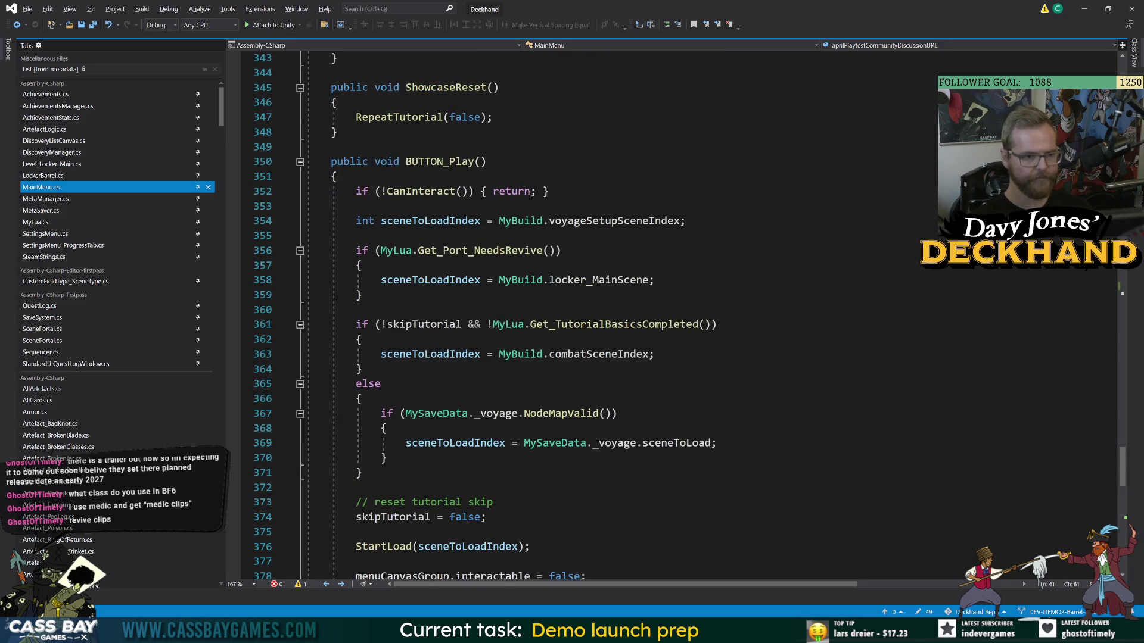
scroll(688, 317, "up", 9)
scroll(688, 316, "up", 14)
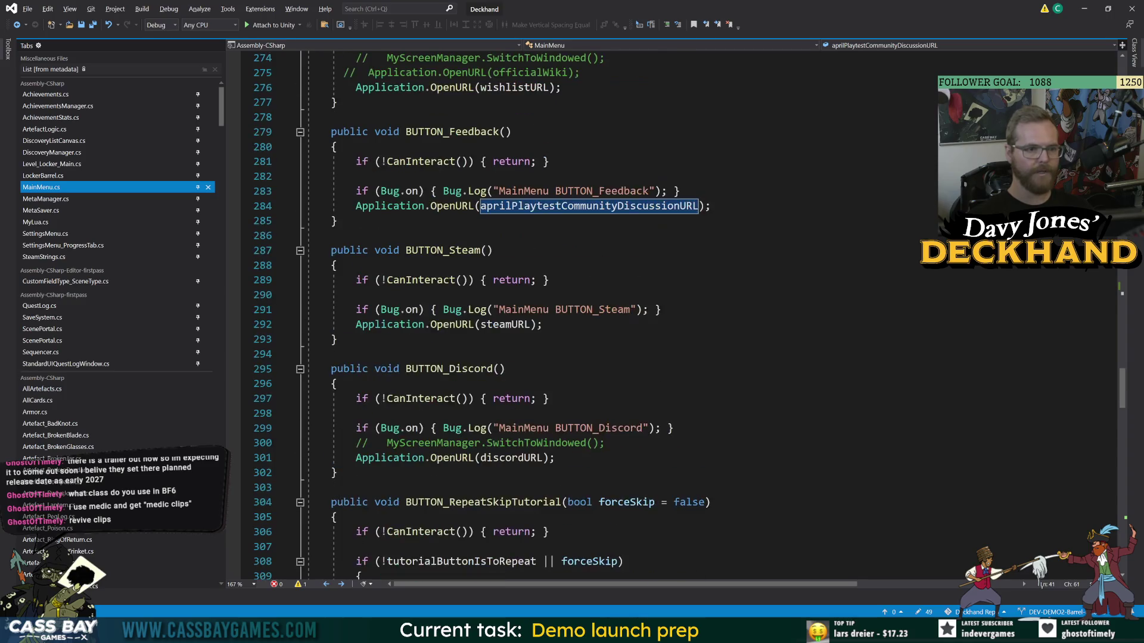
left_click(337, 146)
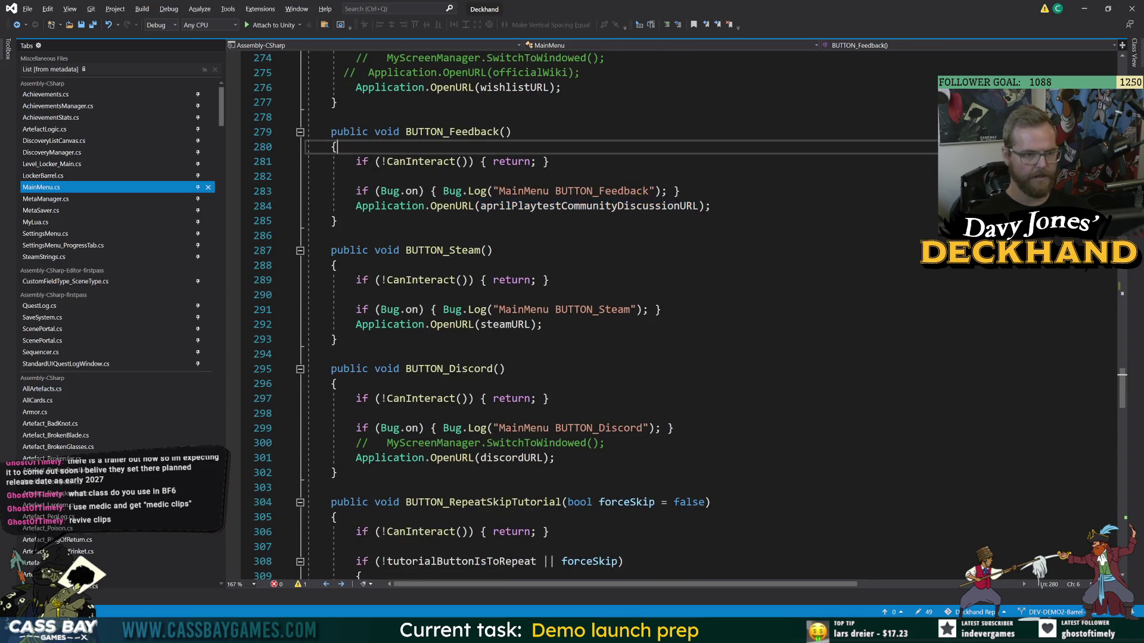
left_click(679, 191)
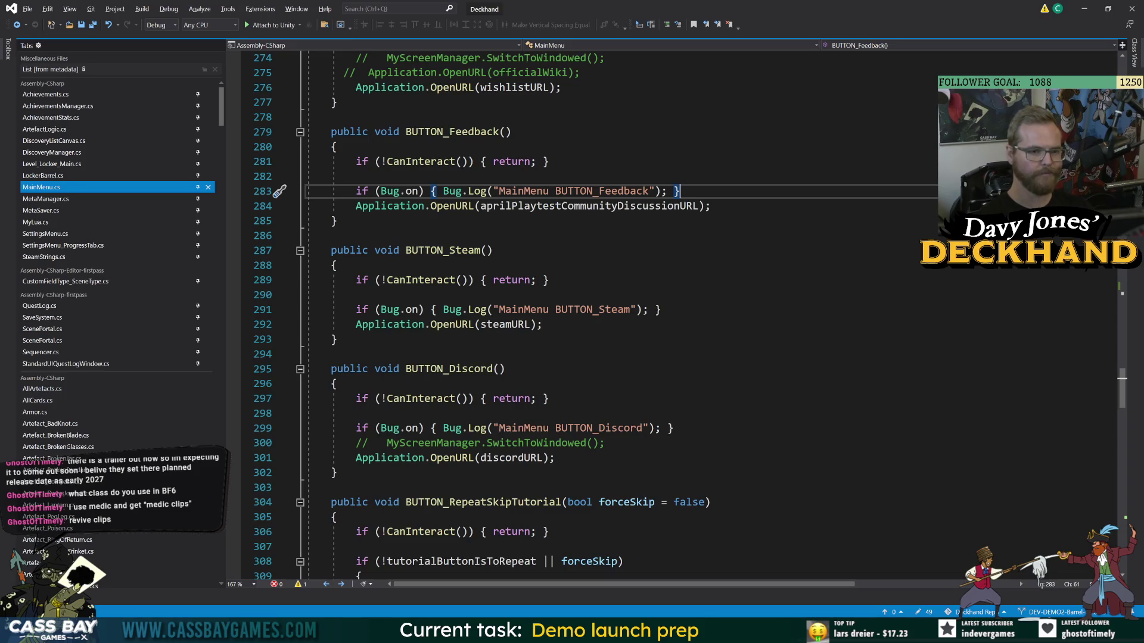
key("Return")
key("Return")
key("Up")
key("Return")
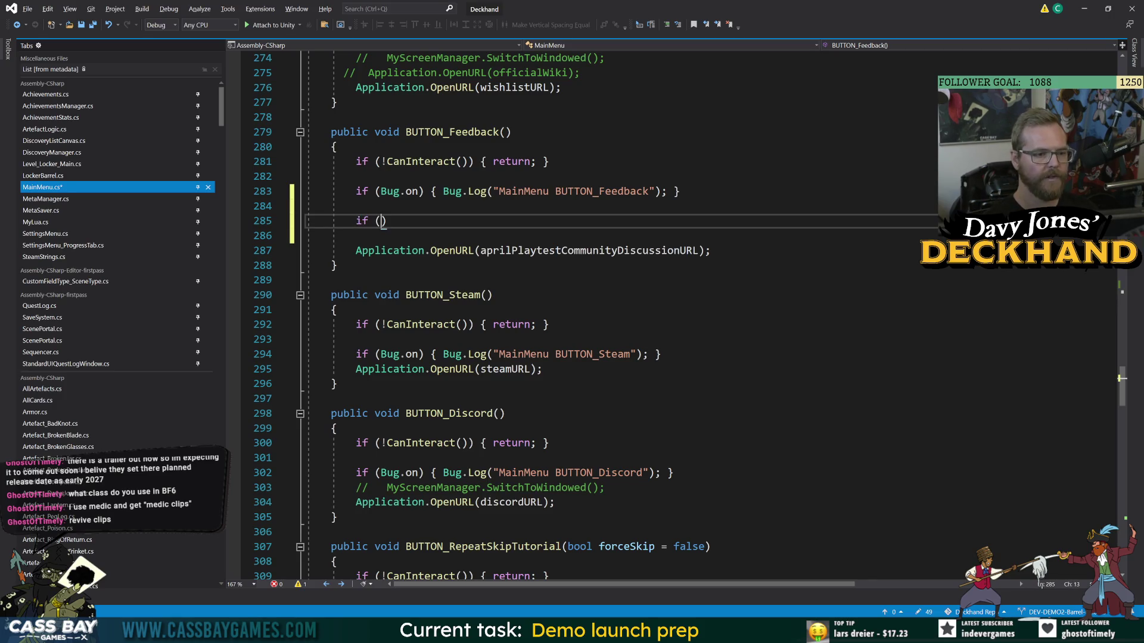
type("yB")
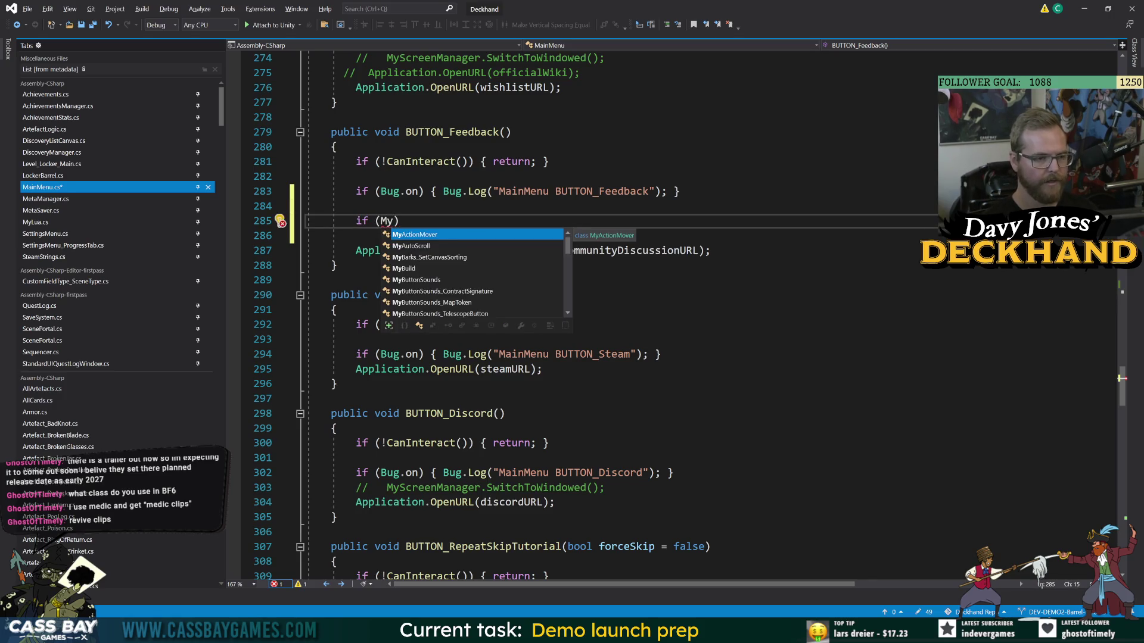
type("uild._")
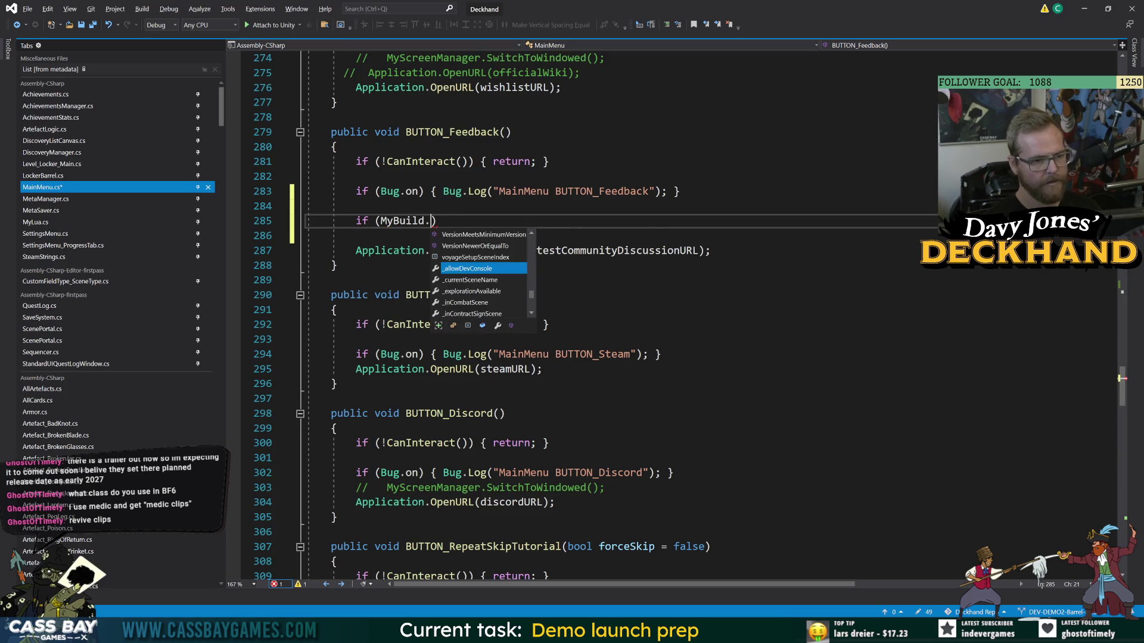
type("isD")
key("Tab")
type(") {")
key("Return")
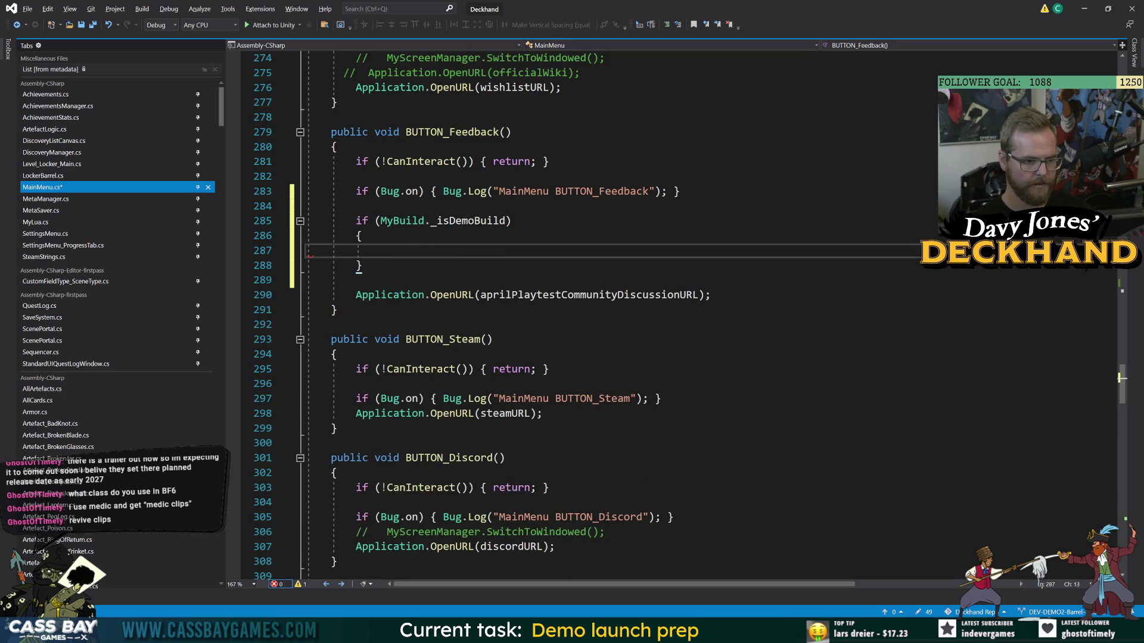
Copy the existing OpenURL statement into the demo-build block.
key("ctrl+z")
left_click_drag(710, 295, 361, 294)
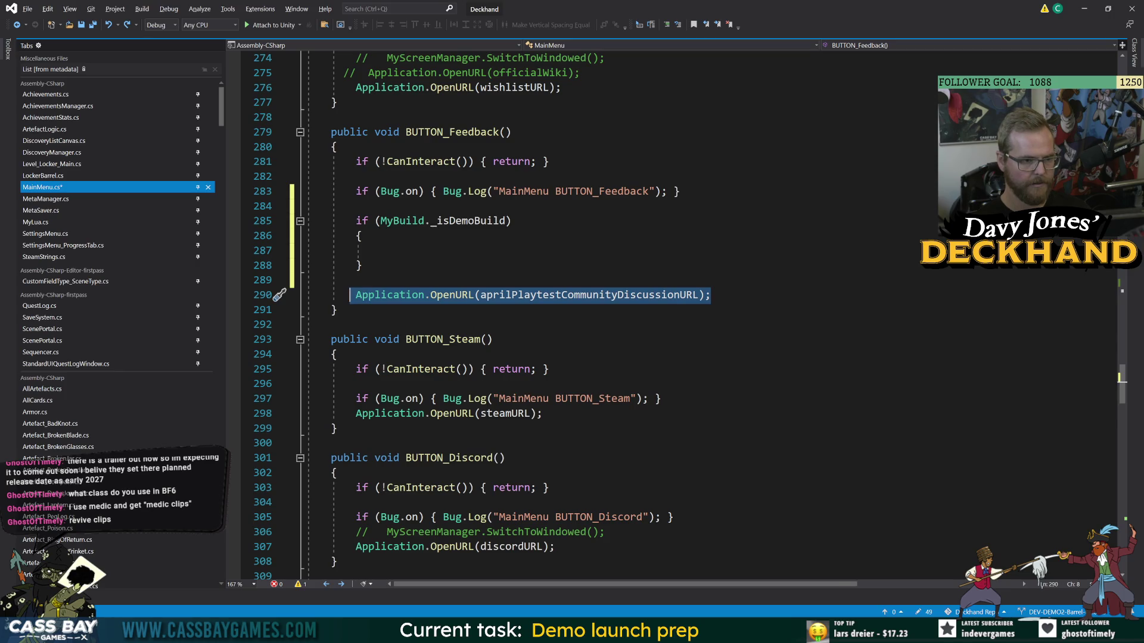
key("ctrl+c")
left_click(381, 250)
key("ctrl+v")
key("Down")
key("End")
key("Return")
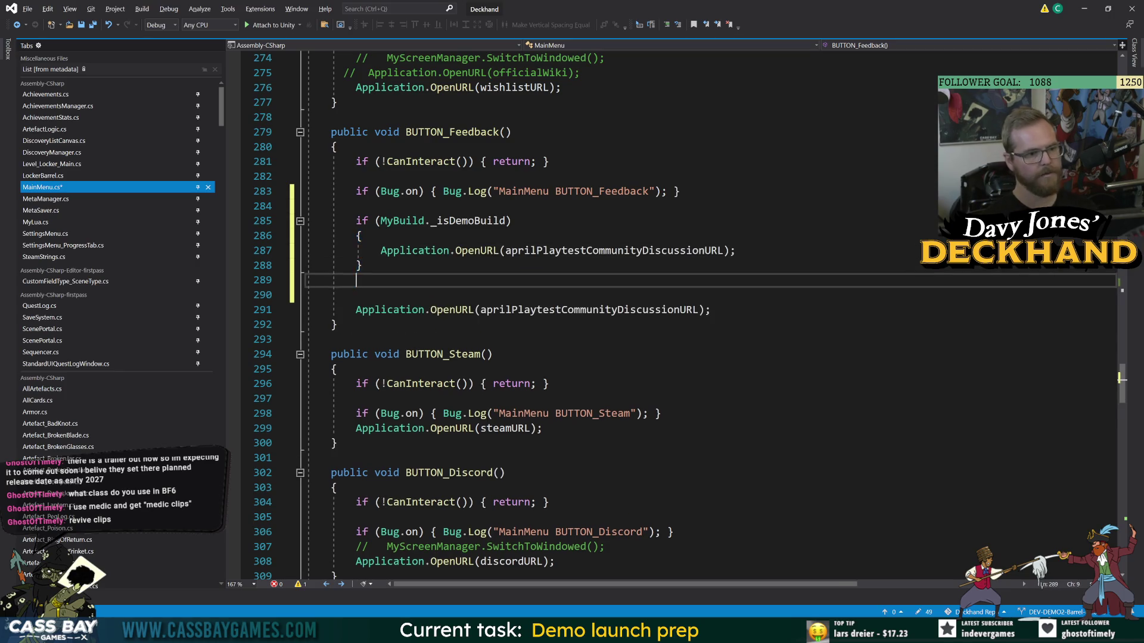
Add an if (MyBuild._isPlaytestBuild) block below the demo block.
type("MyBuild.isp")
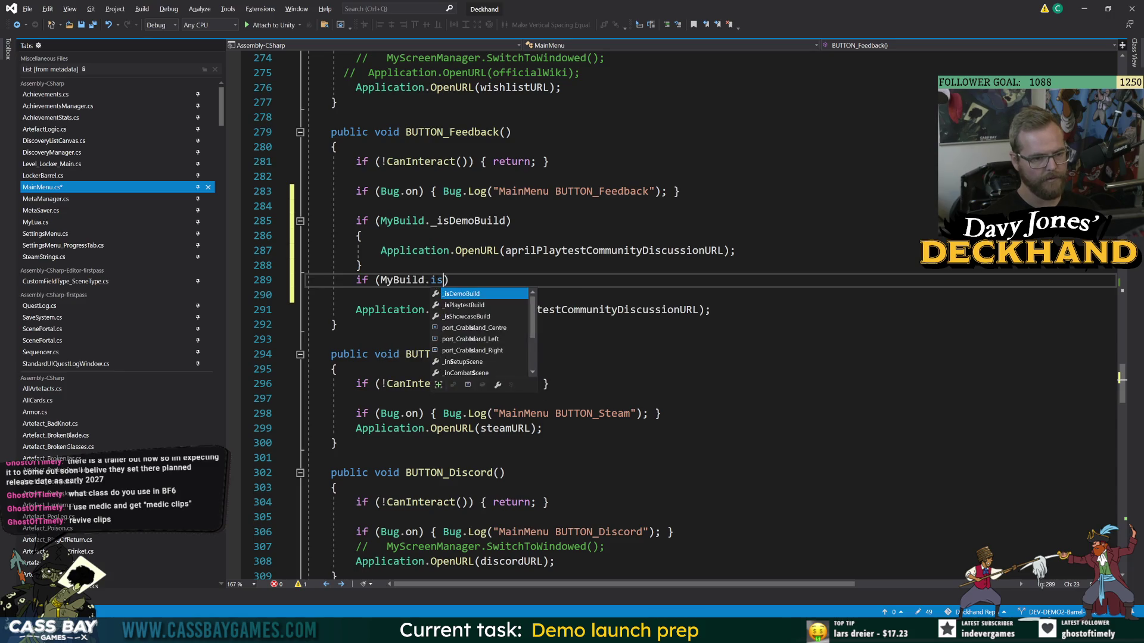
key("Tab")
key("End")
type("{")
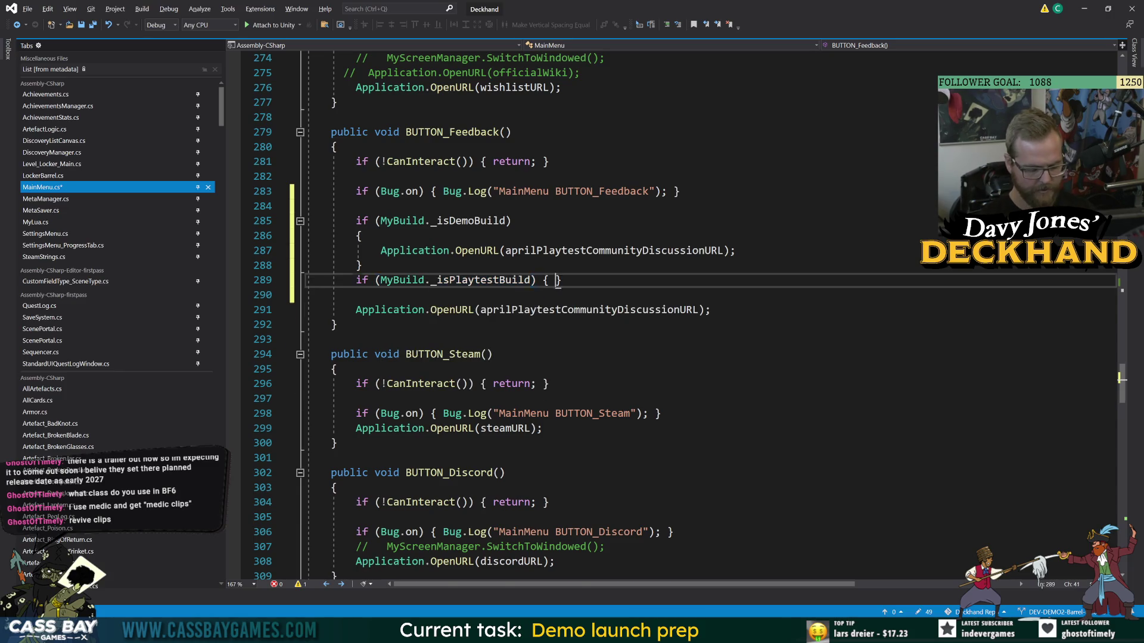
key("Return")
Move the original OpenURL call into the playtest block and remove leftover blank lines.
key("Down")
key("Down")
key("Down")
key("Home")
key("shift+End")
key("ctrl+x")
key("Up")
key("Up")
key("Up")
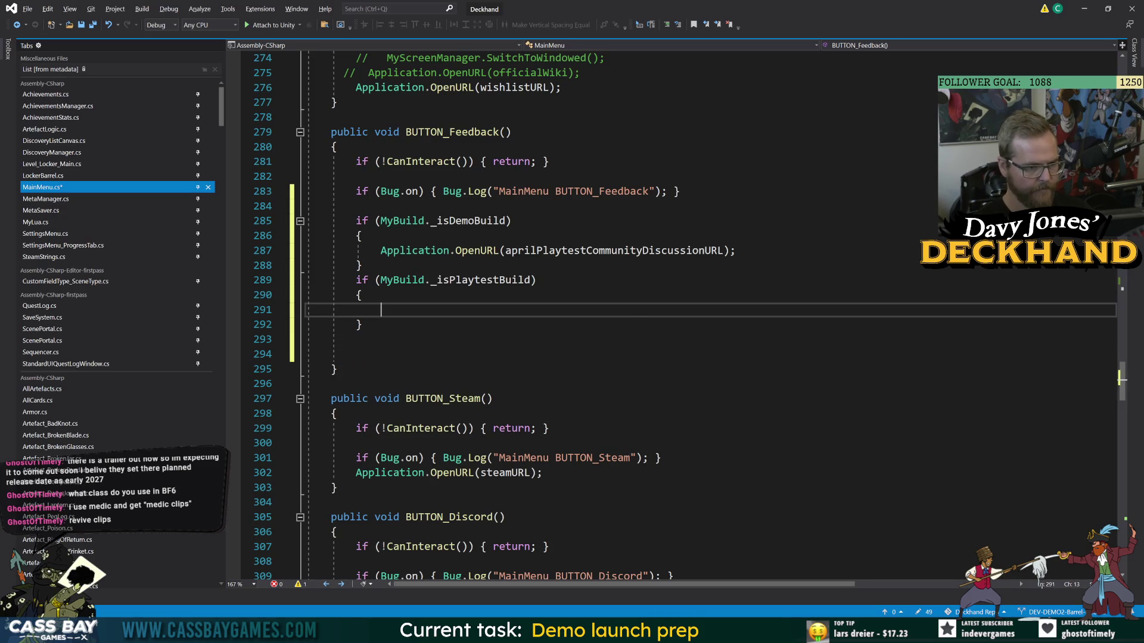
key("ctrl+v")
key("Down")
key("Down")
key("shift+Home")
key("Delete")
key("Delete")
key("Down")
key("End")
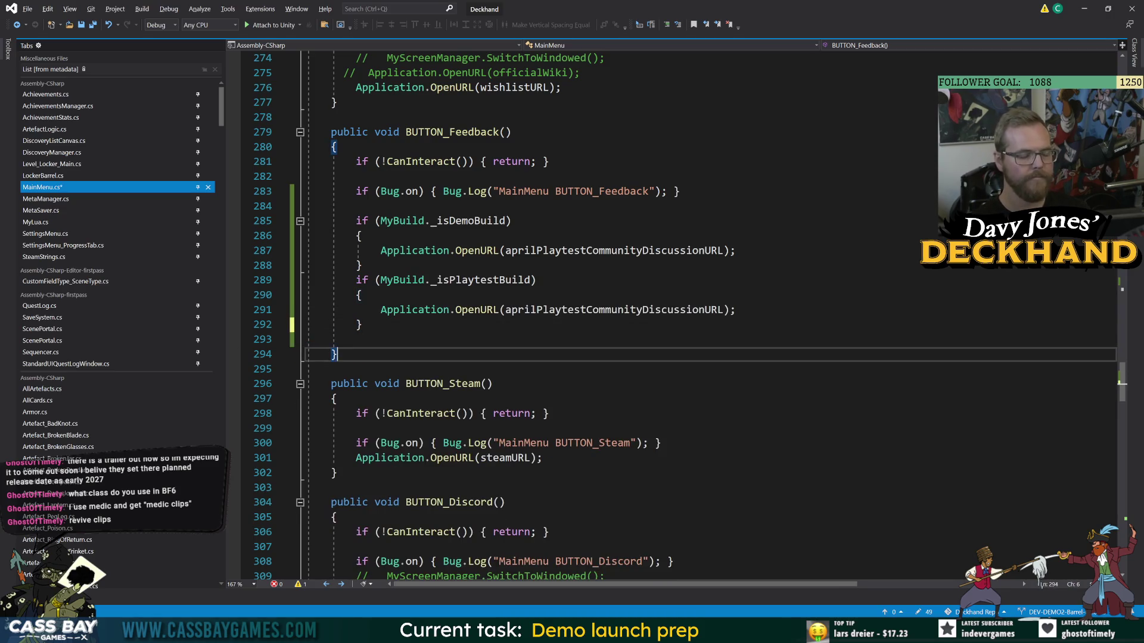
Make the demo block open demoDiscussionURL, then save MainMenu.cs and return to Unity.
double_click(613, 250)
type("demou")
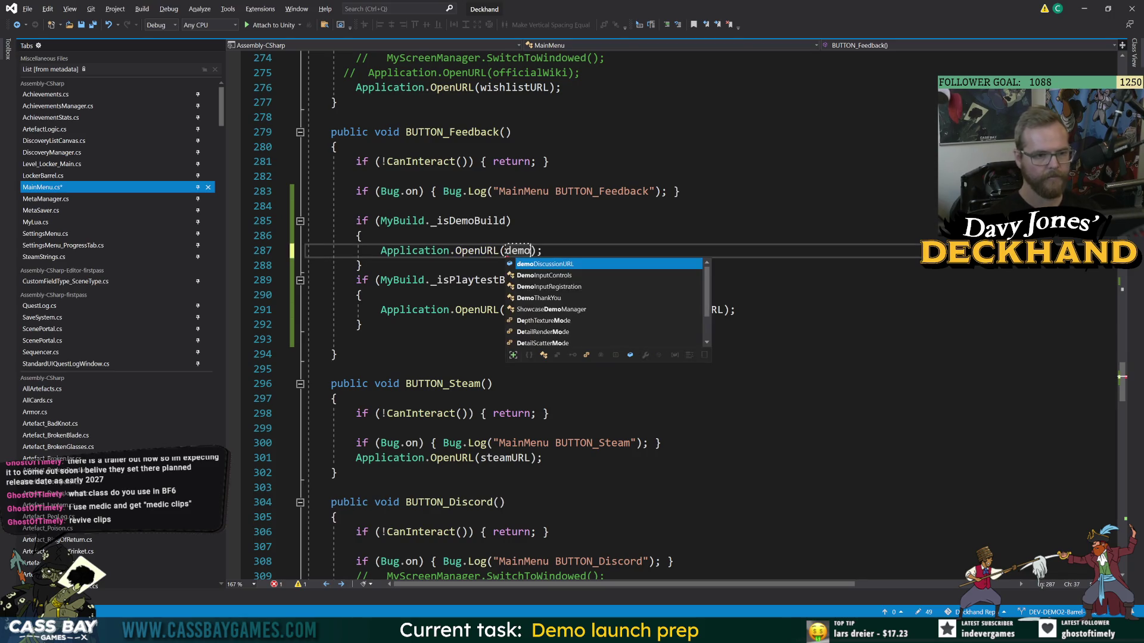
key("Tab")
left_click(337, 146)
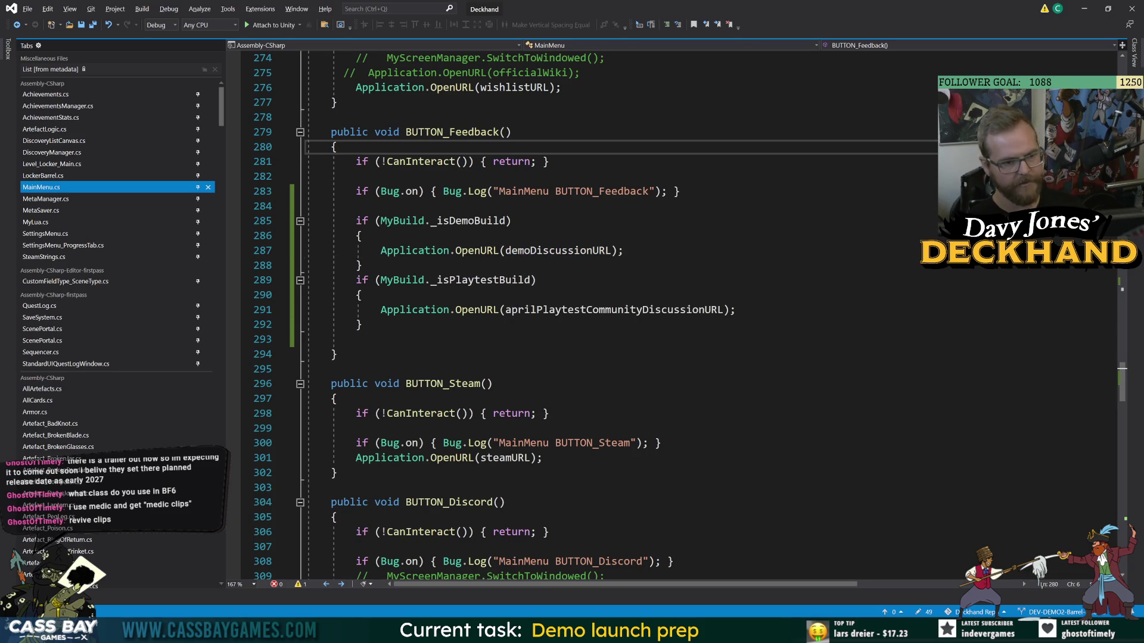
key("ctrl+s")
key("alt+Tab")
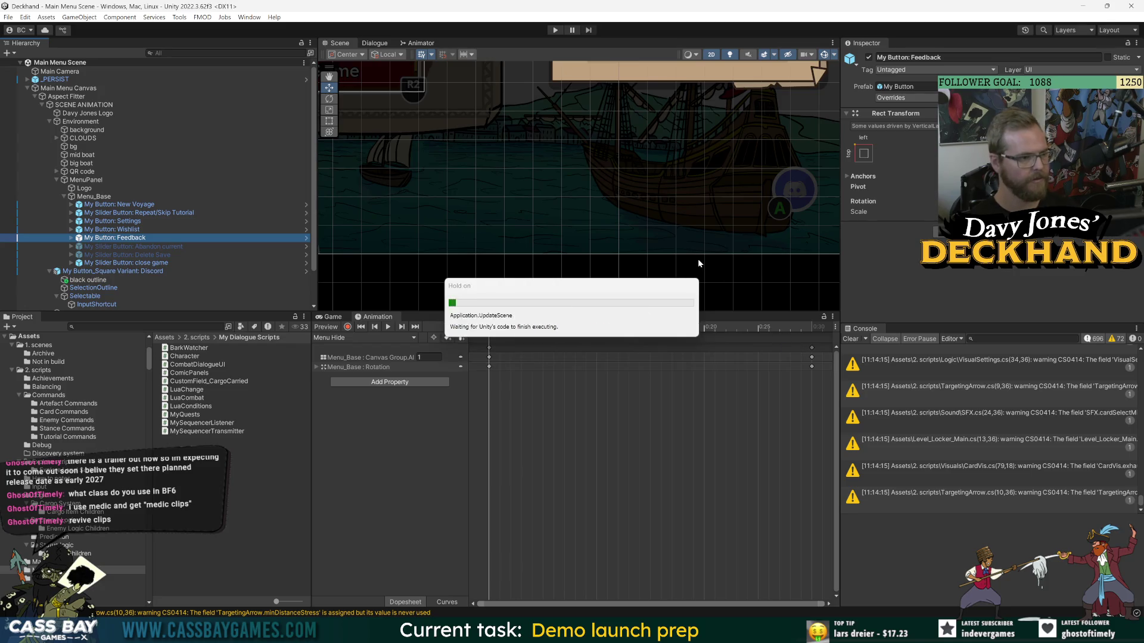
Play the Main Menu Scene to show the Deckhand title menu in the Game view.
left_click(557, 30)
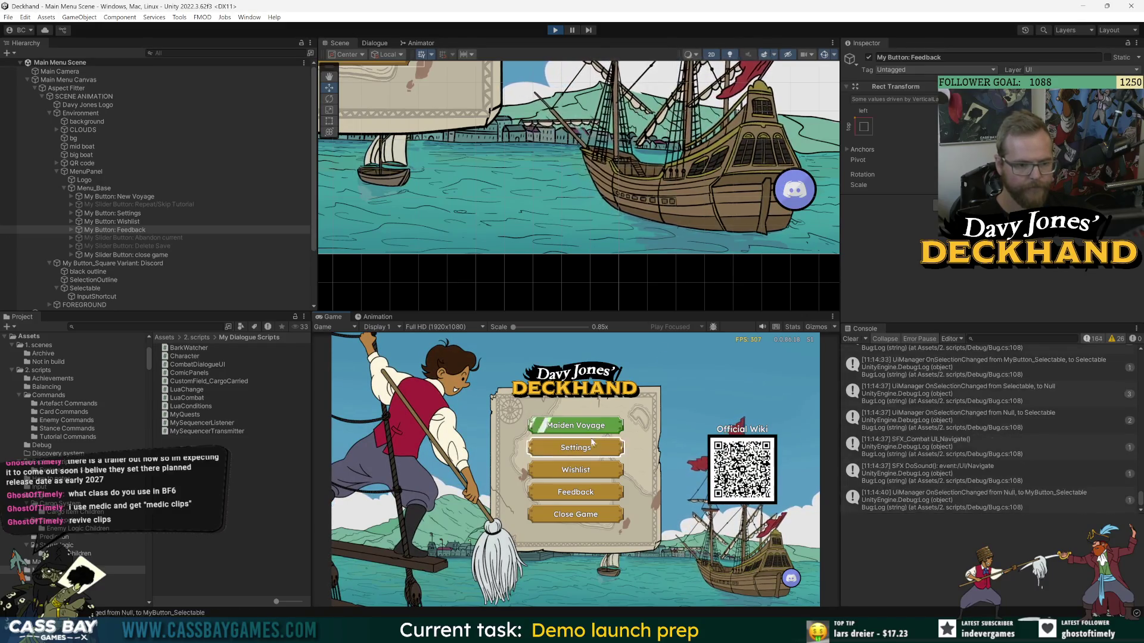
key("alt+Tab")
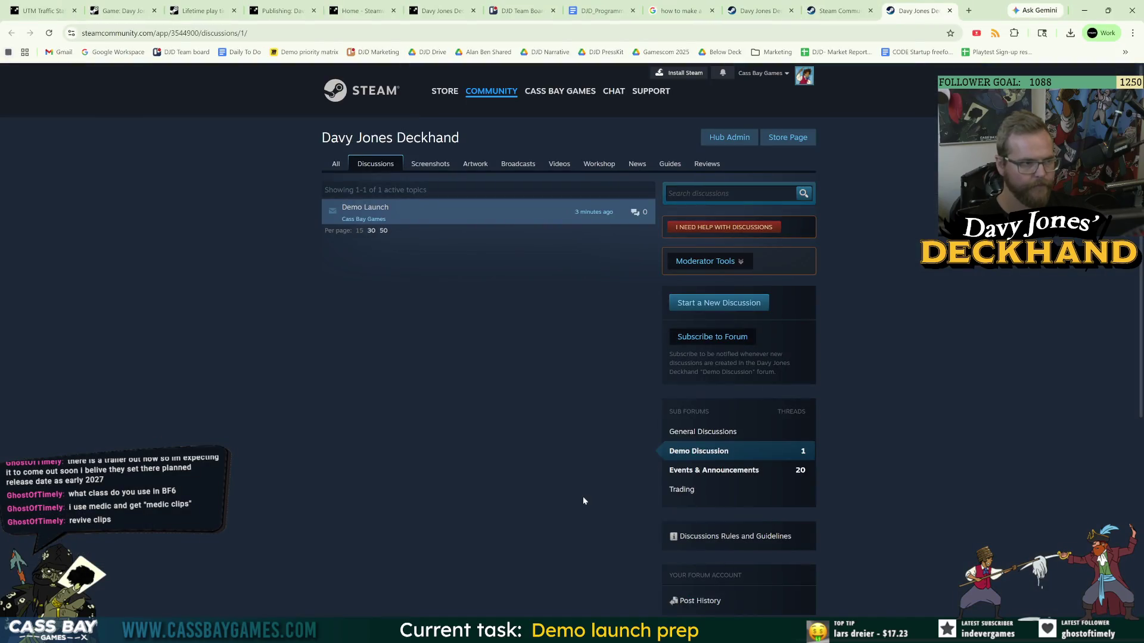
Retitle the Demo Launch thread 'Demo Launch date - 4th May 2026' and return to the forum list.
mouse_move(401, 222)
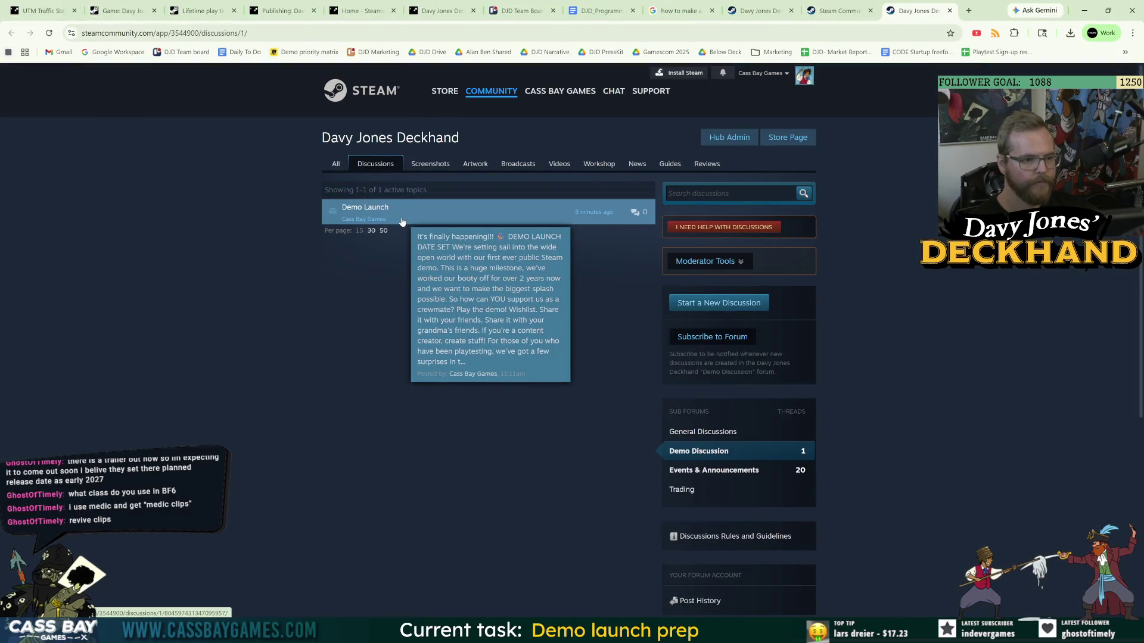
left_click(395, 210)
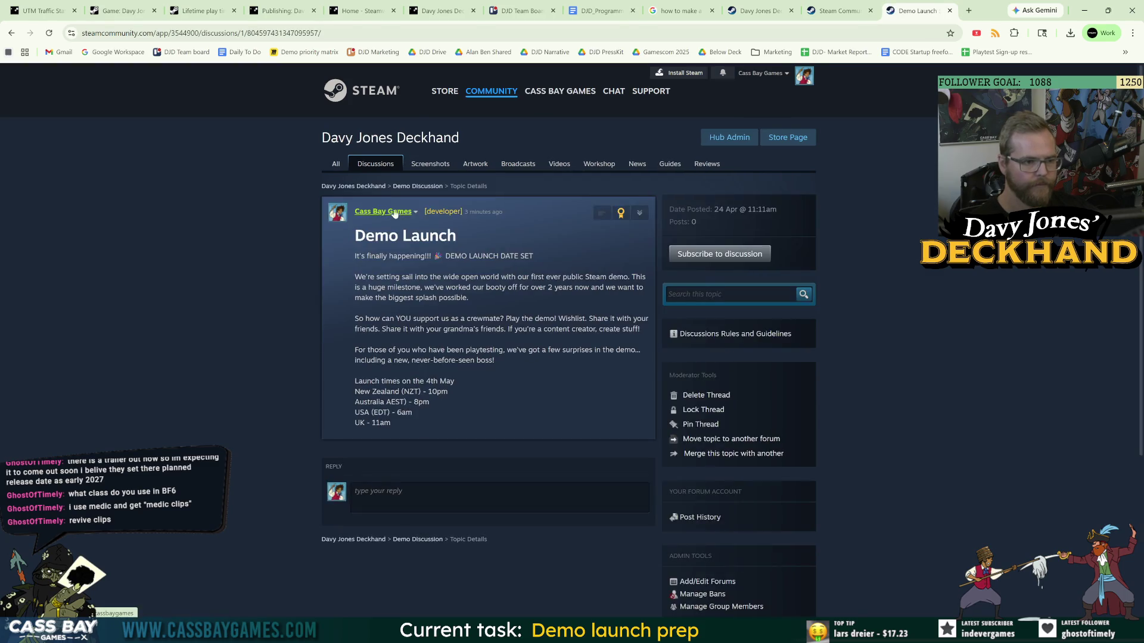
left_click(639, 213)
left_click(650, 226)
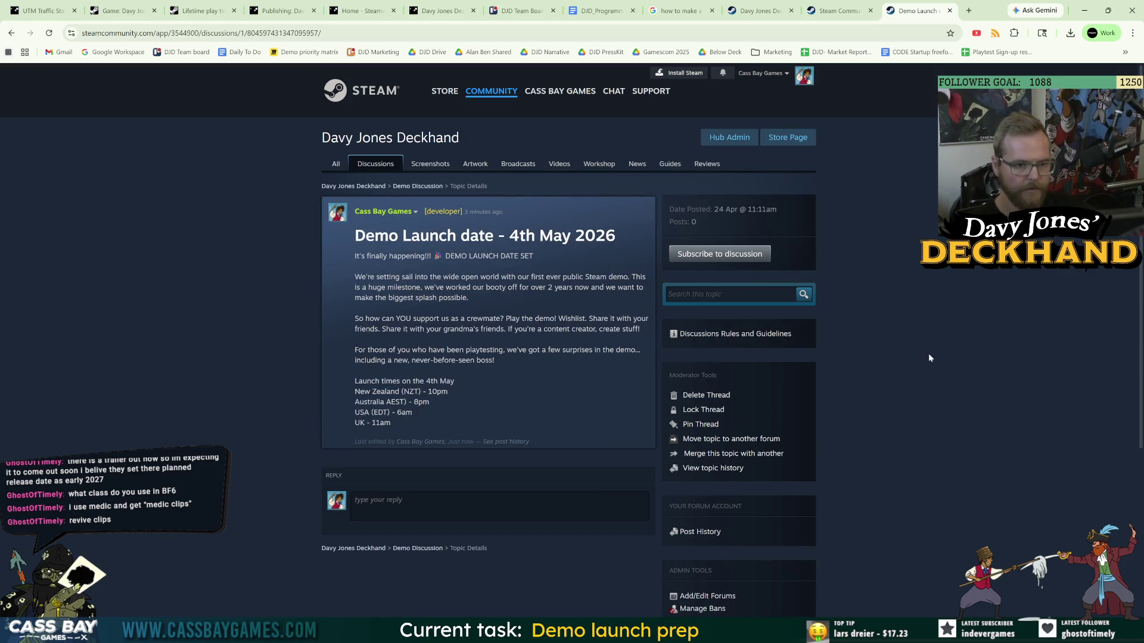
left_click(419, 187)
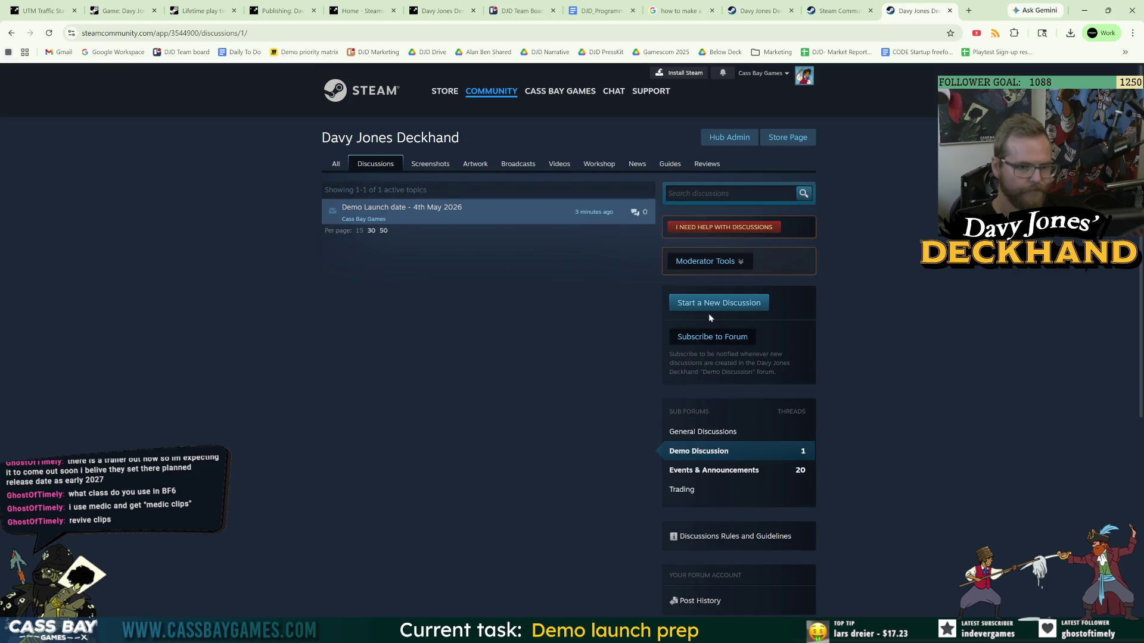
Subscribe to the Demo Discussion forum.
scroll(808, 471, "down", 5)
scroll(808, 470, "up", 5)
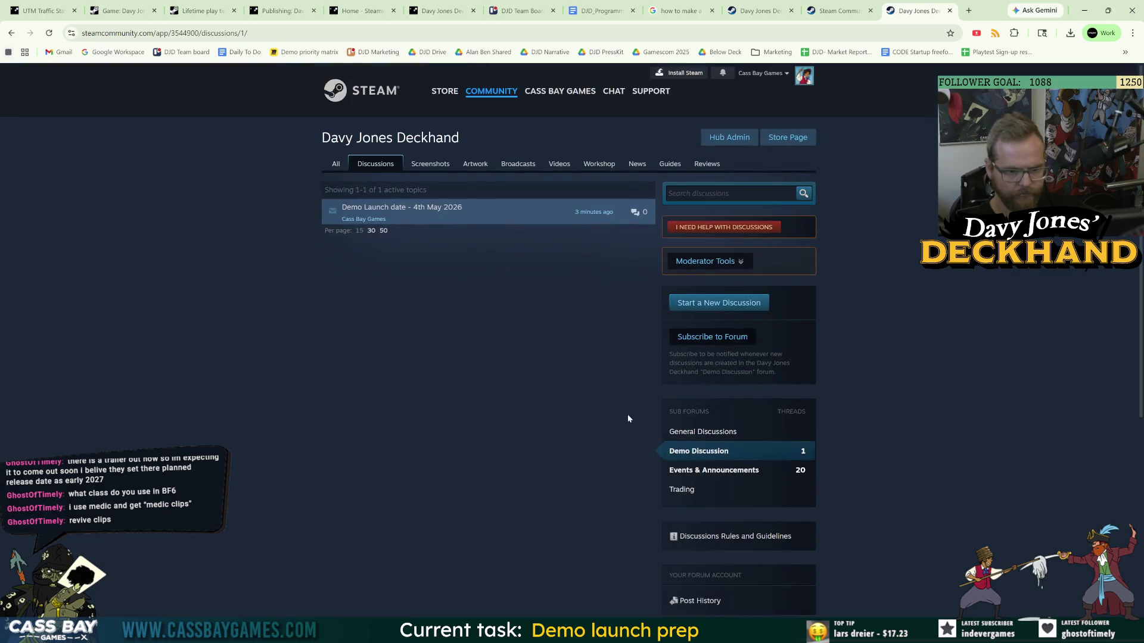
left_click(689, 341)
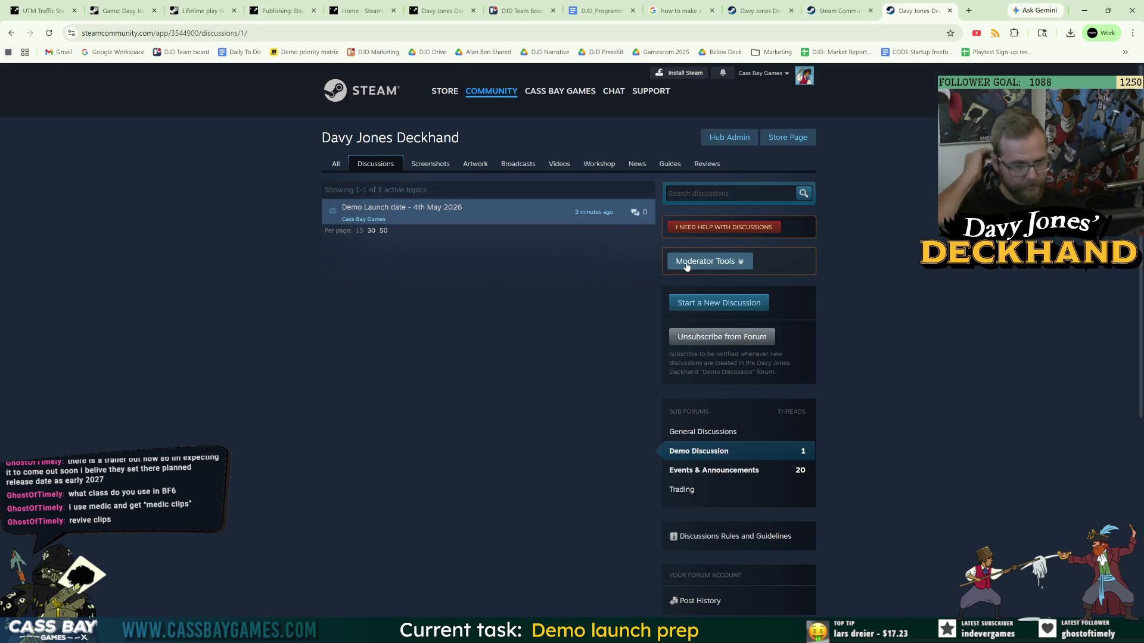
Browse General Discussions and Demo Discussion, then open the Events & Announcements forum.
left_click(708, 438)
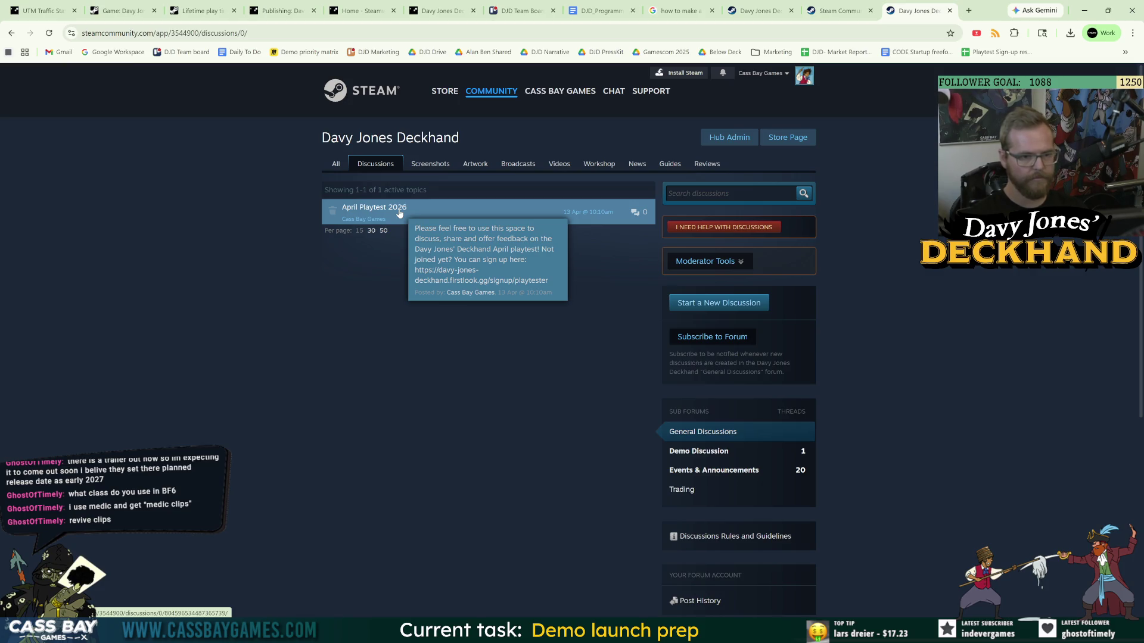
left_click(718, 454)
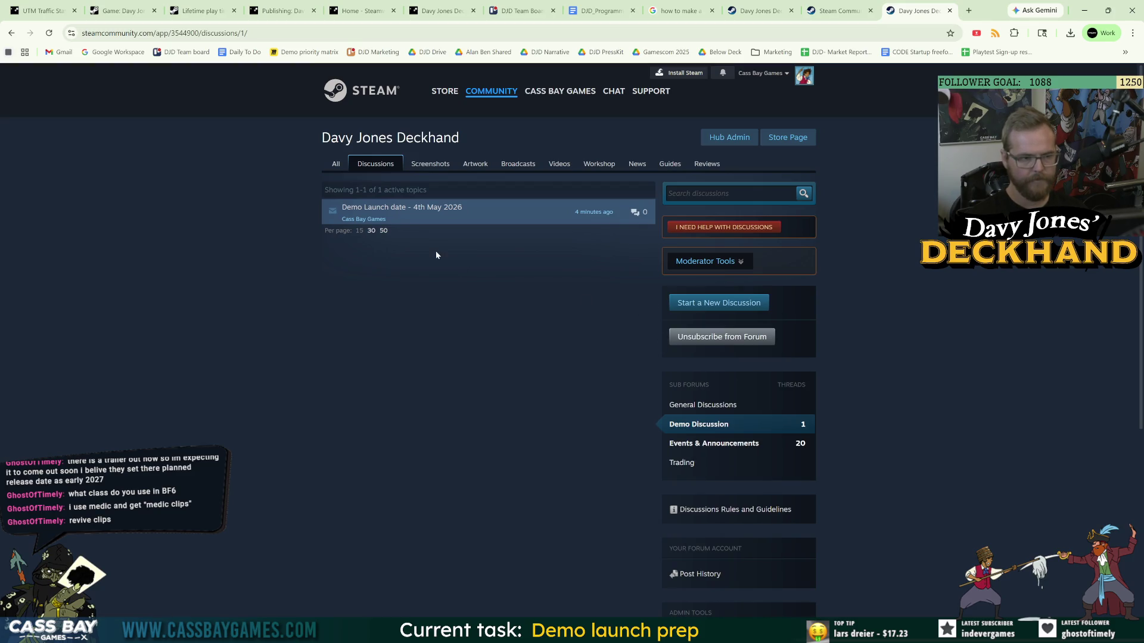
left_click(705, 408)
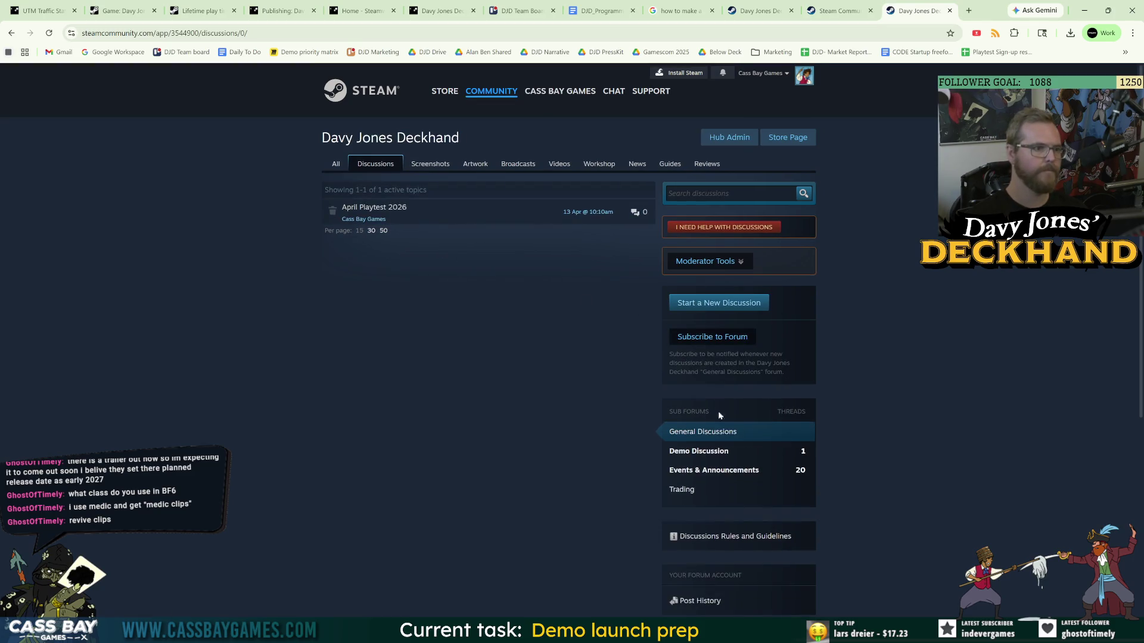
left_click(724, 469)
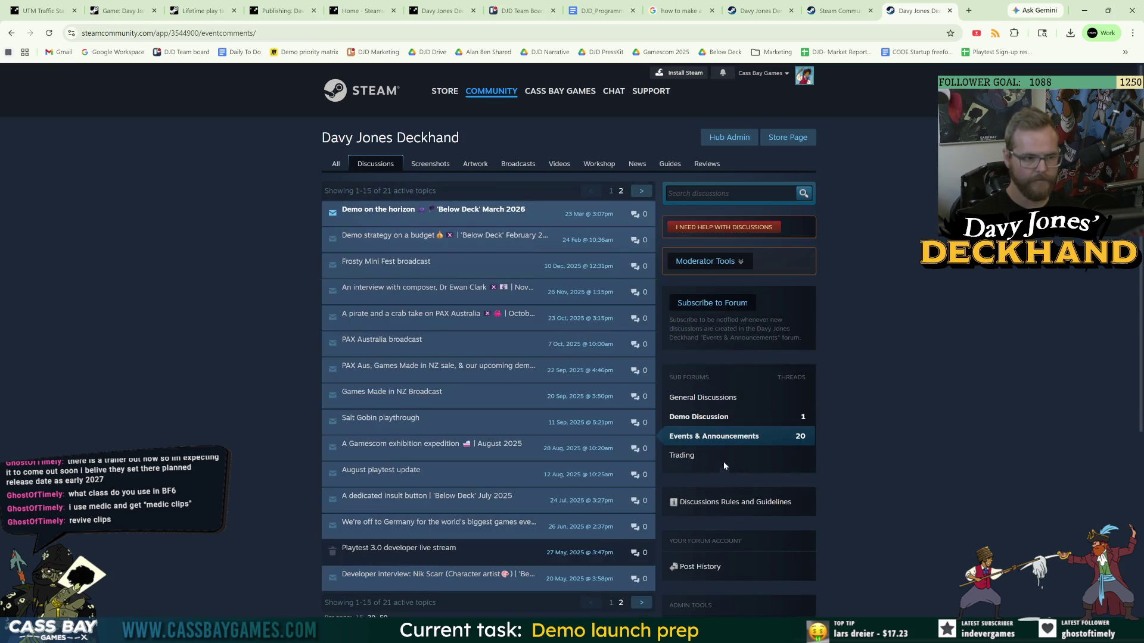
Read the 'Demo on the horizon' thread and its full news article, then close the overlay.
left_click(539, 214)
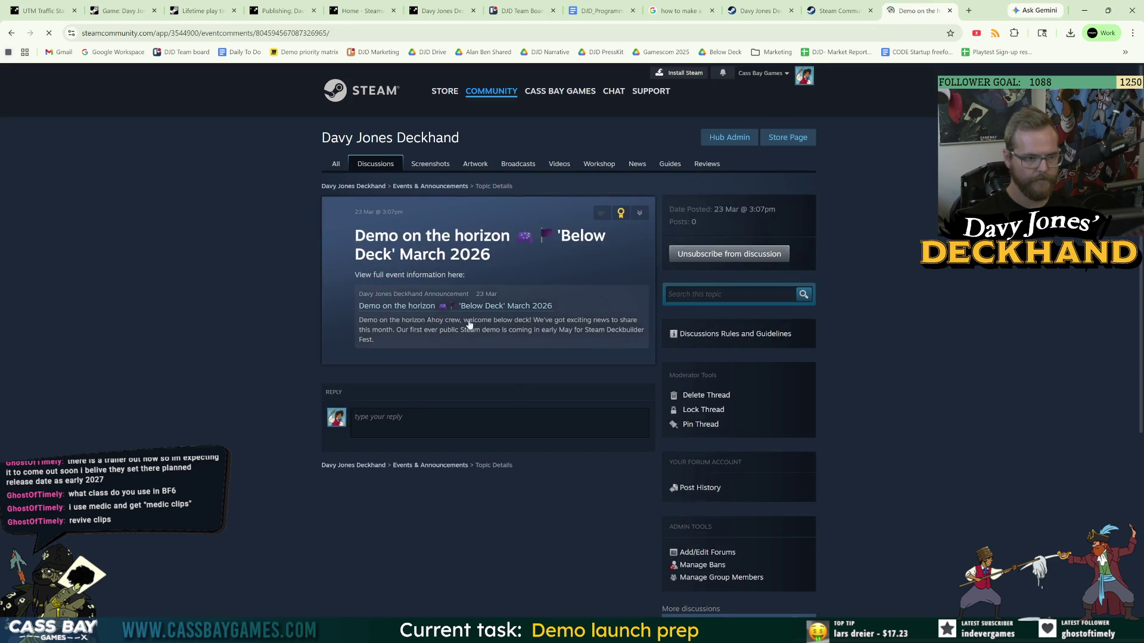
scroll(430, 330, "down", 5)
scroll(430, 330, "up", 5)
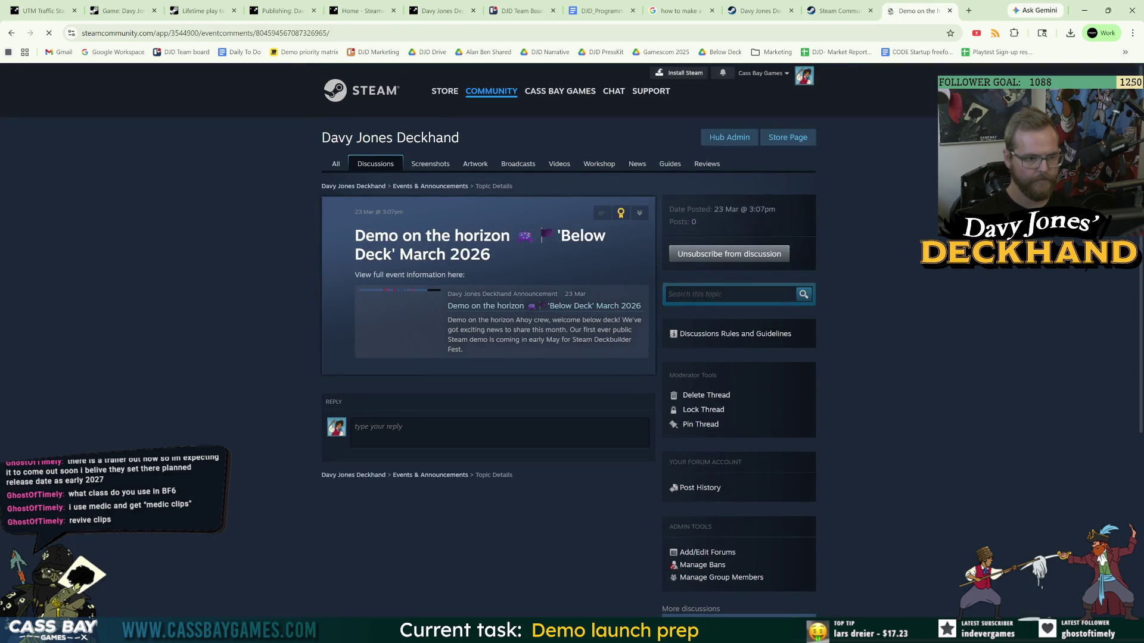
left_click(495, 332)
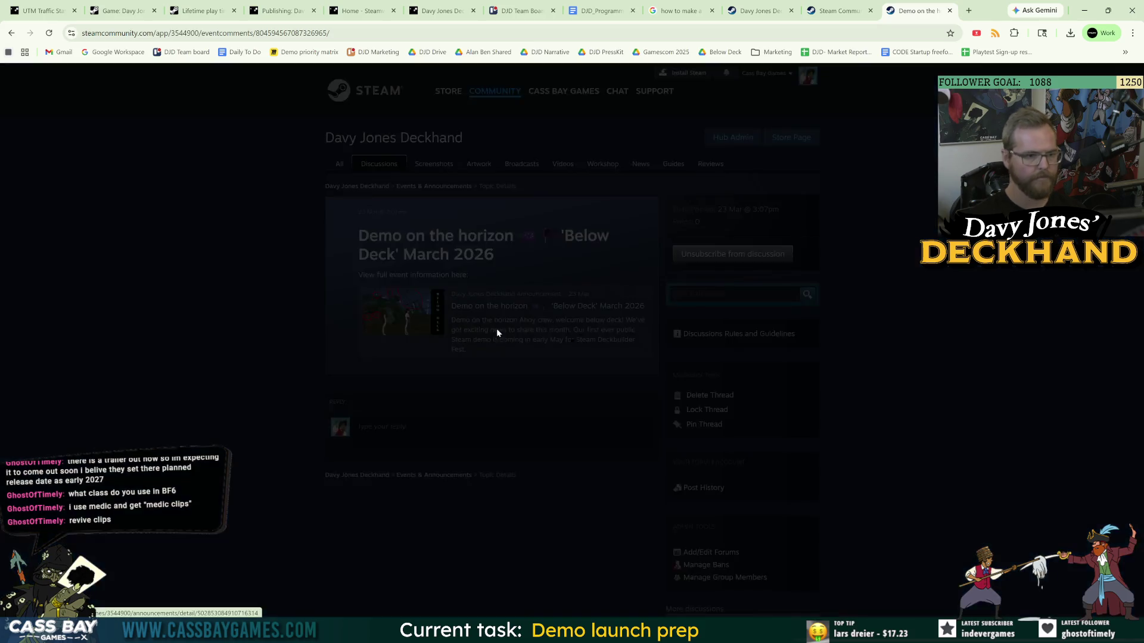
scroll(501, 324, "down", 20)
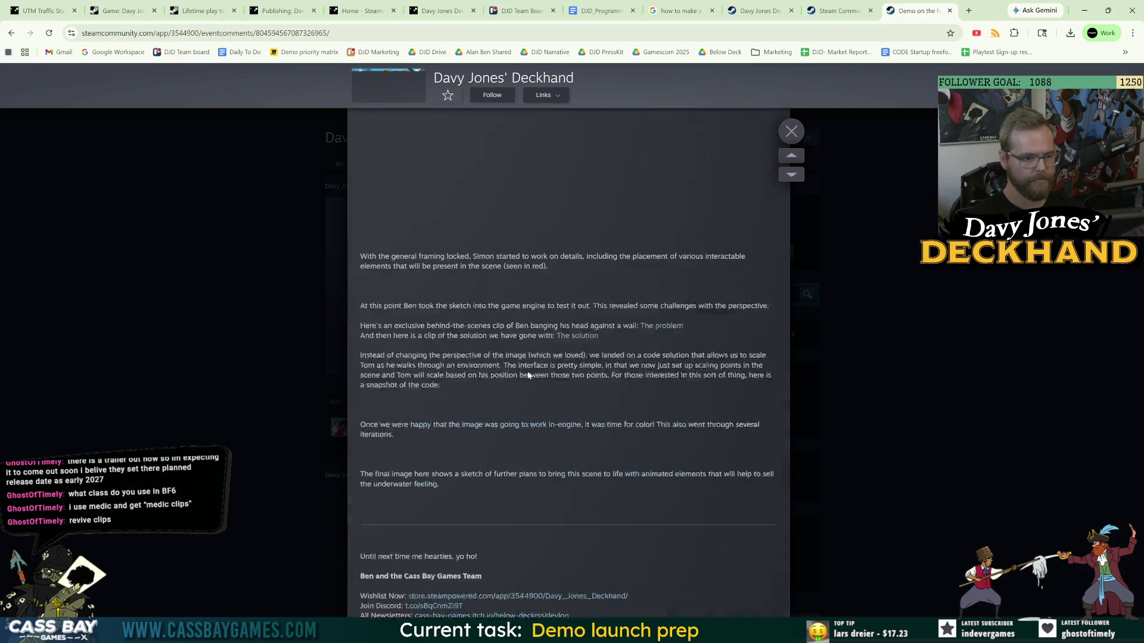
scroll(574, 436, "down", 20)
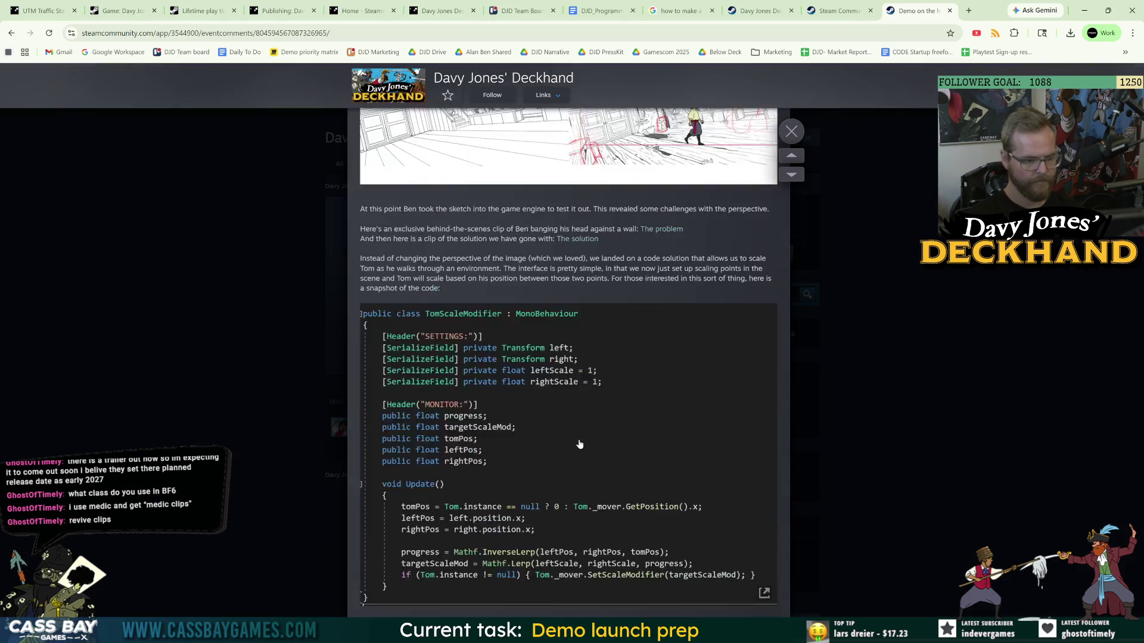
scroll(574, 437, "up", 10)
left_click(888, 392)
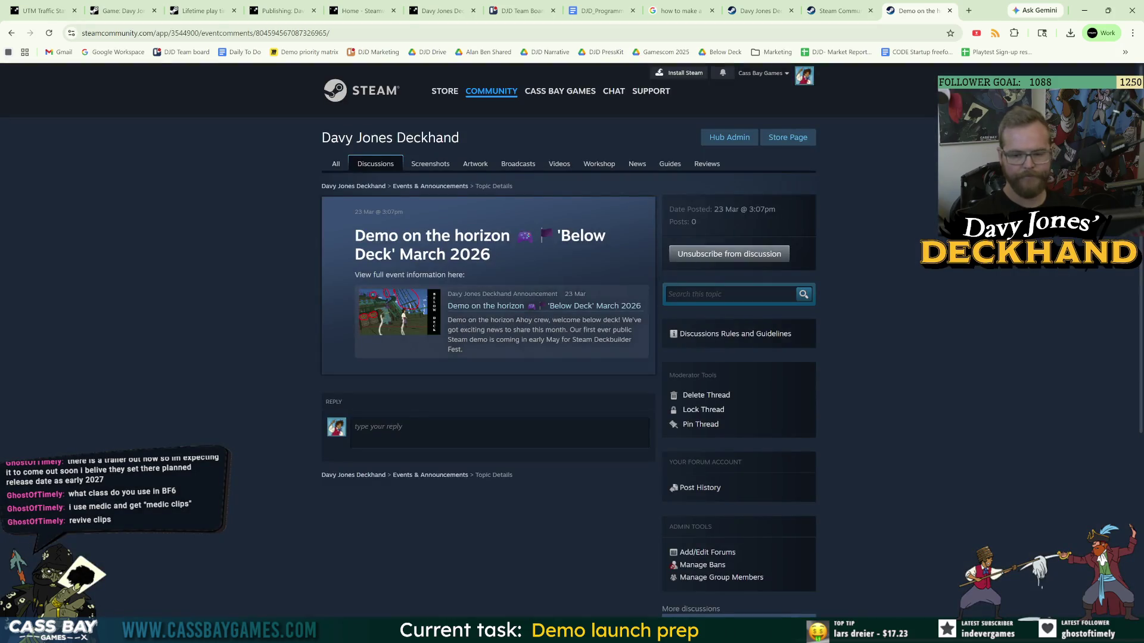
Dismiss the notification panel and close the Demo on the horizon, discussions and Playtest tabs.
key("super+n")
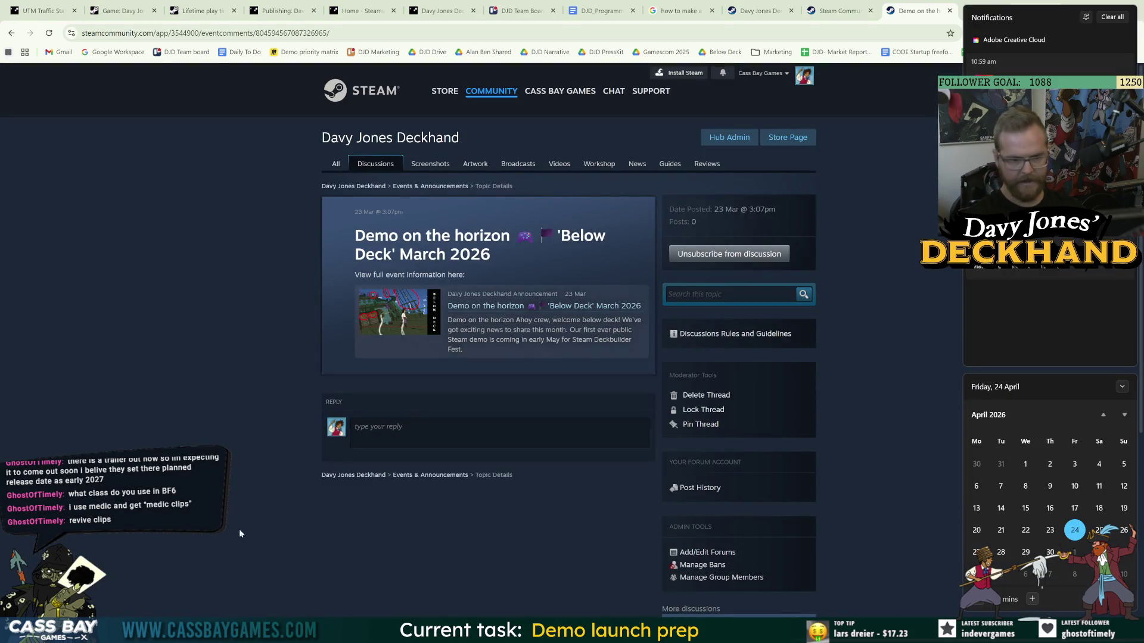
left_click(250, 541)
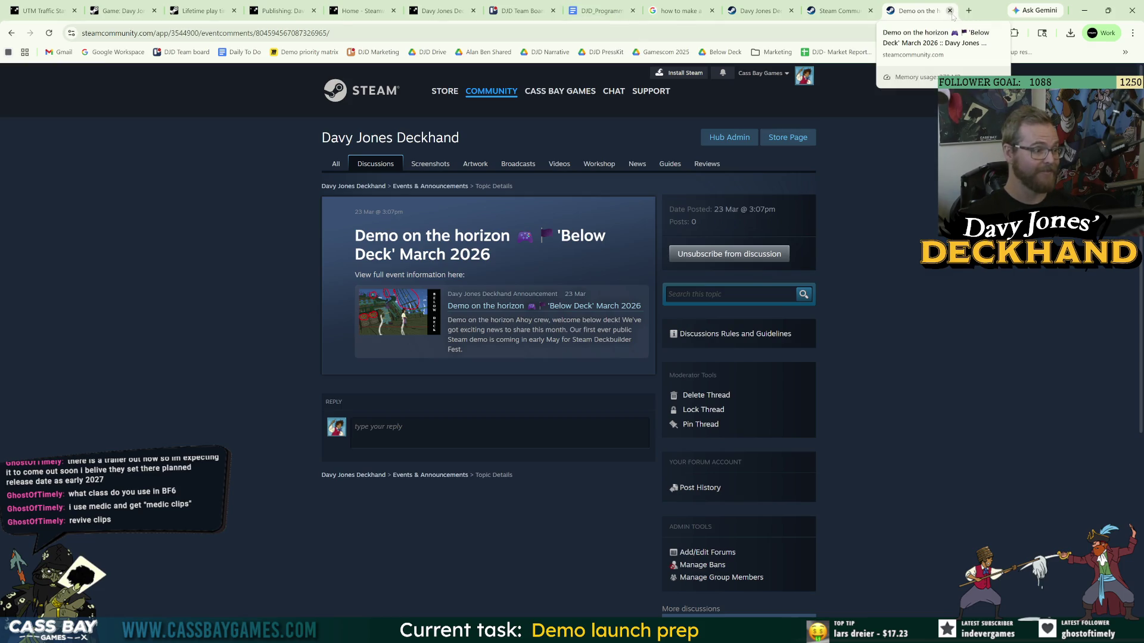
left_click(949, 11)
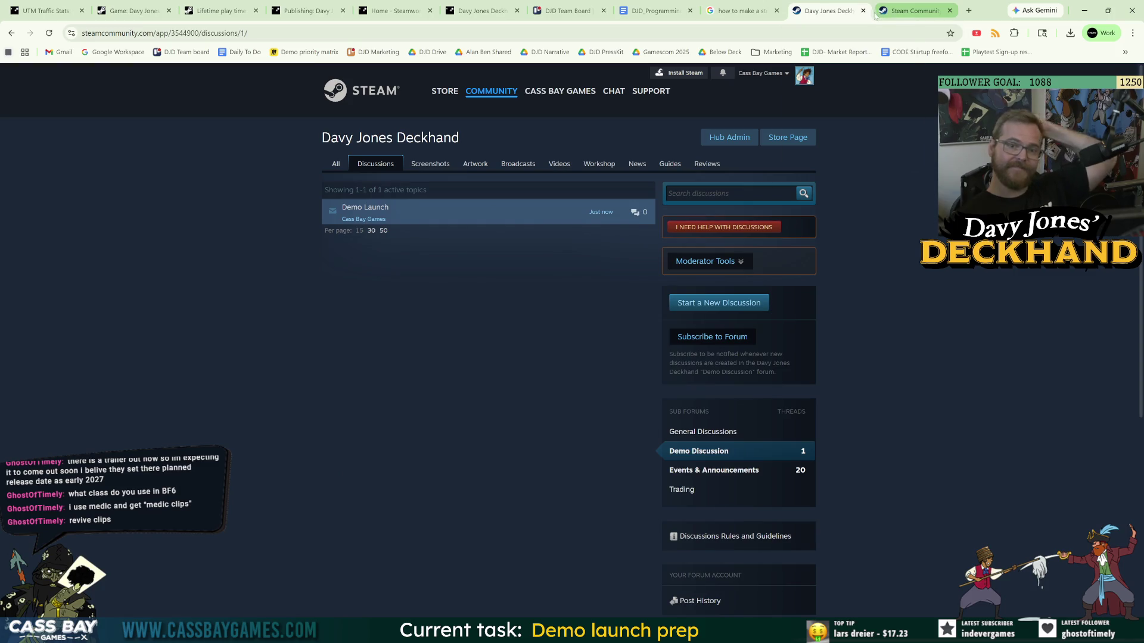
left_click(863, 10)
left_click(863, 10)
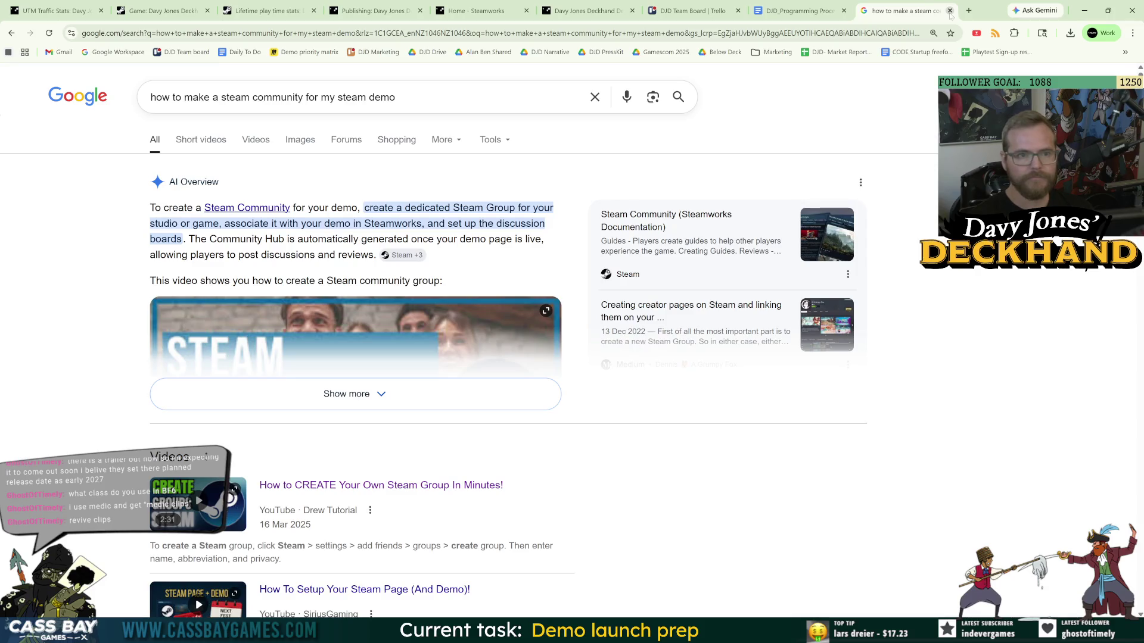
Close the Google search tab and open the Davy Jones' Deckhand store page from the game's Wishlist button.
left_click(798, 11)
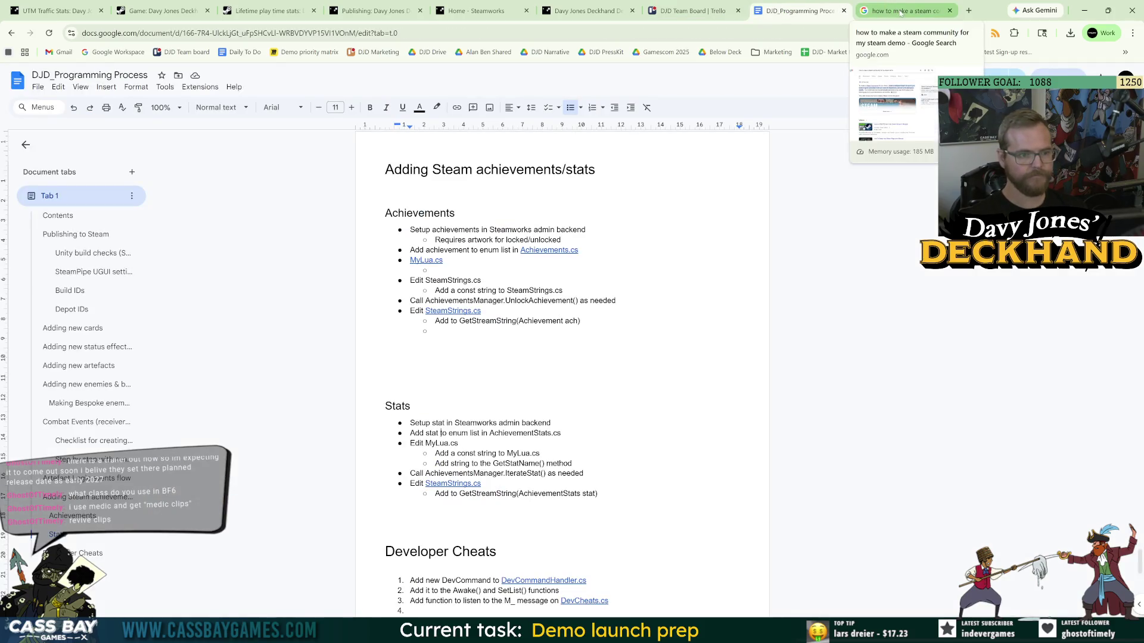
left_click(894, 10)
left_click(949, 11)
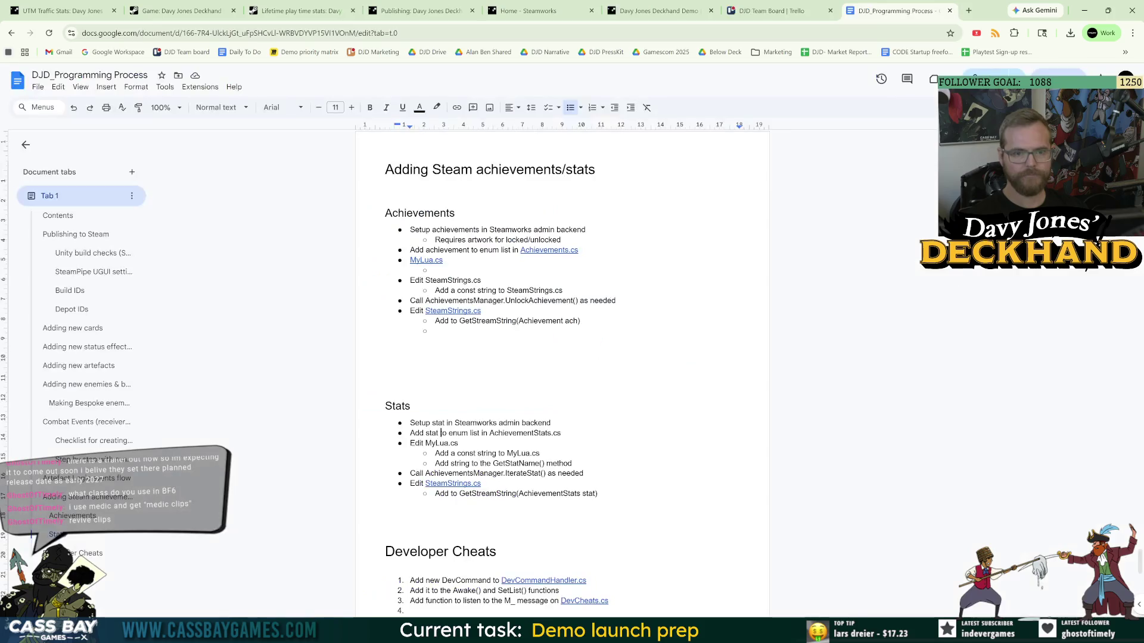
key("alt+Tab")
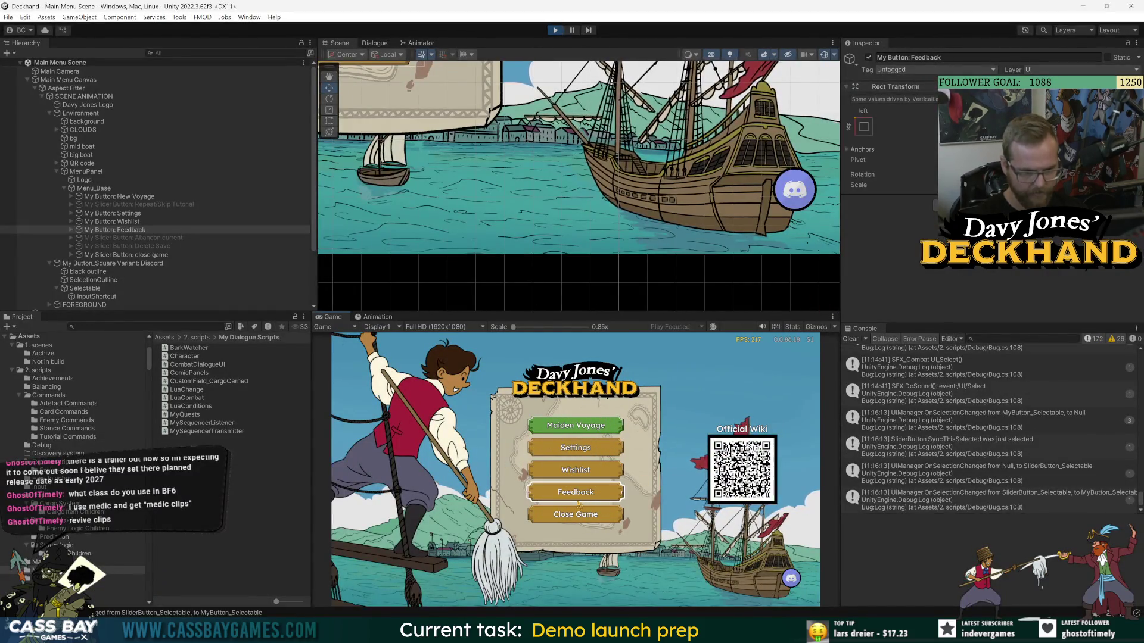
left_click(587, 467)
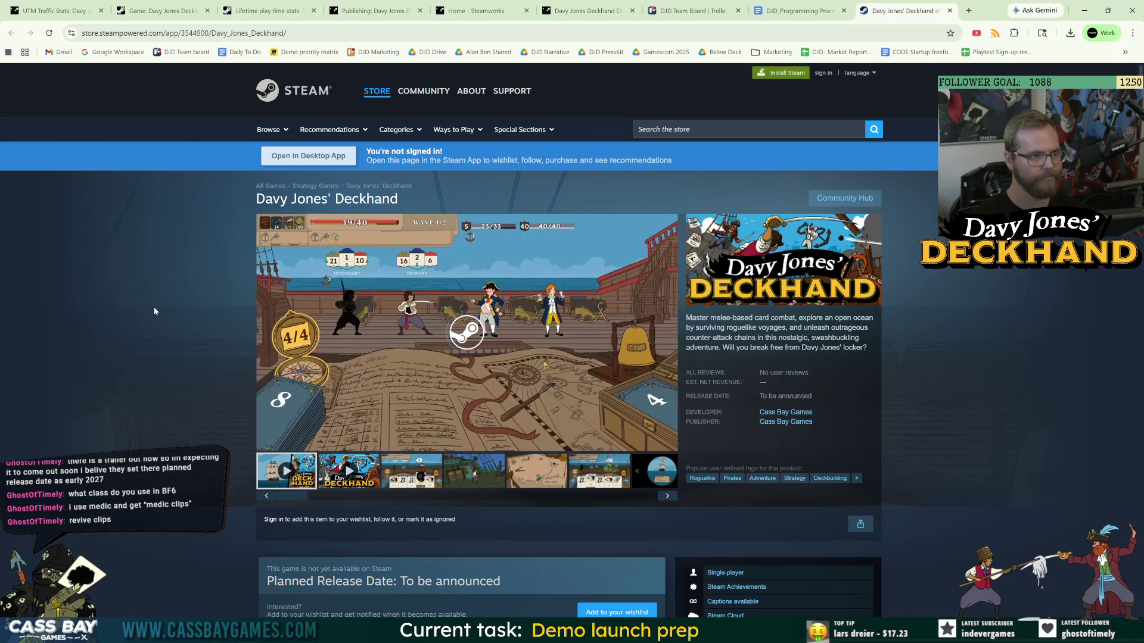
Preview the fourth and sixth Davy Jones' Deckhand store screenshots, then close the store tab.
scroll(173, 351, "down", 4)
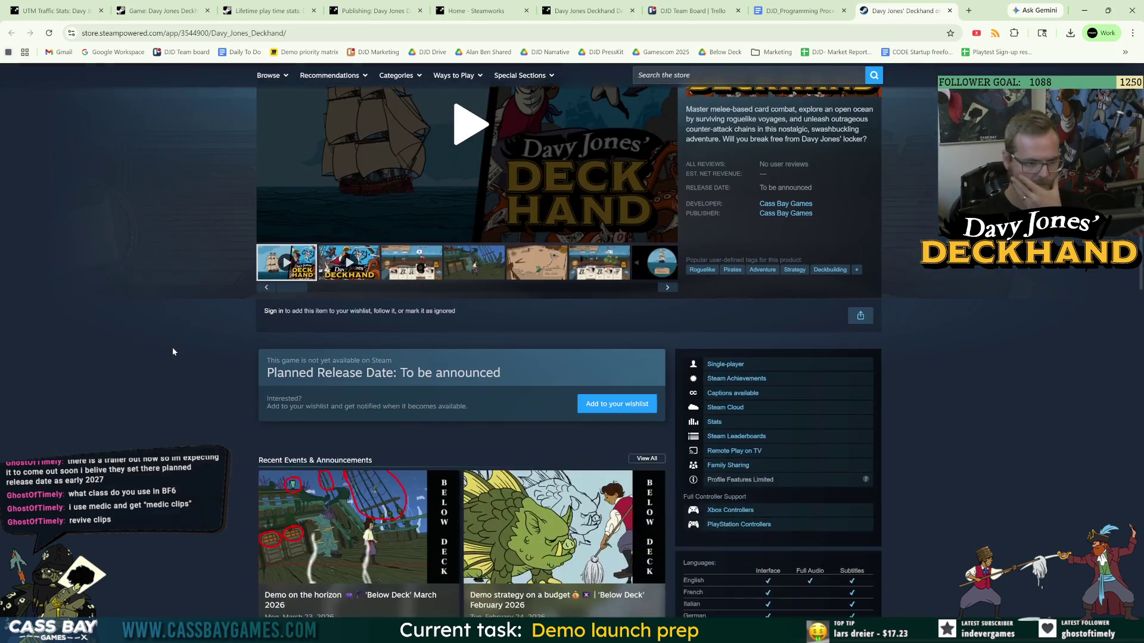
left_click(474, 241)
scroll(512, 480, "up", 4)
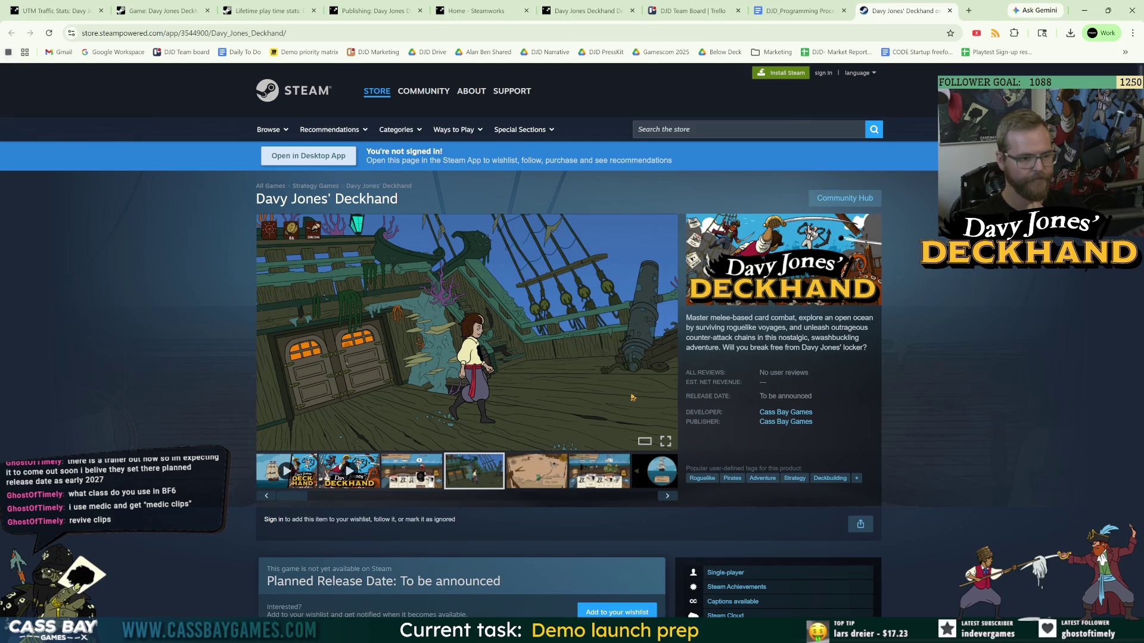
left_click(429, 482)
left_click(603, 482)
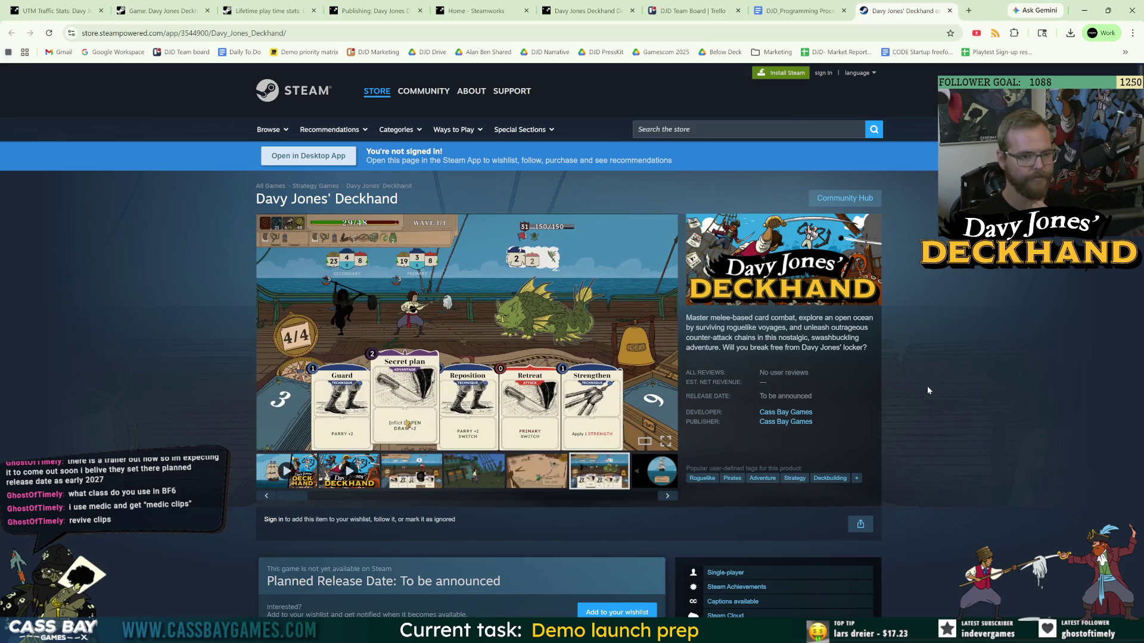
left_click(950, 11)
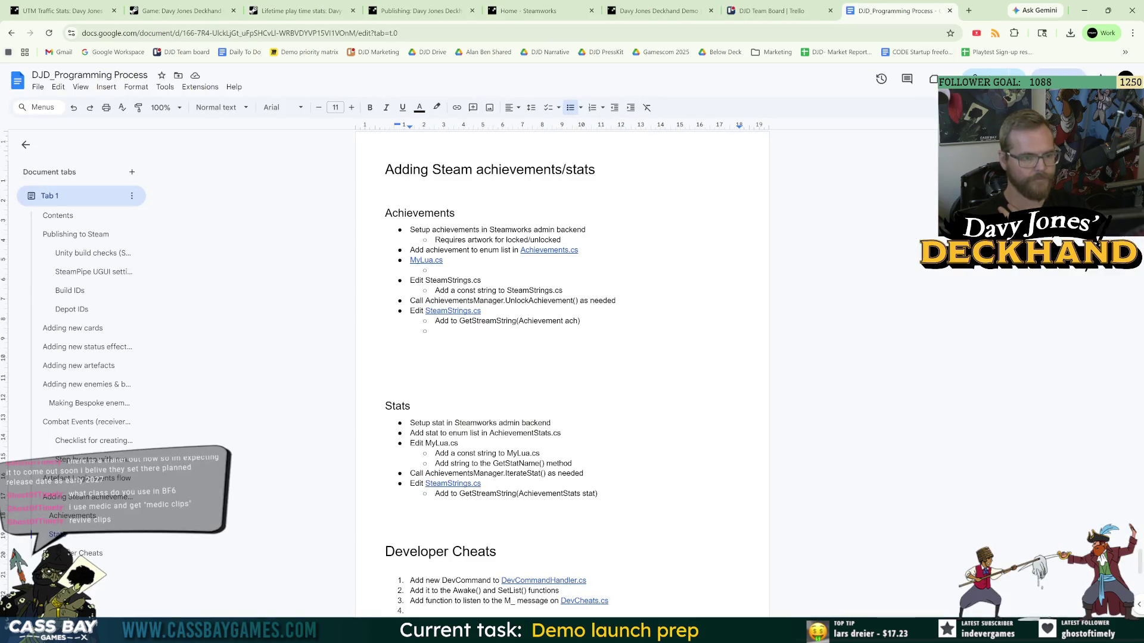
Stop Unity's play-mode test and switch to the DJD Team Board in Trello.
mouse_move(815, 632)
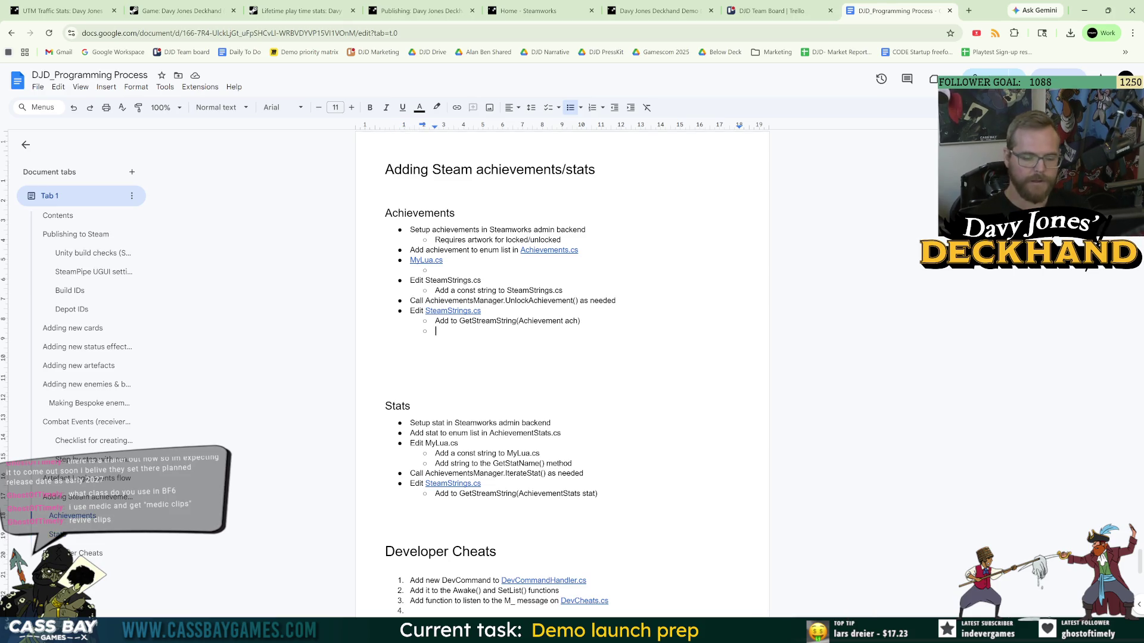
left_click(814, 570)
key("ctrl+p")
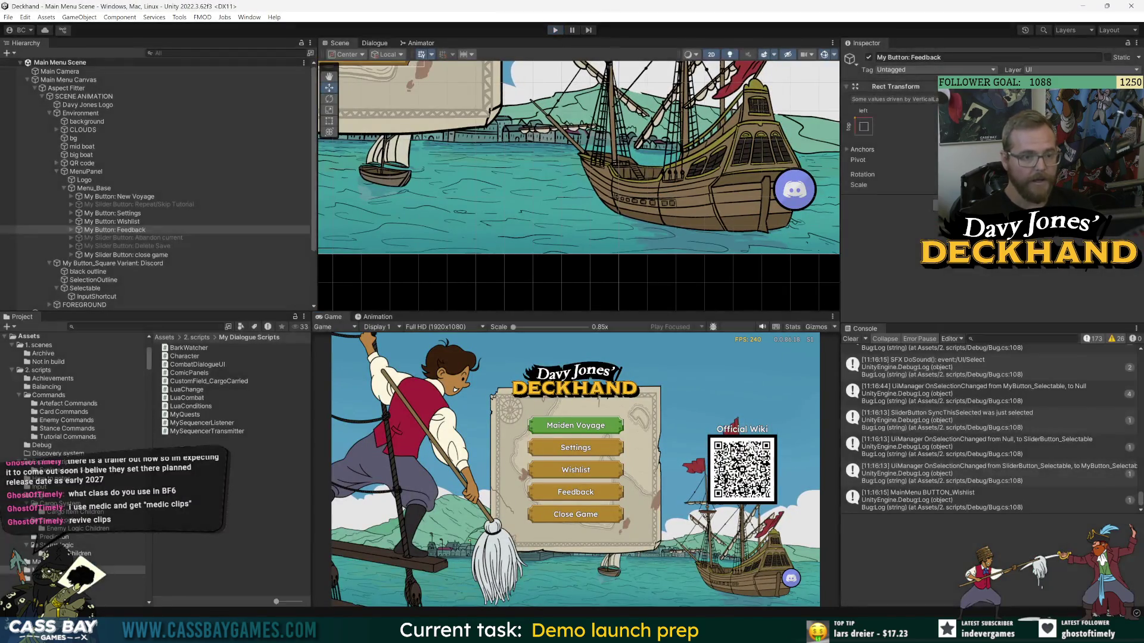
key("alt+Tab")
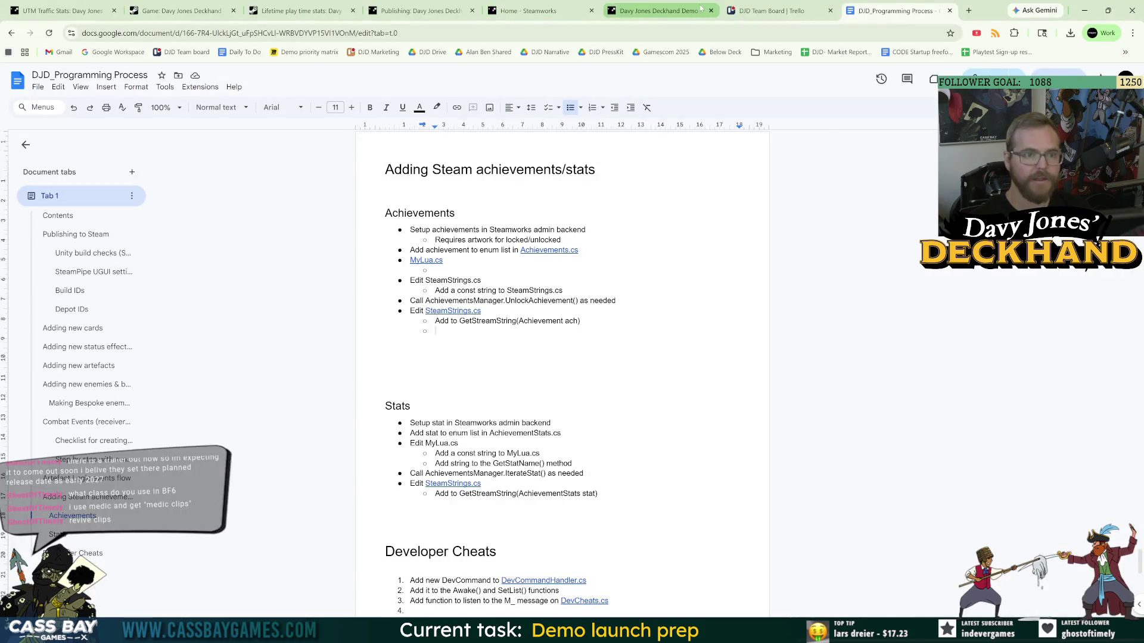
left_click(774, 11)
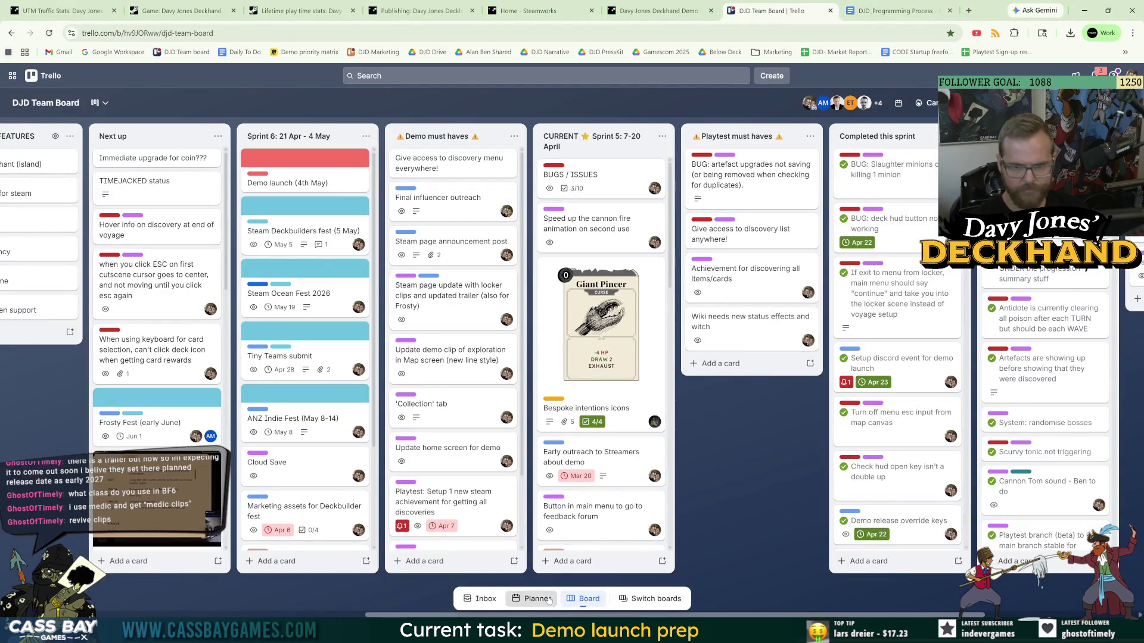
Move the discovery-list access card and the all-items/cards achievement card into Completed this sprint.
scroll(762, 162, "right", 3)
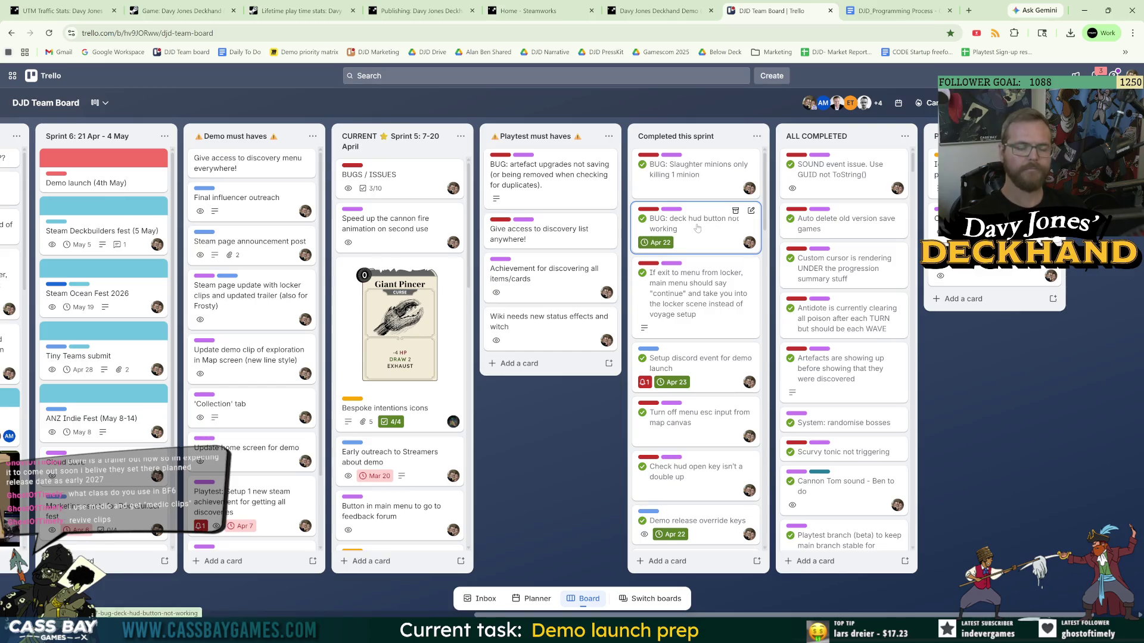
left_click_drag(499, 244, 676, 167)
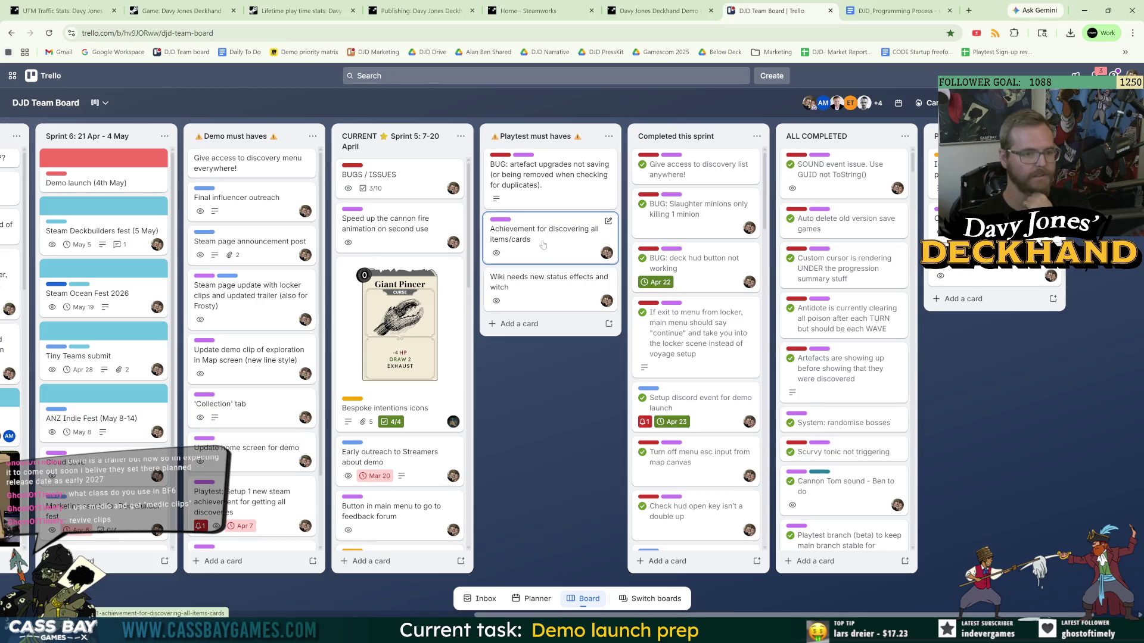
left_click_drag(542, 246, 696, 165)
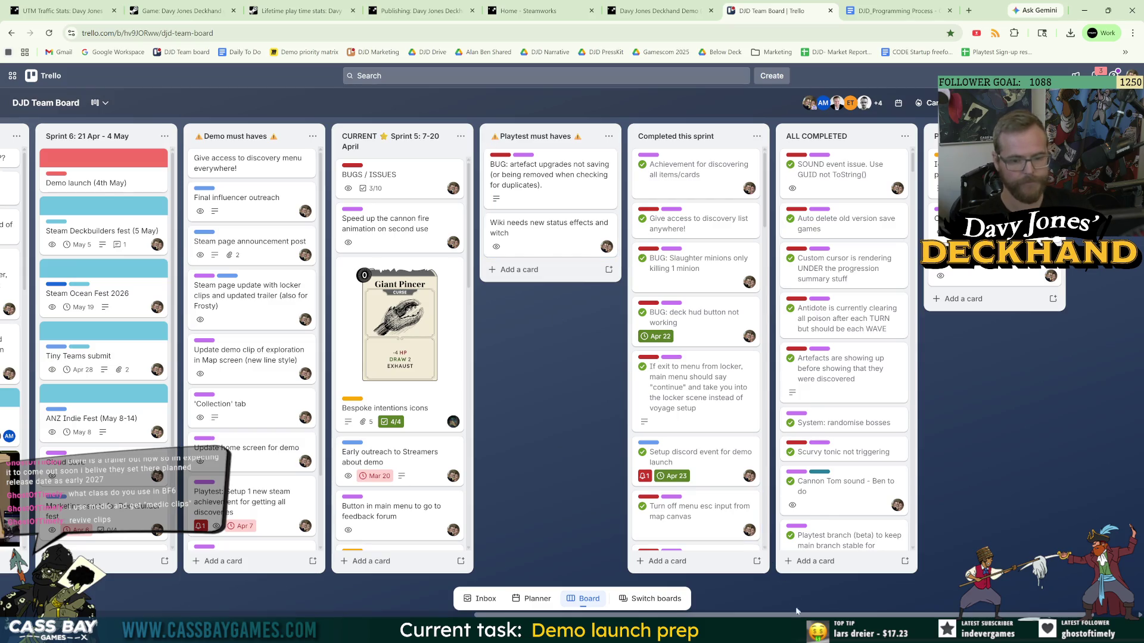
key("alt+Tab")
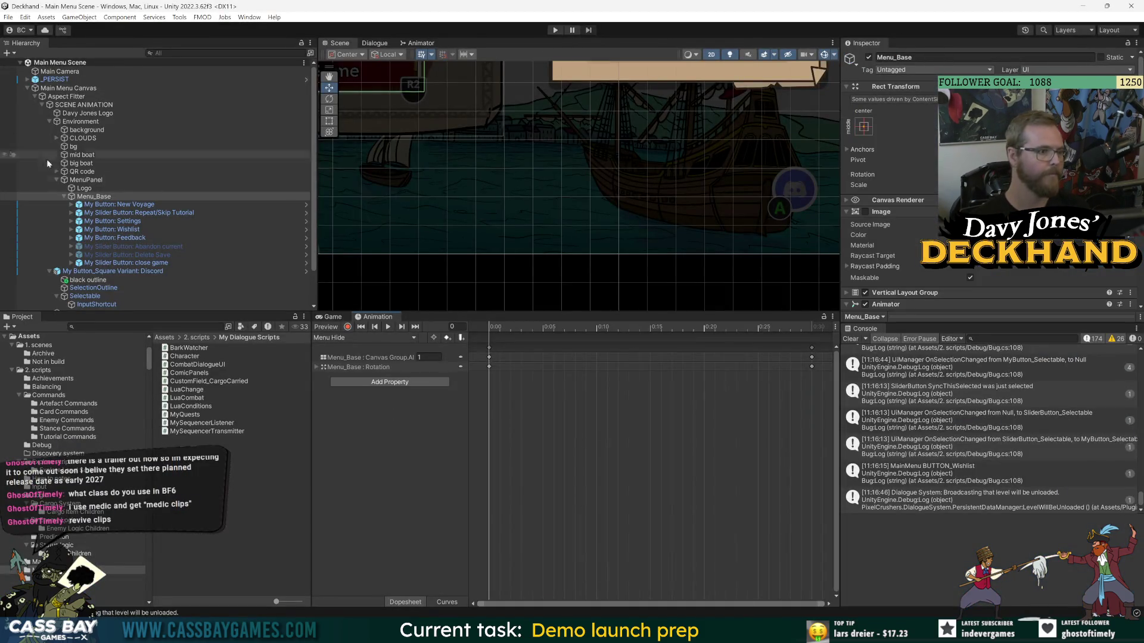
Set Debug Level to None in Bug (Script) on _GAME MANAGER DDOL.
left_click(27, 80)
left_click(78, 87)
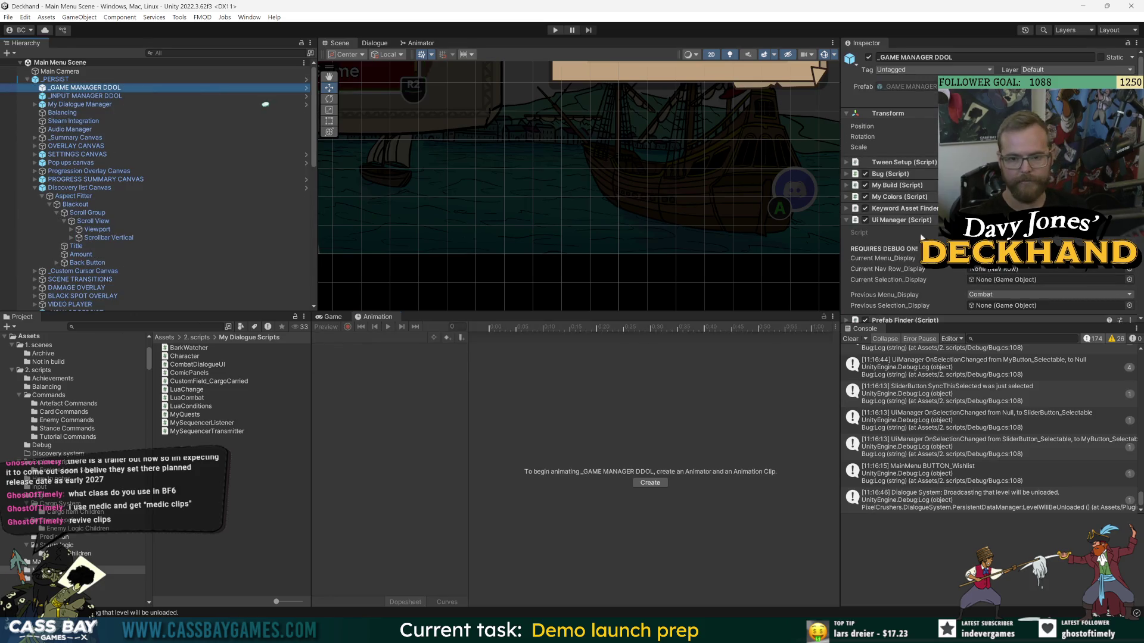
left_click(906, 220)
left_click(899, 174)
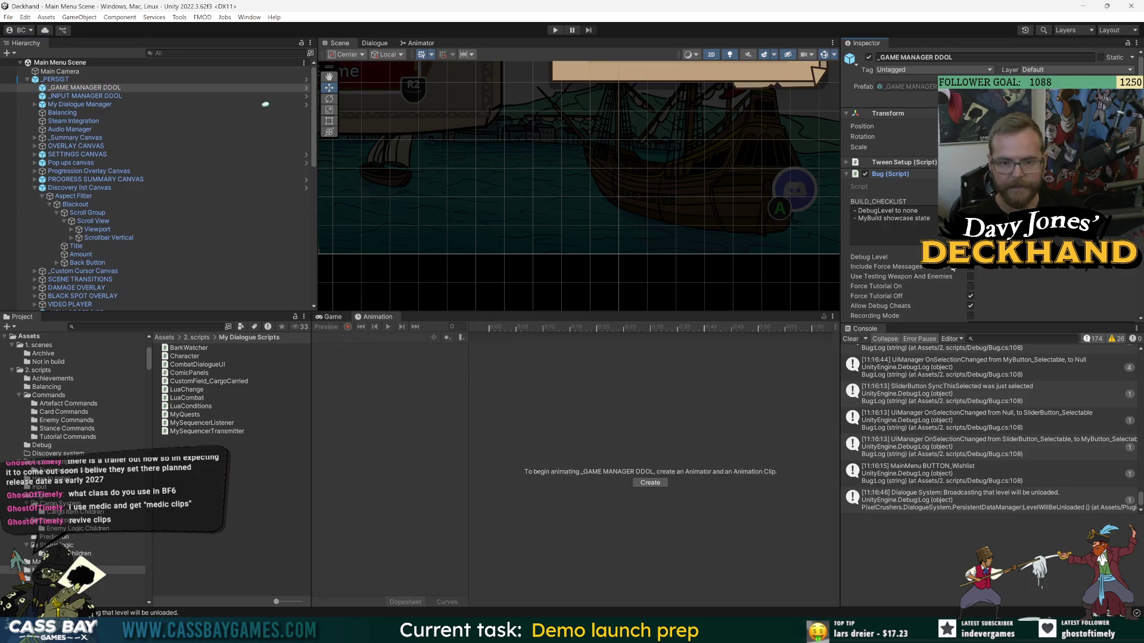
left_click(998, 256)
left_click(992, 302)
left_click(890, 174)
Save the scene and bring up the dialogue database's Variables page.
left_click(897, 185)
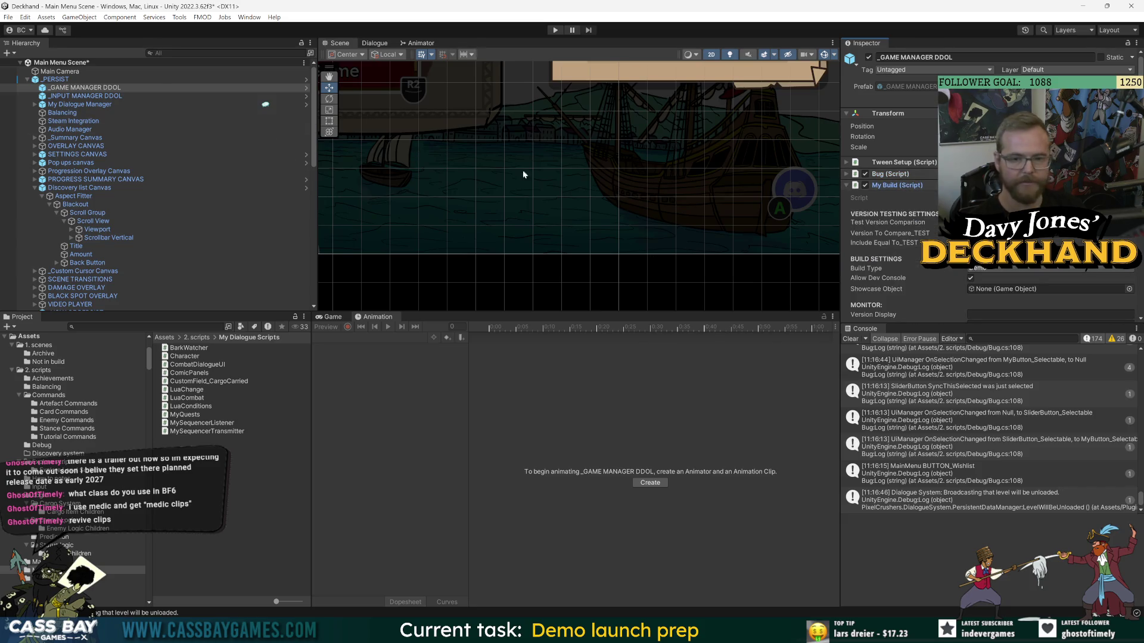
scroll(887, 259, "down", 3)
key("ctrl+s")
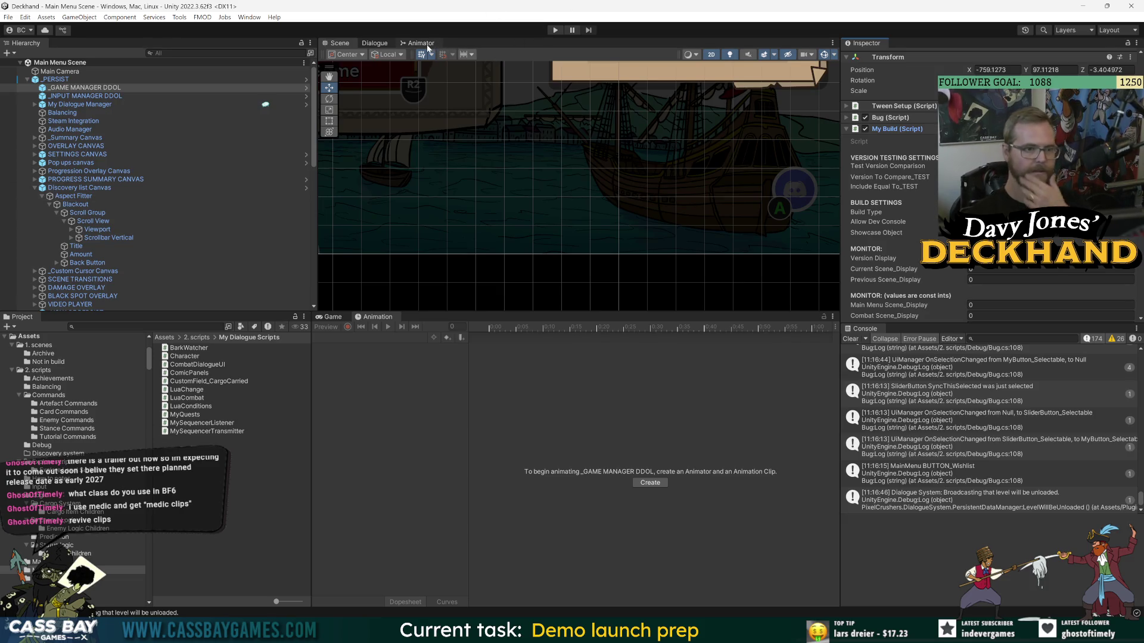
left_click(375, 43)
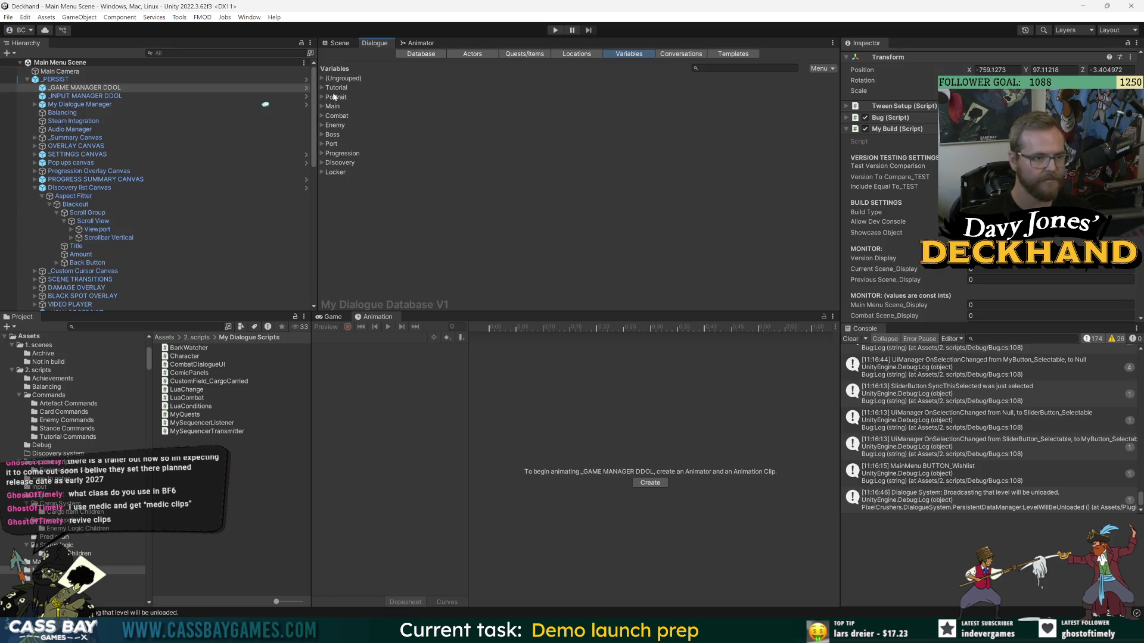
Add a new Boolean dialogue variable, defaulting to False.
left_click(323, 79)
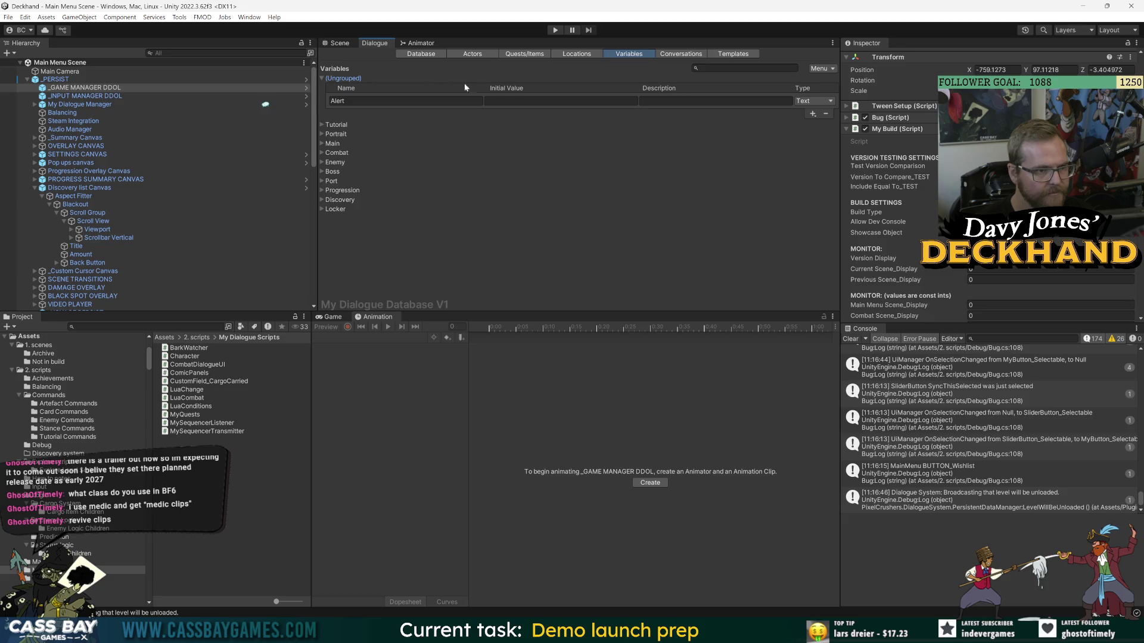
left_click(812, 113)
left_click(834, 130)
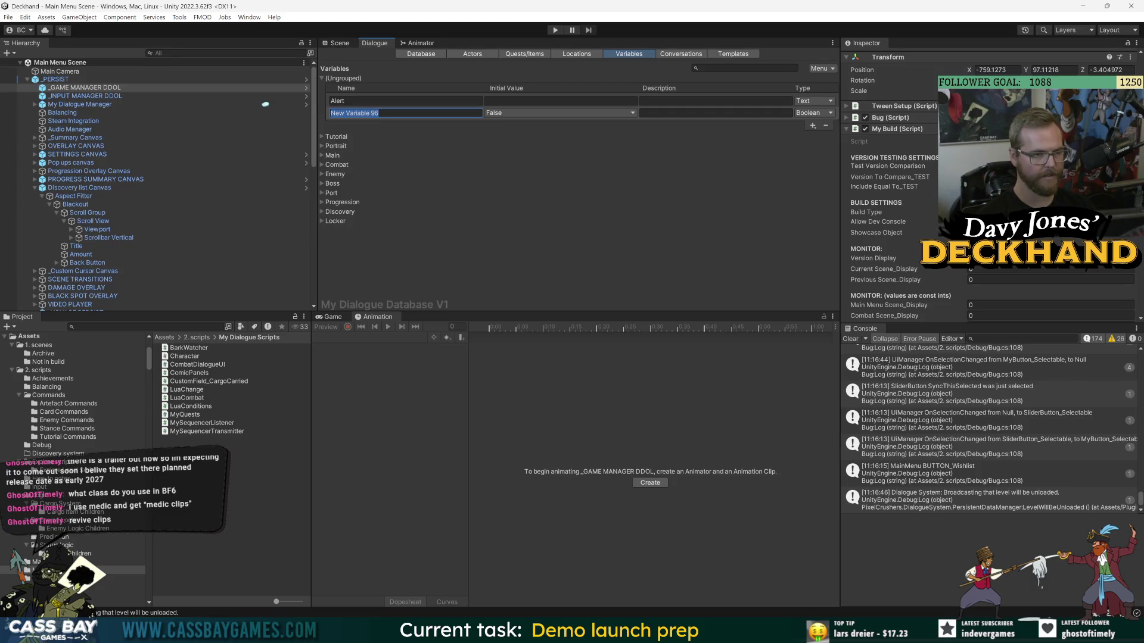
key("ctrl+v")
key("Return")
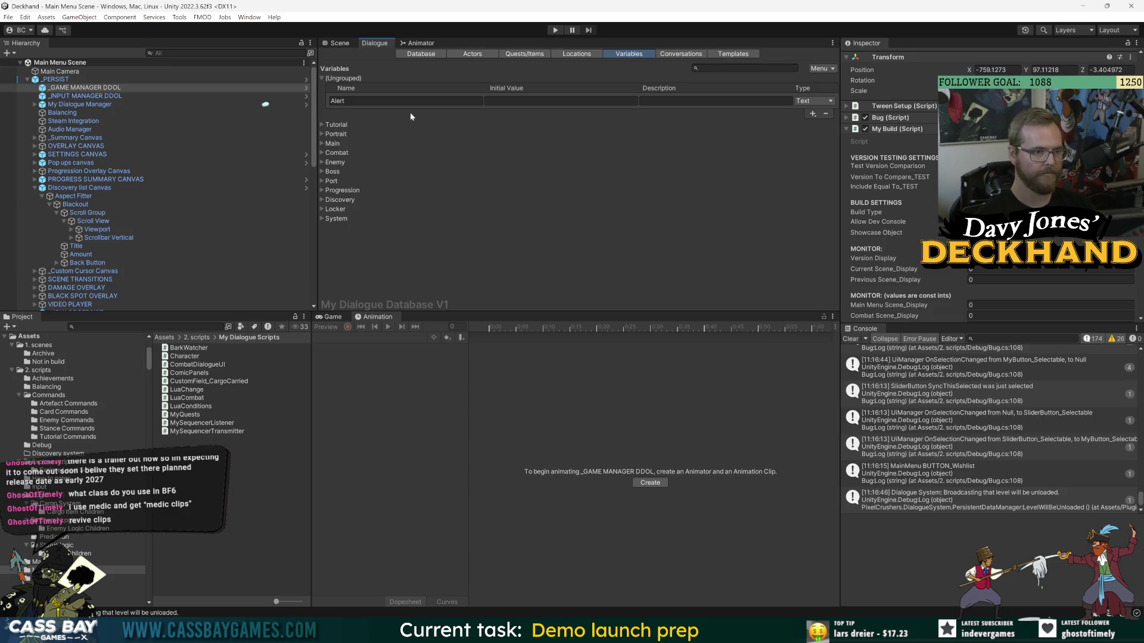
Name the variable System.DevCheatsAllow, copy the name, and open MyLua.cs in Visual Studio.
left_click(323, 219)
left_click(357, 242)
type("System.D")
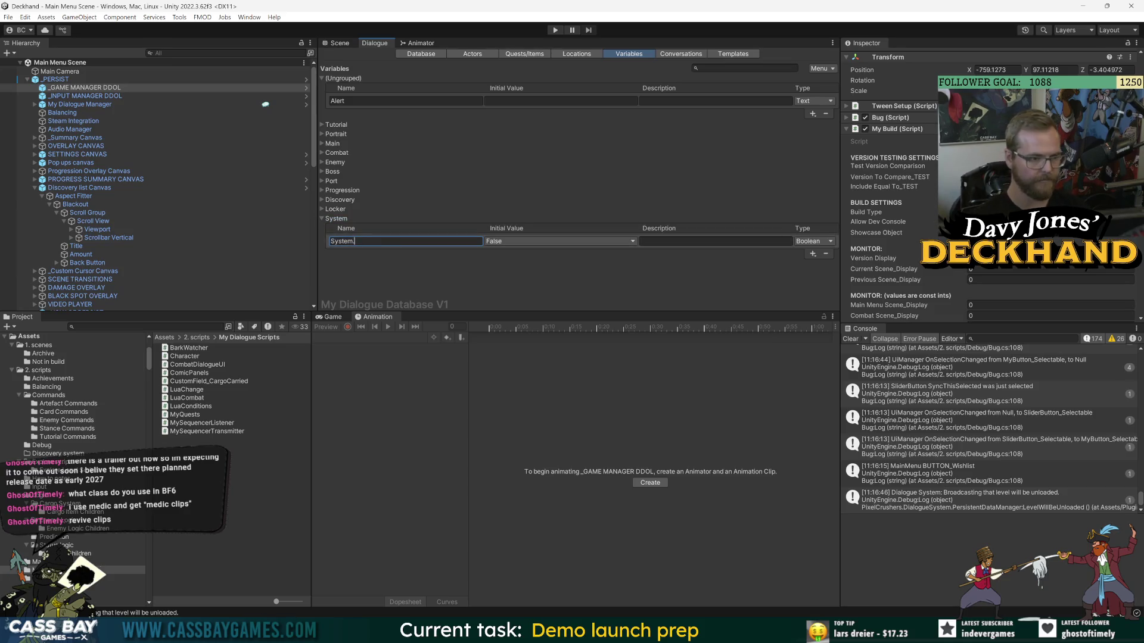
type("ev")
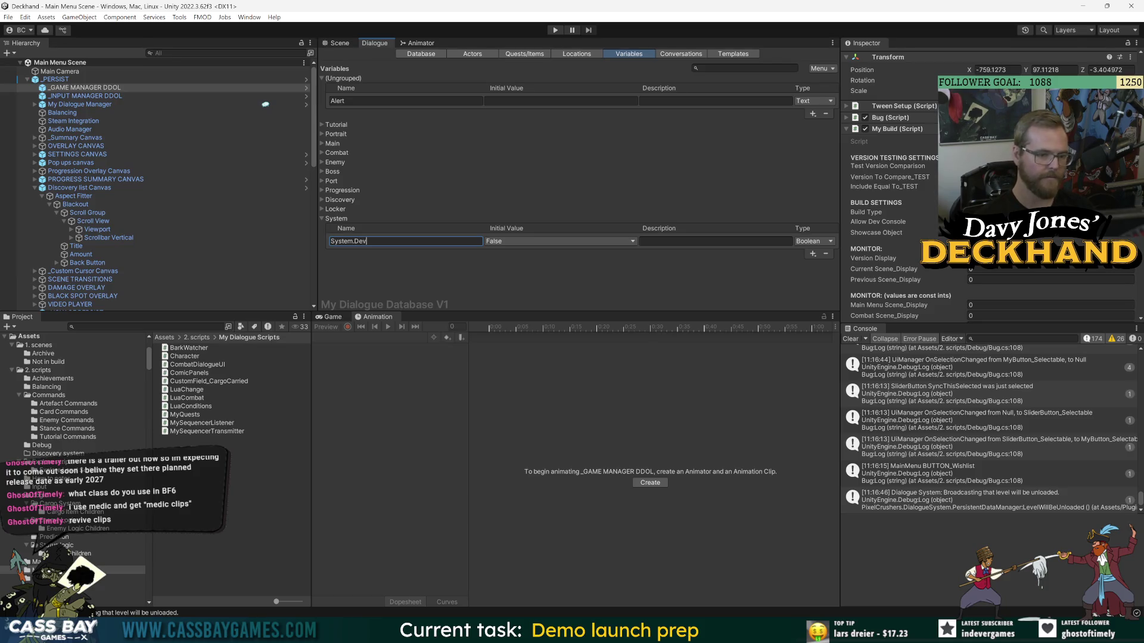
type("CheatsAllow")
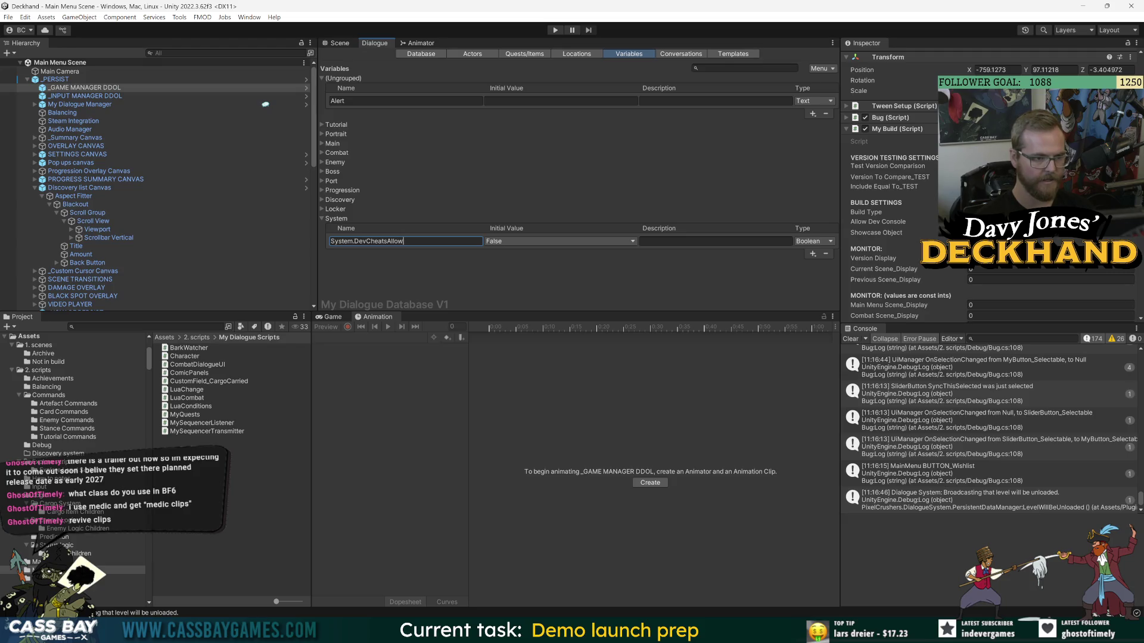
key("ctrl+a")
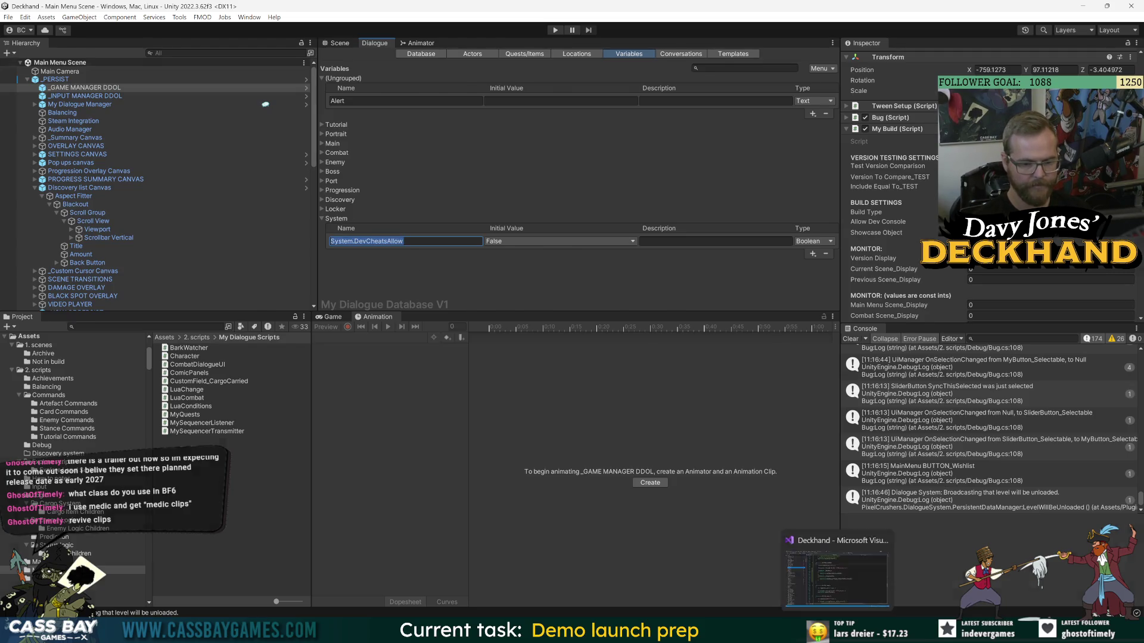
key("alt+Tab")
key("alt+Tab")
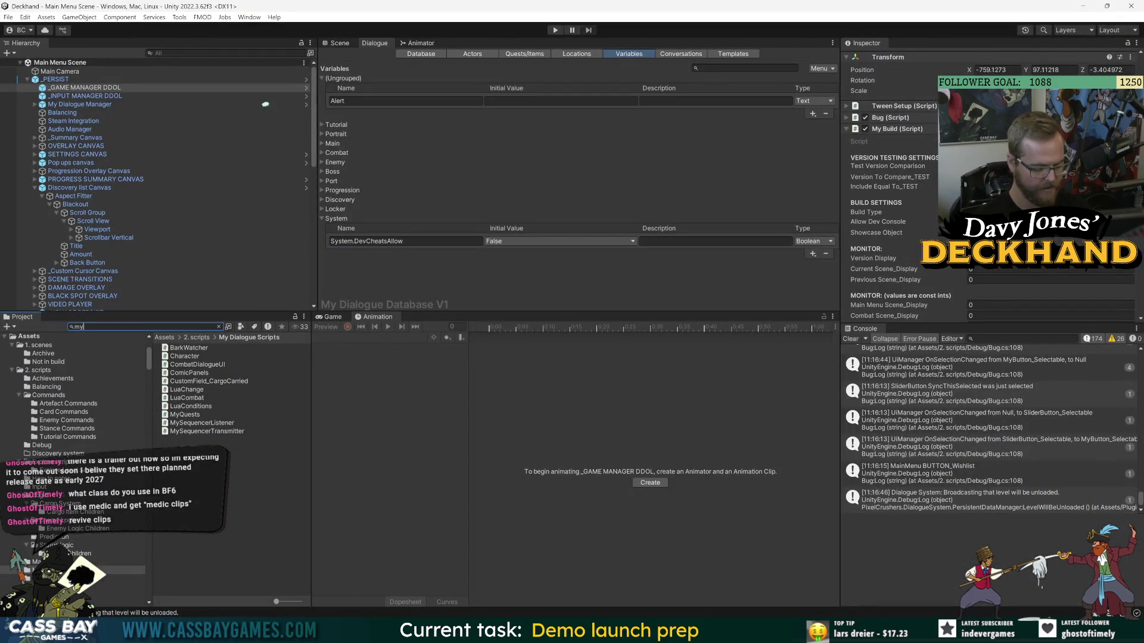
double_click(195, 349)
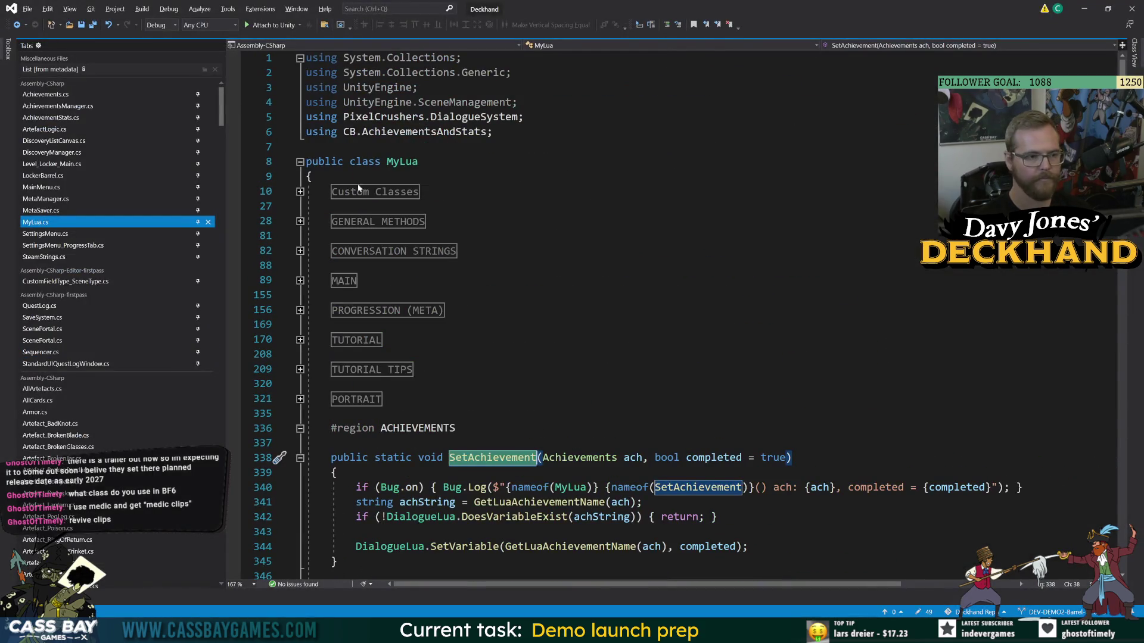
Add a '#region SYSTEM' block with a //System comment and begin a public const string.
left_click(299, 428)
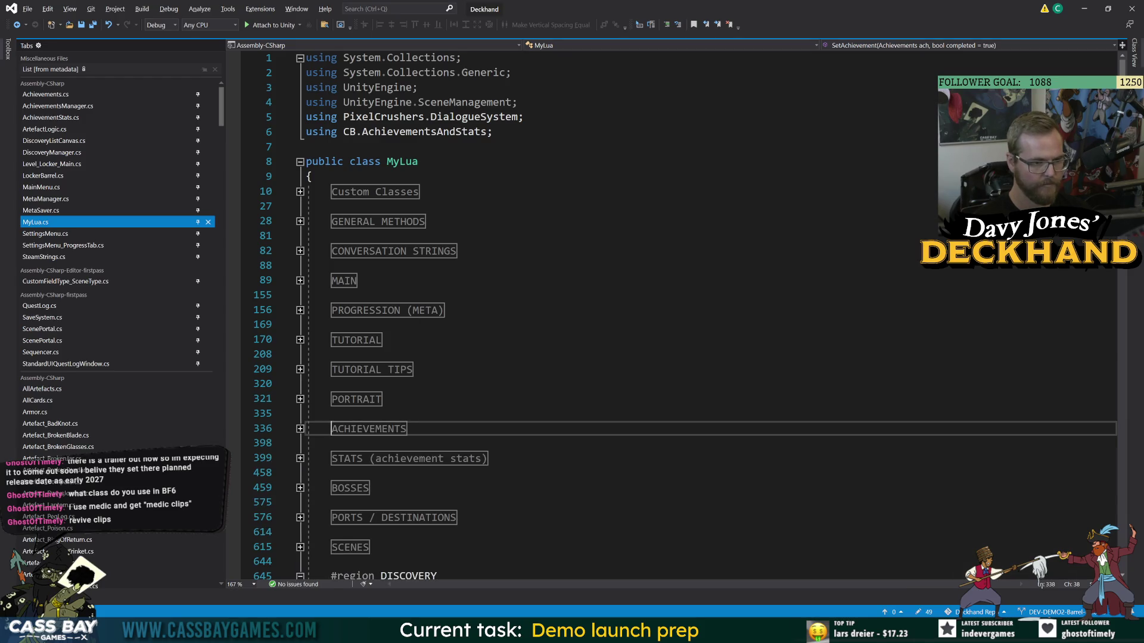
key("Return")
key("Return")
type("#region SYSTEM")
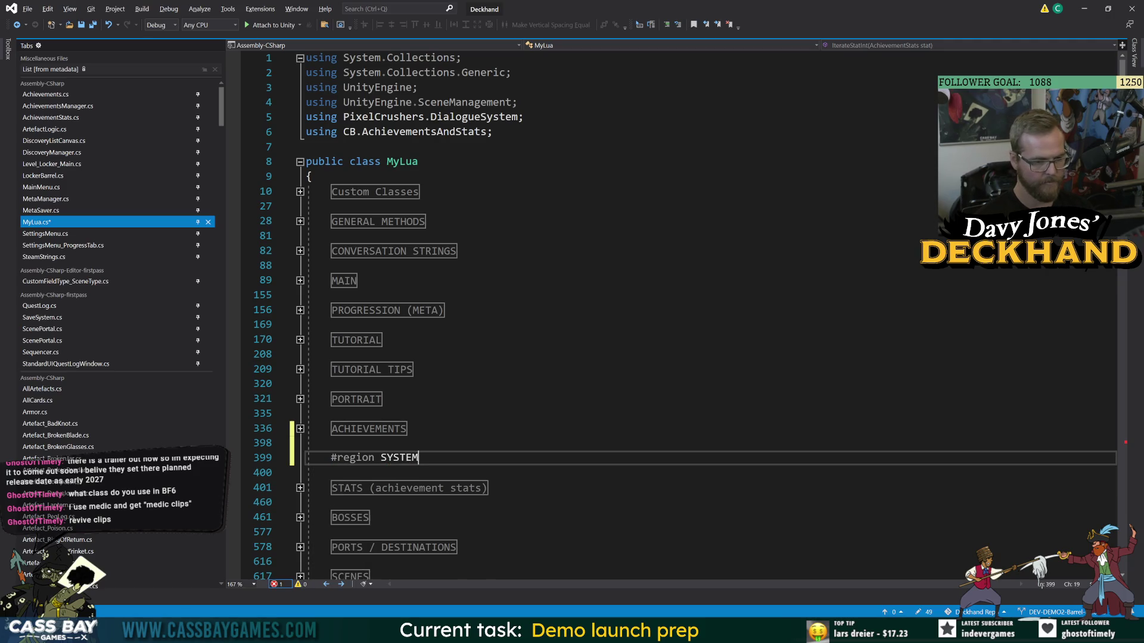
key("Return")
key("Return")
type("#end")
key("Tab")
type("//System")
left_click(332, 473)
key("Return")
key("Return")
key("Up")
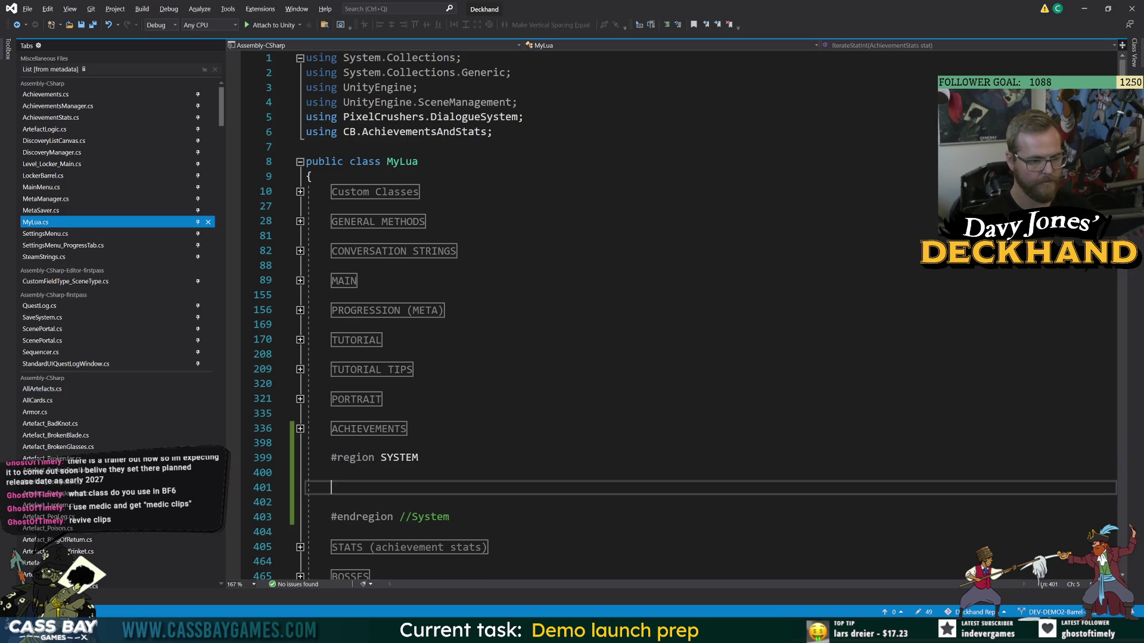
type("public const ")
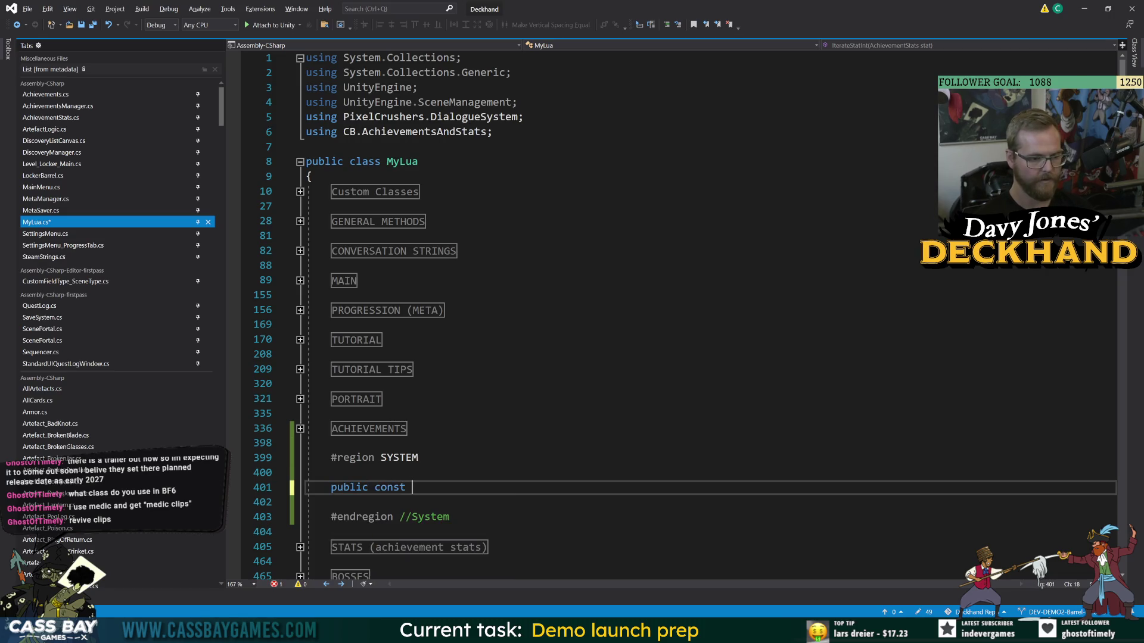
type("string ")
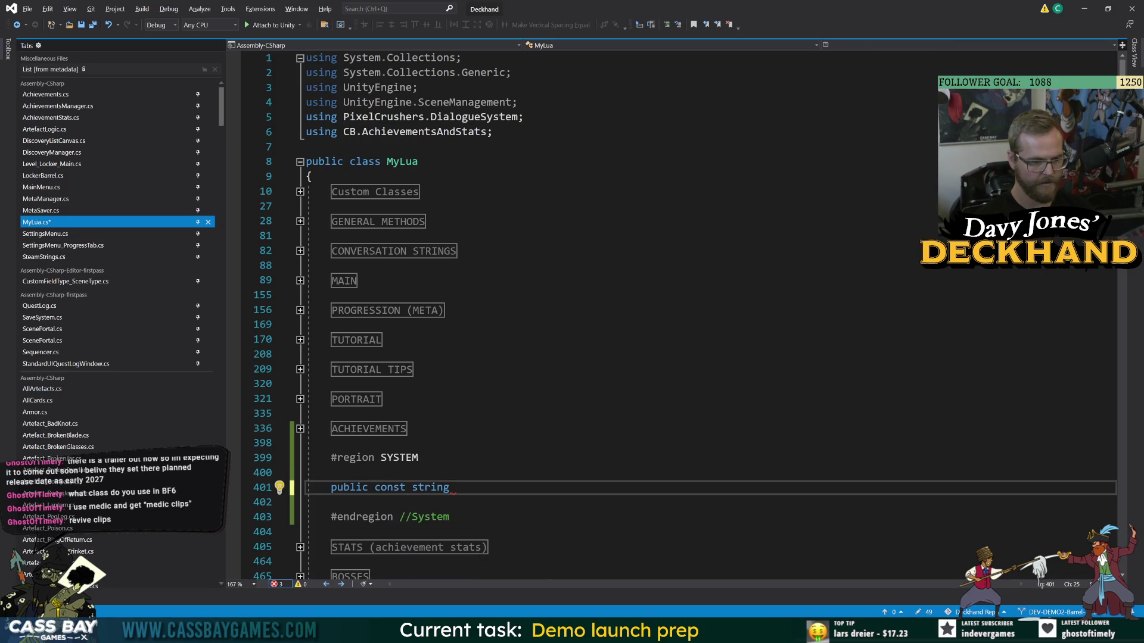
type("system_")
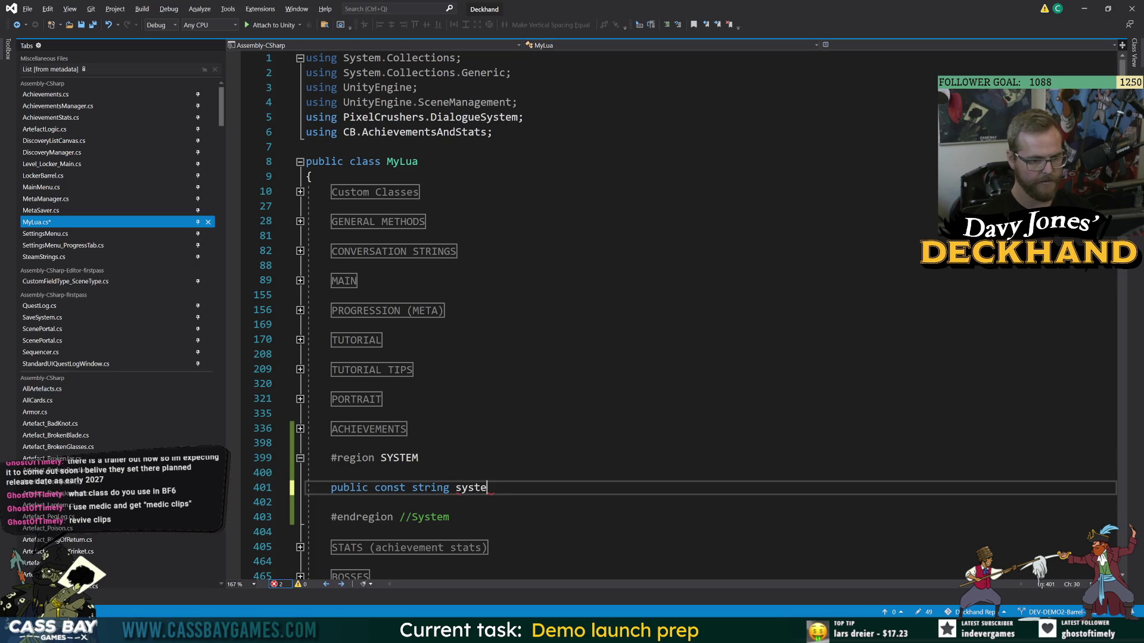
type("Dev")
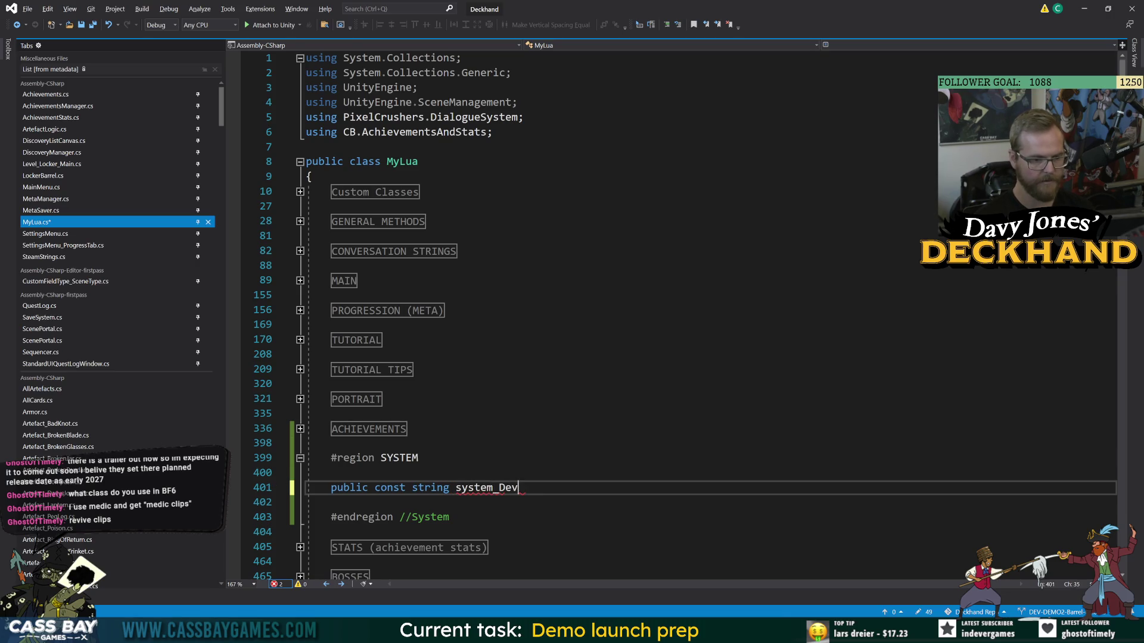
Place the SYSTEM region above ACHIEVEMENTS and remove the leftover blank lines.
left_click(301, 547)
scroll(300, 547, "down", 2)
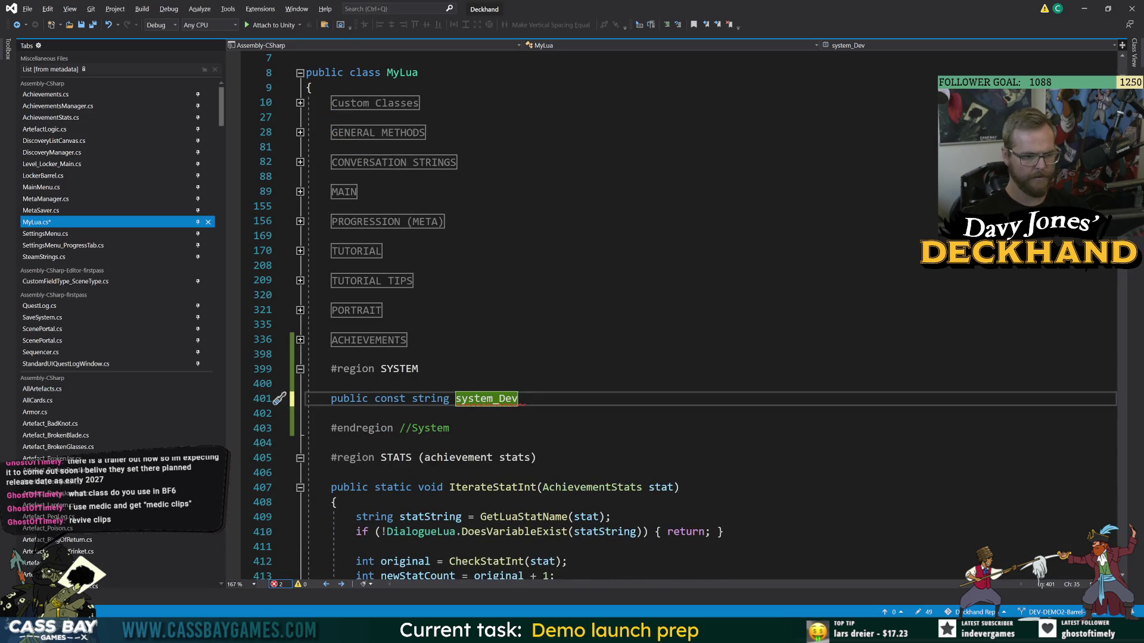
left_click(300, 399)
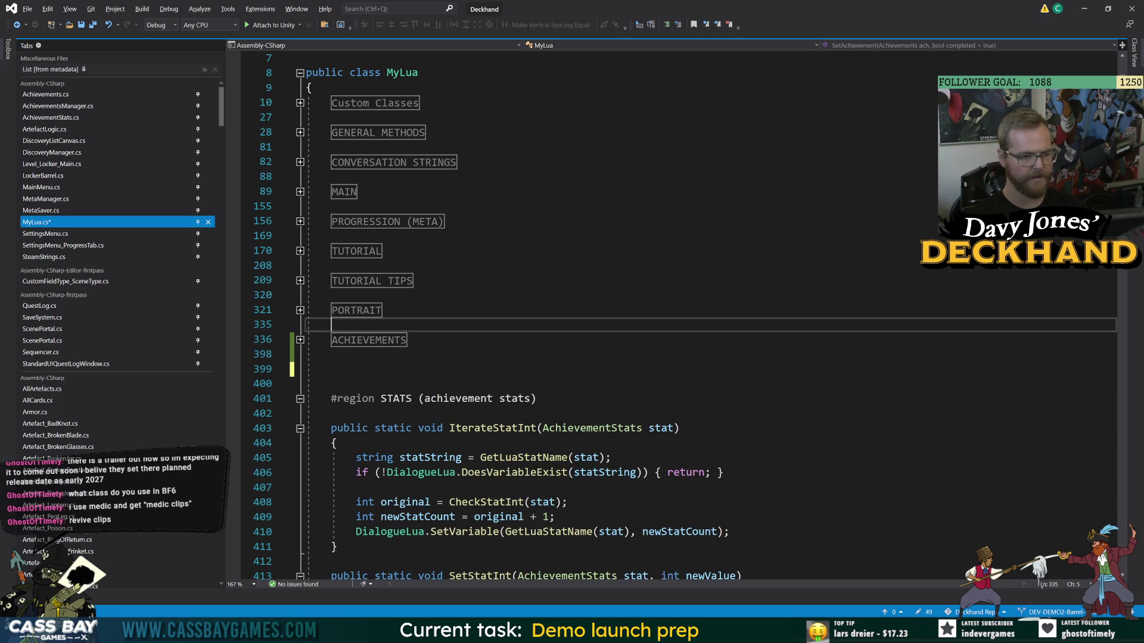
key("ctrl+z")
key("Return")
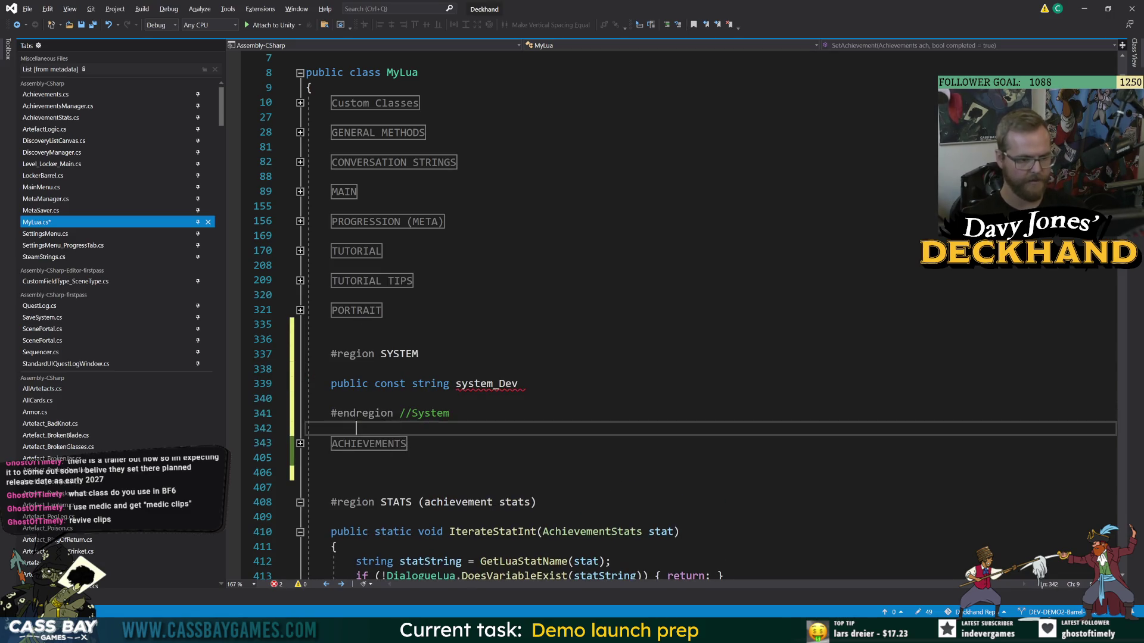
key("Down")
key("End")
key("Delete")
key("Delete")
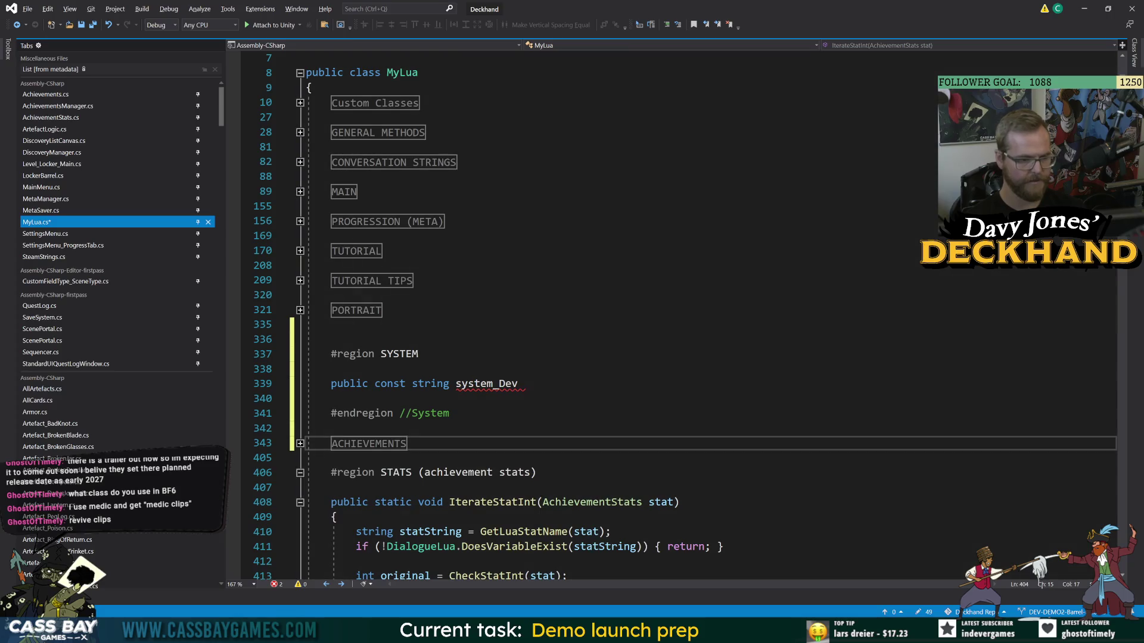
key("ctrl+m")
key("ctrl+m")
key("ctrl+m")
key("ctrl+m")
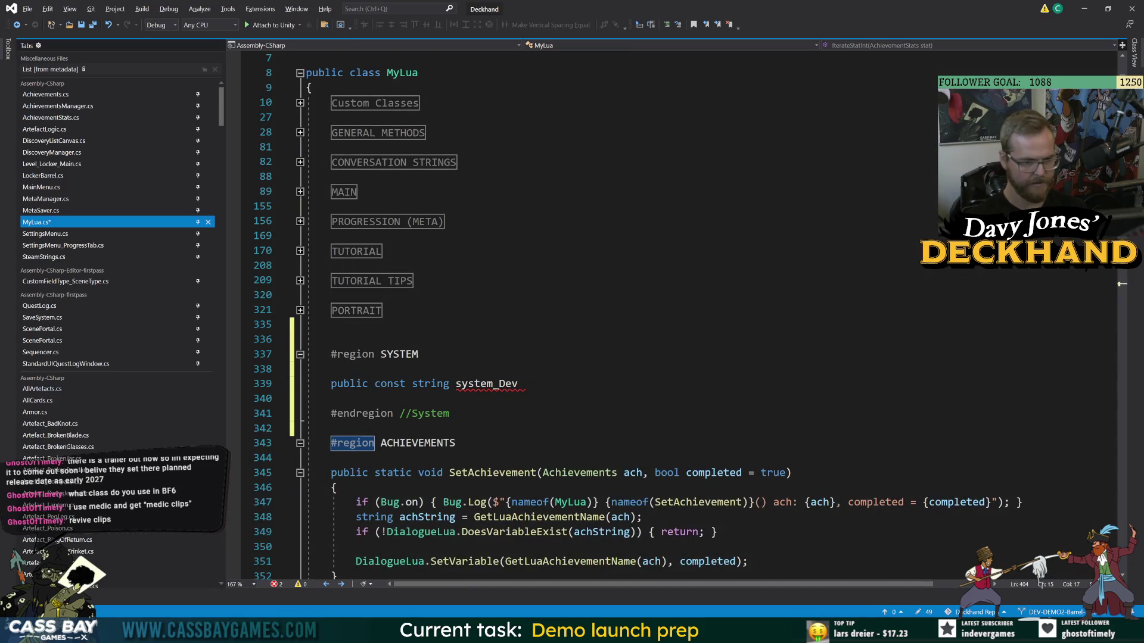
left_click(300, 473)
left_click(300, 310)
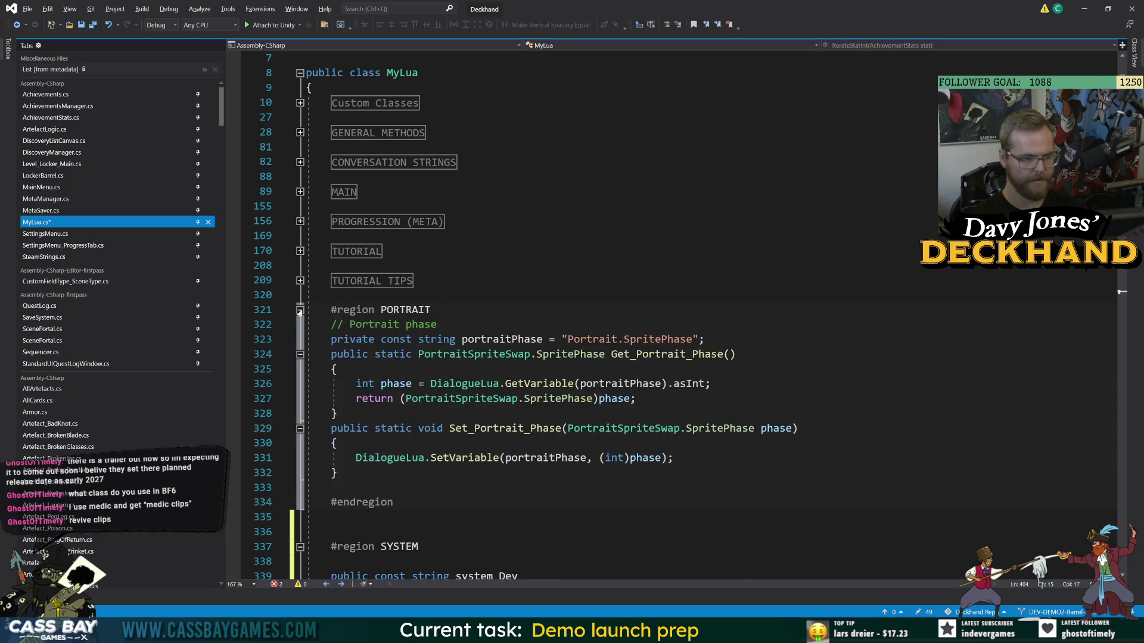
scroll(300, 311, "down", 6)
Complete the constant as system_DevCheatsAllow = "System.DevCheatsAllow"; and start Set_System_DevCheatsAllow().
left_click(536, 309)
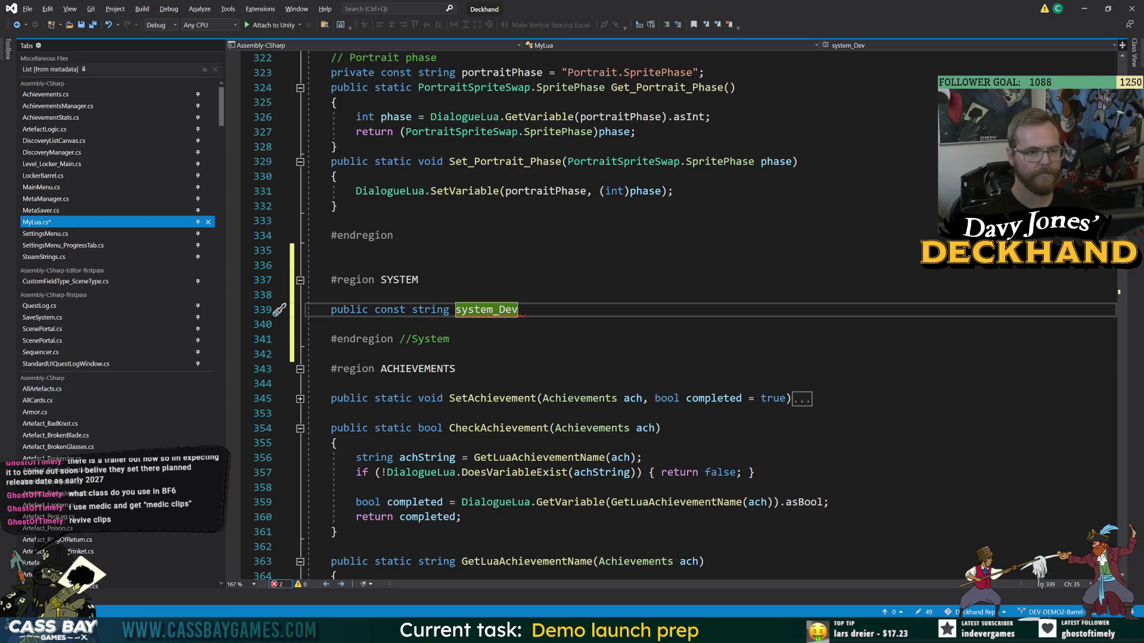
type("CheatsAl")
type("lwo =")
key("alt+Tab")
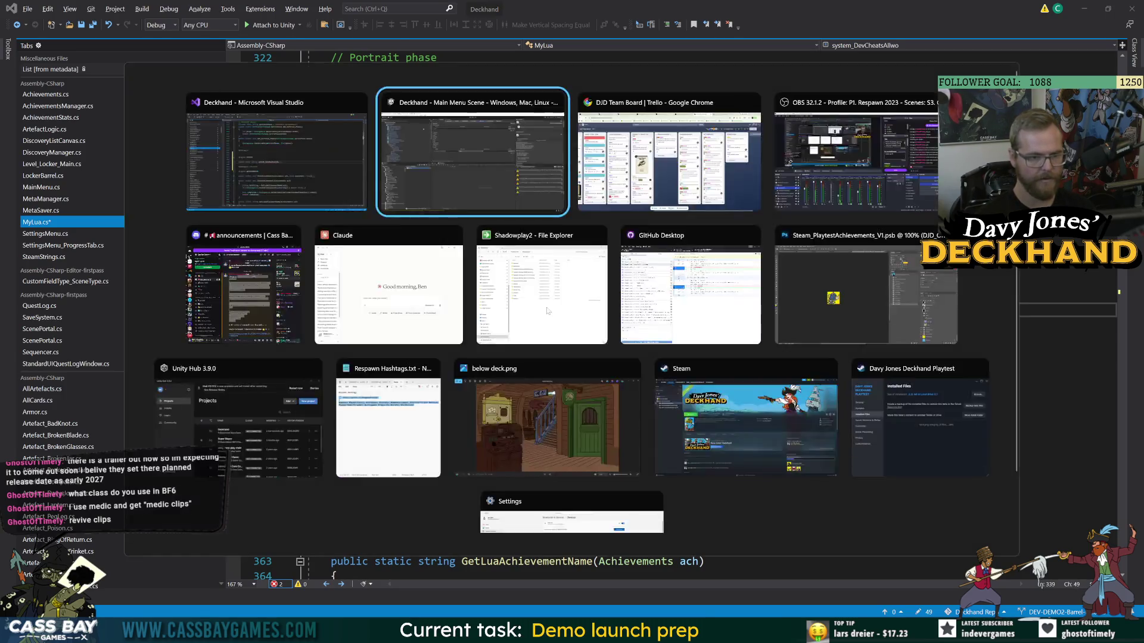
key("alt+Tab")
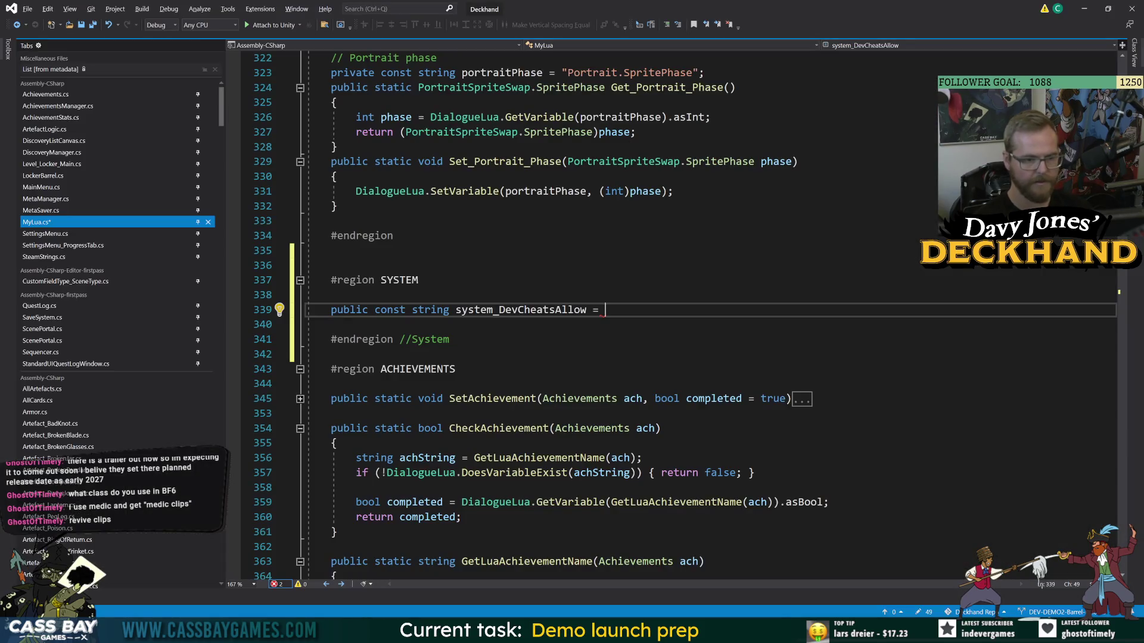
type("\"")
key("Tab")
type(";")
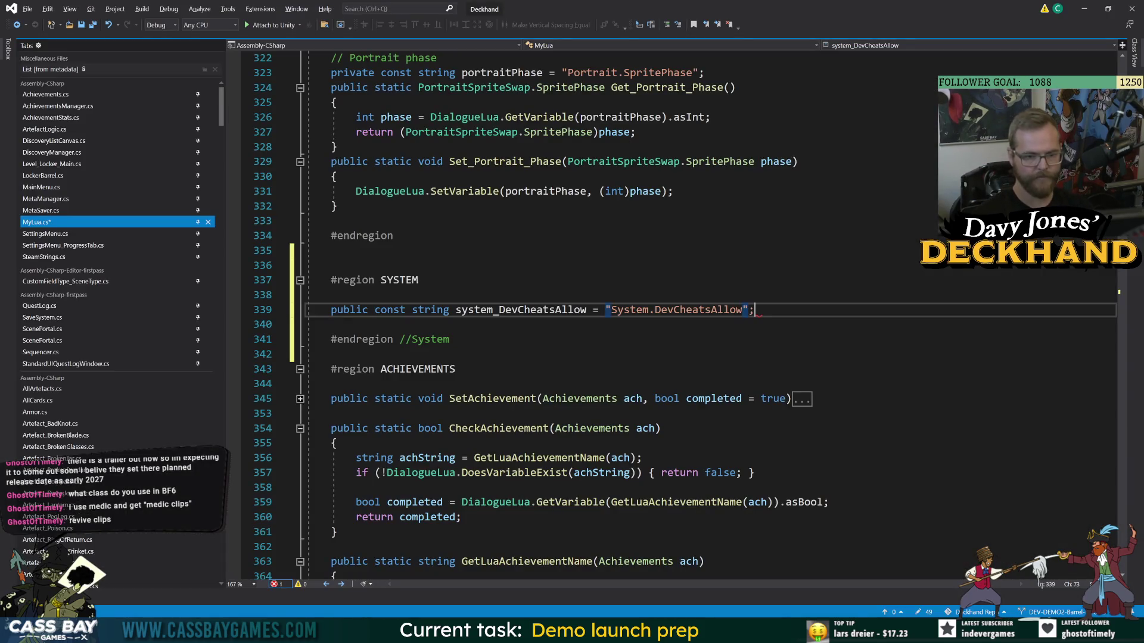
key("Return")
type("public static ")
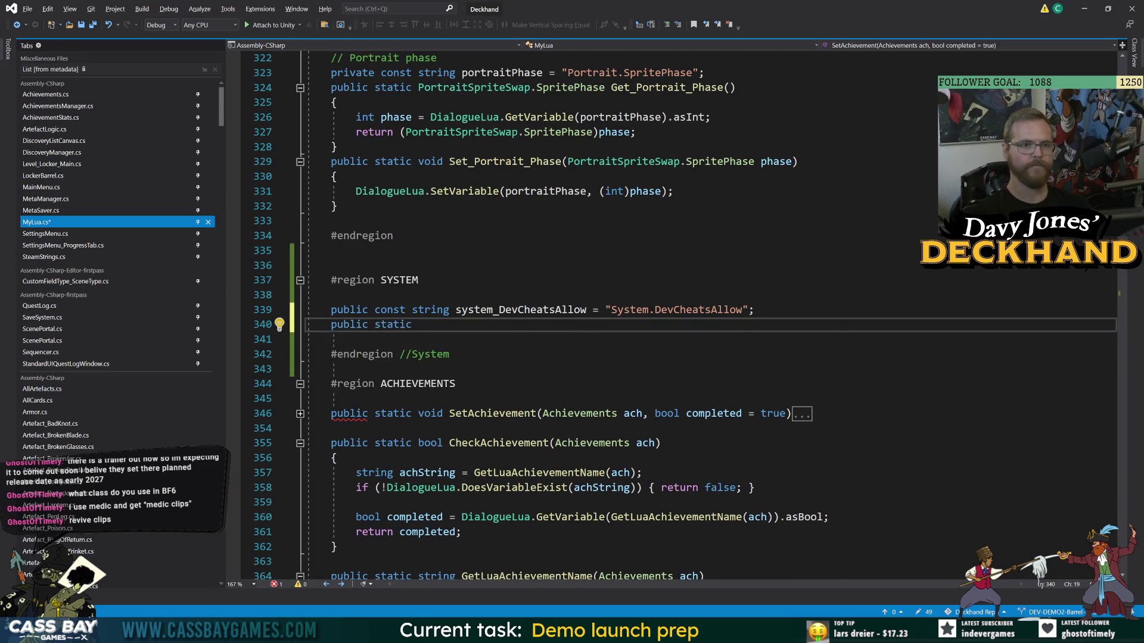
type("void Set_System_DevCheatsAllow(")
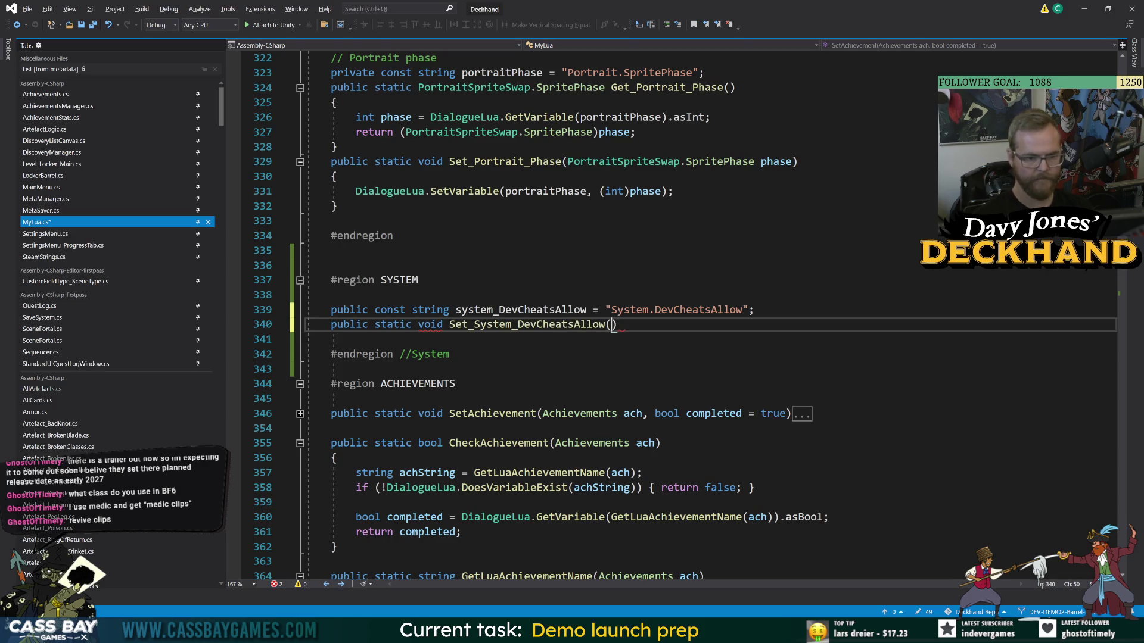
type(")")
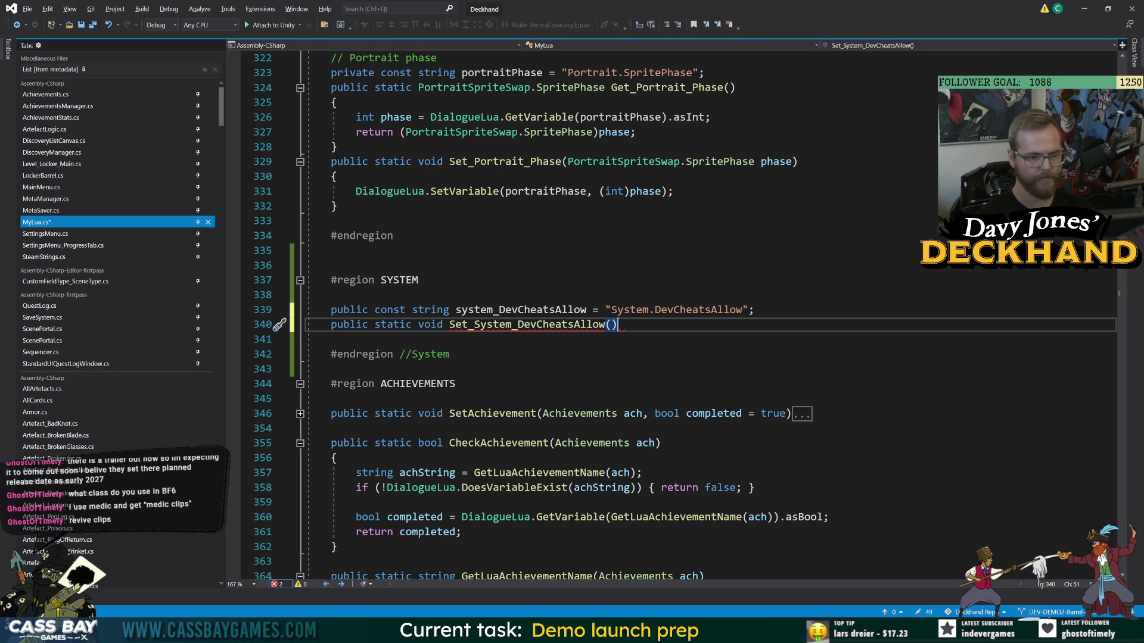
Give Set_System_DevCheatsAllow a bool parameter and a body beginning with DialogueLua.
key("Return")
type("{")
key("Return")
key("Up")
key("Up")
key("End")
key("Left")
type("b")
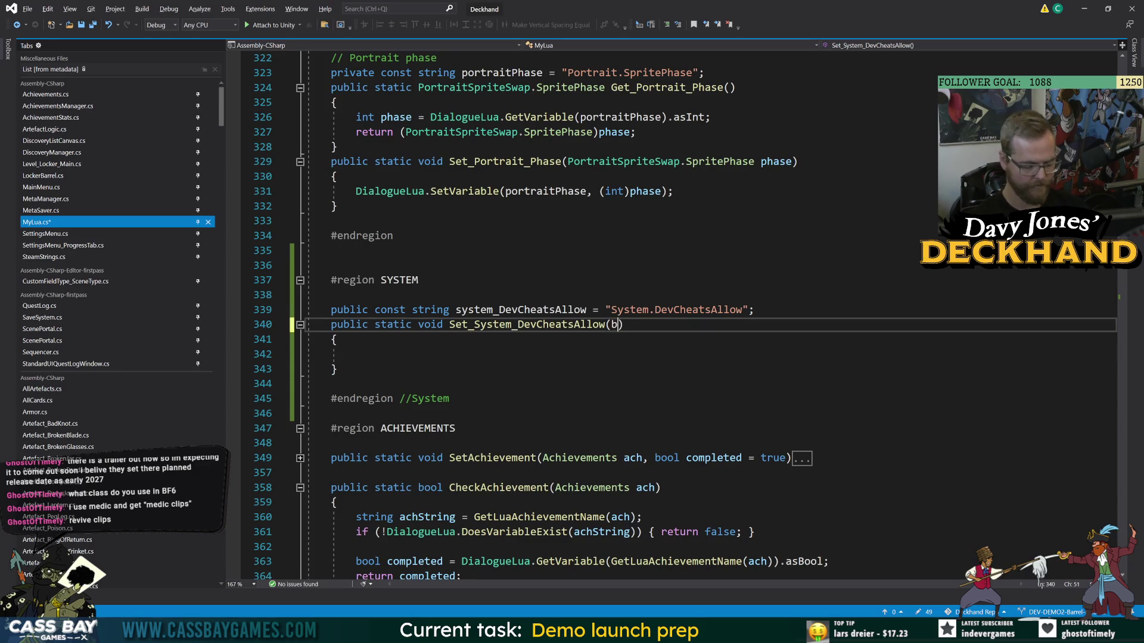
type("ool true")
left_click(356, 354)
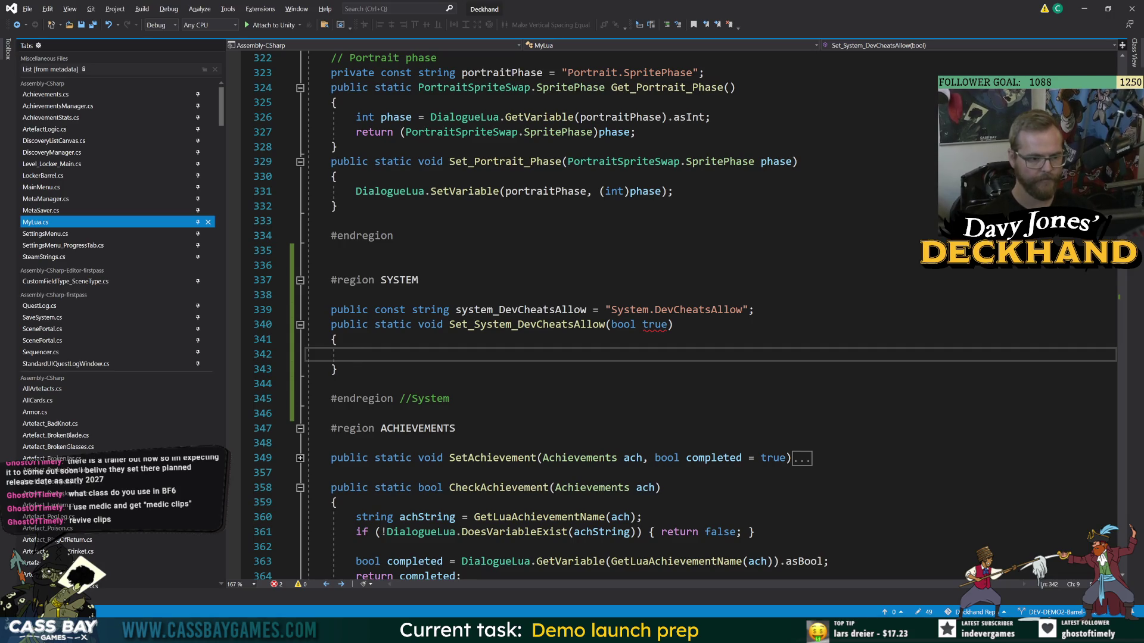
type("Dial")
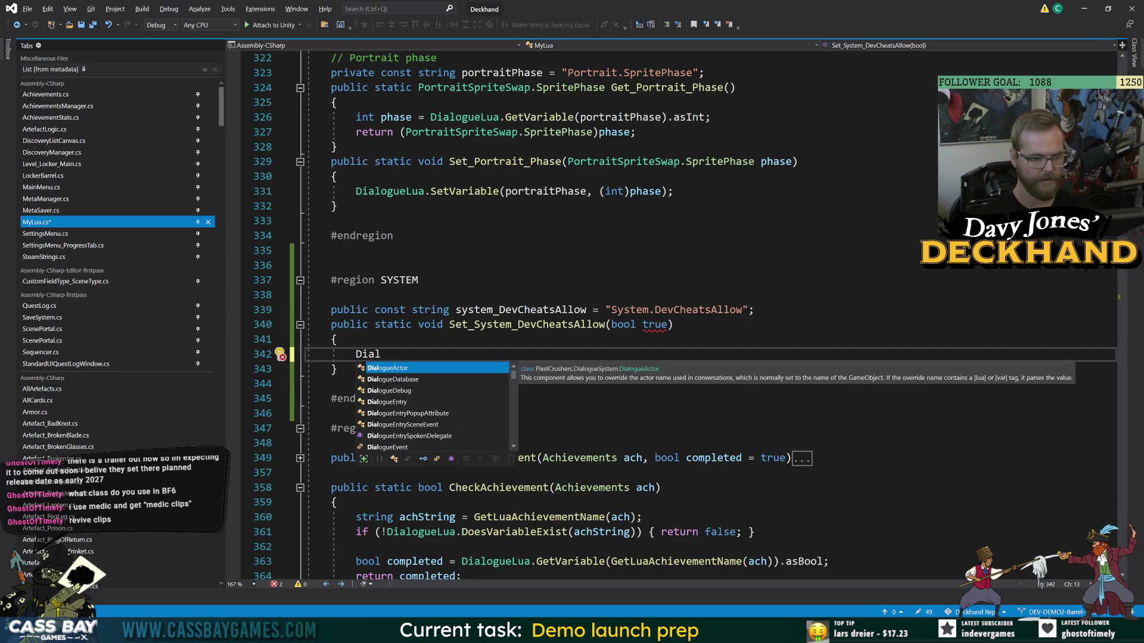
type("oguel")
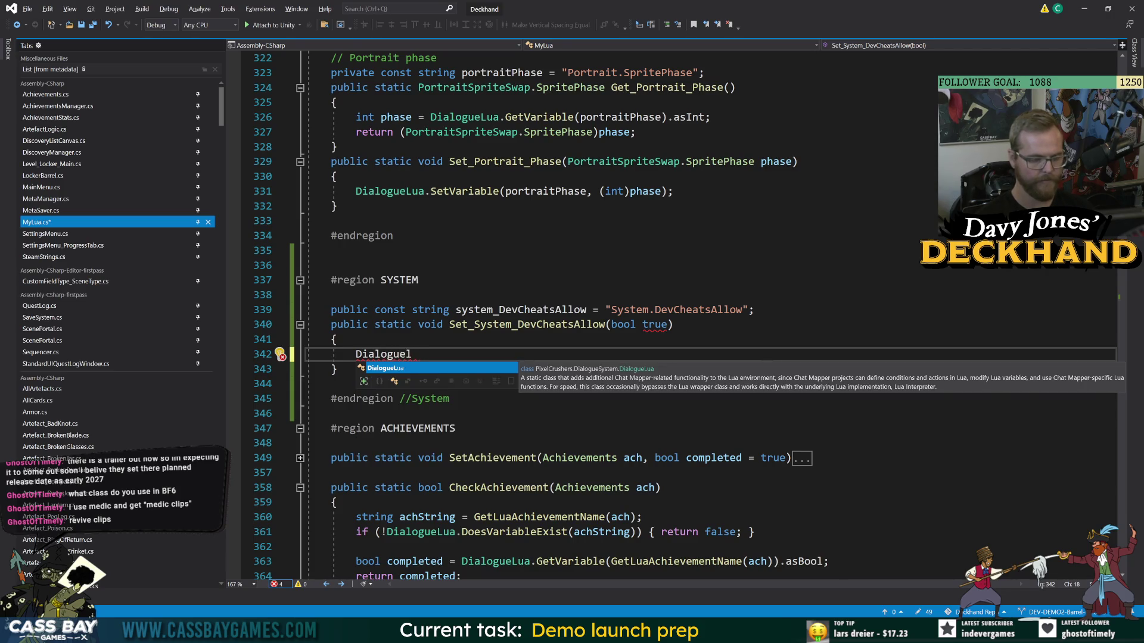
key("Tab")
Copy the Thessaly boss-unlock log and SetVariable lines into the new method.
left_click(300, 429)
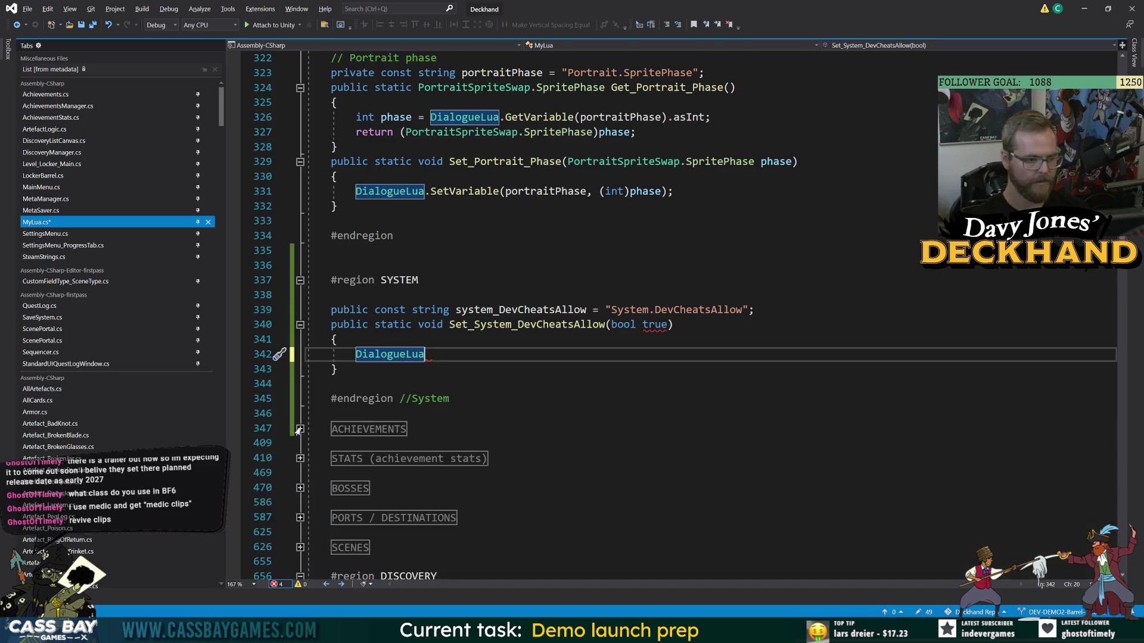
left_click(300, 488)
scroll(296, 490, "down", 4)
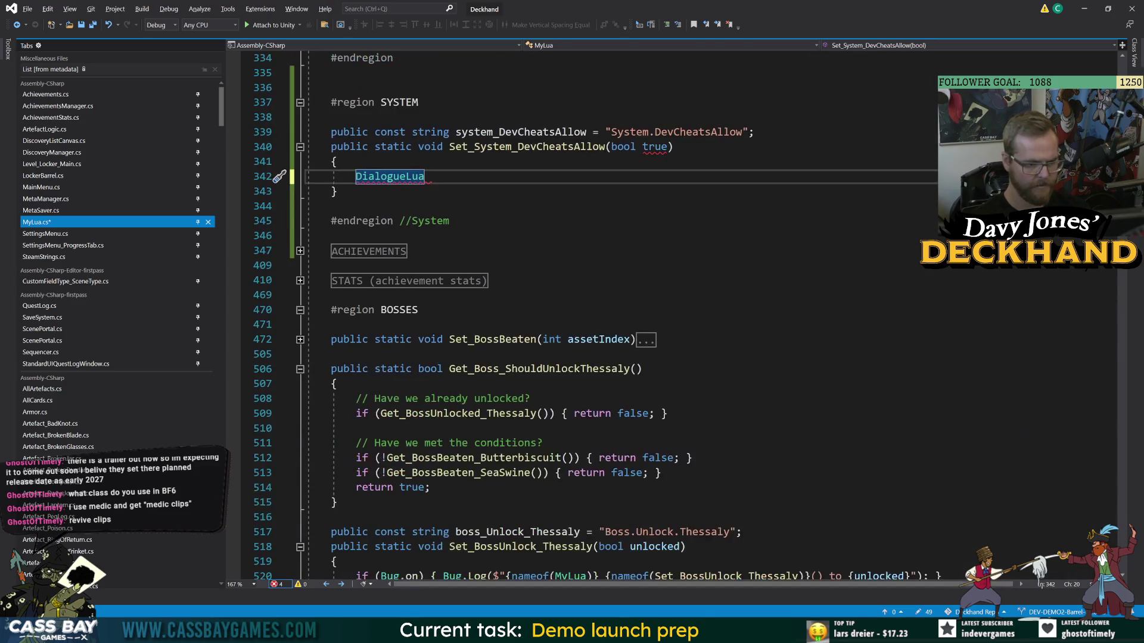
scroll(596, 315, "down", 3)
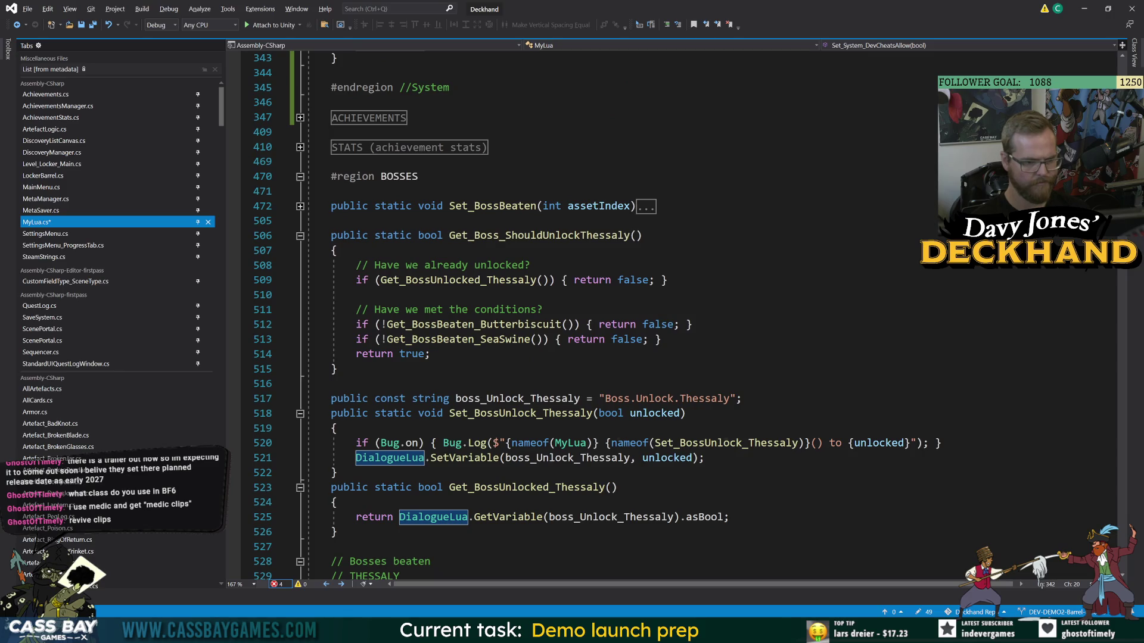
left_click_drag(704, 457, 306, 442)
key("ctrl+c")
scroll(596, 315, "up", 5)
key("ctrl+v")
Rename the parameter to allow and log Set_System_DevCheatsAllow with allow, then save.
double_click(527, 236)
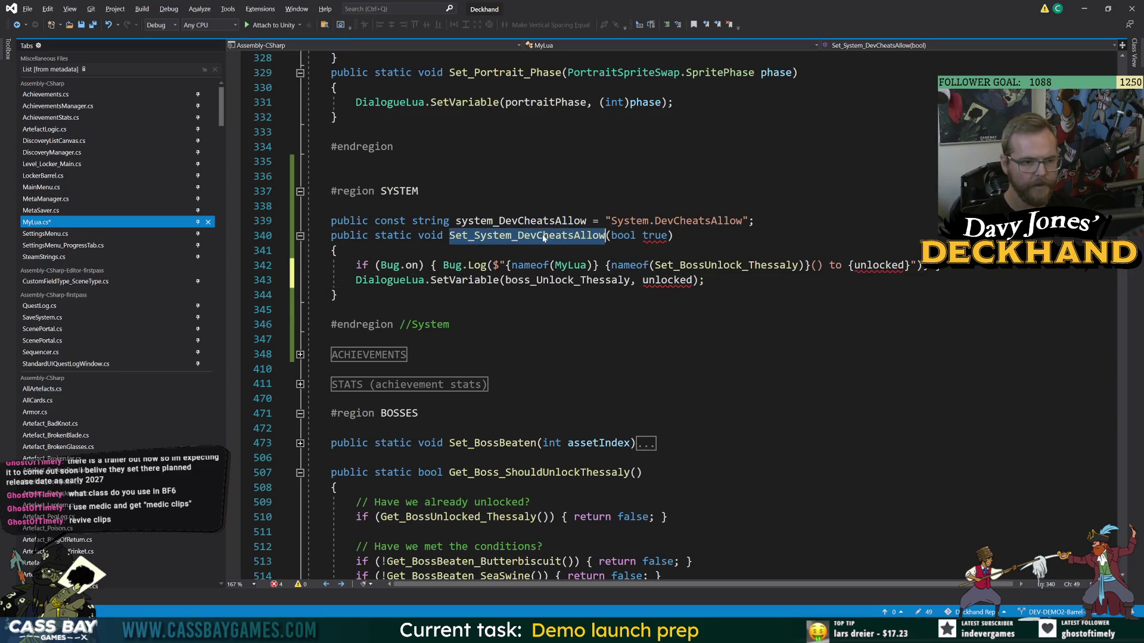
key("ctrl+c")
double_click(733, 265)
key("ctrl+v")
double_click(655, 236)
type("allow")
double_click(890, 265)
type("allow")
left_click(330, 309)
key("ctrl+s")
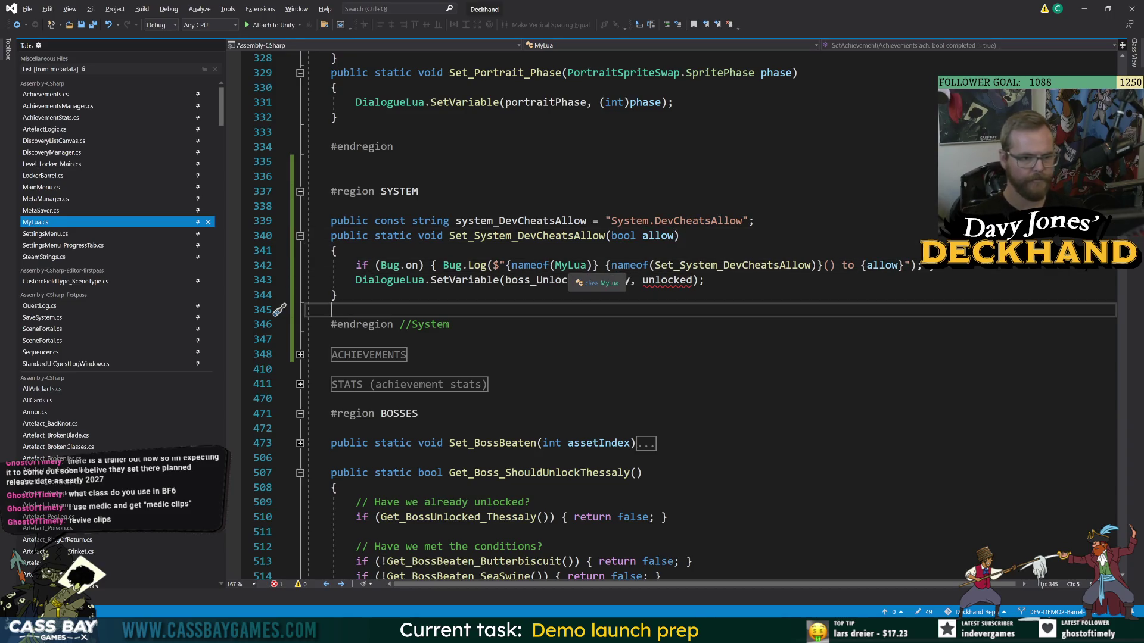
Make SetVariable store allow in system_DevCheatsAllow, save, and add a line below the setter.
double_click(521, 221)
key("ctrl+c")
double_click(542, 280)
key("ctrl+v")
double_click(658, 236)
key("ctrl+c")
double_click(672, 280)
key("ctrl+v")
left_click(334, 324)
key("ctrl+s")
left_click(336, 295)
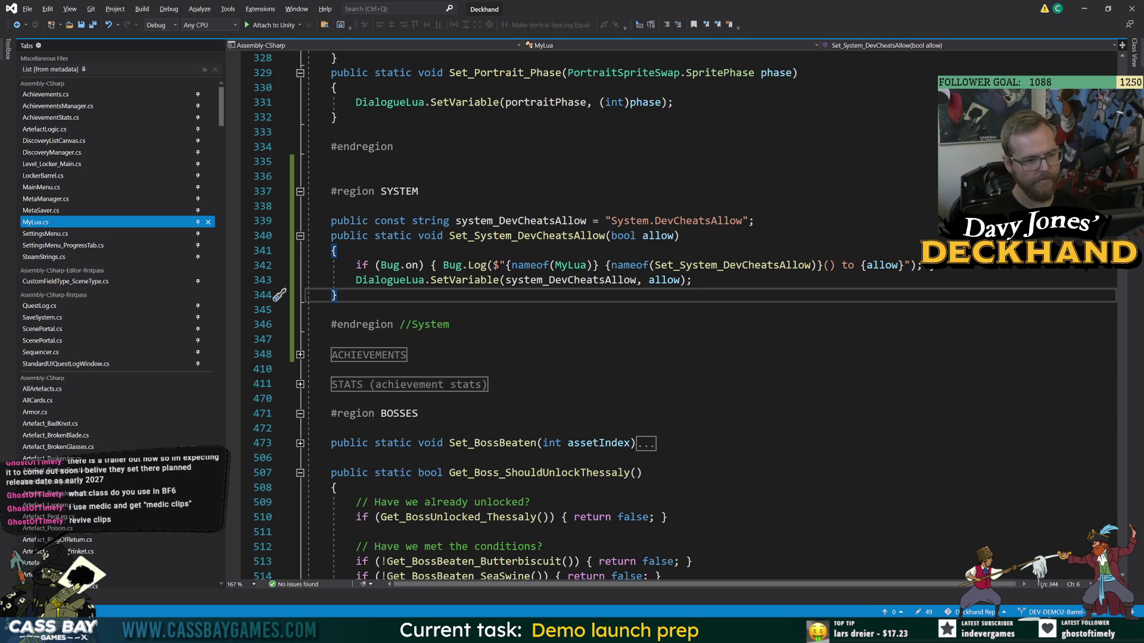
key("Return")
Write the public static bool Get_System_DevCheatsAllow() signature and paste the Thessaly GetVariable return line.
type("public static b")
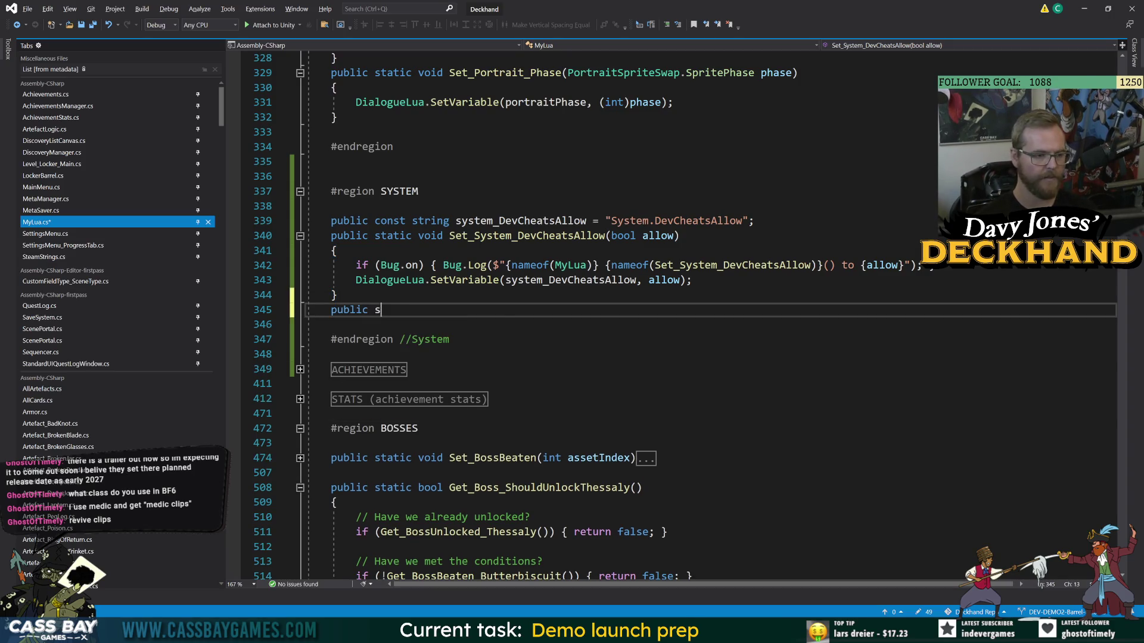
type("ool Get_Syst")
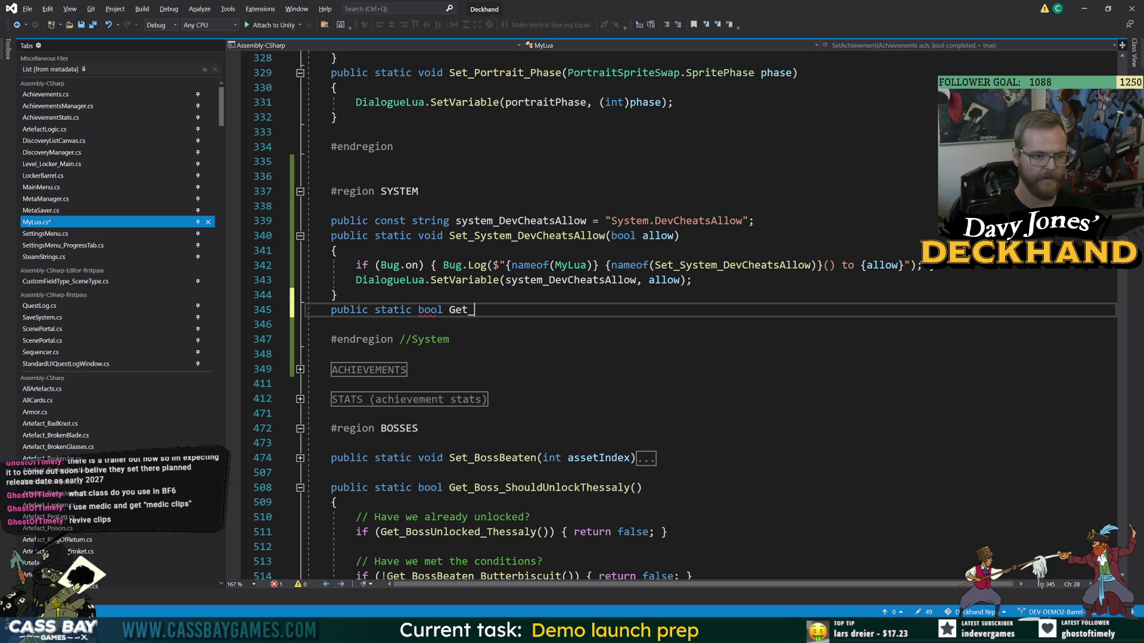
type("em_DevCheatsA")
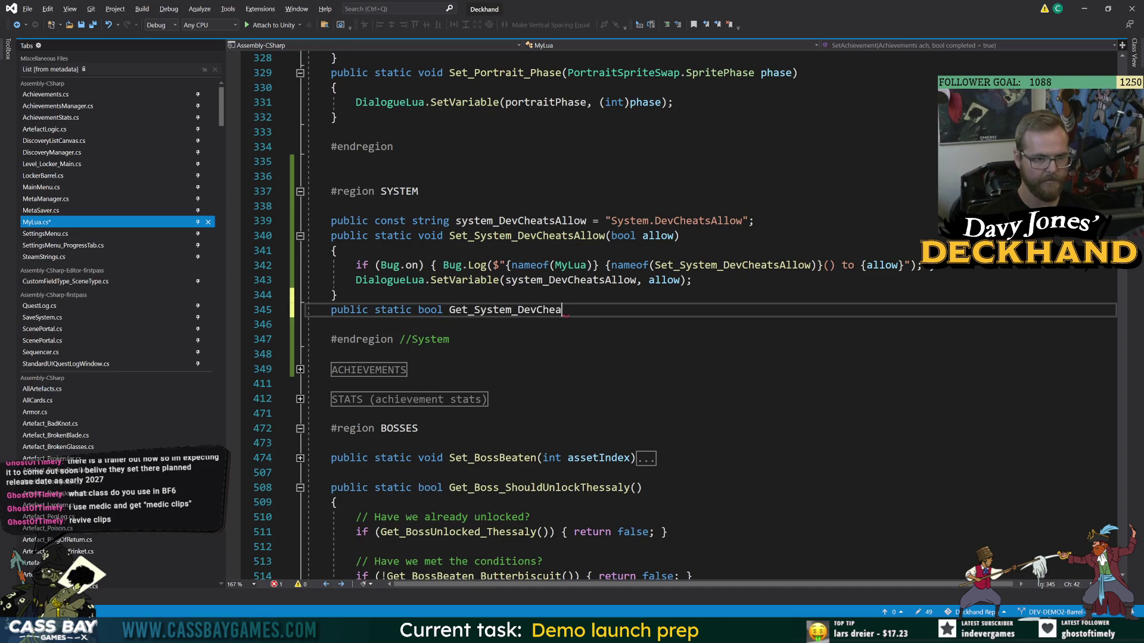
type("llow() {")
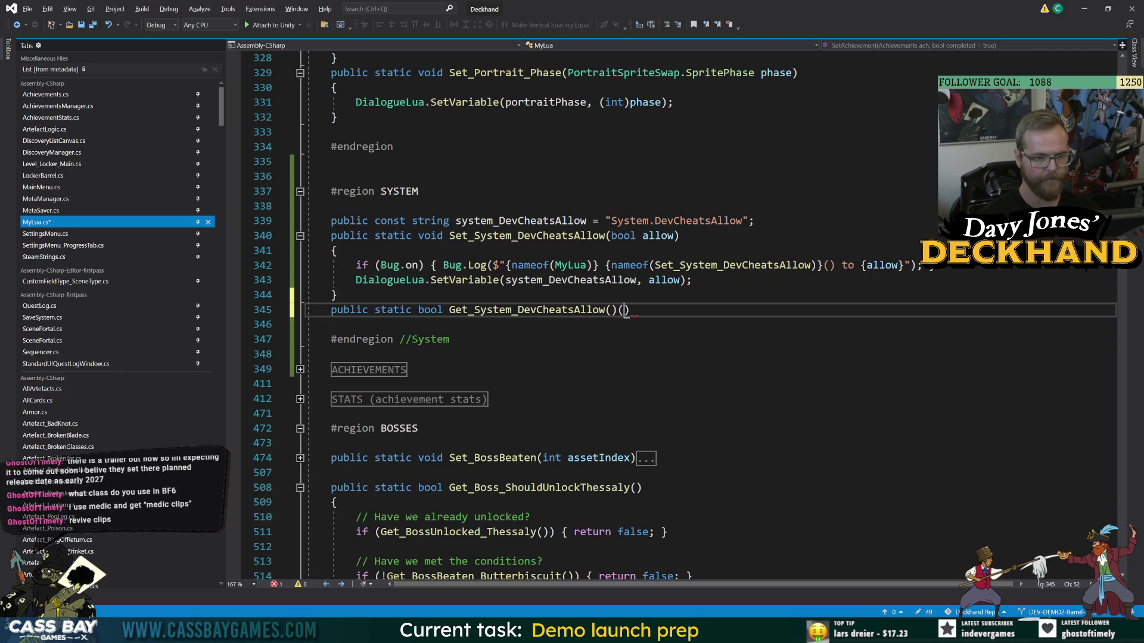
key("Return")
scroll(506, 417, "down", 11)
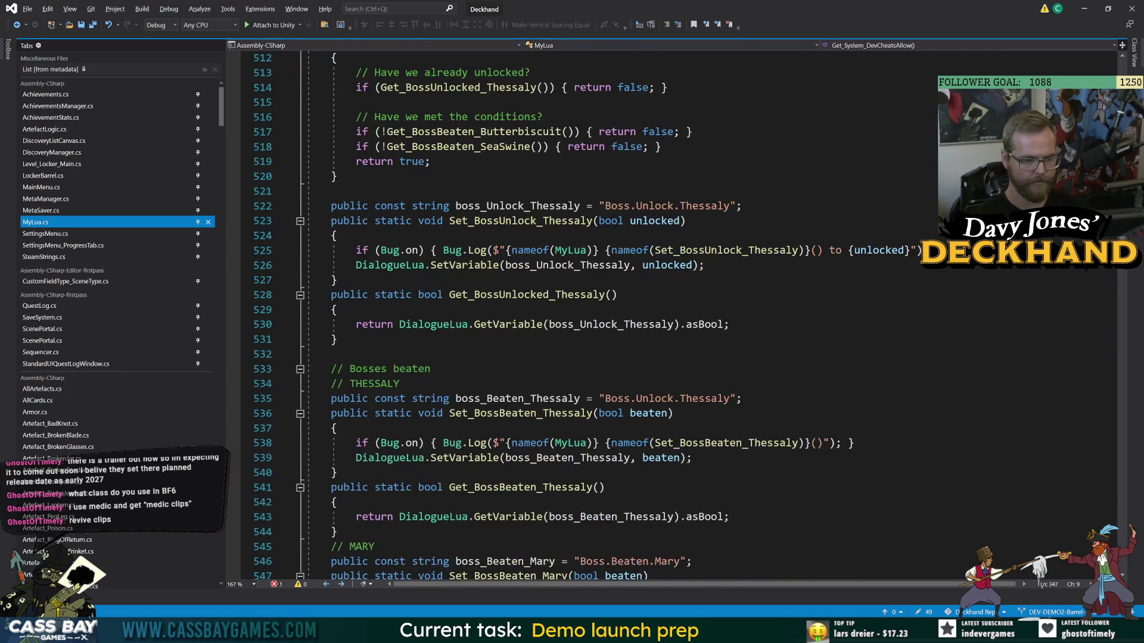
left_click_drag(727, 517, 350, 517)
scroll(536, 357, "up", 9)
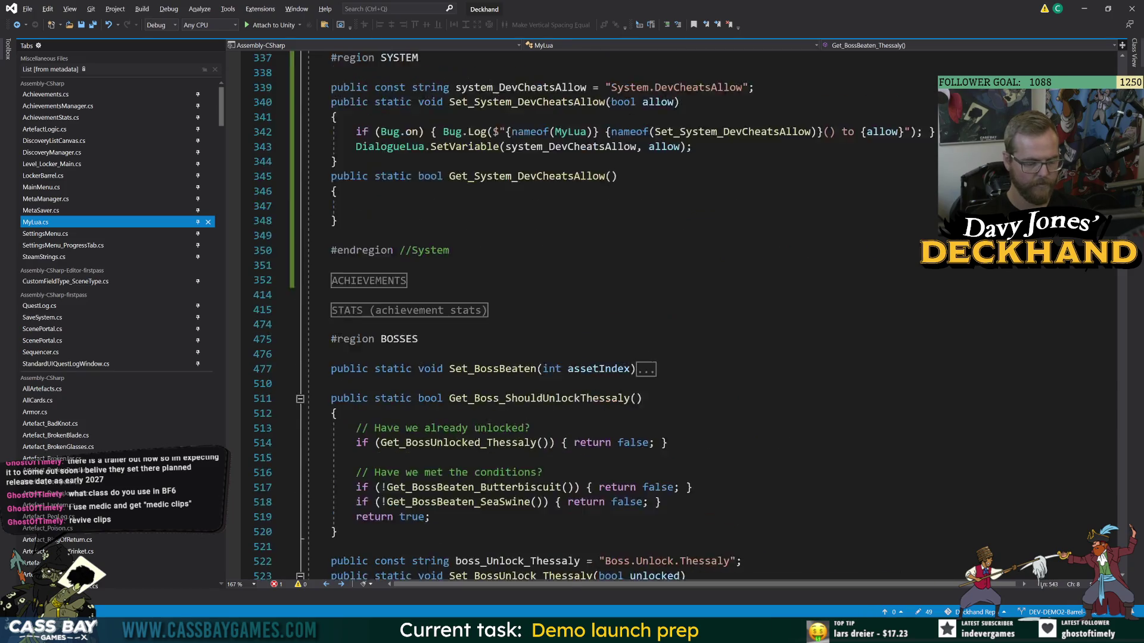
left_click(358, 250)
key("ctrl+v")
Change the return line's argument to system_DevCheatsAllow and save MyLua.cs.
double_click(587, 190)
key("ctrl+c")
double_click(608, 250)
key("ctrl+v")
left_click(331, 309)
key("ctrl+s")
left_click(408, 324)
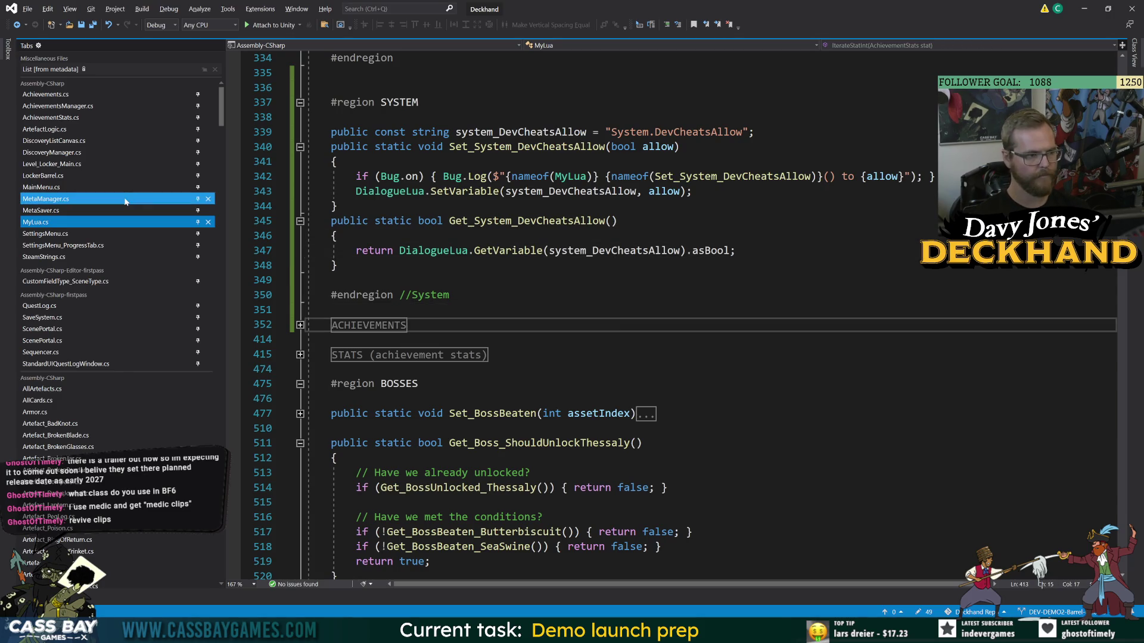
Search the Project window for 'dev' and view the DevCheats script in Visual Studio.
left_click(758, 592)
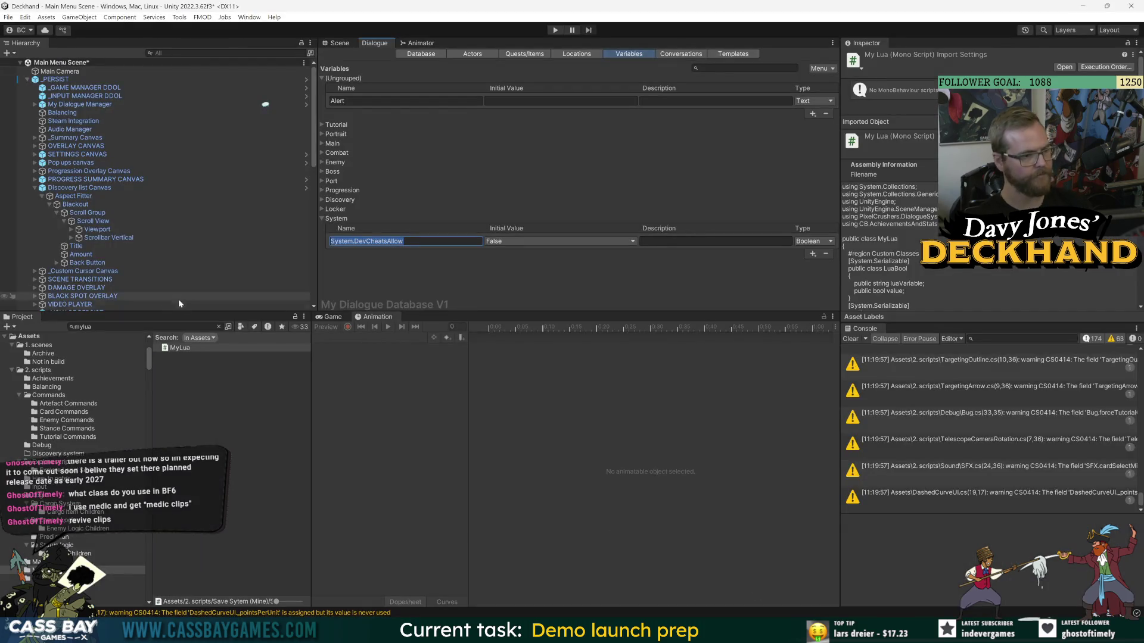
scroll(110, 405, "down", 1)
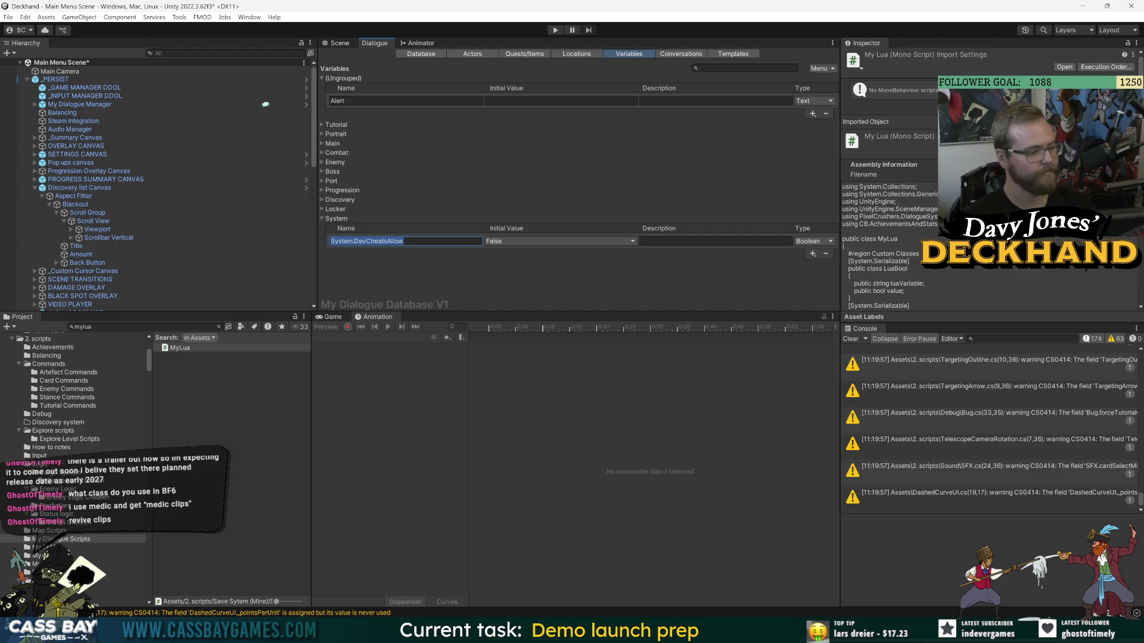
left_click_drag(148, 360, 147, 341)
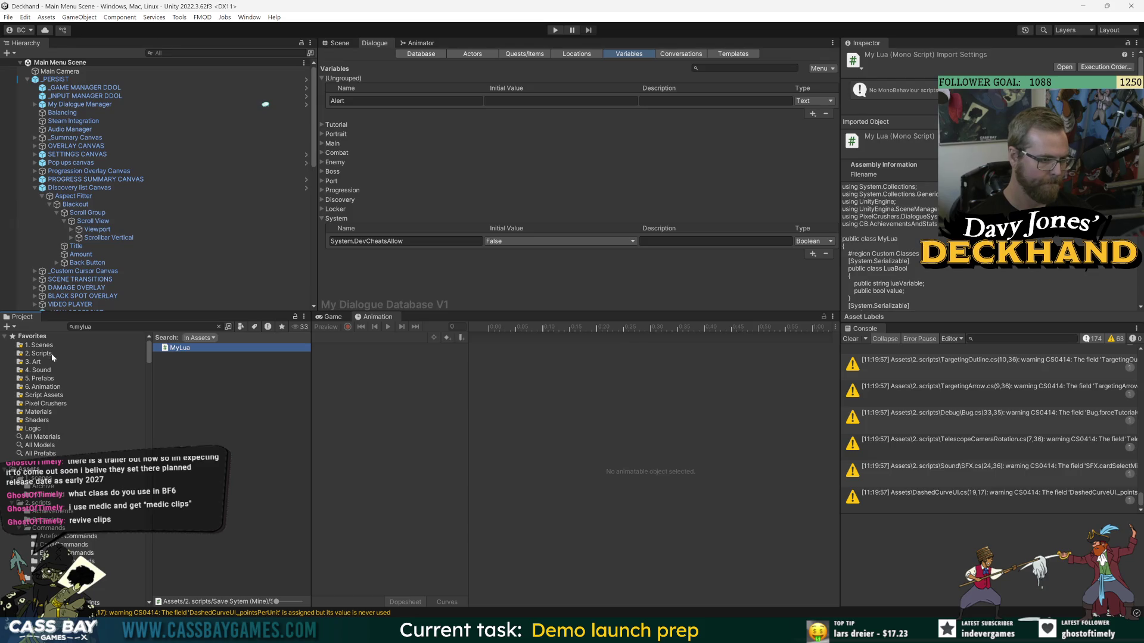
key("ctrl+f")
type("devche")
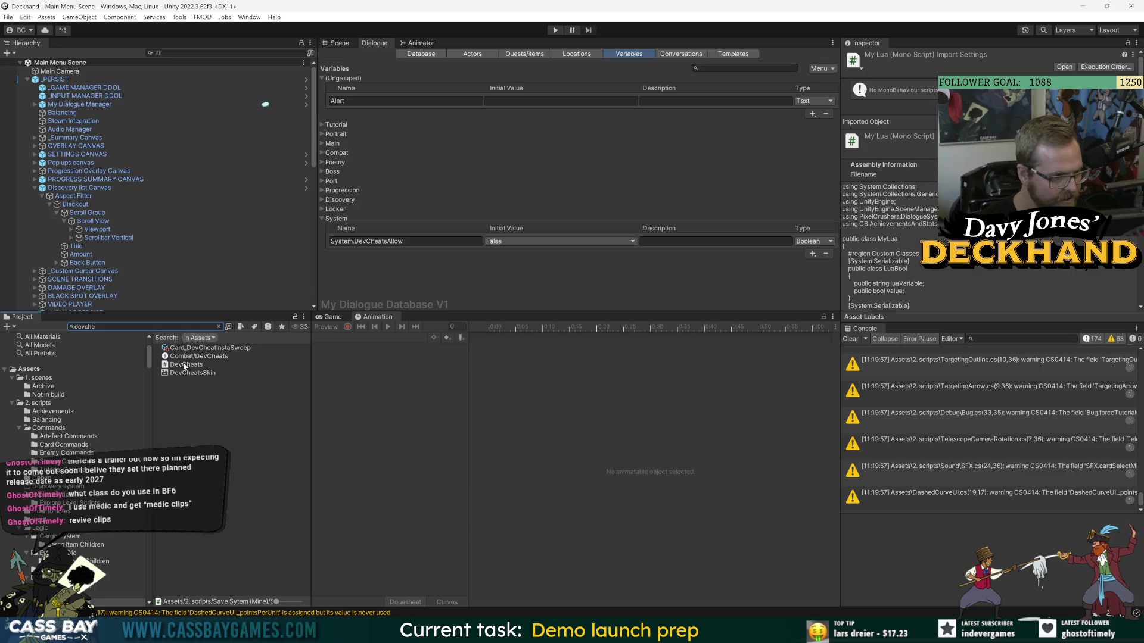
double_click(184, 364)
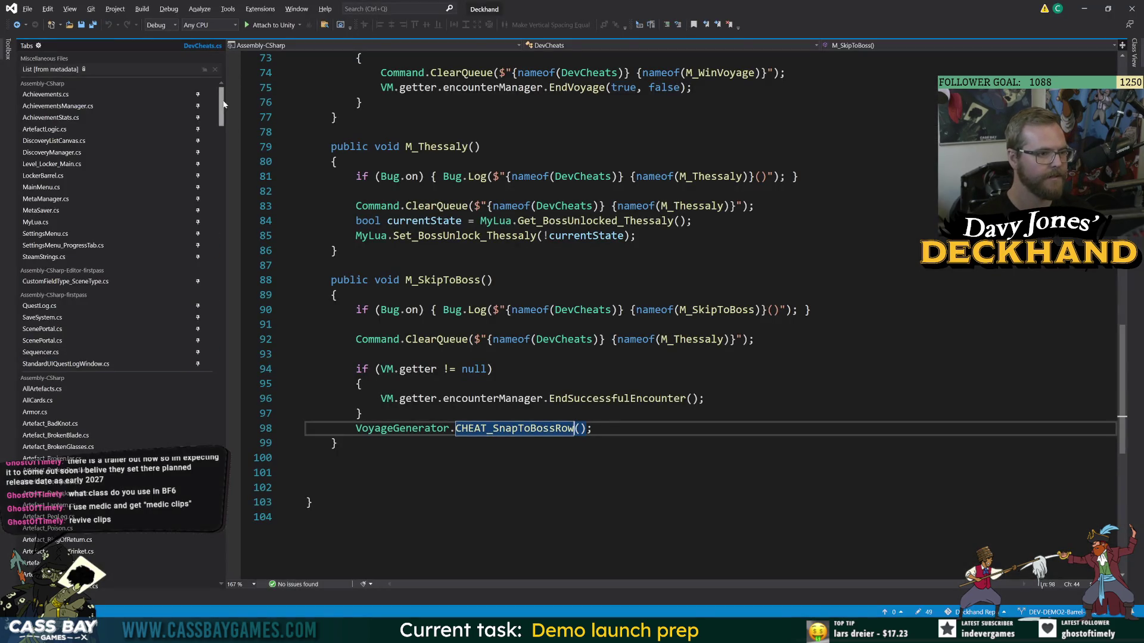
mouse_move(221, 107)
left_mouse_down()
mouse_move(202, 438)
mouse_move(204, 335)
mouse_move(221, 340)
mouse_move(207, 83)
left_mouse_up()
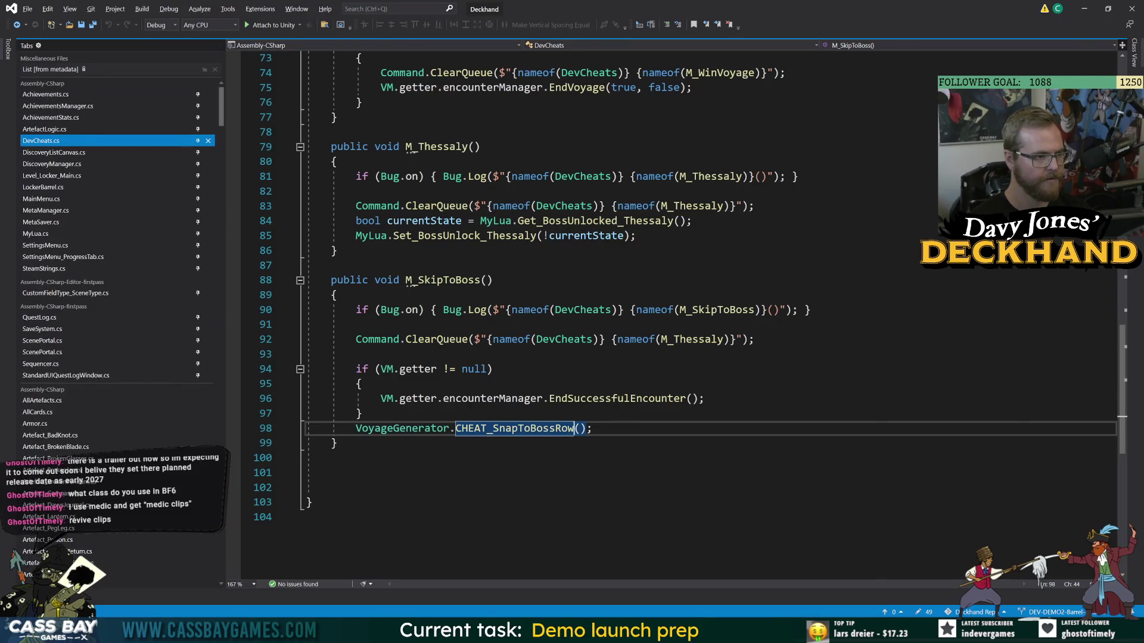
key("alt+Tab")
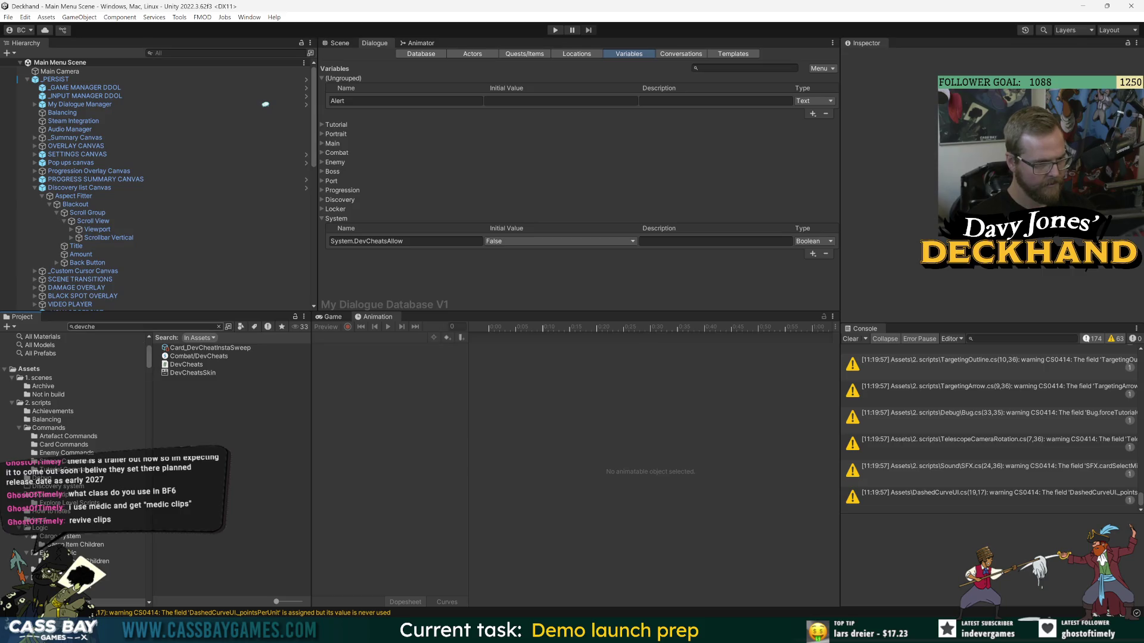
Search for 'comm' and open DevCommandHandler.cs from the results.
type("comm")
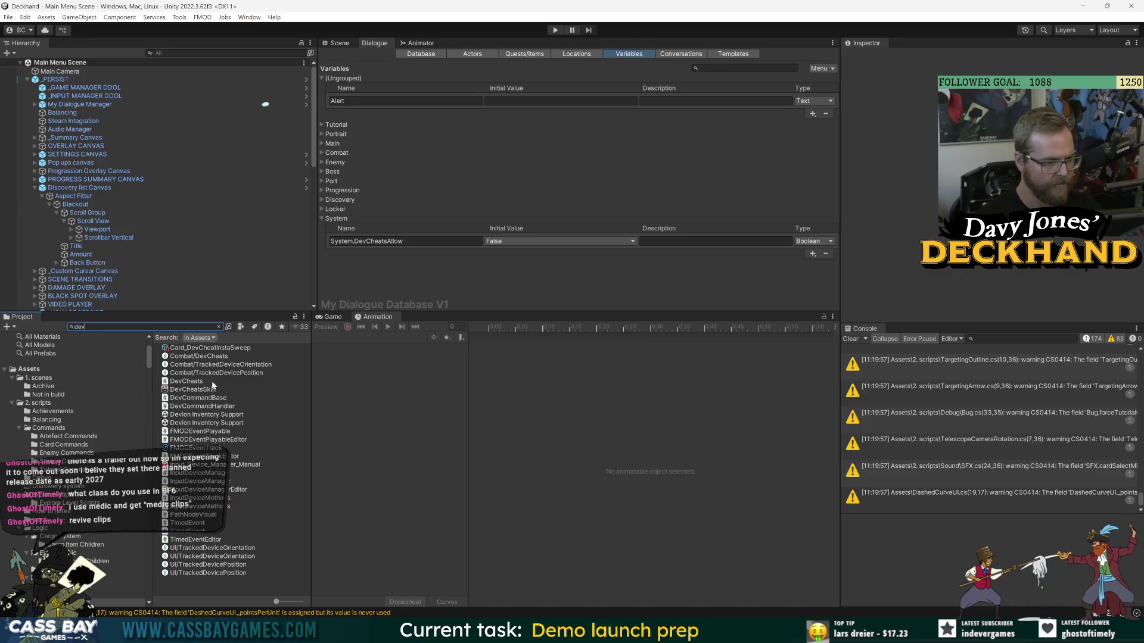
left_click(192, 405)
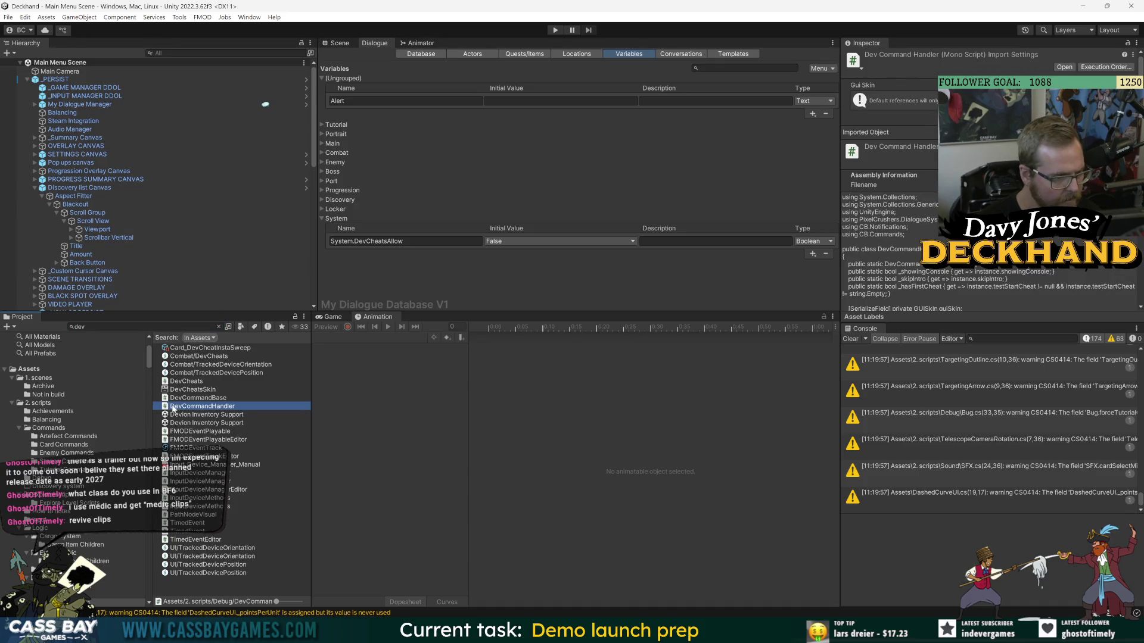
double_click(173, 407)
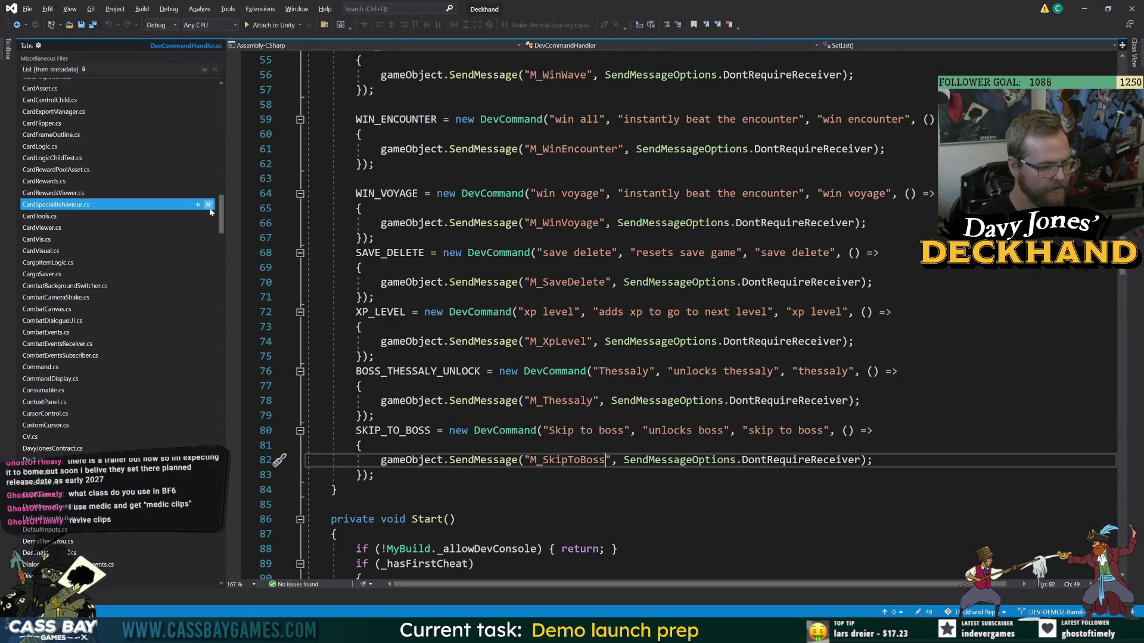
Declare public static DevCommand ALLOW_CHEATS; below the SKIP_TO_BOSS declaration.
scroll(595, 315, "up", 4)
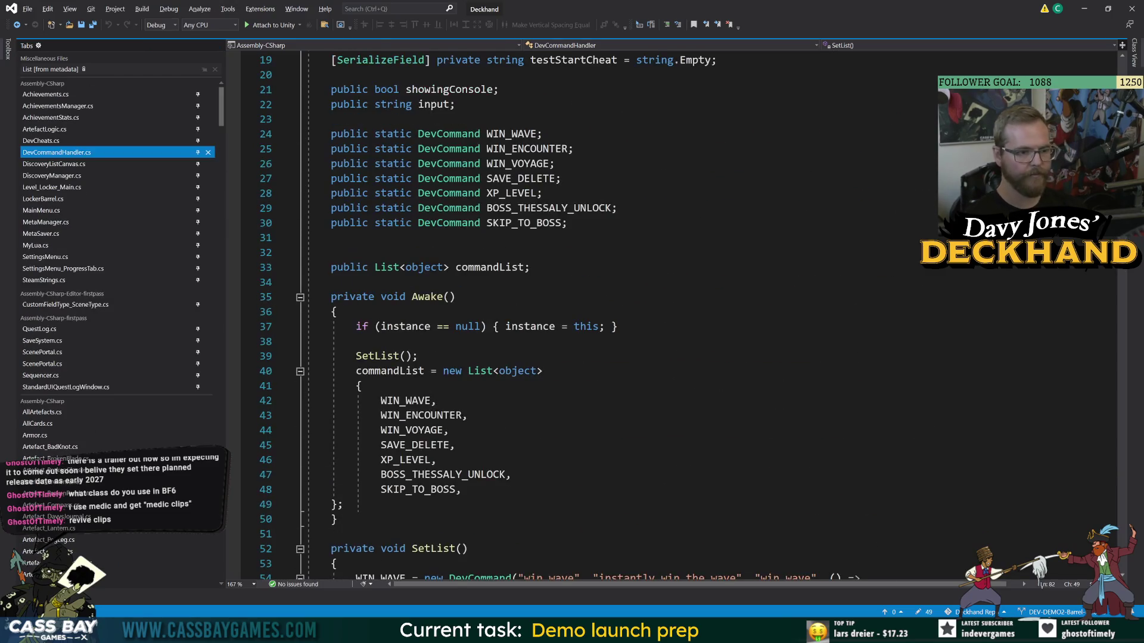
left_click(567, 223)
key("Return")
type("public st")
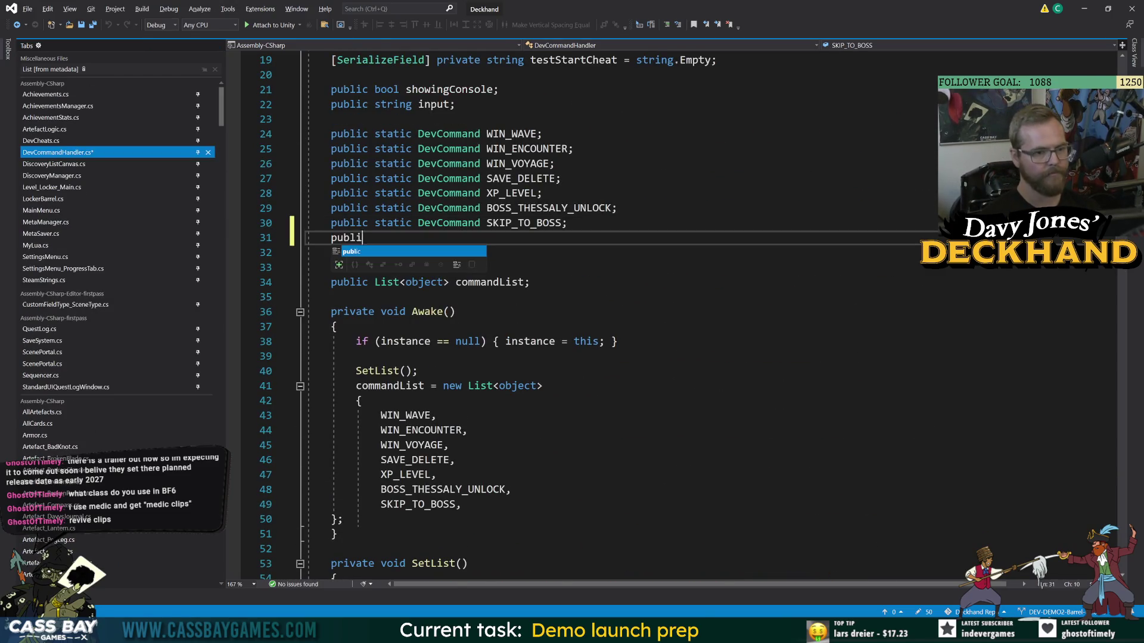
type("atic DevCommands ")
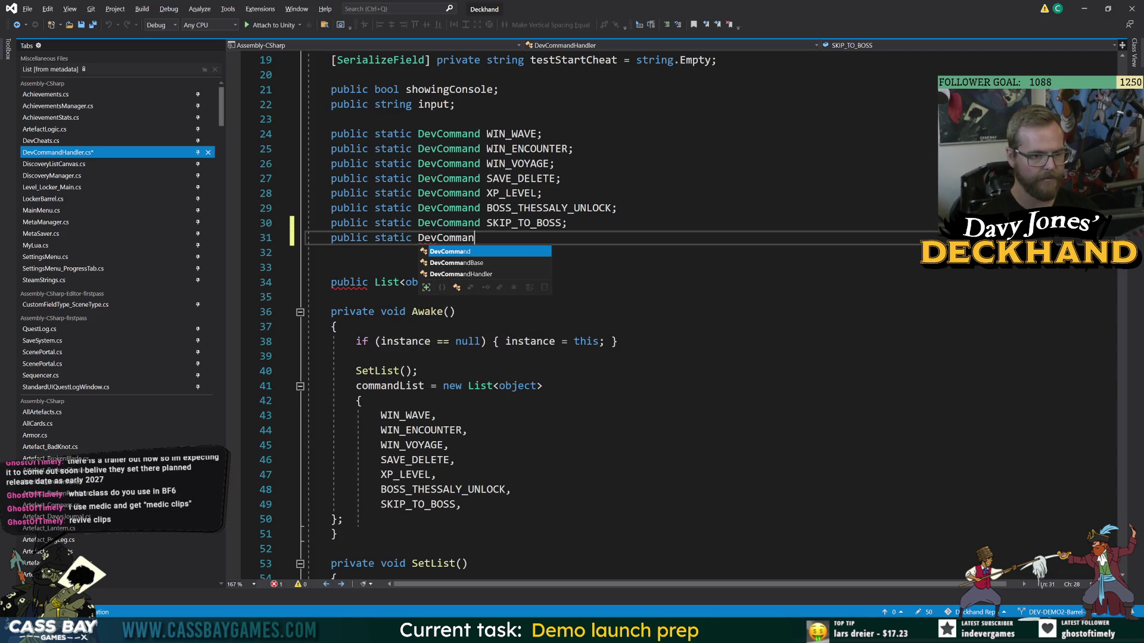
type("ALLOW_CHEAT")
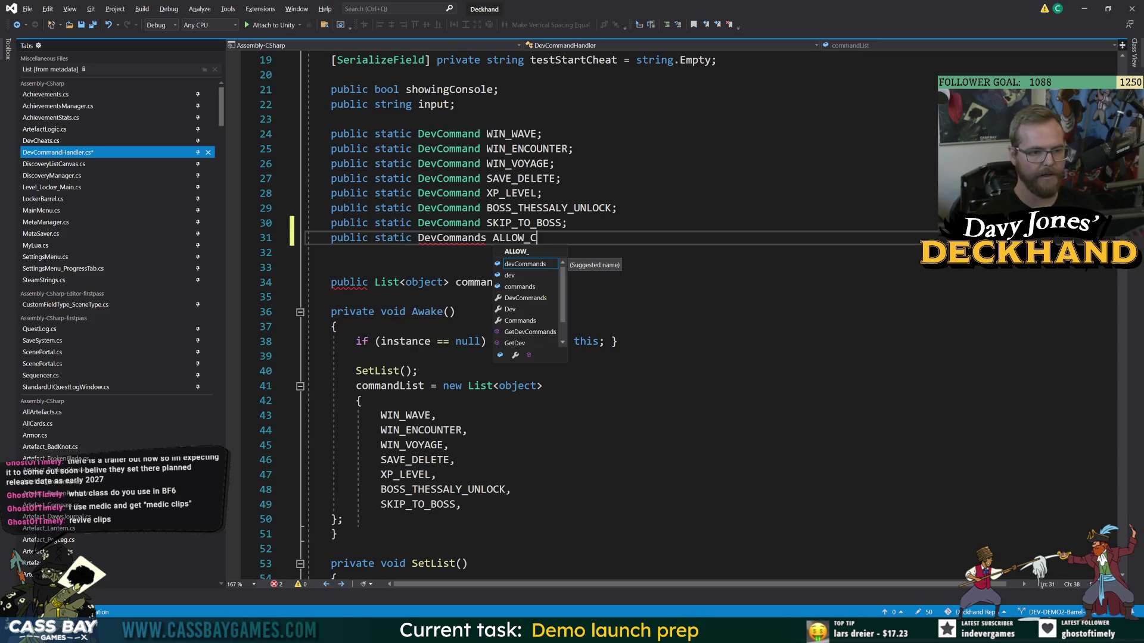
type("S")
key("BackSpace")
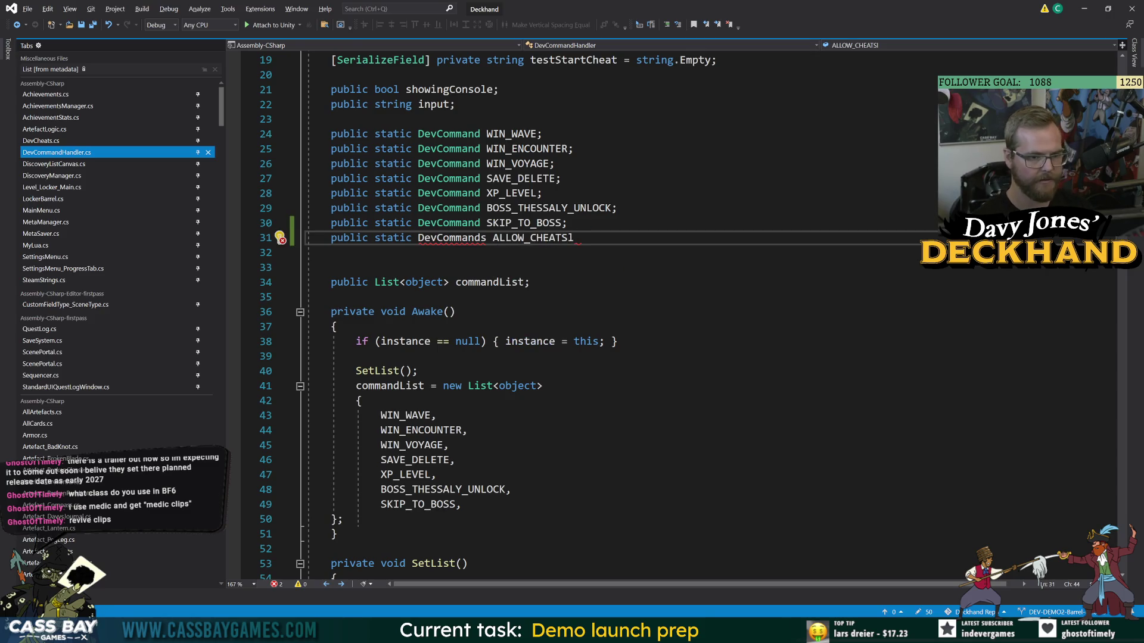
type(";")
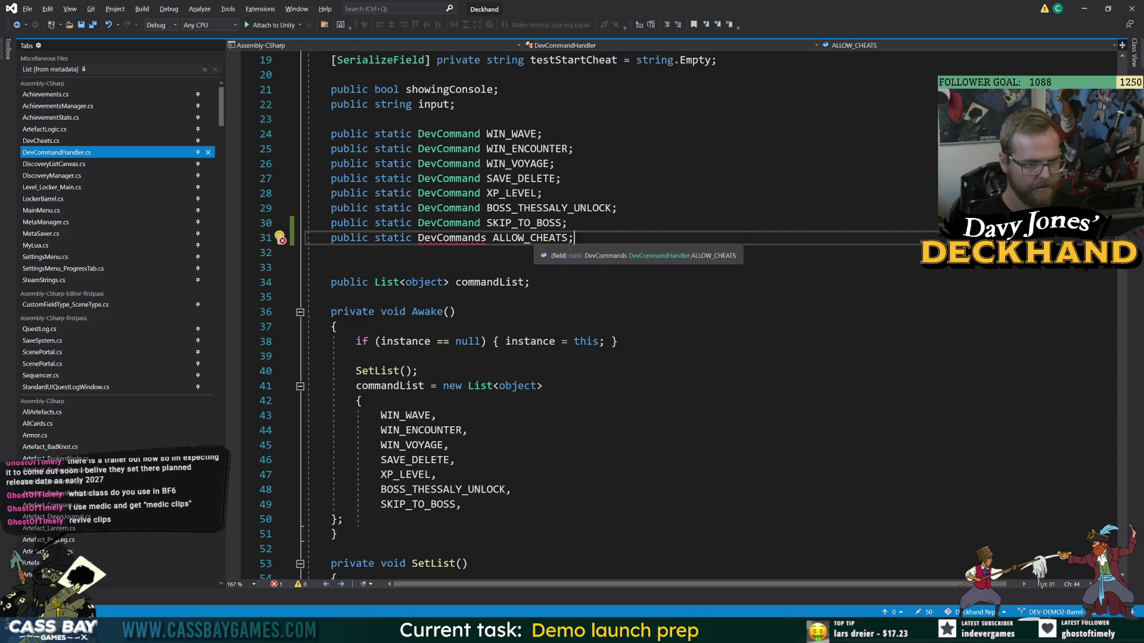
key("Down")
left_click(486, 238)
key("BackSpace")
left_click(567, 237)
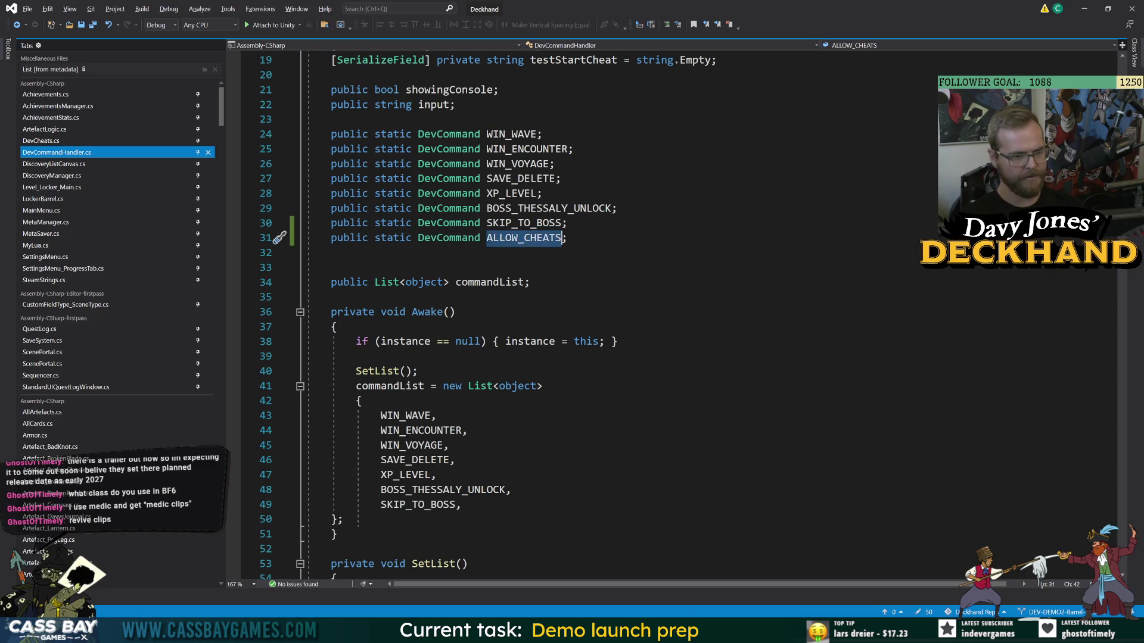
Add ALLOW_CHEATS to the command list in Awake after SKIP_TO_BOSS and save.
left_click(331, 297)
key("ctrl+minus")
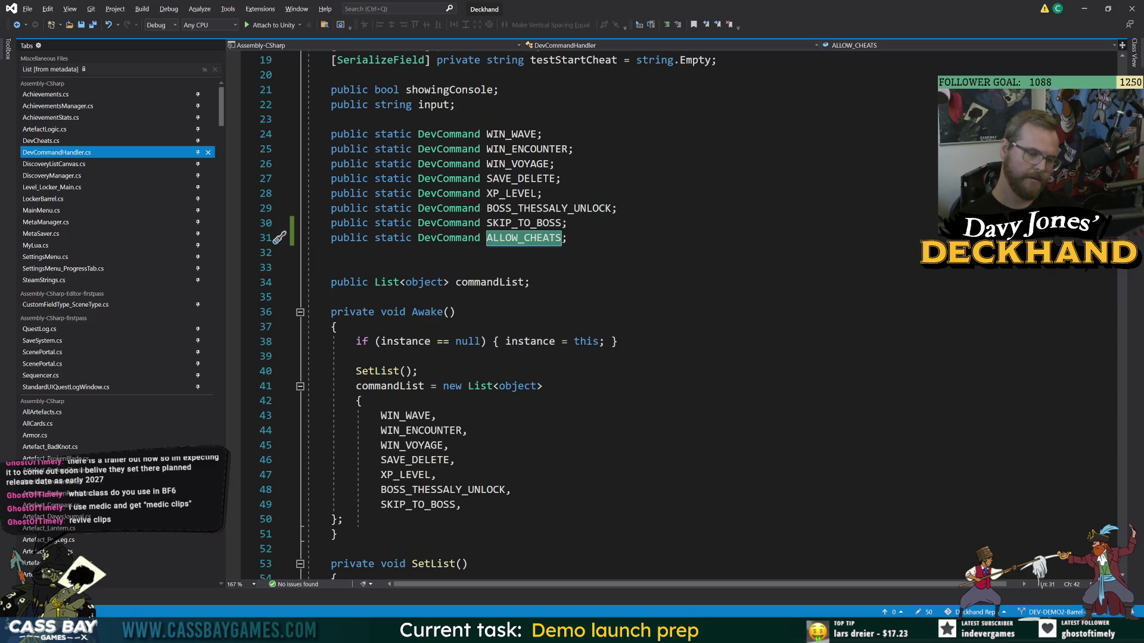
key("ctrl+shift+minus")
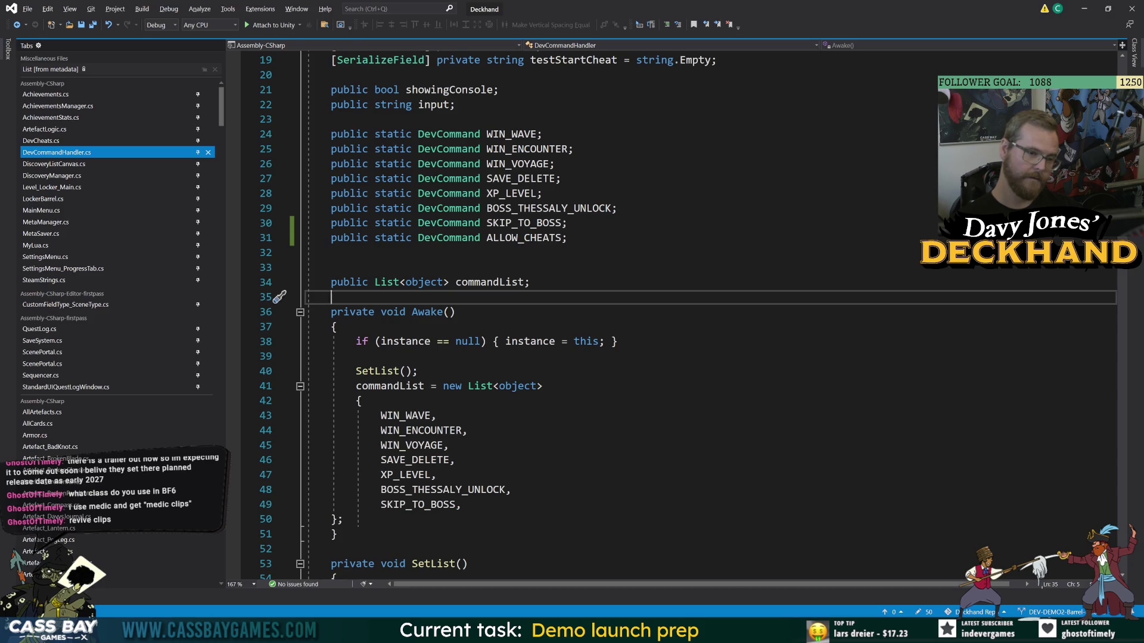
key("ctrl+minus")
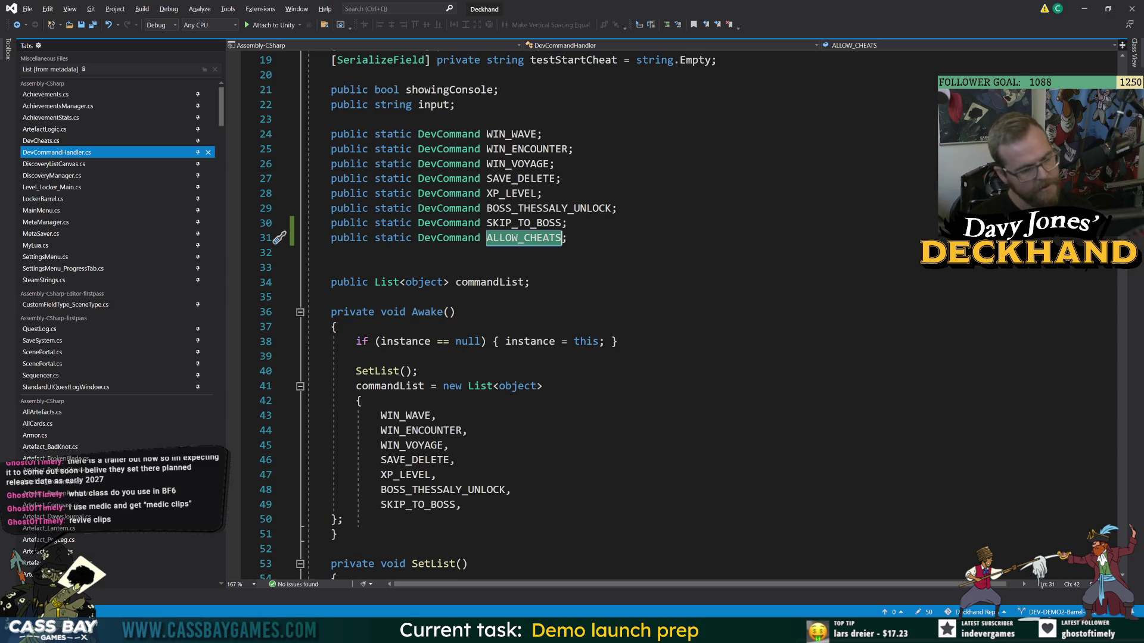
left_click(361, 401)
left_click(462, 504)
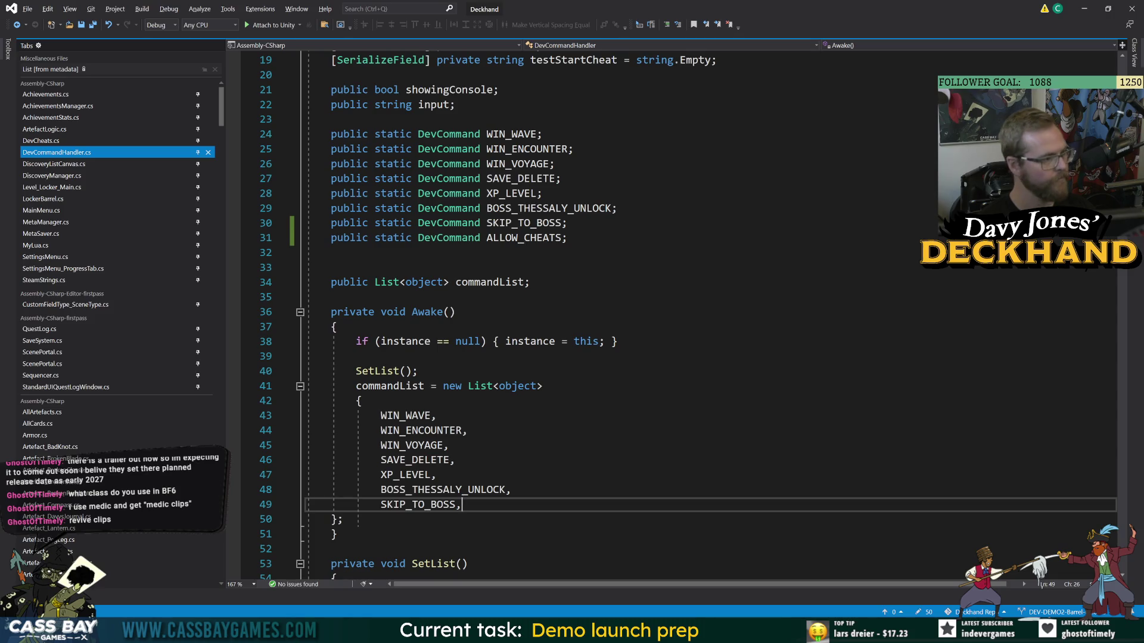
key("Return")
type("ALLOW_CHEATS,")
key("ctrl+s")
Duplicate the WIN_WAVE command block in SetList below the original.
left_click(437, 415)
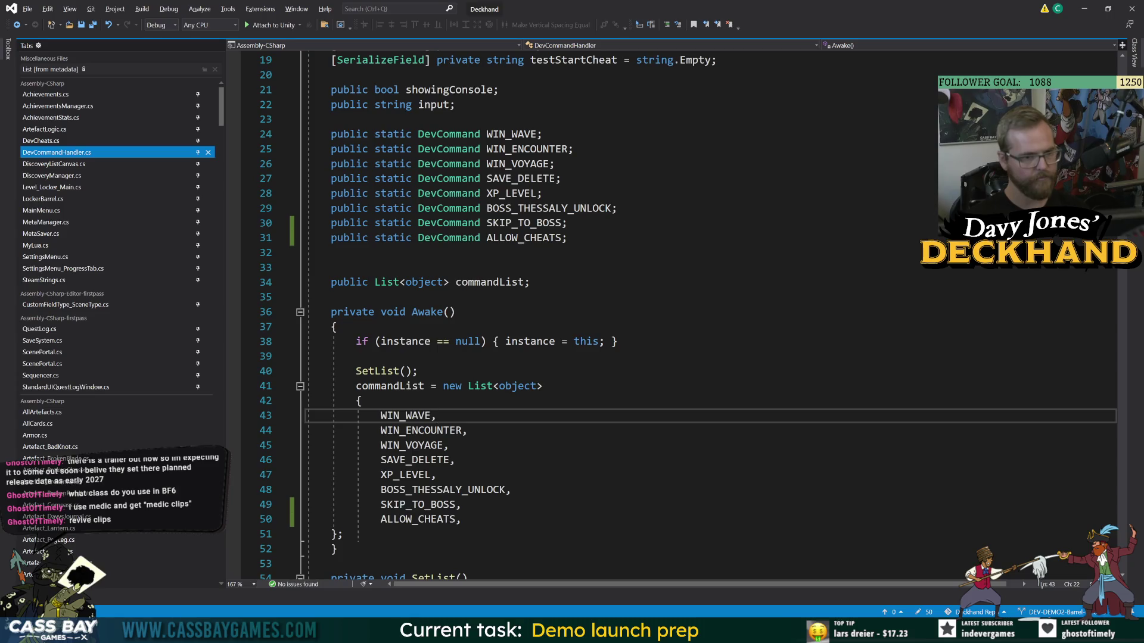
double_click(429, 519)
key("Up")
key("Up")
key("Up")
key("Down")
key("Down")
key("Down")
key("Up")
key("Down")
scroll(279, 356, "down", 4)
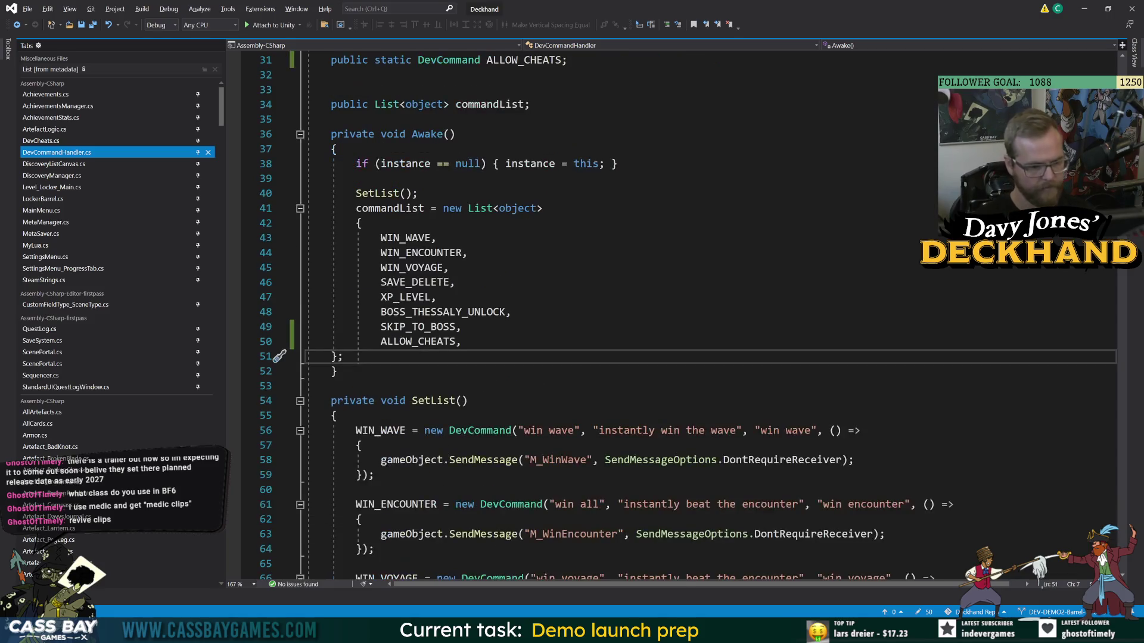
left_click_drag(280, 475, 280, 430)
key("ctrl+c")
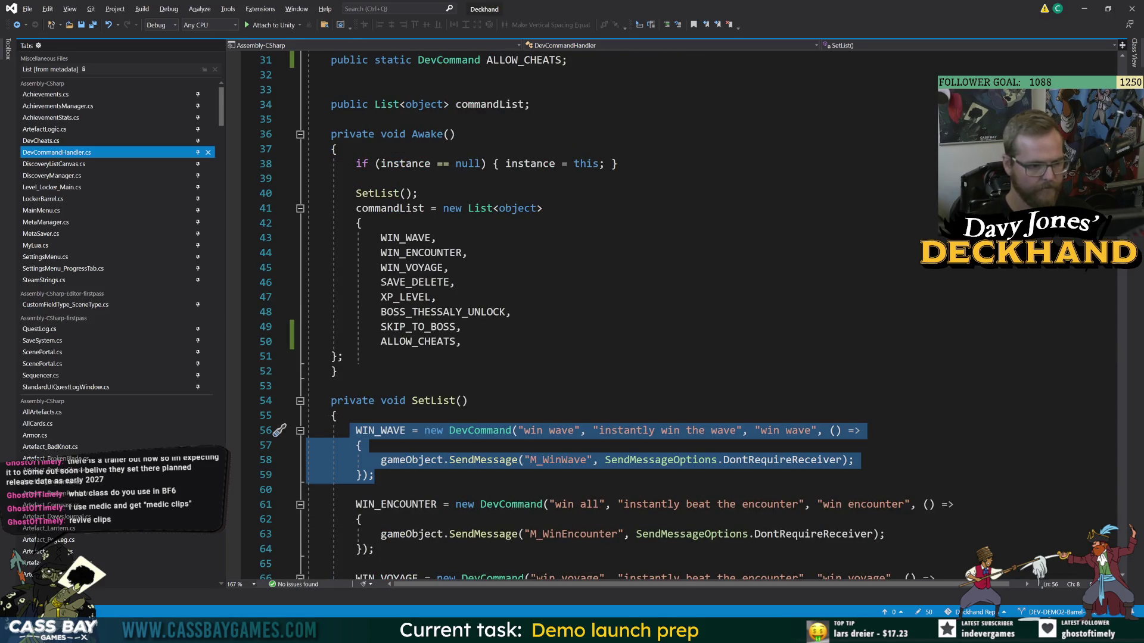
left_click(381, 474)
key("Return")
key("Return")
key("ctrl+v")
Rename the copied block to ALLOW_CHEATS, sending the message M_AllowCheats.
double_click(420, 342)
key("ctrl+c")
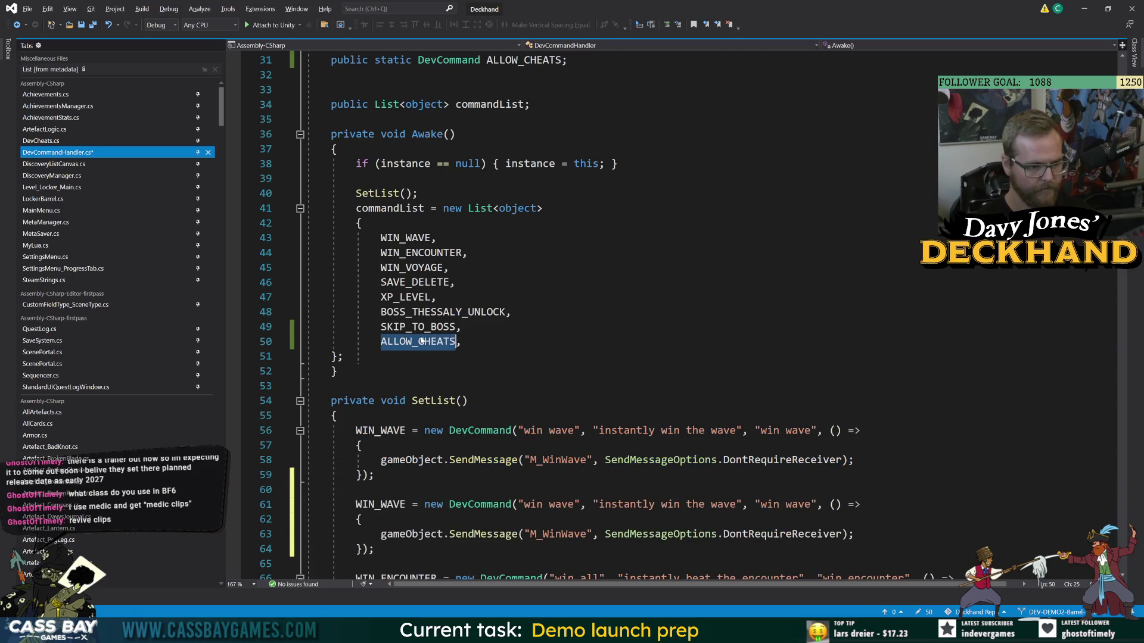
double_click(380, 505)
key("ctrl+v")
mouse_move(598, 505)
left_mouse_down()
mouse_move(549, 504)
mouse_move(543, 534)
left_mouse_up()
type("AllowCheats")
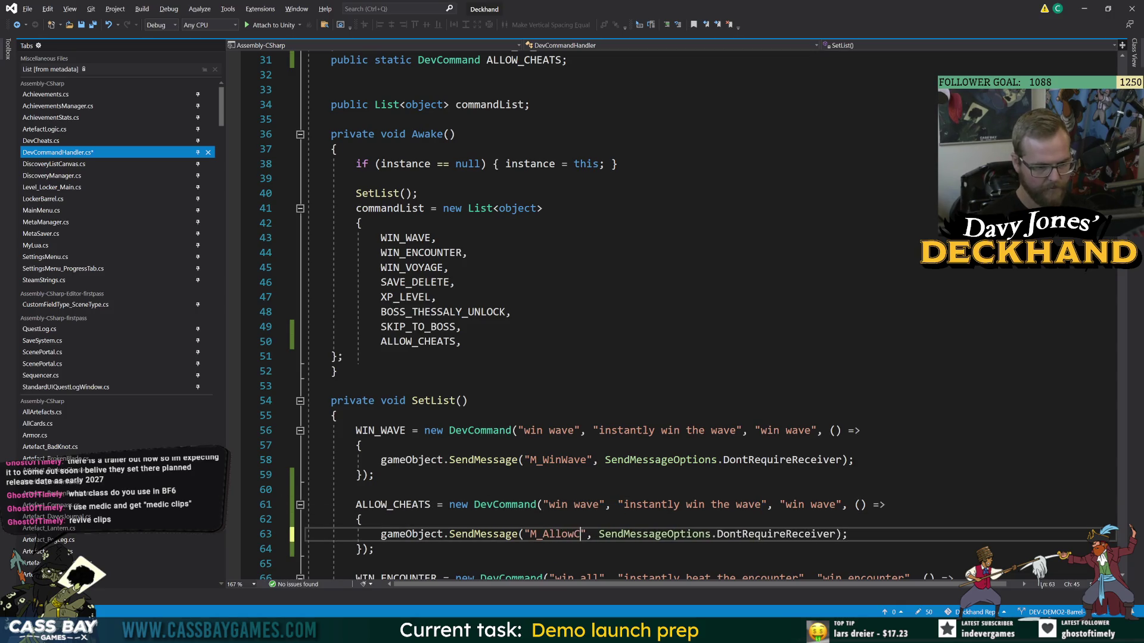
left_click(463, 326)
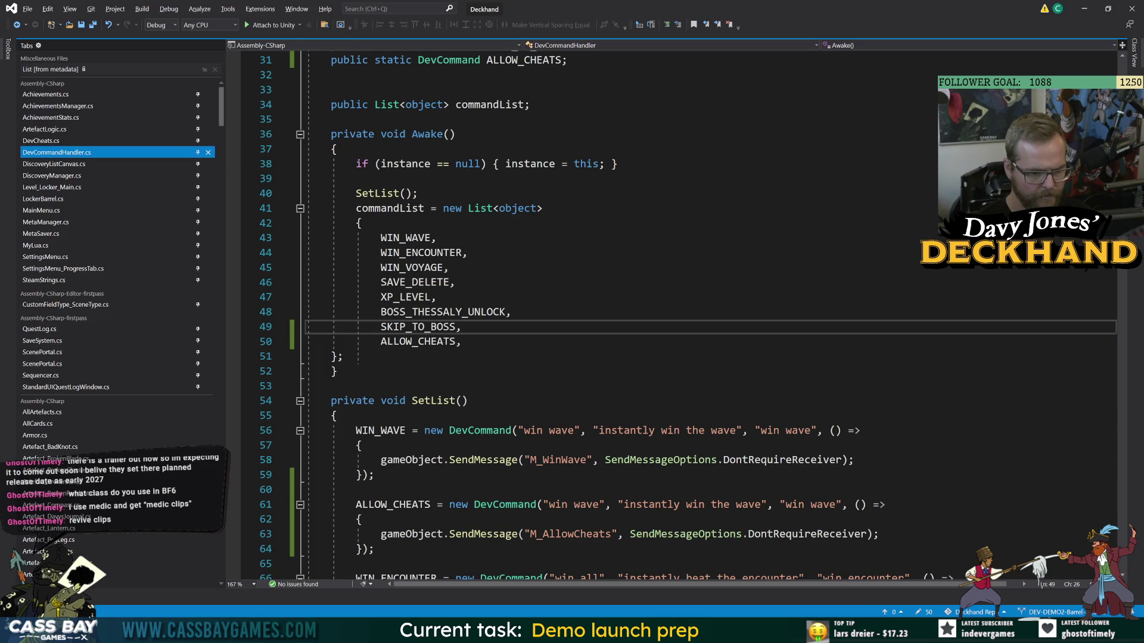
left_click(569, 535)
Create an empty public void M_AllowCheats() method after M_XpLevel in DevCheats.cs.
left_click(42, 141)
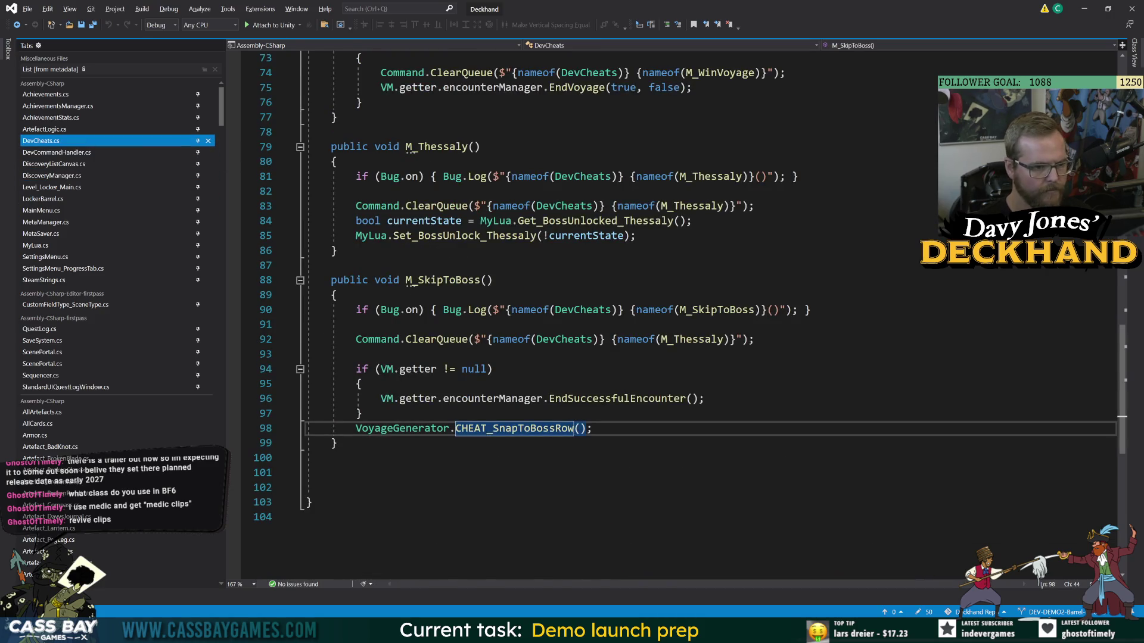
scroll(595, 316, "up", 14)
left_click(339, 458)
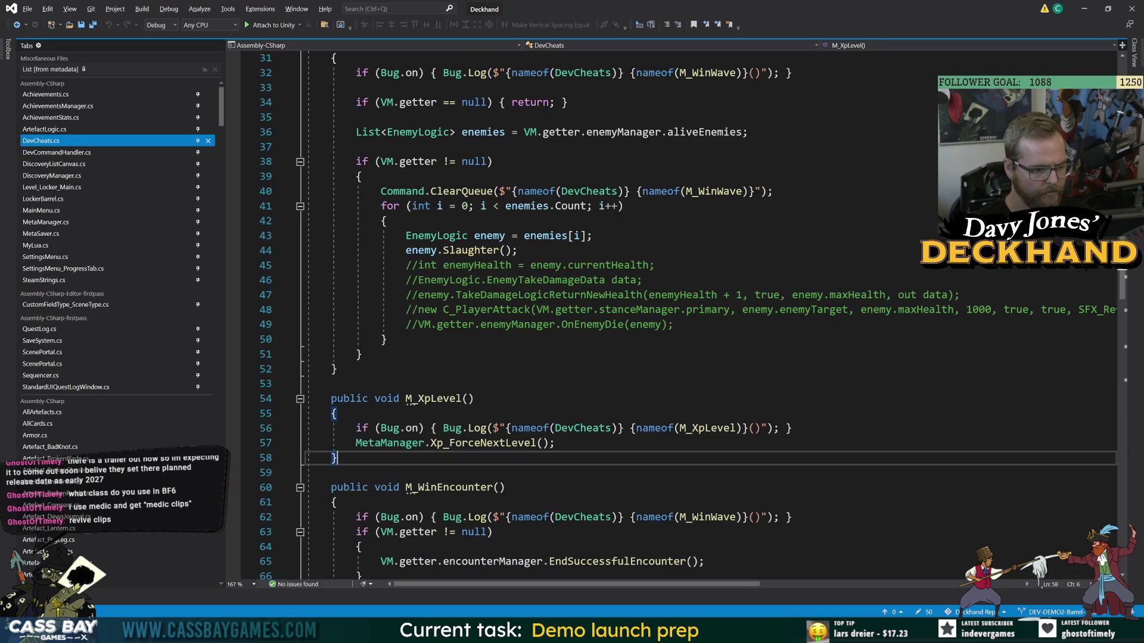
key("Return")
key("Return")
type("public void M_AllowCheats() {")
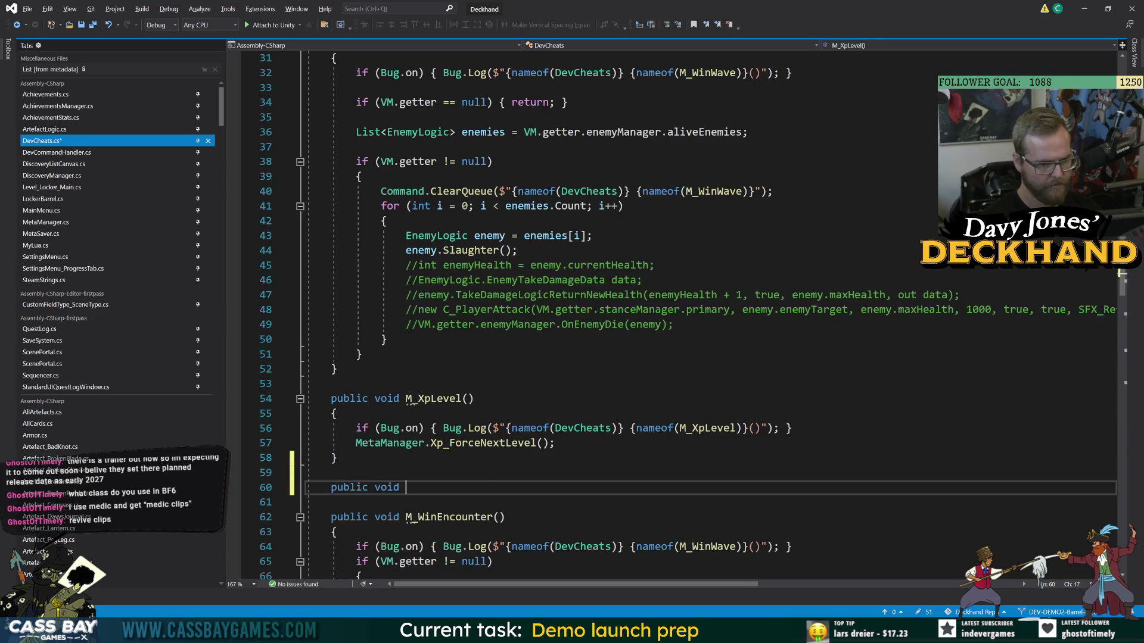
key("Return")
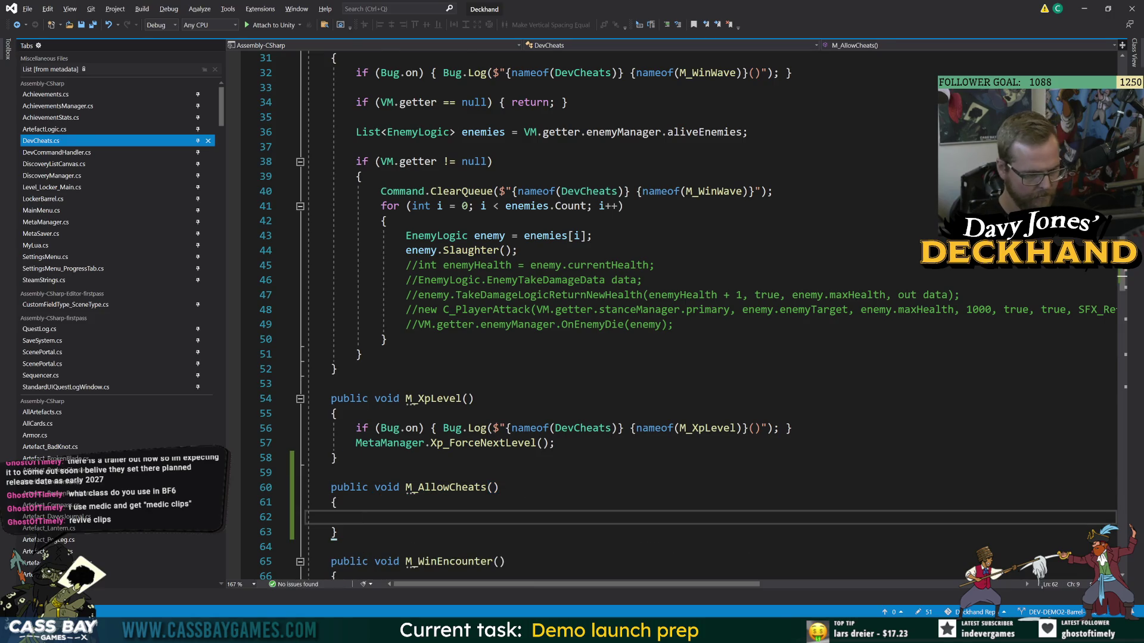
Give M_AllowCheats a log line naming itself and a MyLua.Set_System_DevCheatsAllow(true) call.
scroll(596, 316, "down", 2)
left_click_drag(792, 339, 355, 339)
key("ctrl+c")
left_click(355, 428)
key("ctrl+v")
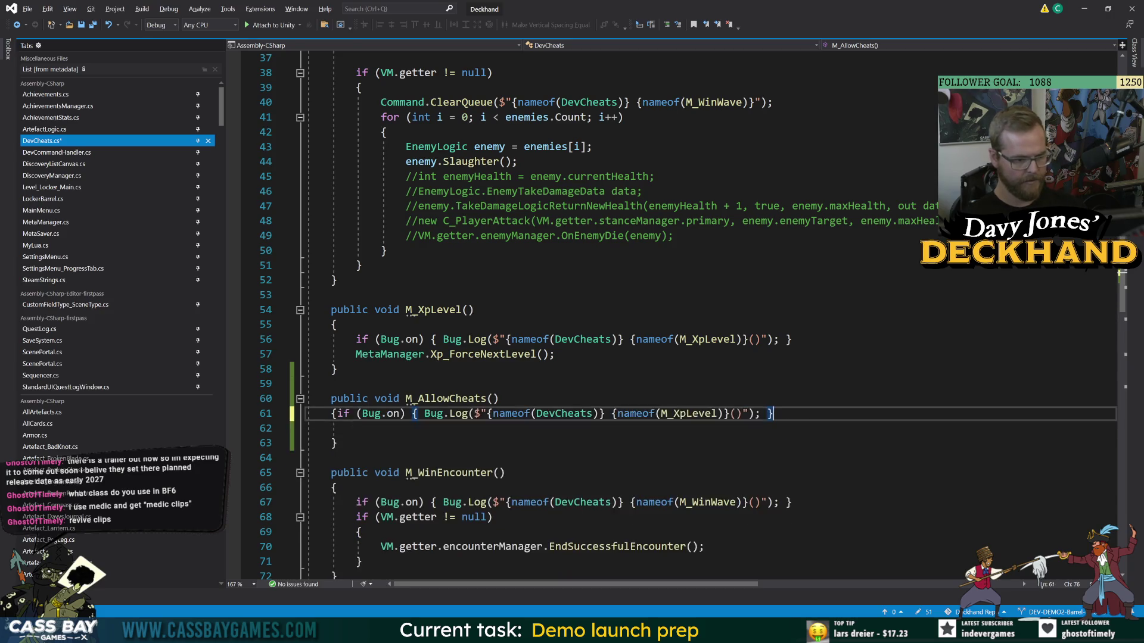
key("Delete")
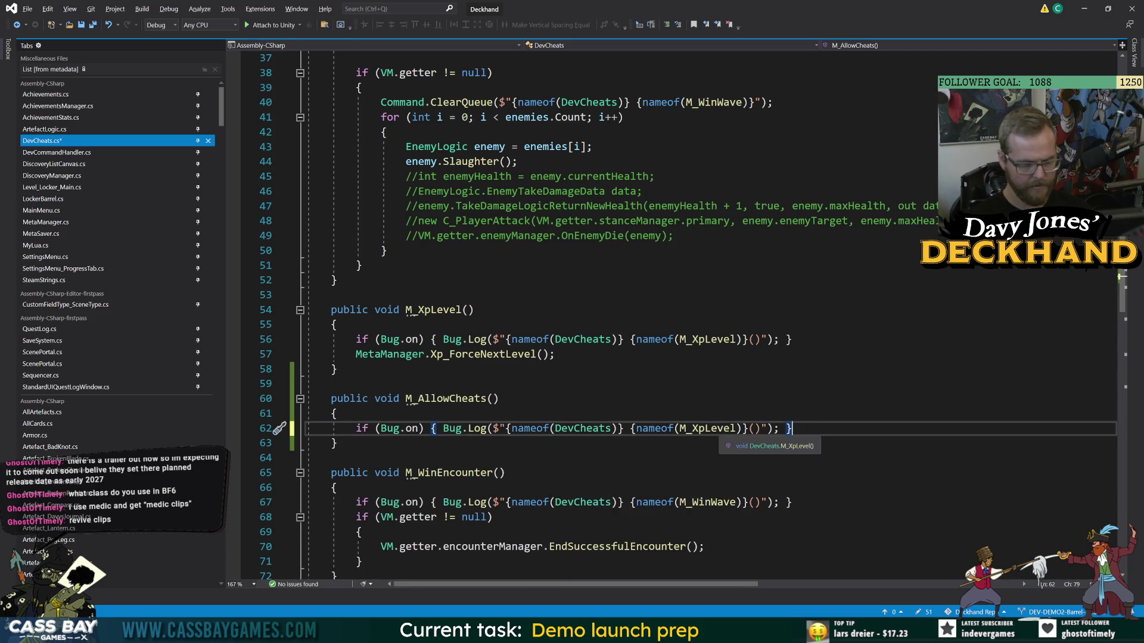
double_click(451, 398)
double_click(700, 428)
key("ctrl+v")
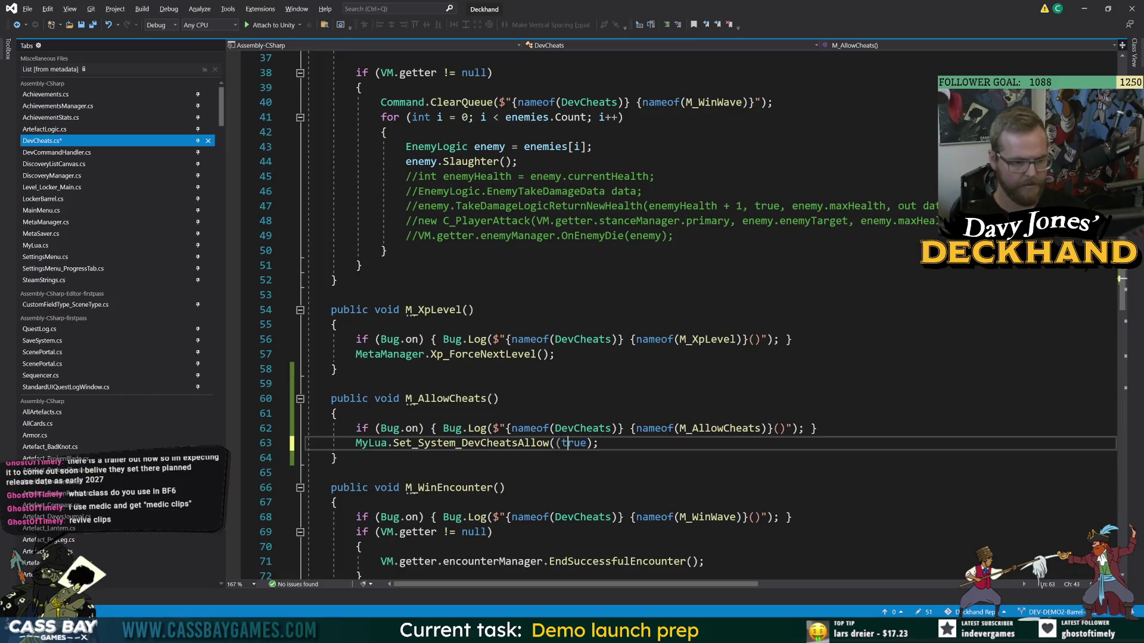
key("Down")
key("Down")
key("Down")
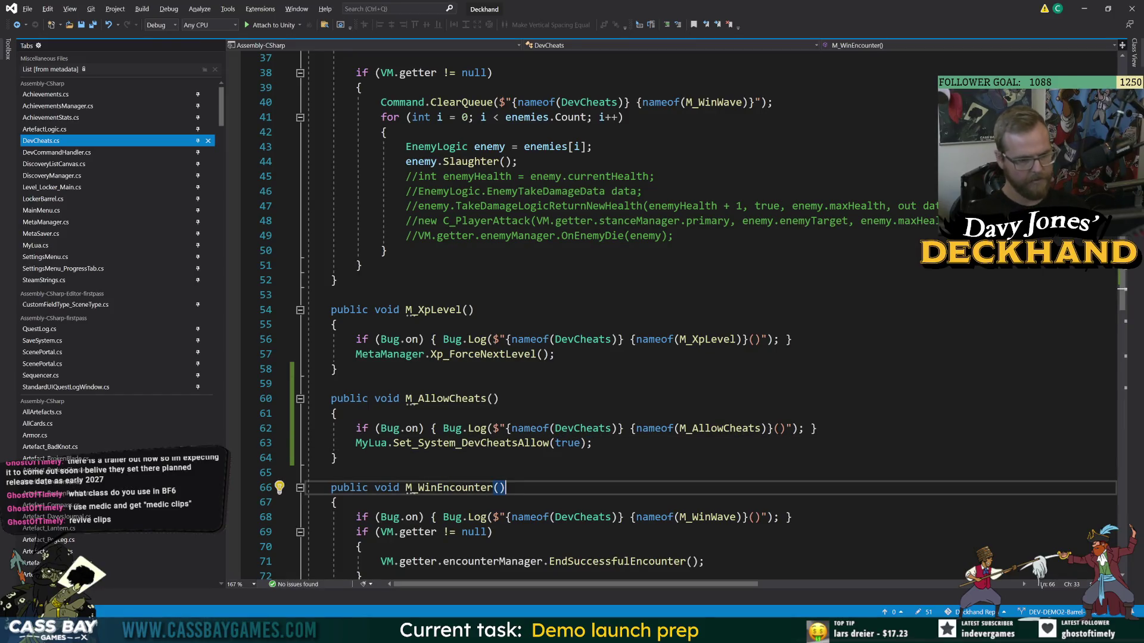
key("Up")
key("Up")
key("Up")
key("Down")
Add the guard if (!MyLua.Get_System_DevCheatsAllow()) { return; } to M_WinEncounter and save.
scroll(679, 316, "down", 4)
key("Down")
key("Down")
key("Down")
key("Return")
key("Return")
key("Up")
type("if (9")
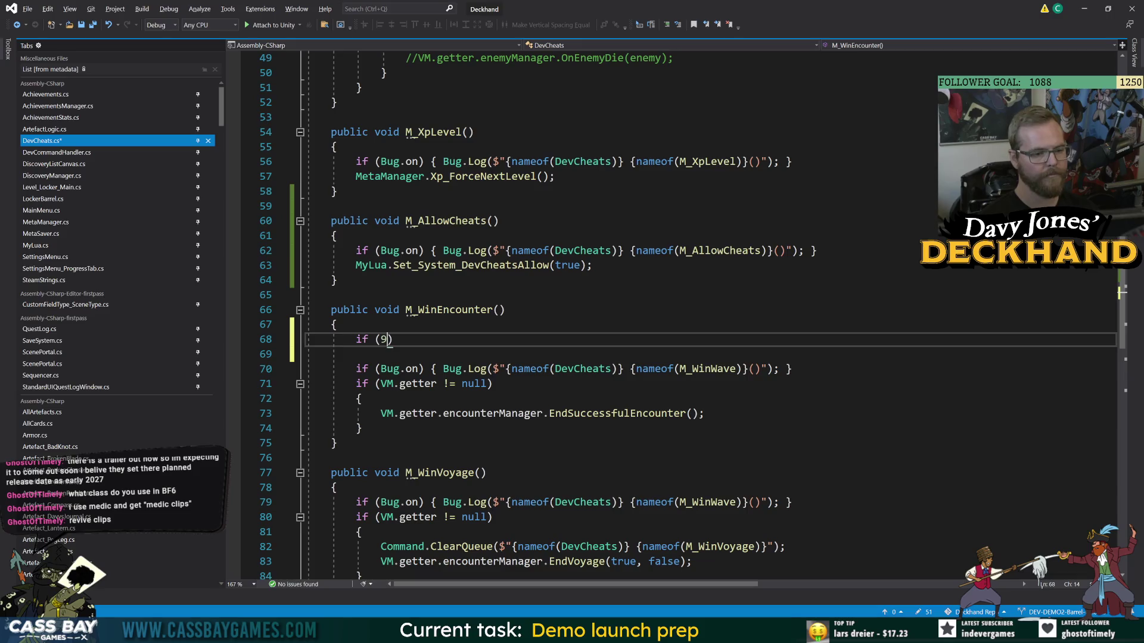
key("BackSpace")
type("MyL")
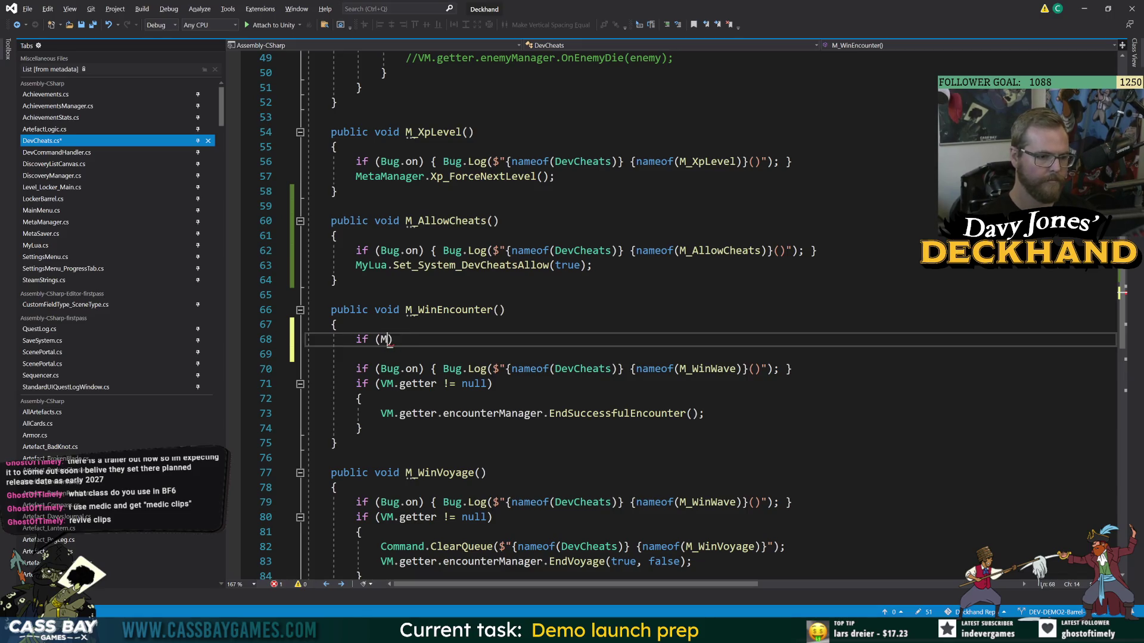
type("ua.get")
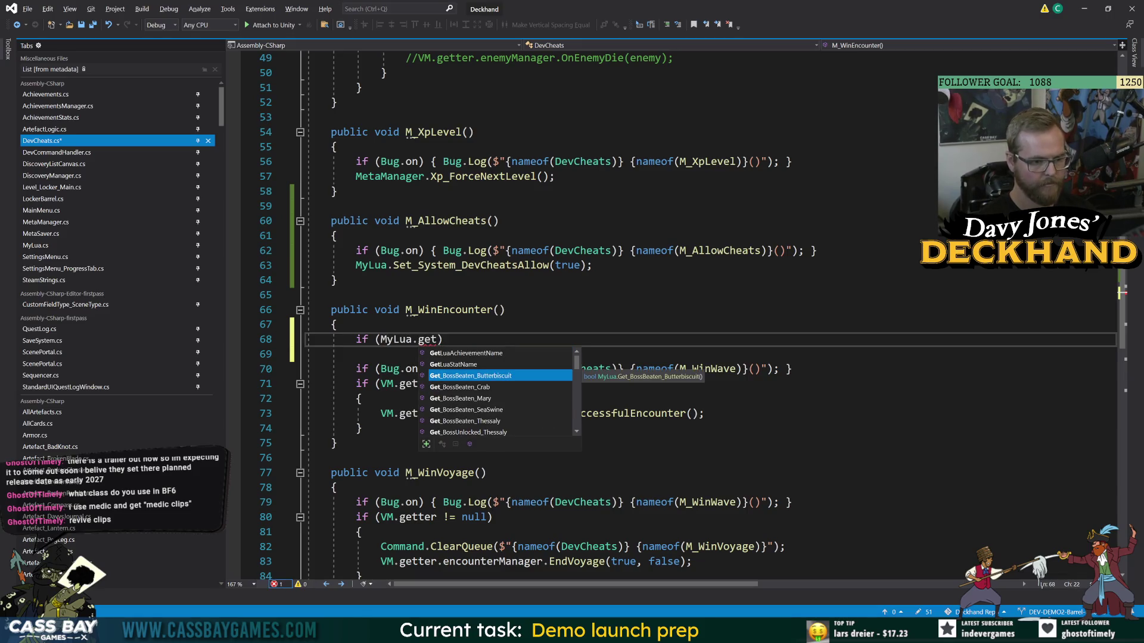
type("ch")
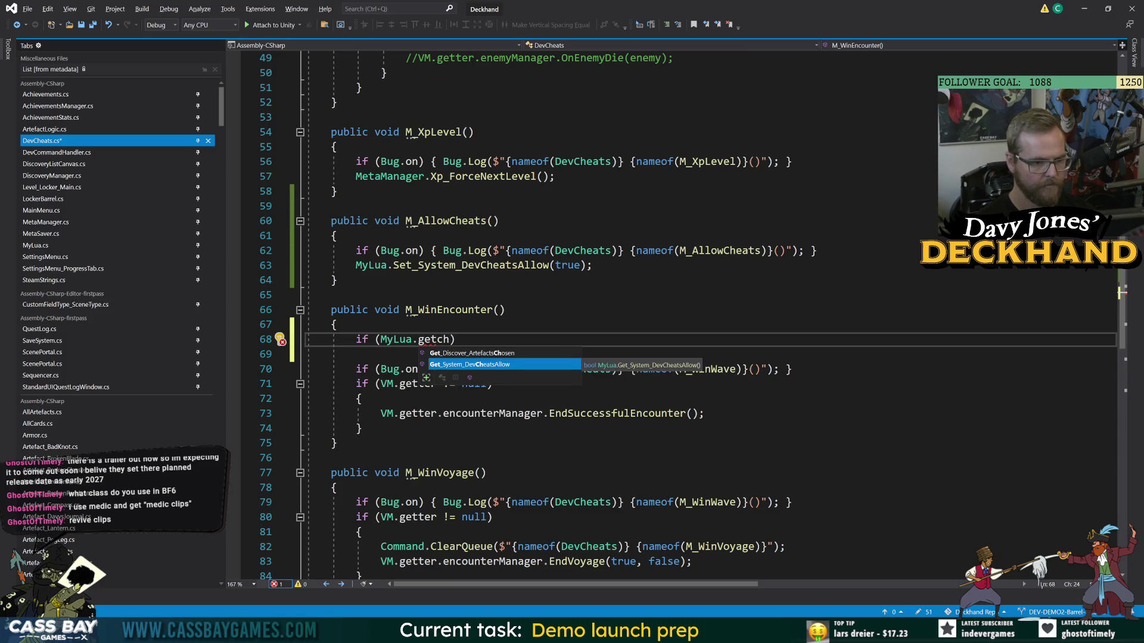
key("Tab")
type("()) { return")
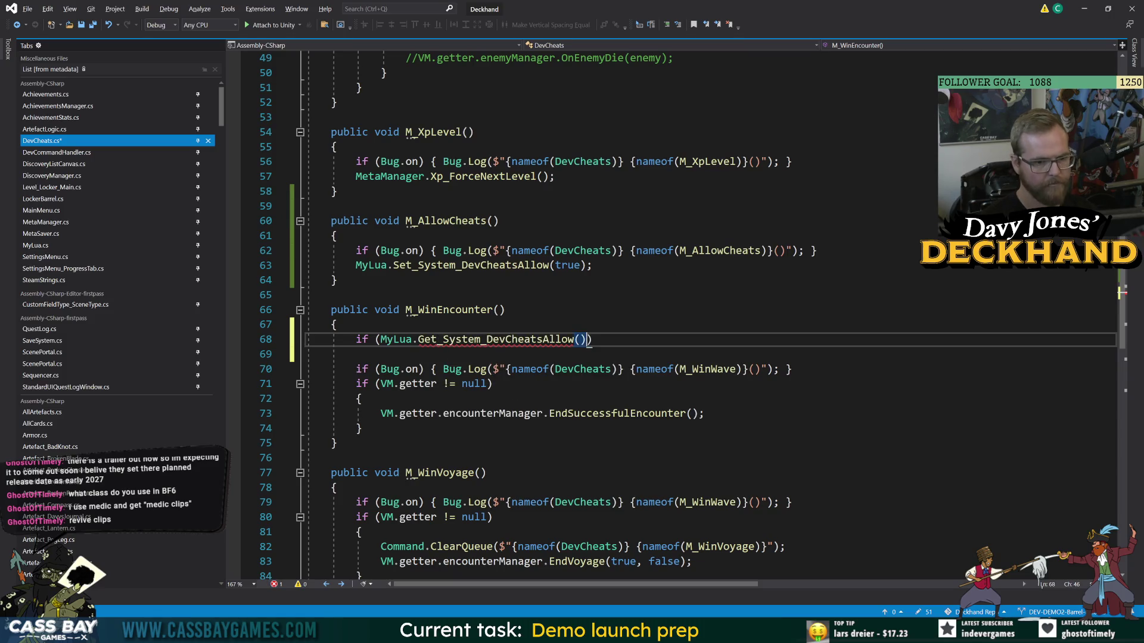
type(";")
key("Home")
key("Right")
key("Right")
key("Right")
type("!")
key("ctrl+s")
Paste the same guard line into M_XpLevel, M_WinVoyage, M_Thessaly and M_SkipToBoss.
key("End")
key("shift+Home")
left_click(337, 146)
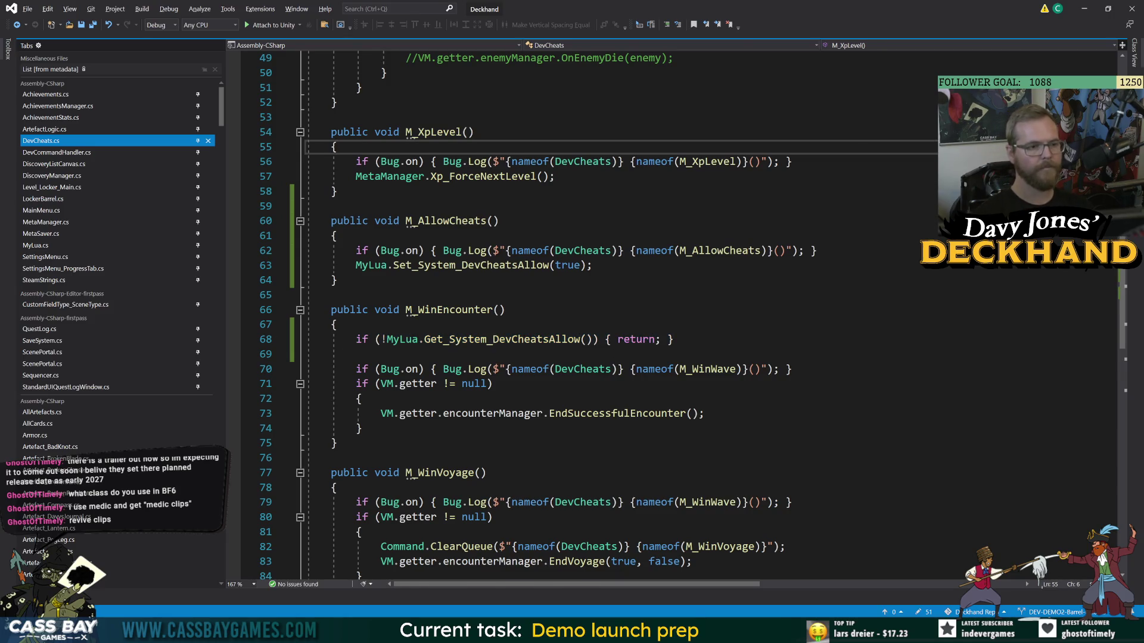
key("Return")
key("ctrl+v")
scroll(596, 309, "down", 3)
left_click(337, 369)
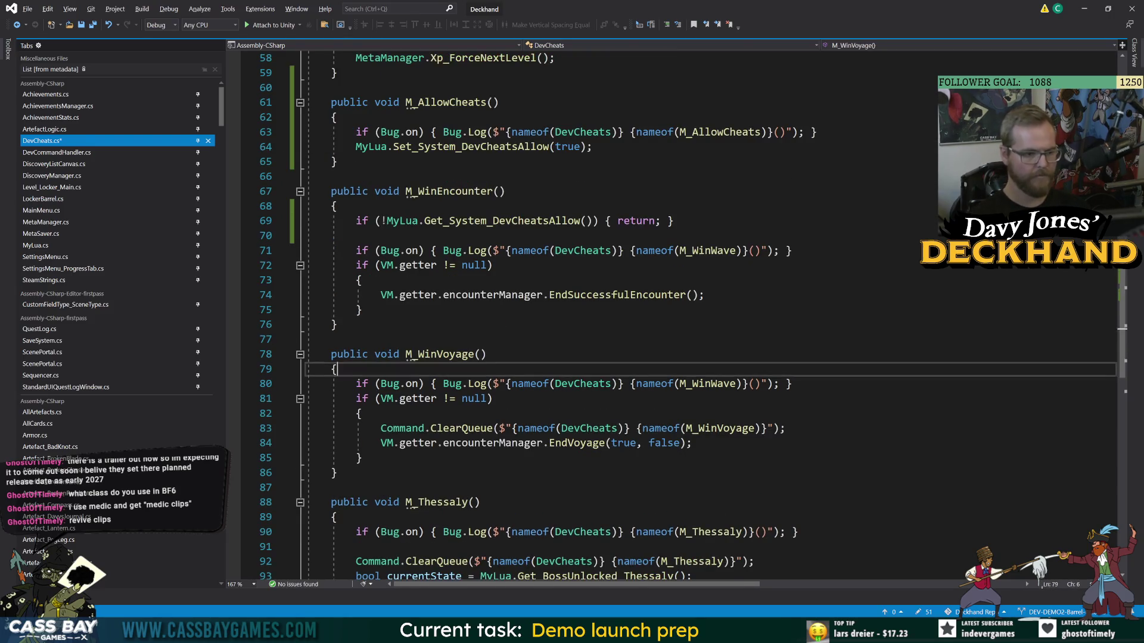
key("Return")
key("ctrl+v")
scroll(279, 161, "down", 5)
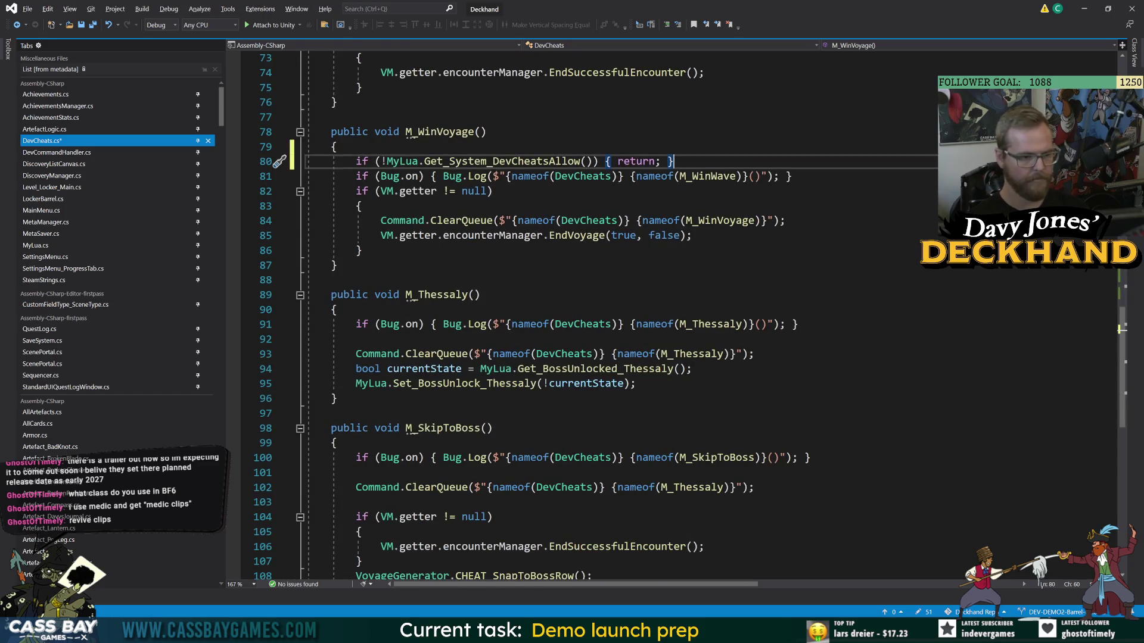
left_click(337, 310)
key("Return")
key("ctrl+v")
left_click(337, 457)
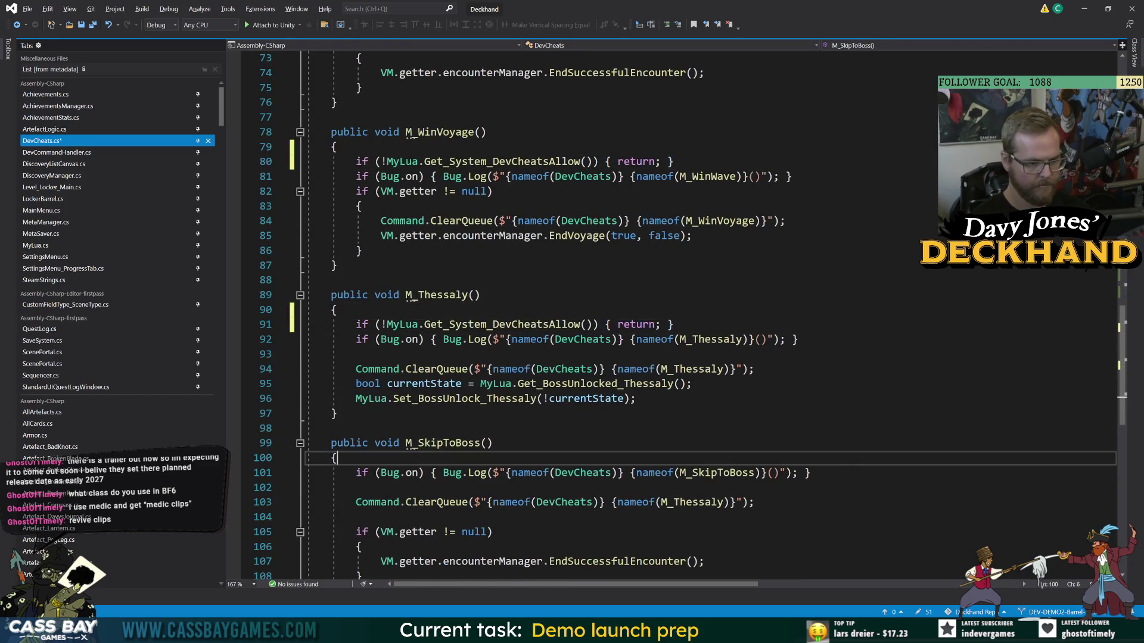
key("Return")
key("ctrl+v")
Review the guarded cheat methods and save DevCheats.cs.
scroll(596, 315, "up", 5)
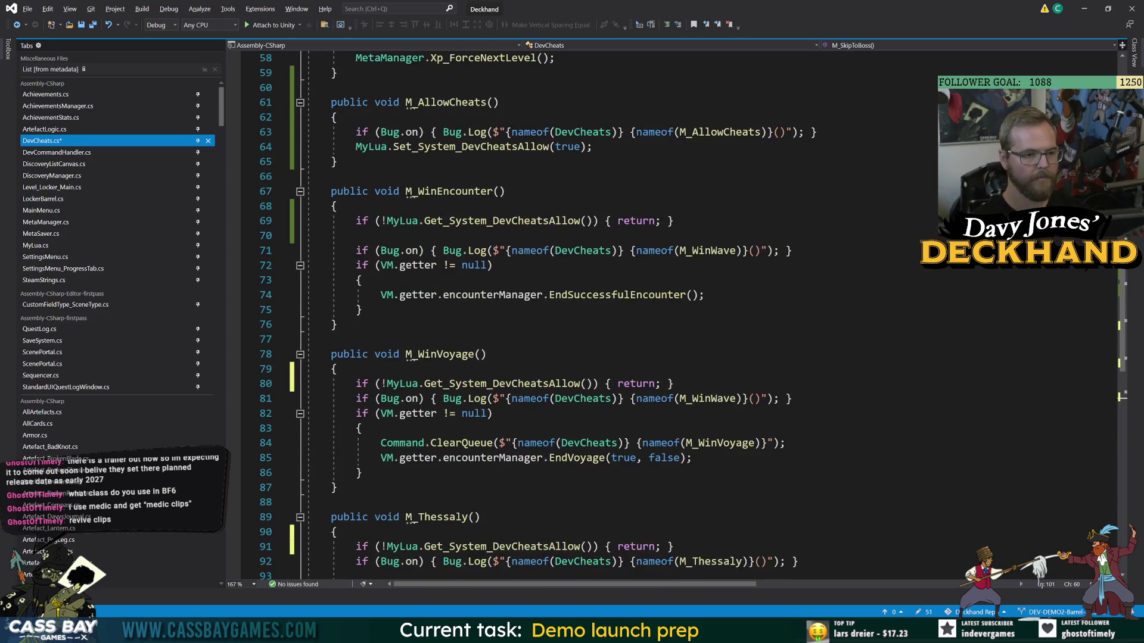
scroll(596, 316, "up", 2)
scroll(417, 387, "down", 7)
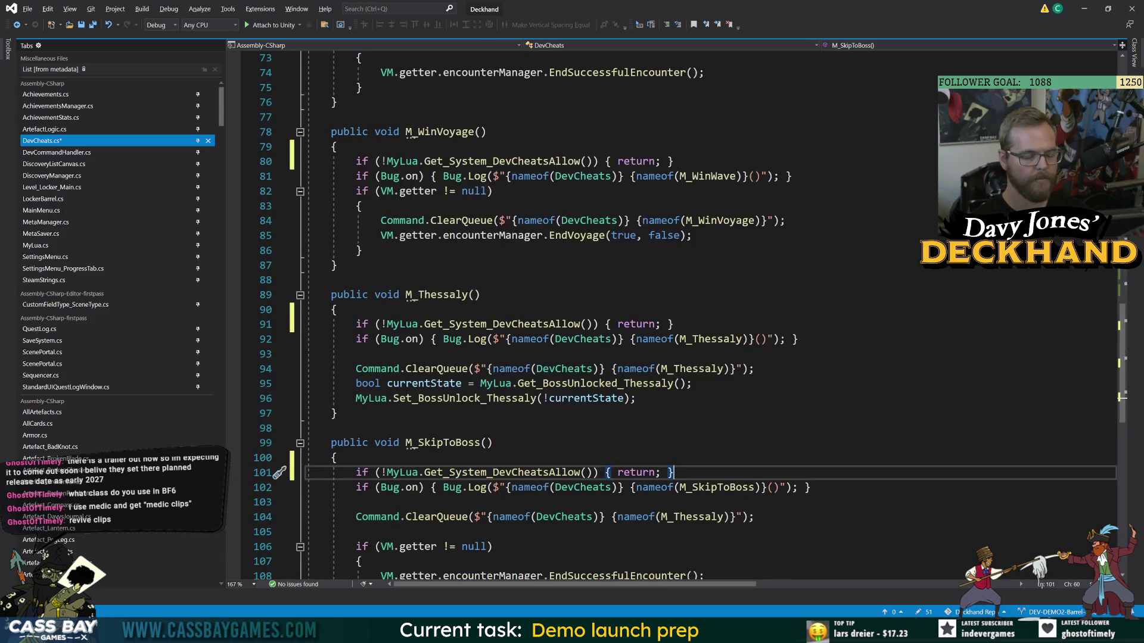
scroll(417, 388, "down", 5)
key("ctrl+s")
scroll(596, 315, "up", 12)
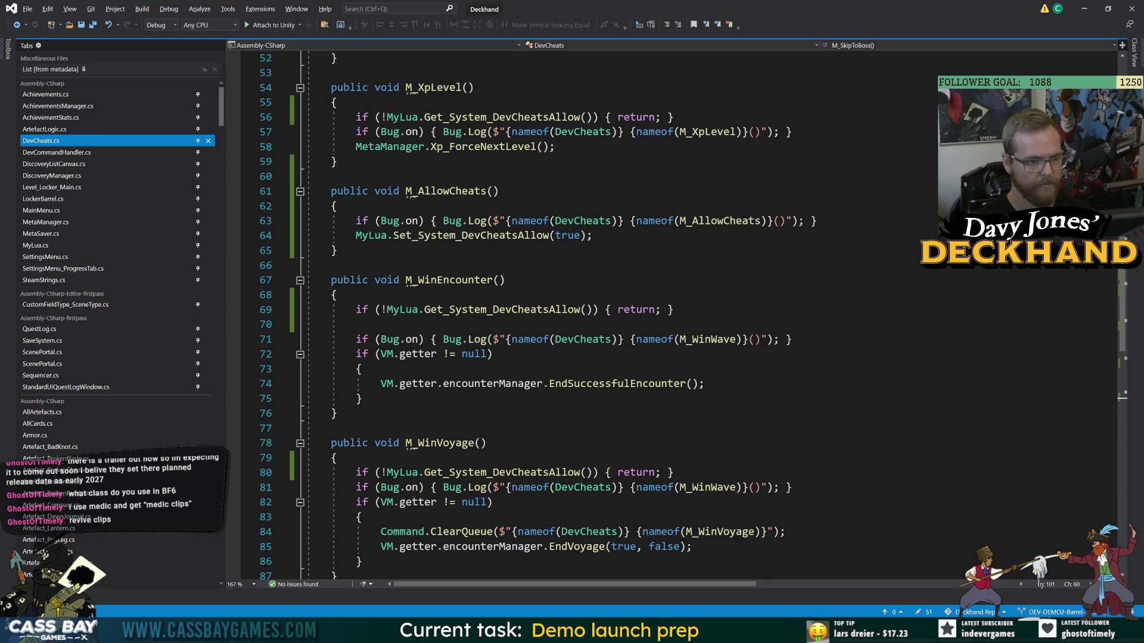
scroll(595, 315, "down", 13)
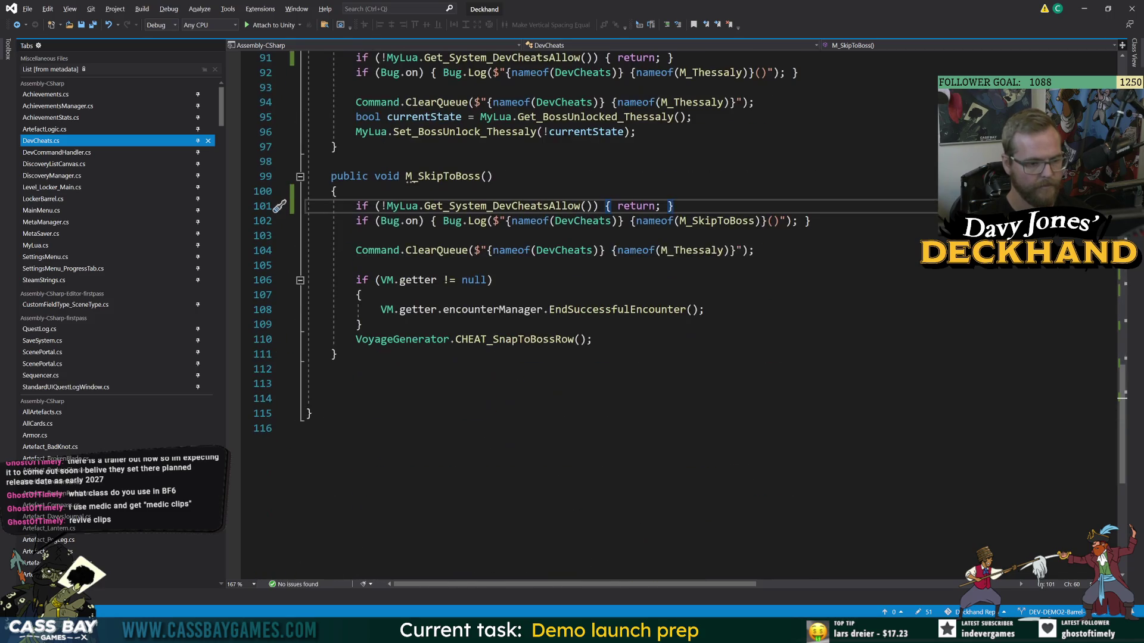
scroll(595, 315, "up", 15)
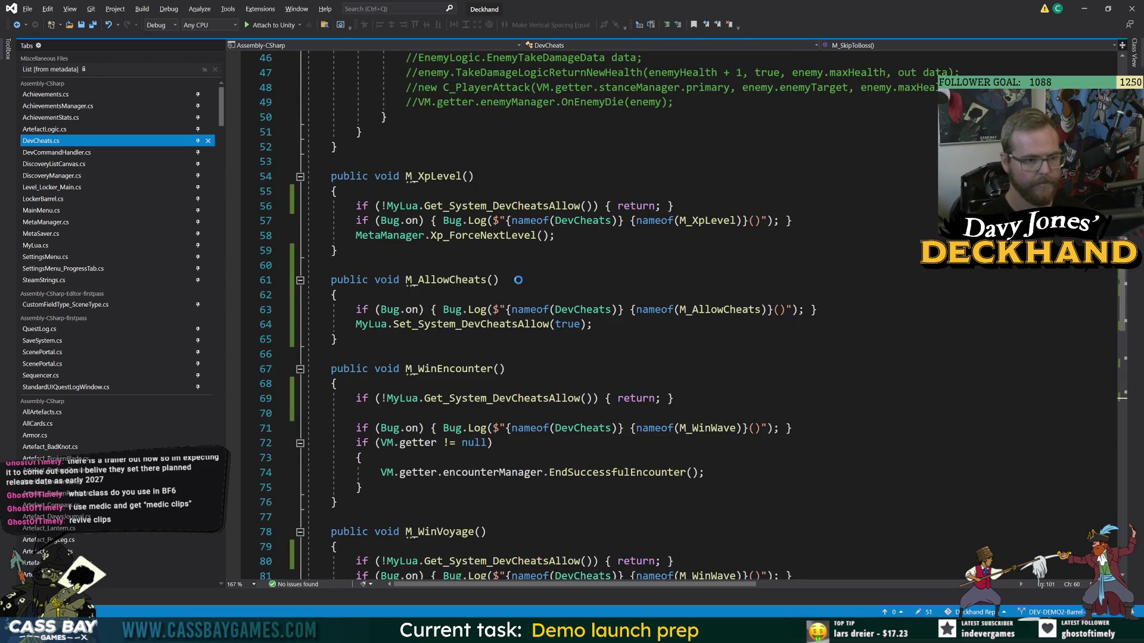
left_click(486, 279)
key("Down")
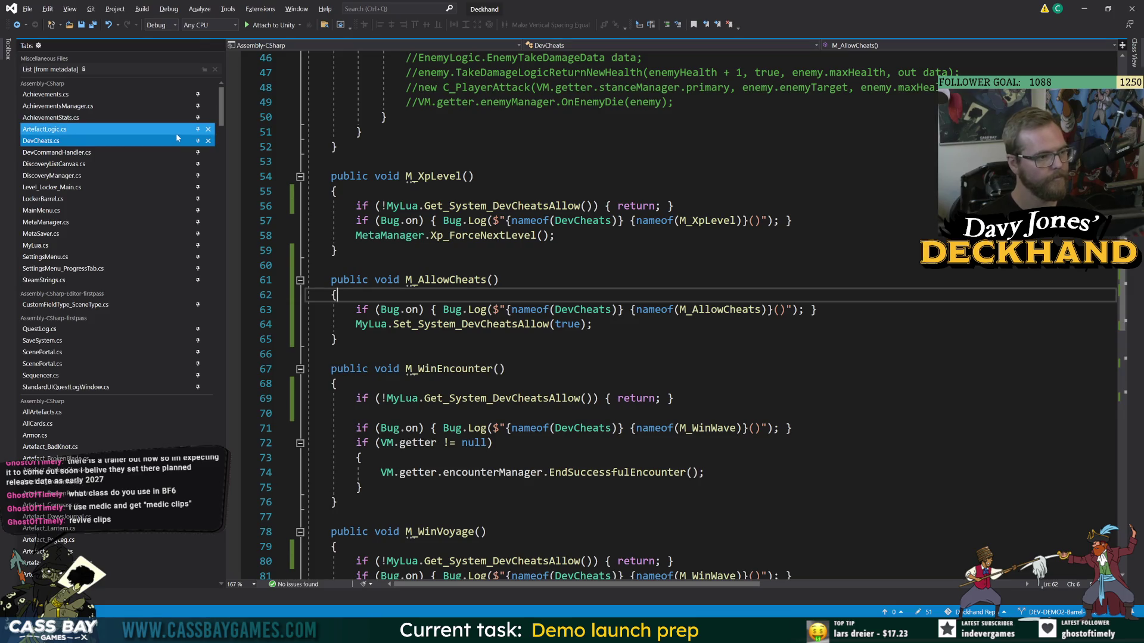
left_click(55, 153)
Give ALLOW_CHEATS its own secret command word and the description 'Allows dev cheats'.
left_click(449, 267)
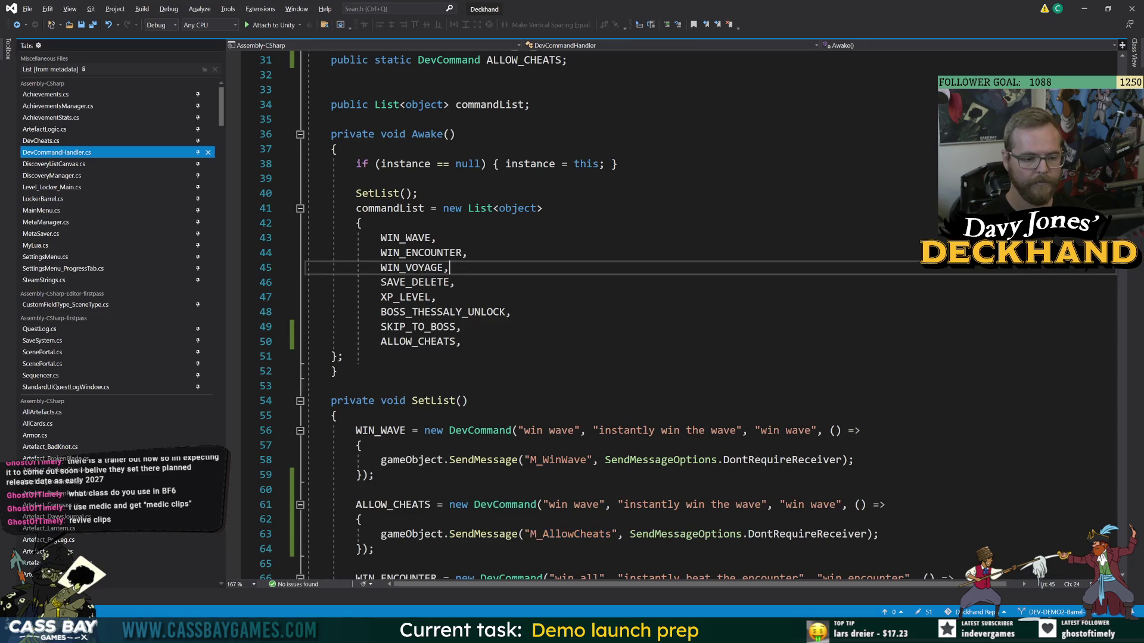
left_click_drag(599, 505, 548, 506)
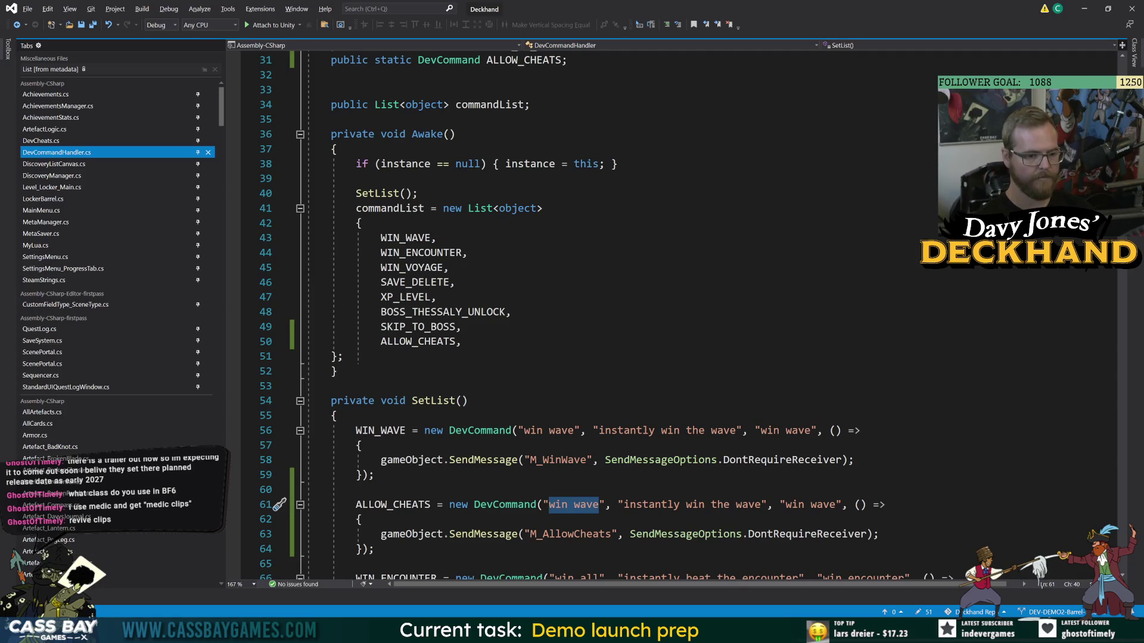
type("mrben")
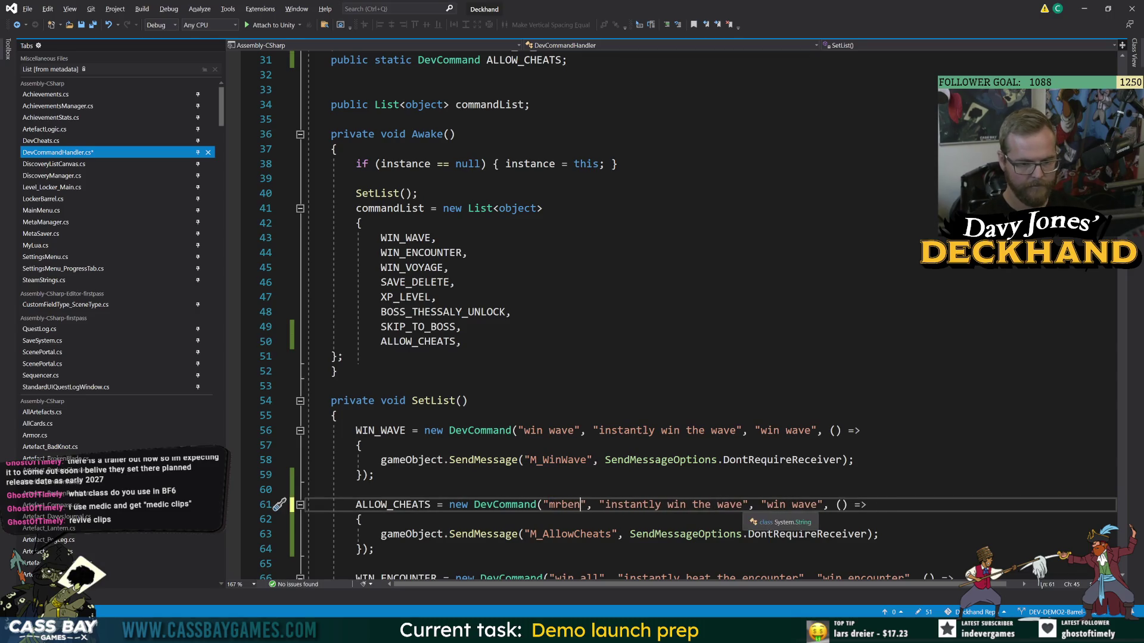
left_click_drag(741, 504, 610, 505)
type("Allows dev")
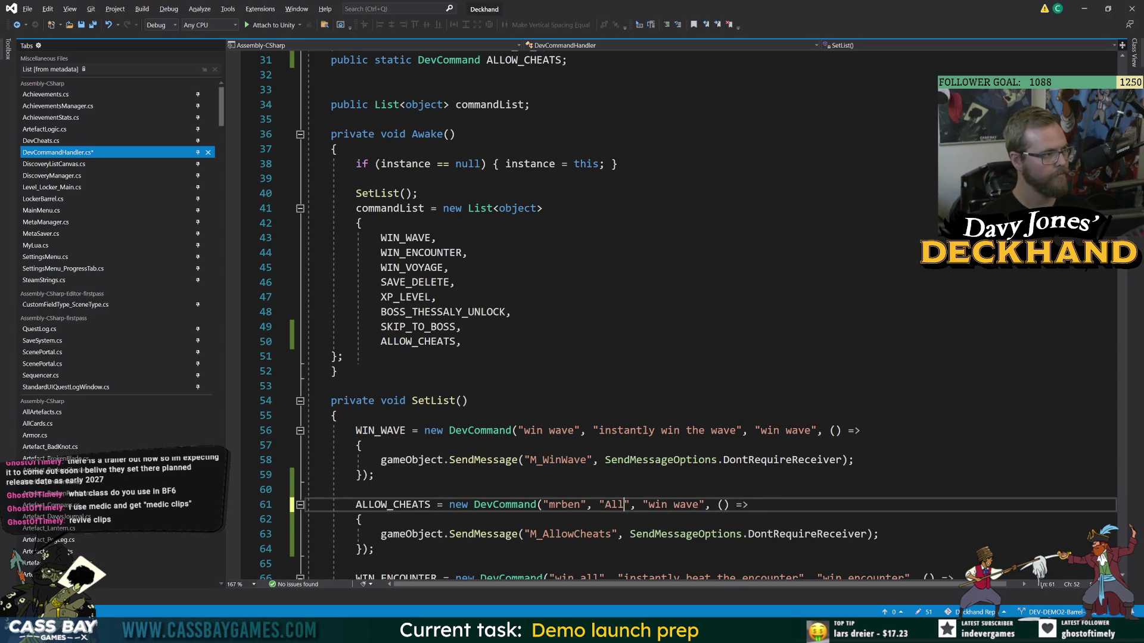
type(" cheats")
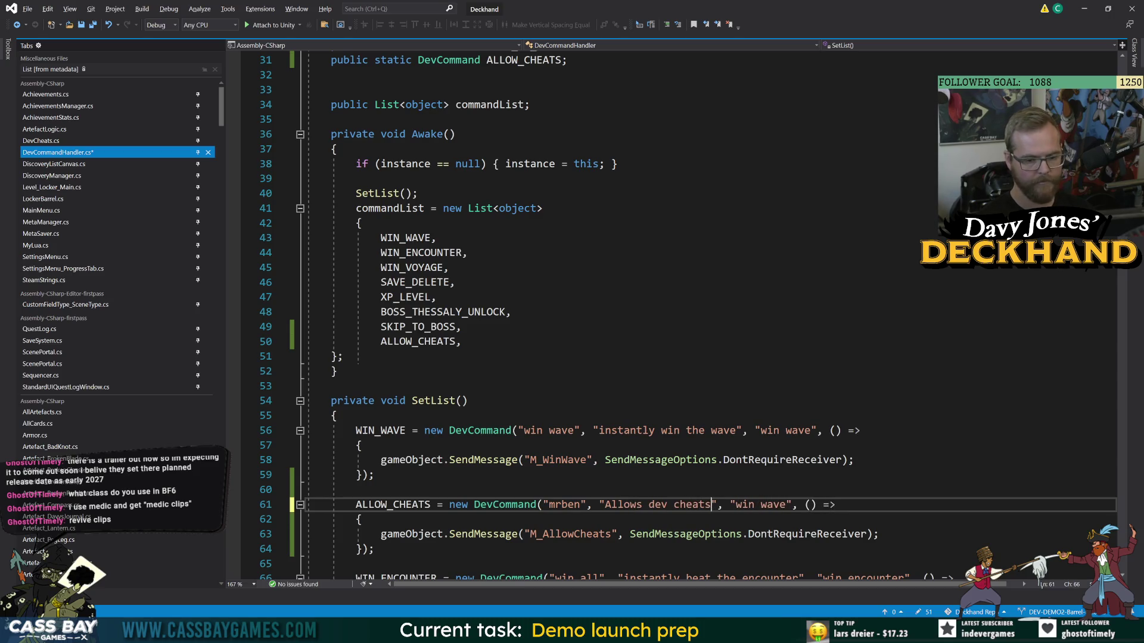
left_click_drag(785, 505, 736, 504)
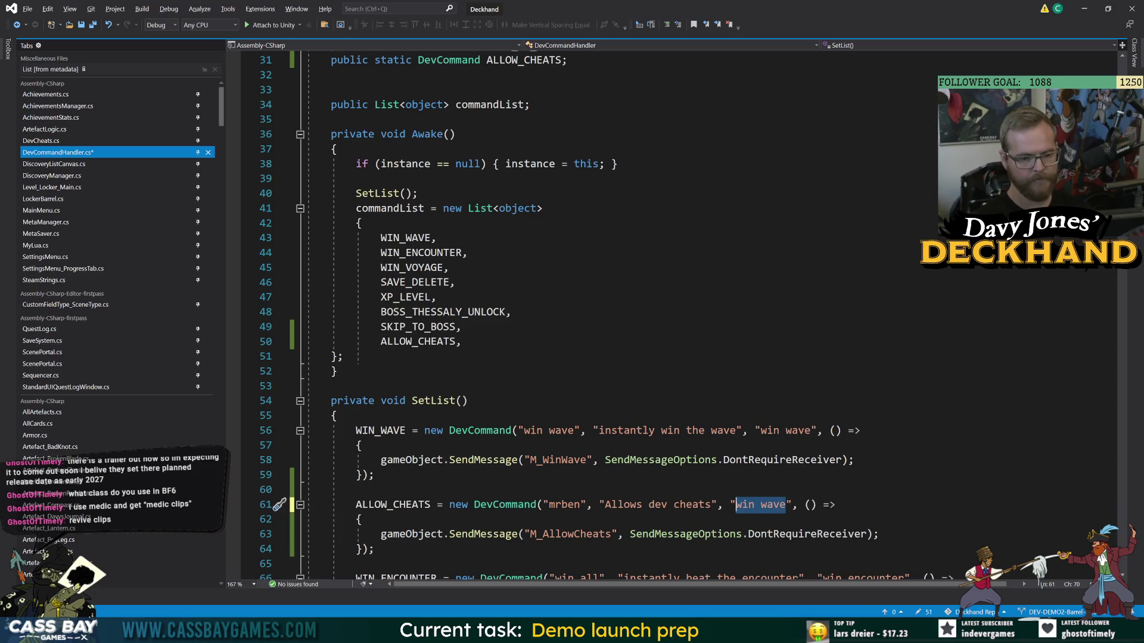
left_click(343, 356)
left_click(450, 268)
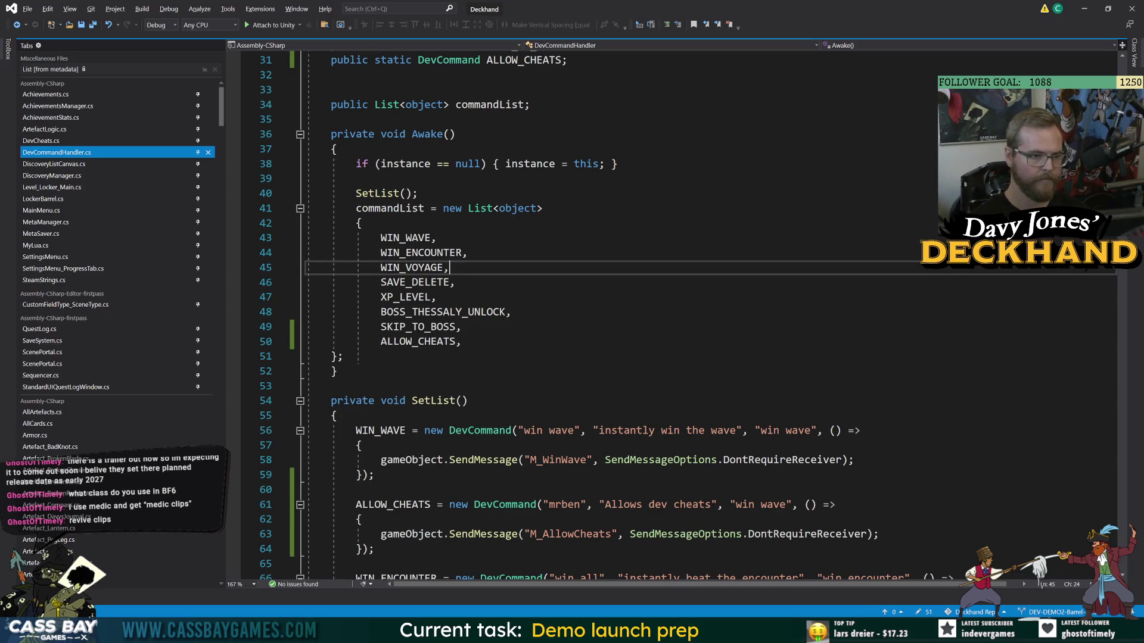
scroll(595, 315, "down", 17)
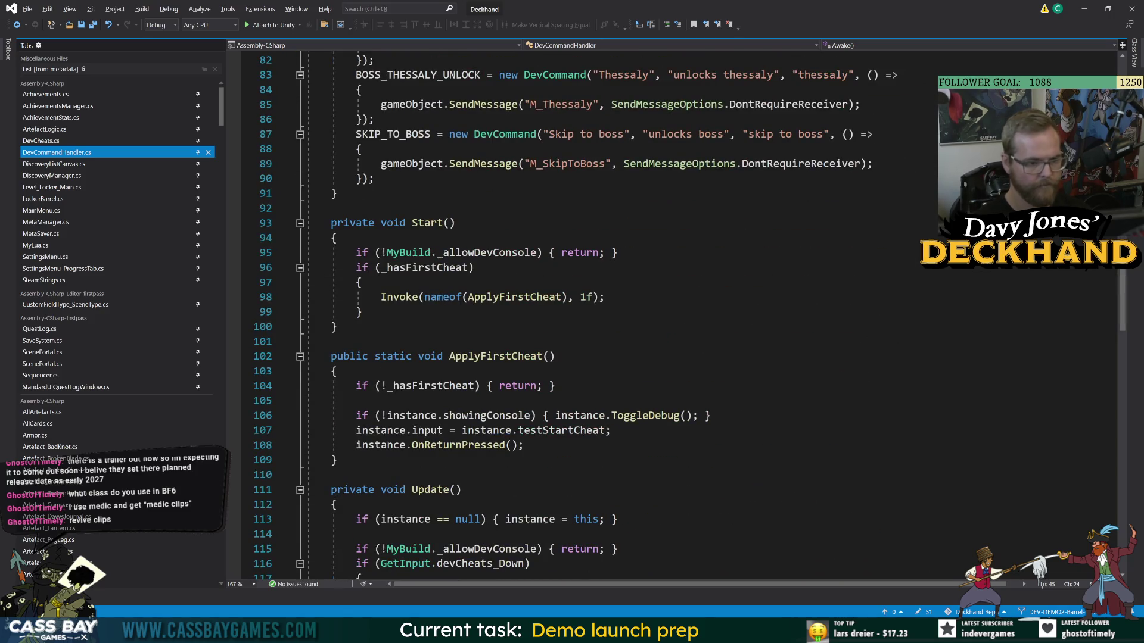
In Update, add an if (!MyBuild._inMainMenuScene && !MyLua.Get_System_DevCheatsAllow()) block.
left_click(499, 356)
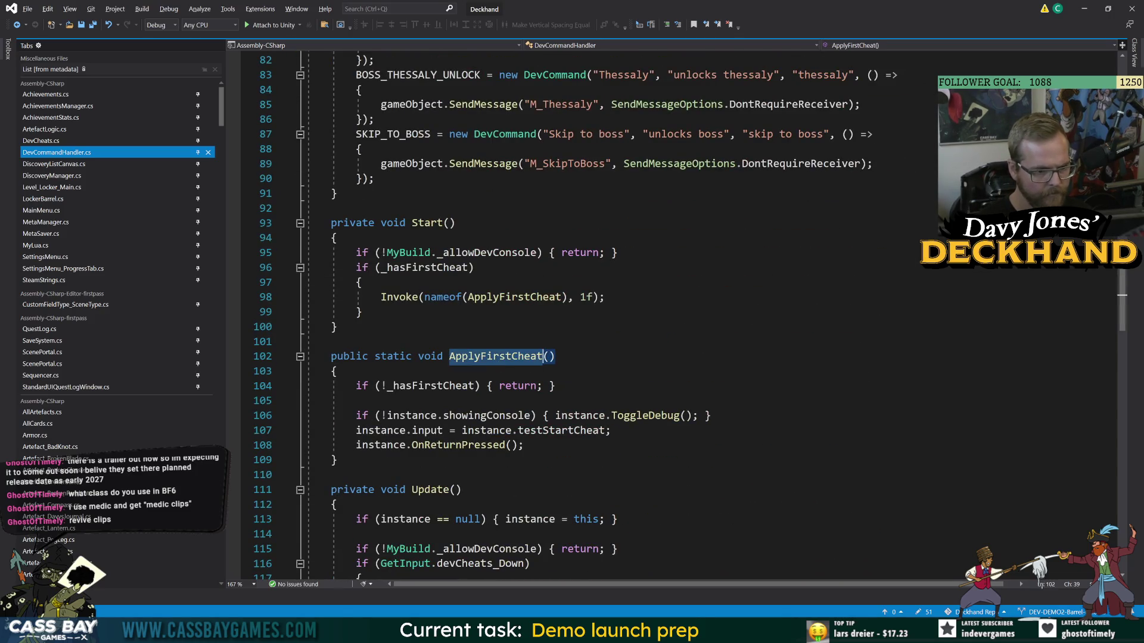
key("Down")
scroll(595, 316, "down", 6)
left_click(451, 223)
key("Down")
key("Down")
key("End")
left_click(513, 297)
double_click(512, 296)
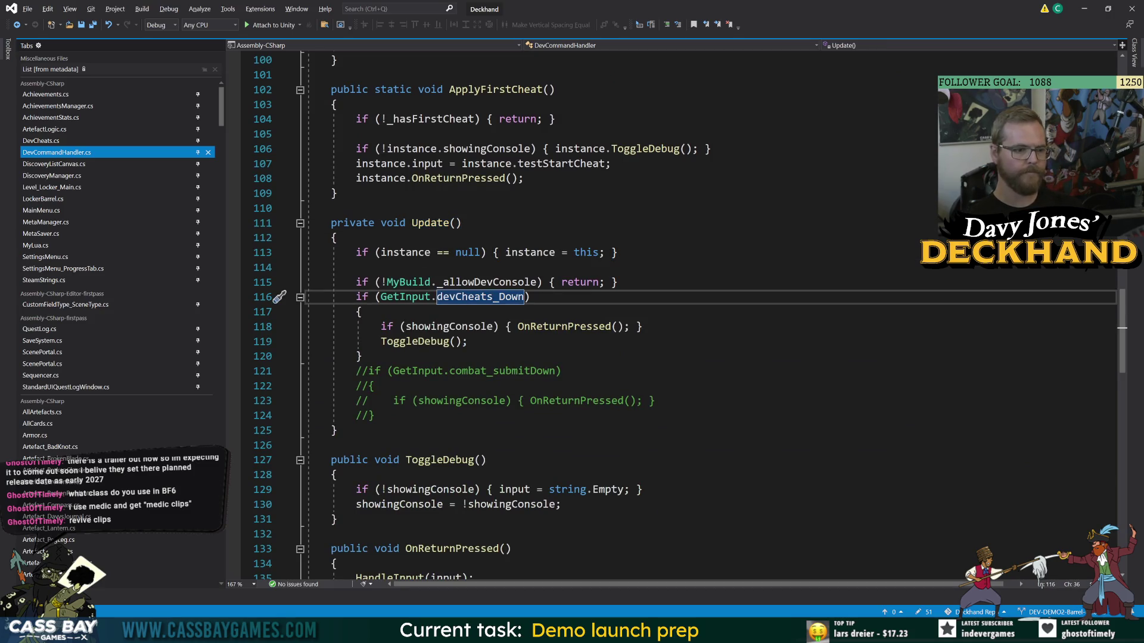
left_click(618, 281)
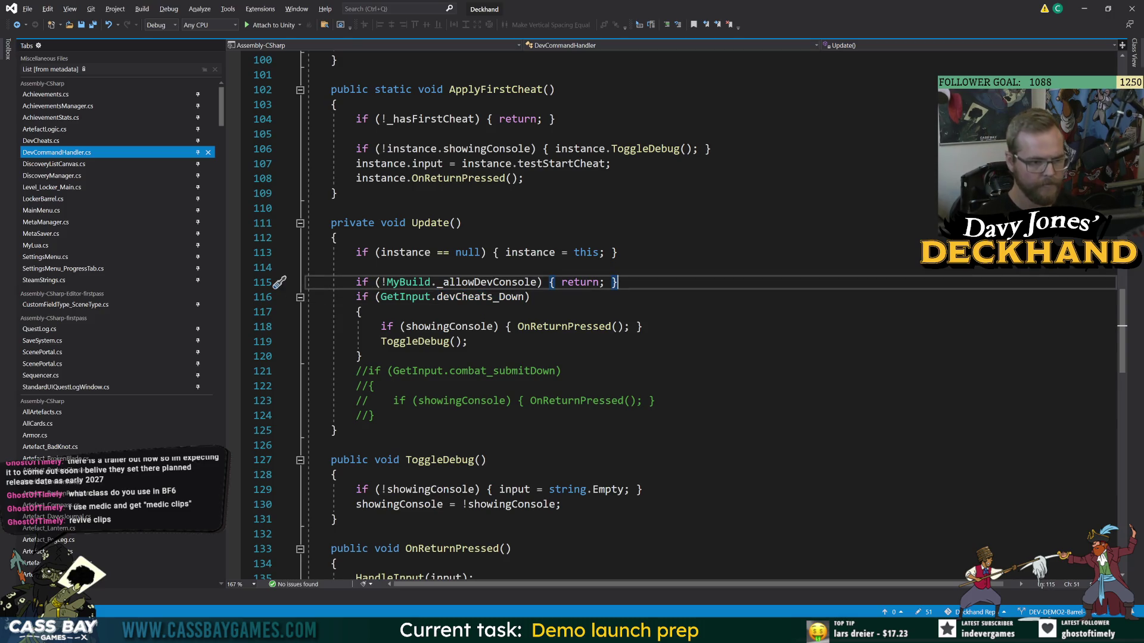
key("Down")
key("Down")
key("Return")
key("Return")
key("Up")
type("if (")
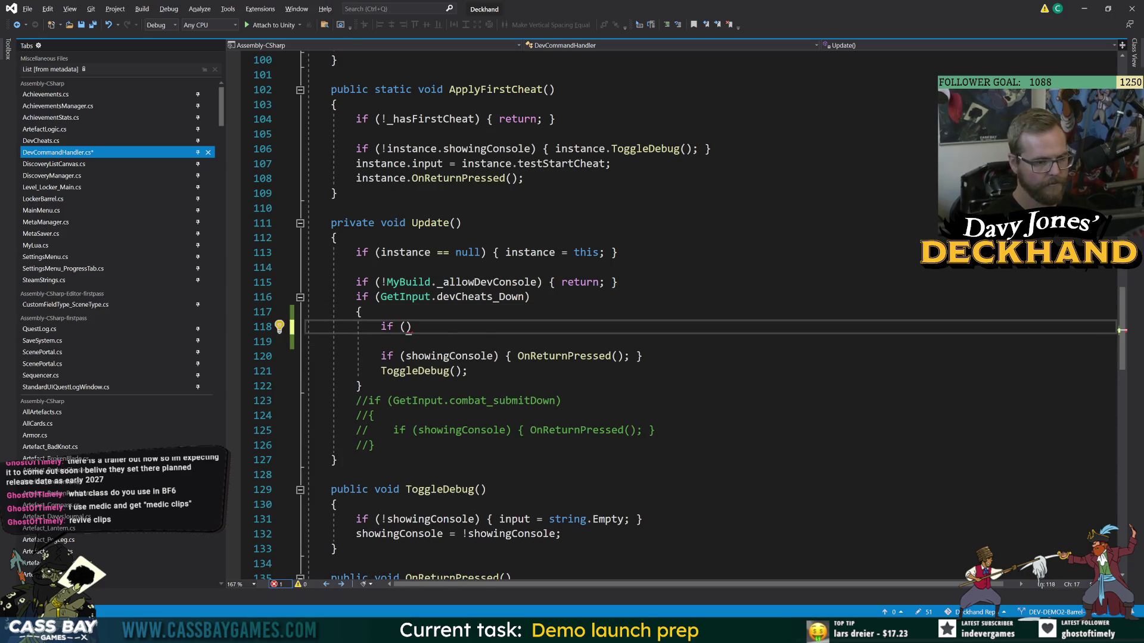
type("!MyB")
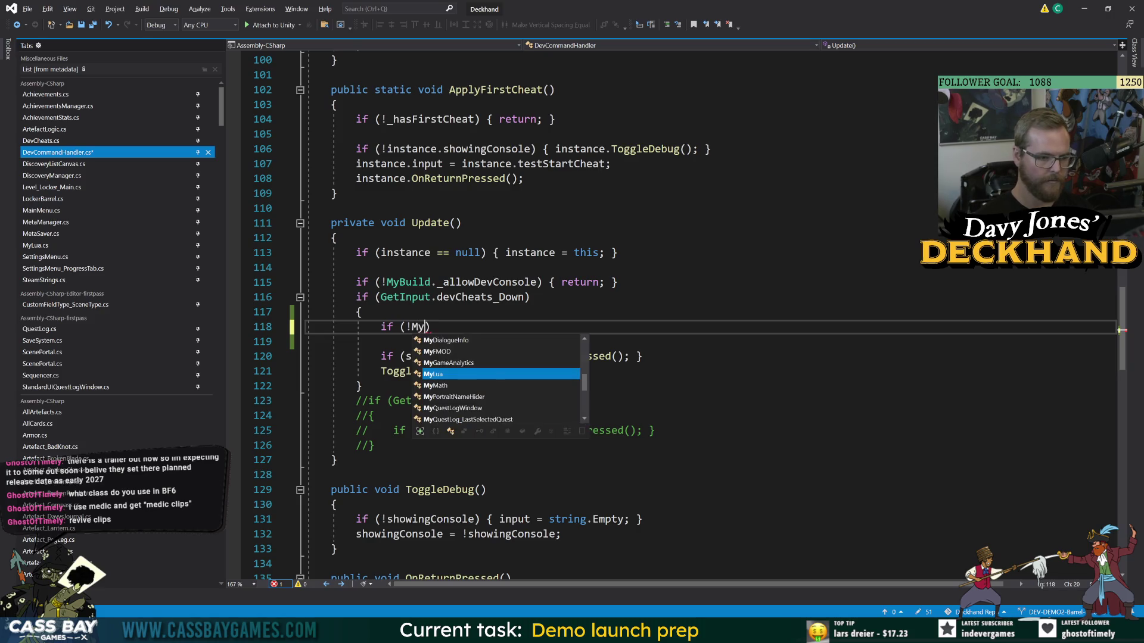
type("uild.inmai")
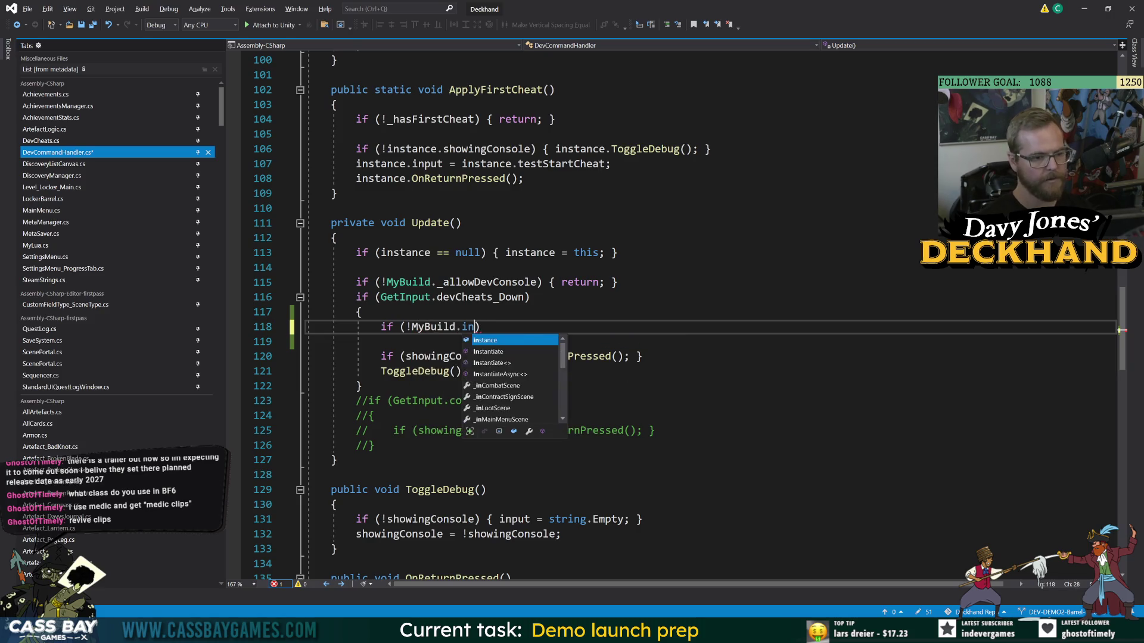
key("Tab")
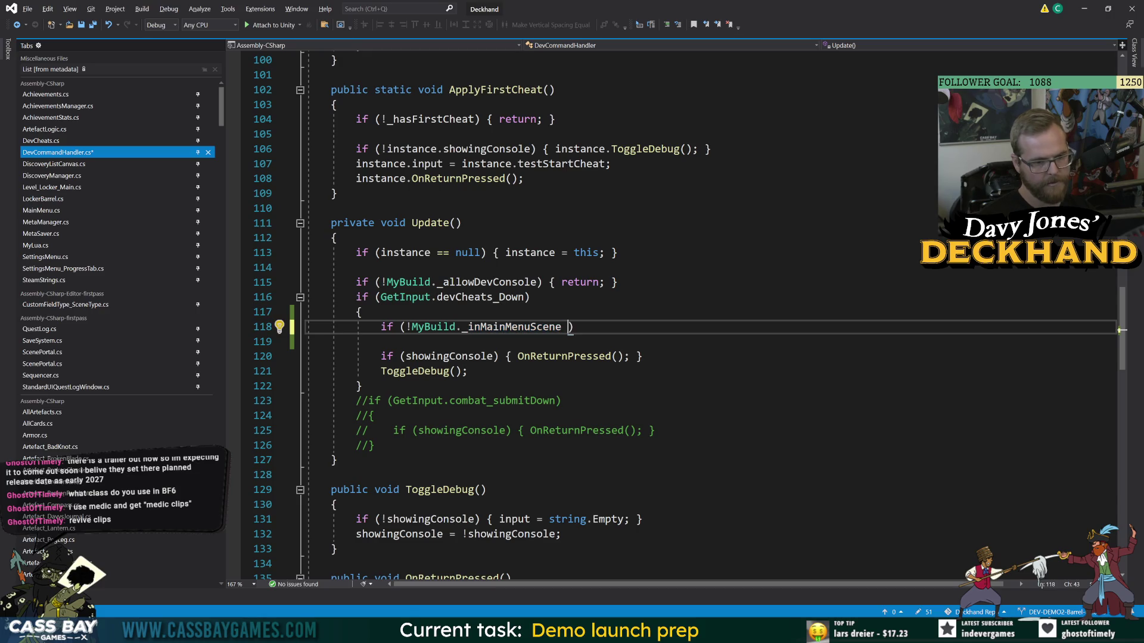
type("^^ ")
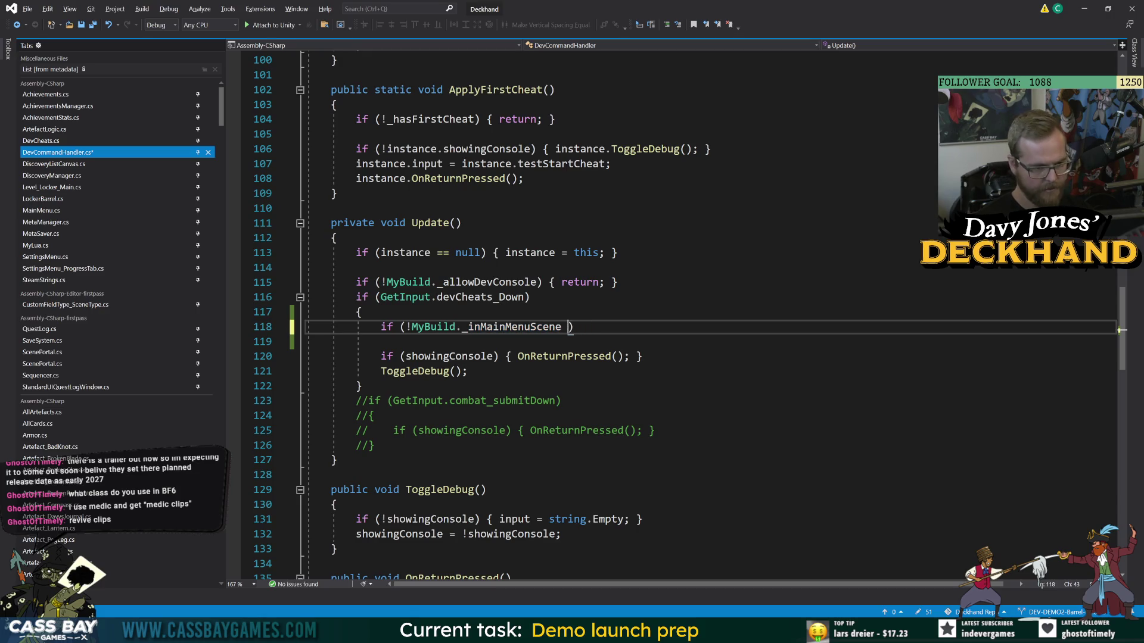
type("&& ")
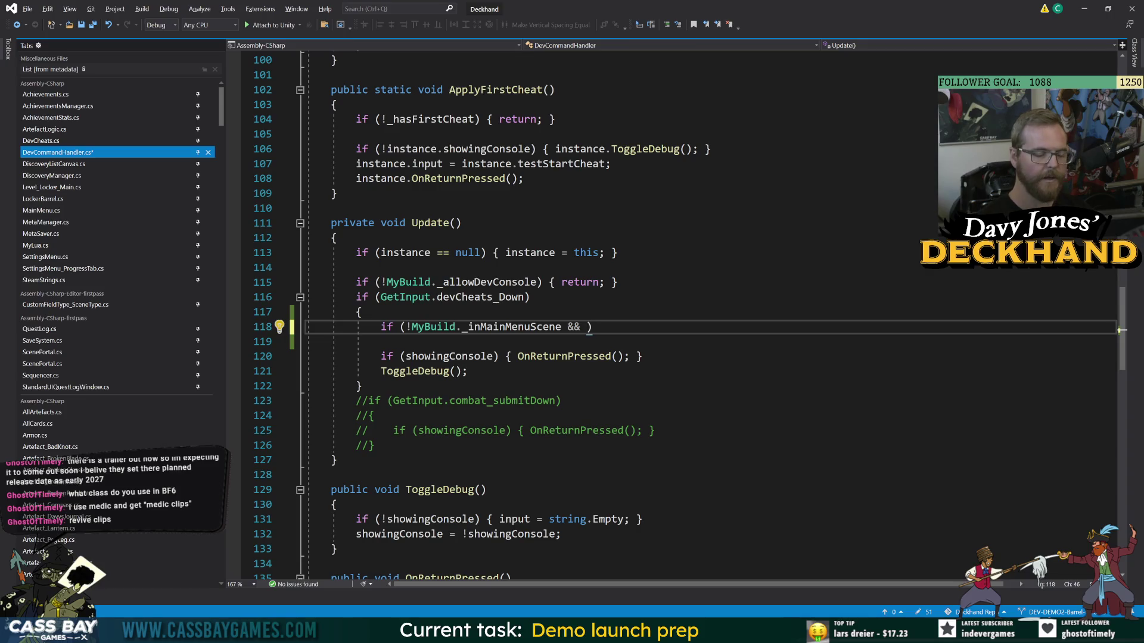
type("!MyLua.getd")
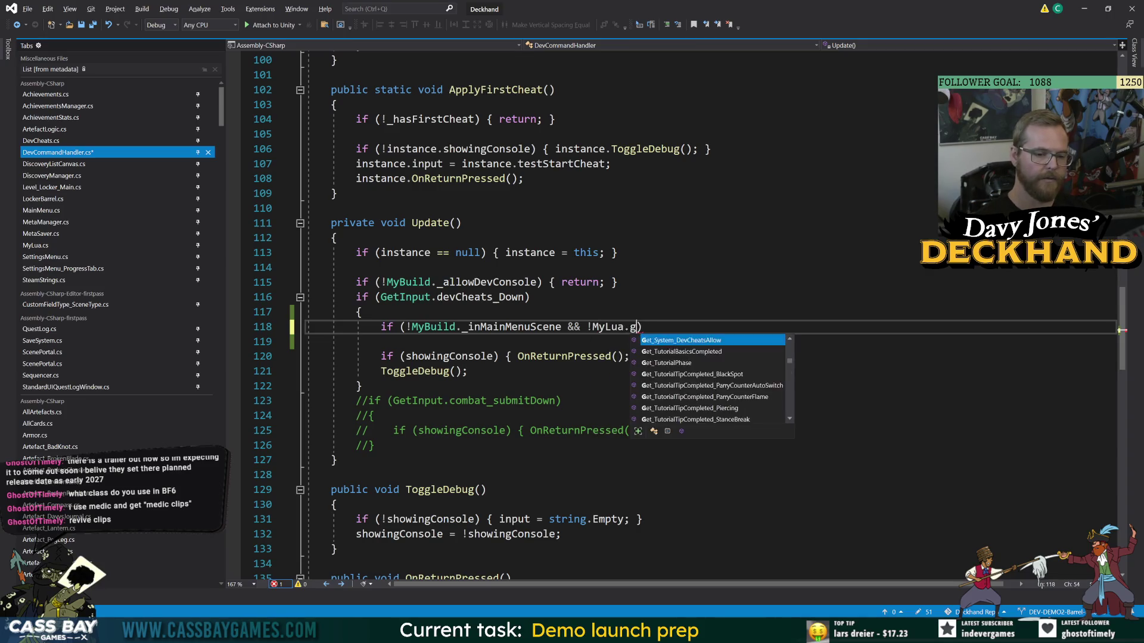
type("ev")
key("Tab")
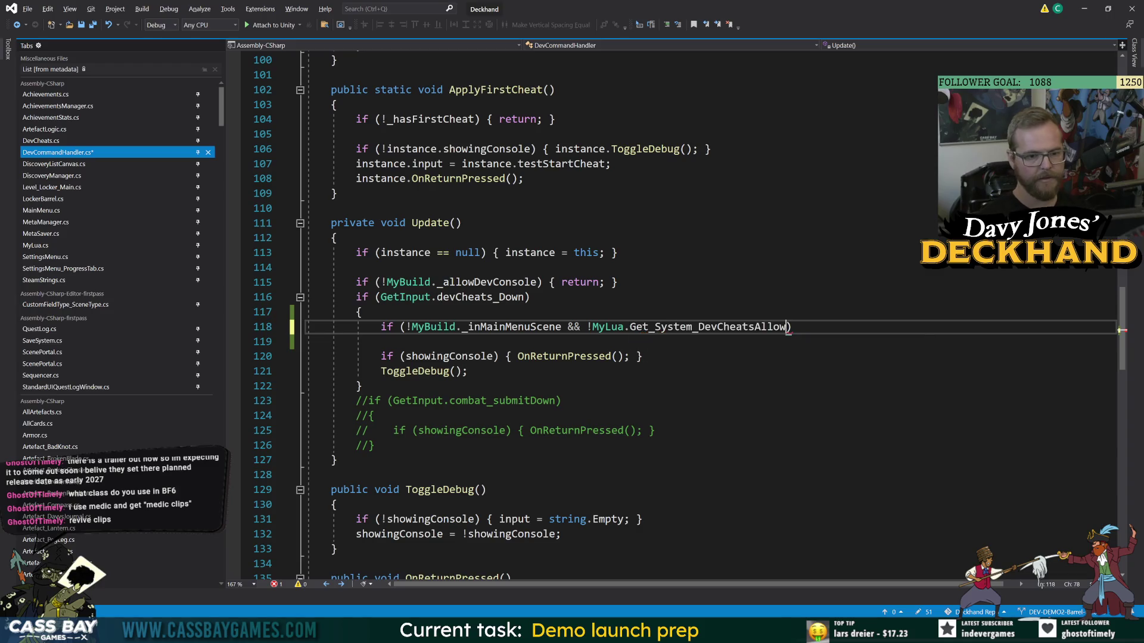
type("()) {")
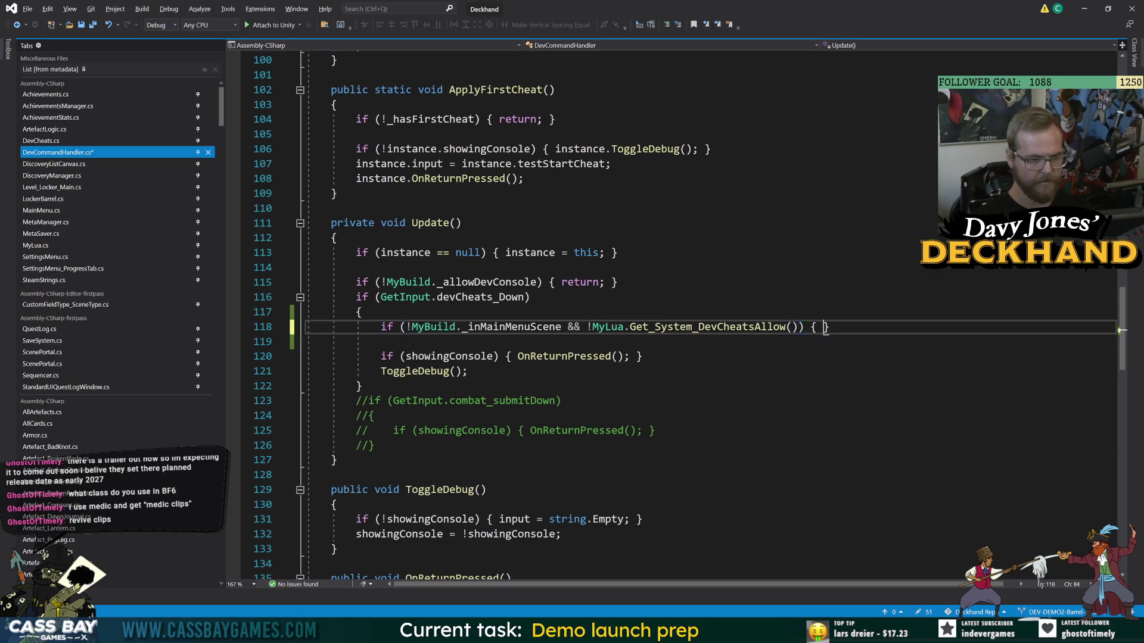
key("Return")
Add an else branch, move the two console toggle lines into it, and remove the leftover blank line.
key("Down")
key("Return")
type("else {")
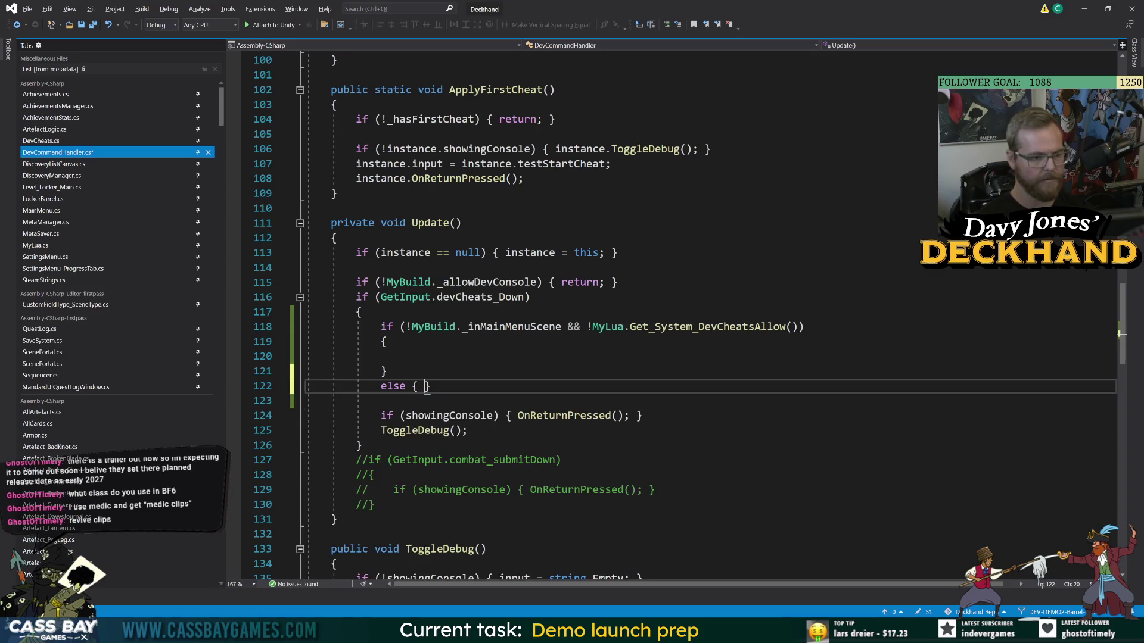
key("Return")
key("Down")
key("Down")
key("Down")
key("shift+Down")
key("shift+End")
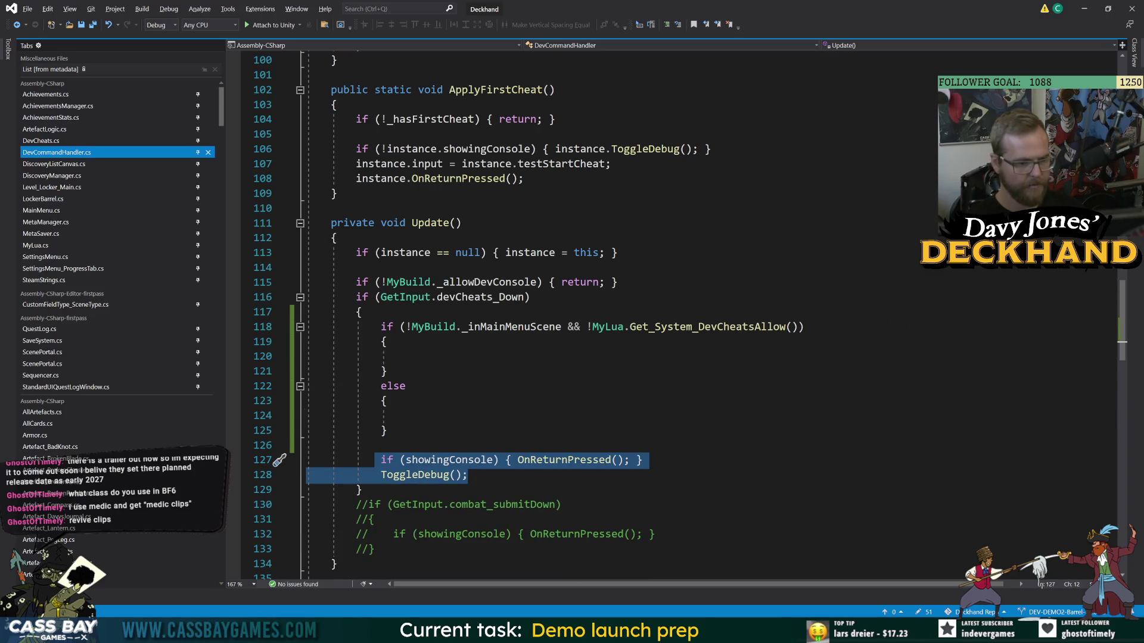
key("ctrl+x")
key("Up")
key("Up")
key("Up")
key("ctrl+v")
key("Up")
key("Up")
key("Up")
key("Down")
key("Down")
key("Down")
key("shift+Up")
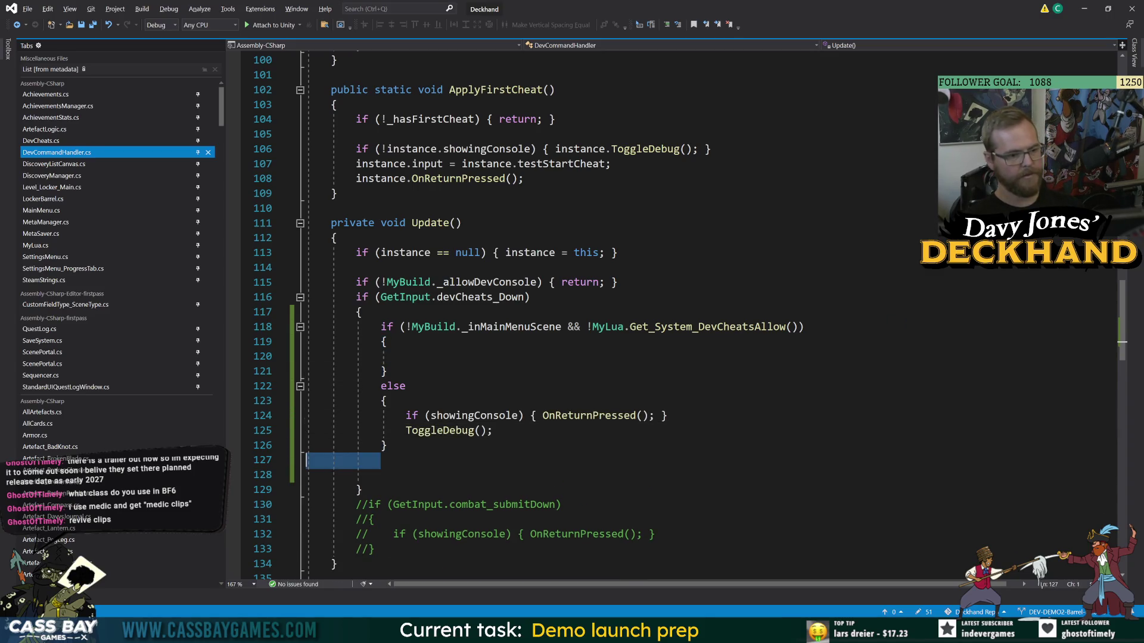
key("Delete")
key("shift+End")
key("Delete")
key("Delete")
left_click(405, 356)
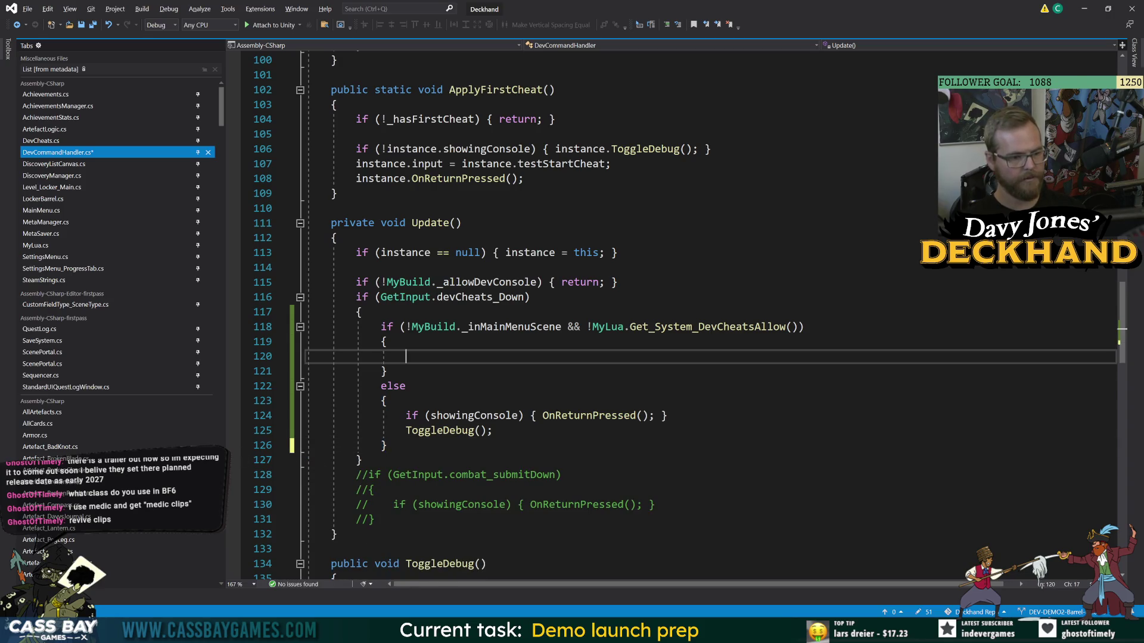
Add an if (Bug.on) block calling Bug.Warning with 'CANT OPEN DEV CONSOLE OUTSIDE MENU IF !devCheatsAllow'.
type("if (Bug.on)")
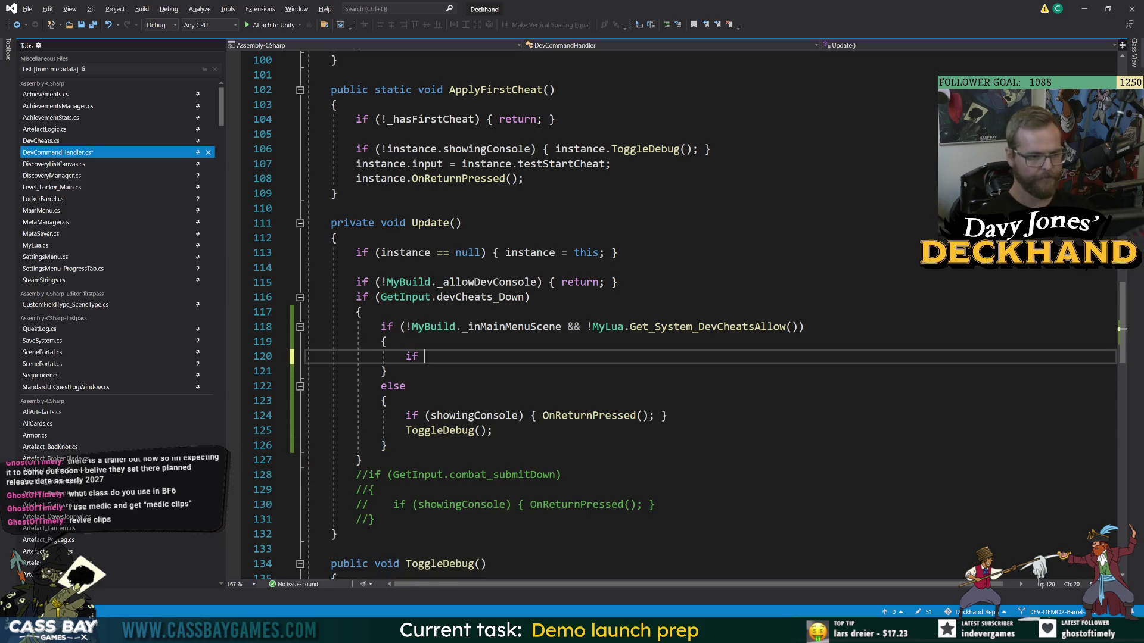
type(" { Bug.Warning($\"{")
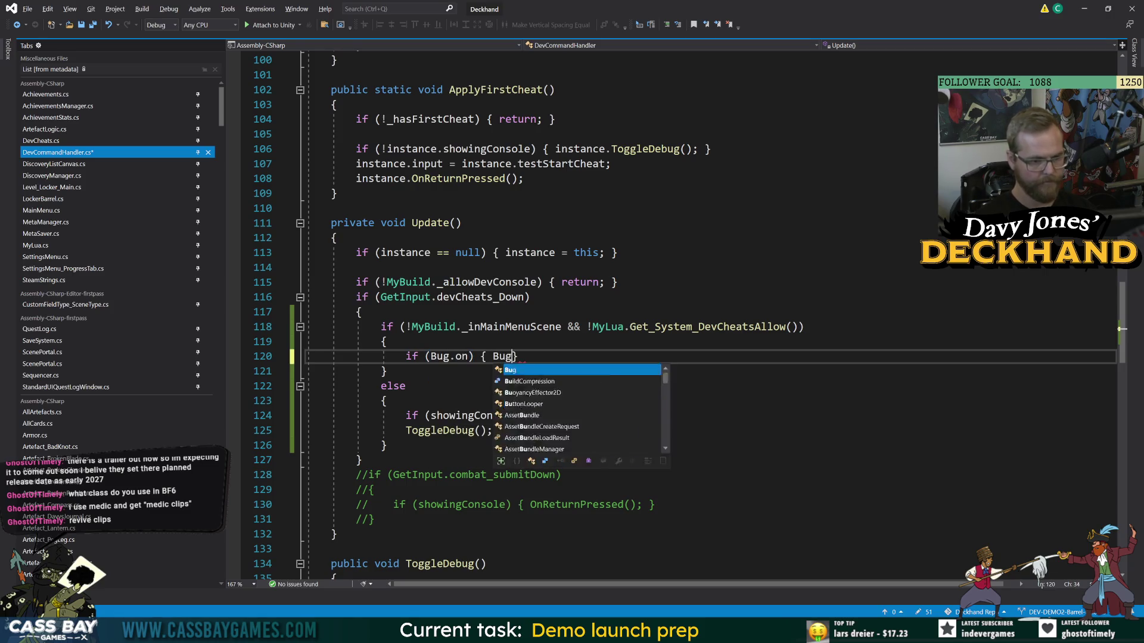
type("nameof(")
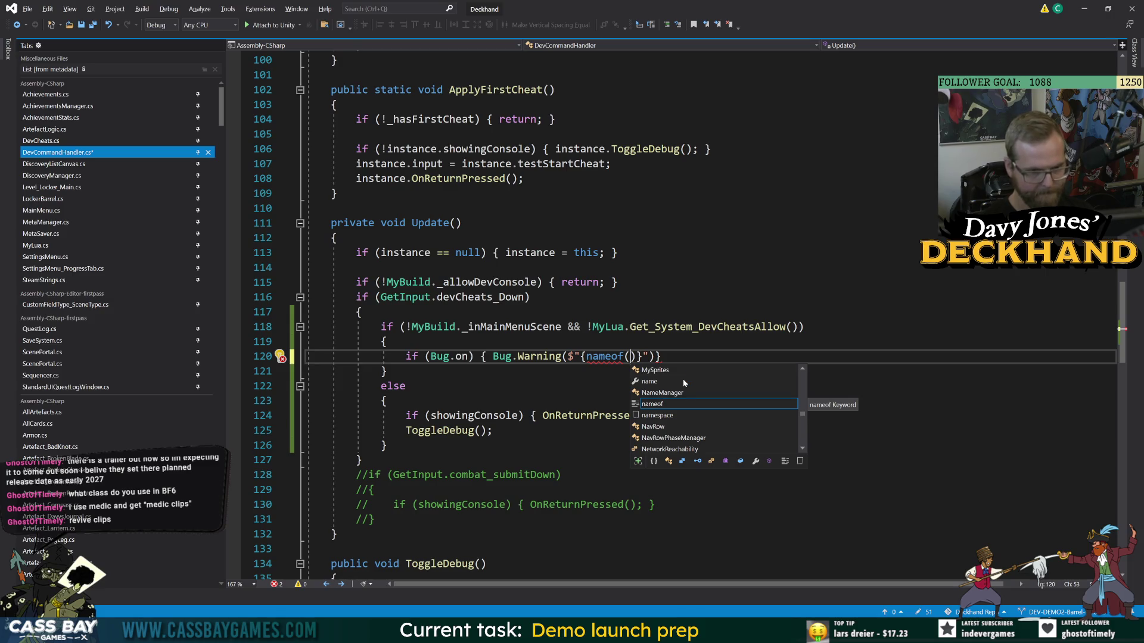
type("DevC")
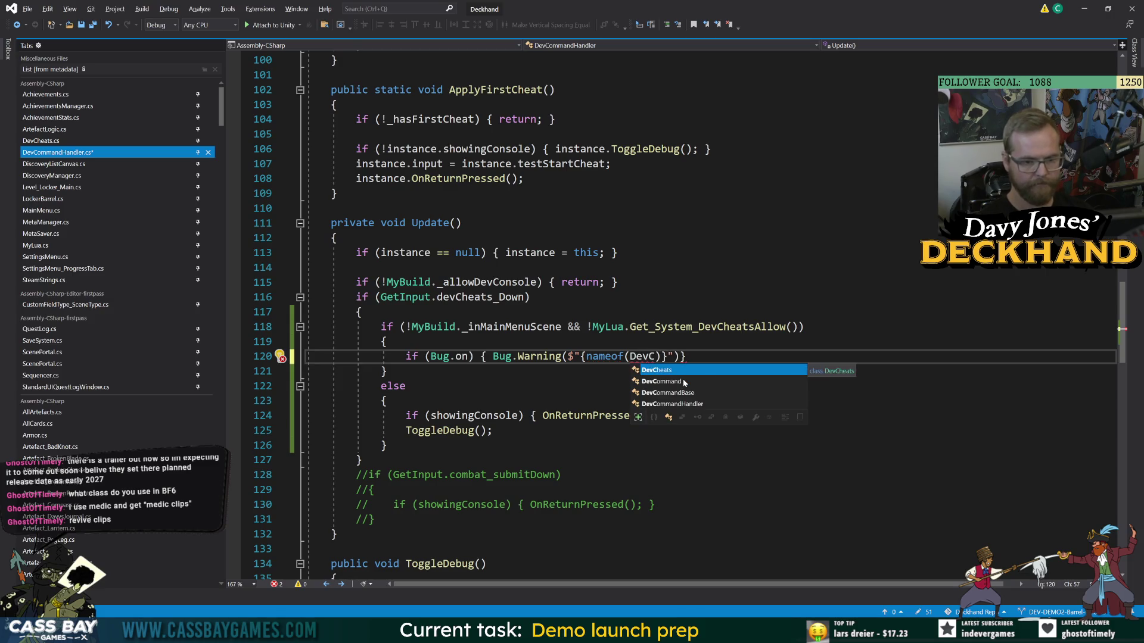
key("Tab")
key("Right")
key("Right")
type("CANT US")
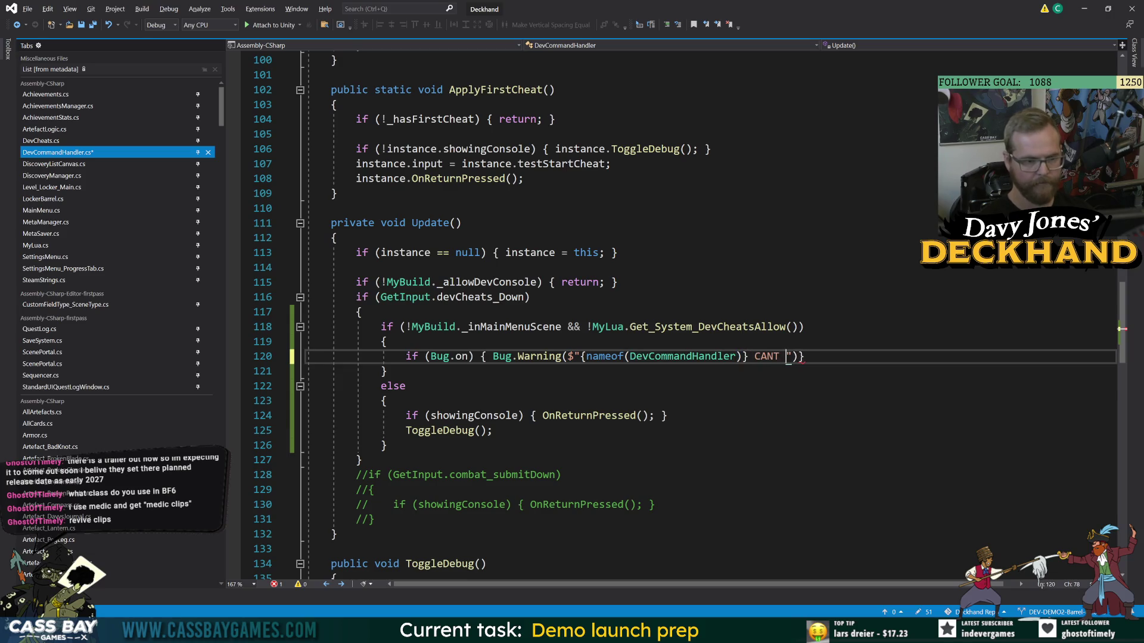
key("BackSpace")
key("BackSpace")
type("OPEN DEV CONSE")
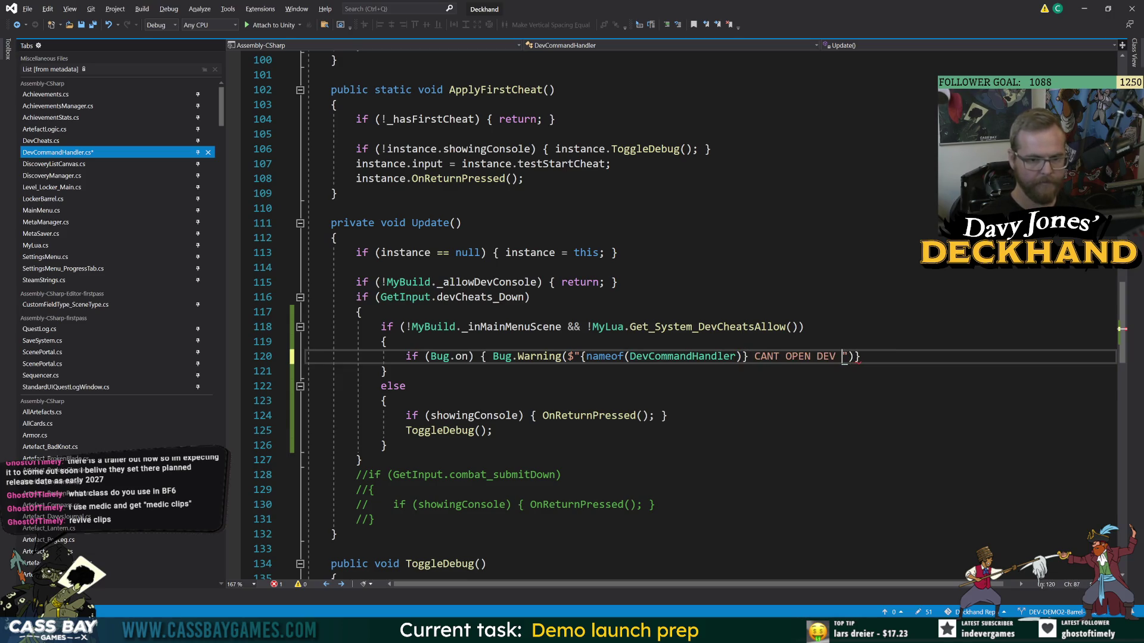
key("BackSpace")
key("BackSpace")
key("BackSpace")
type("NSOLE ")
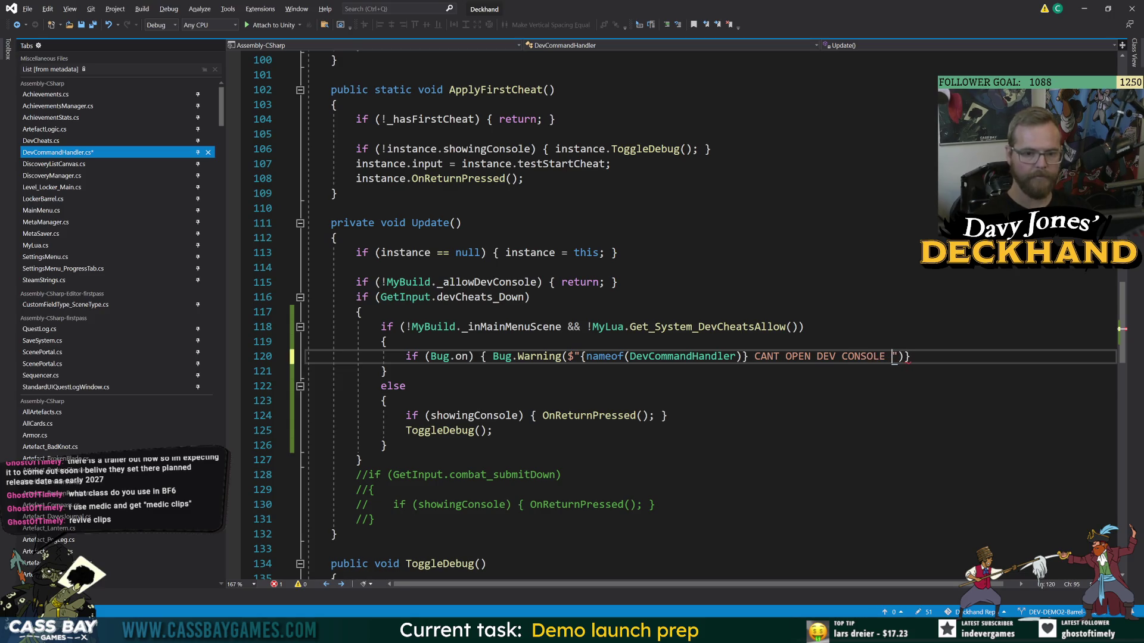
type("OUTSIDE MENU")
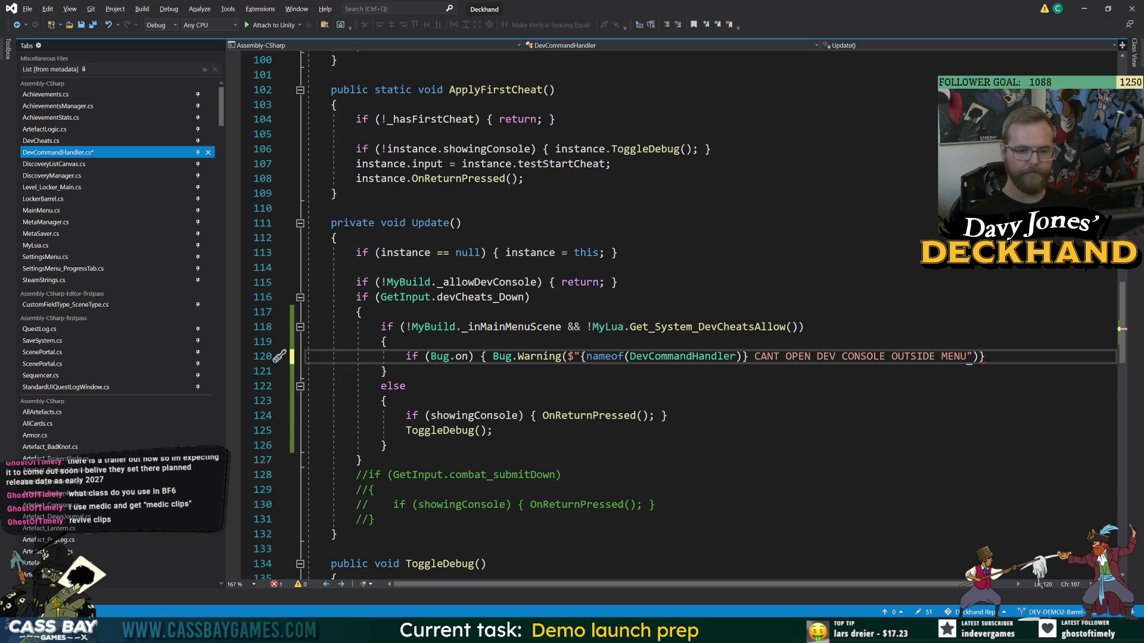
type(" IF ")
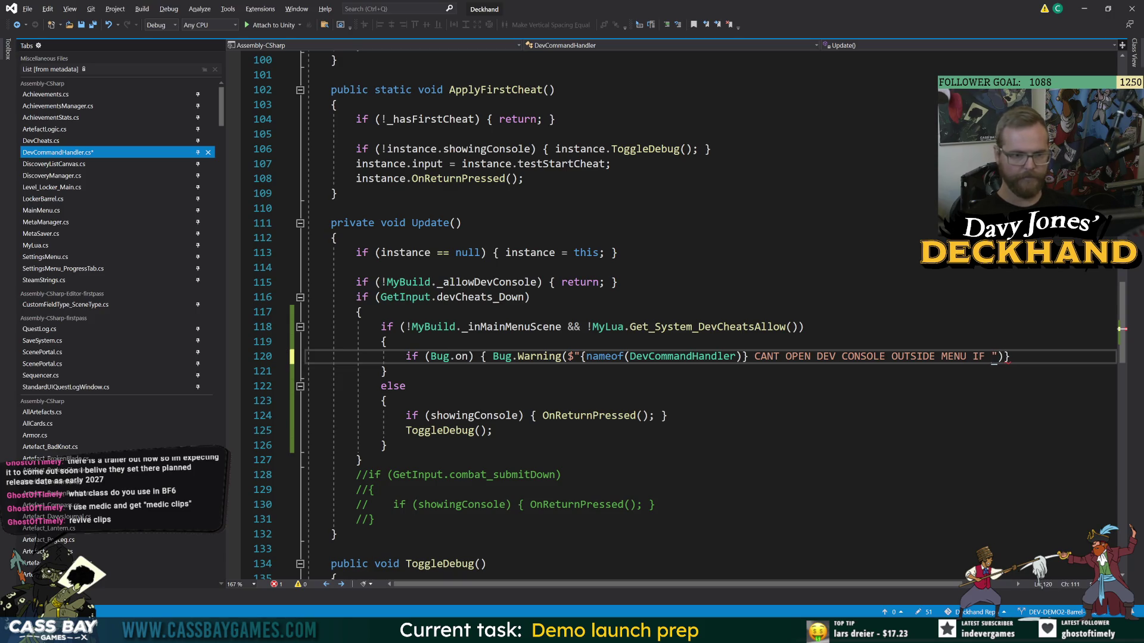
type("!devCheats")
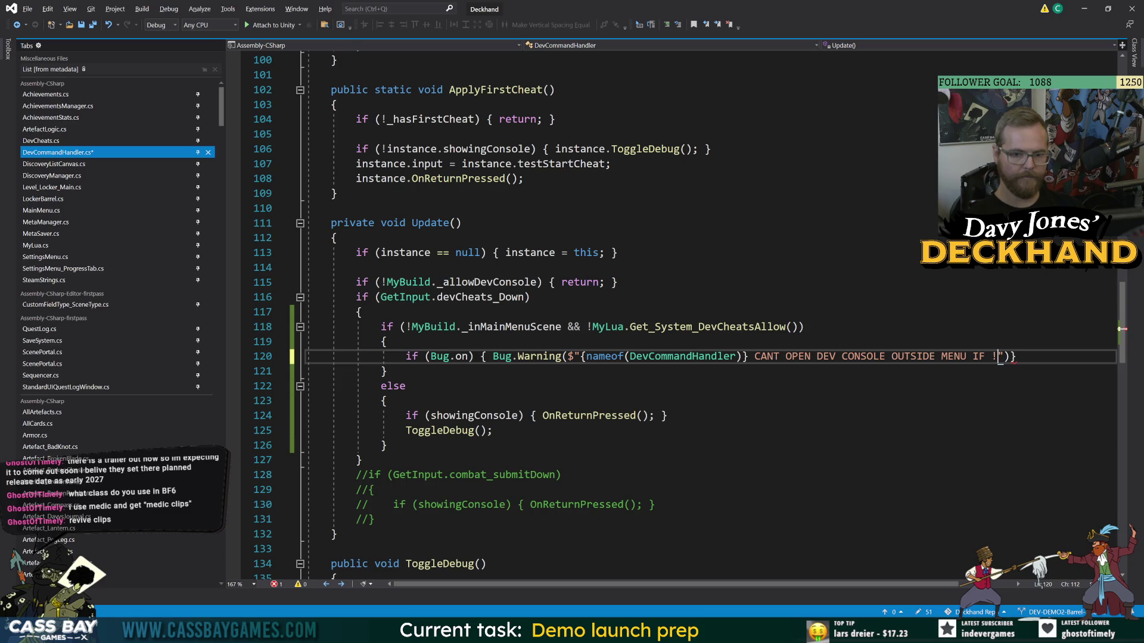
type("Allow")
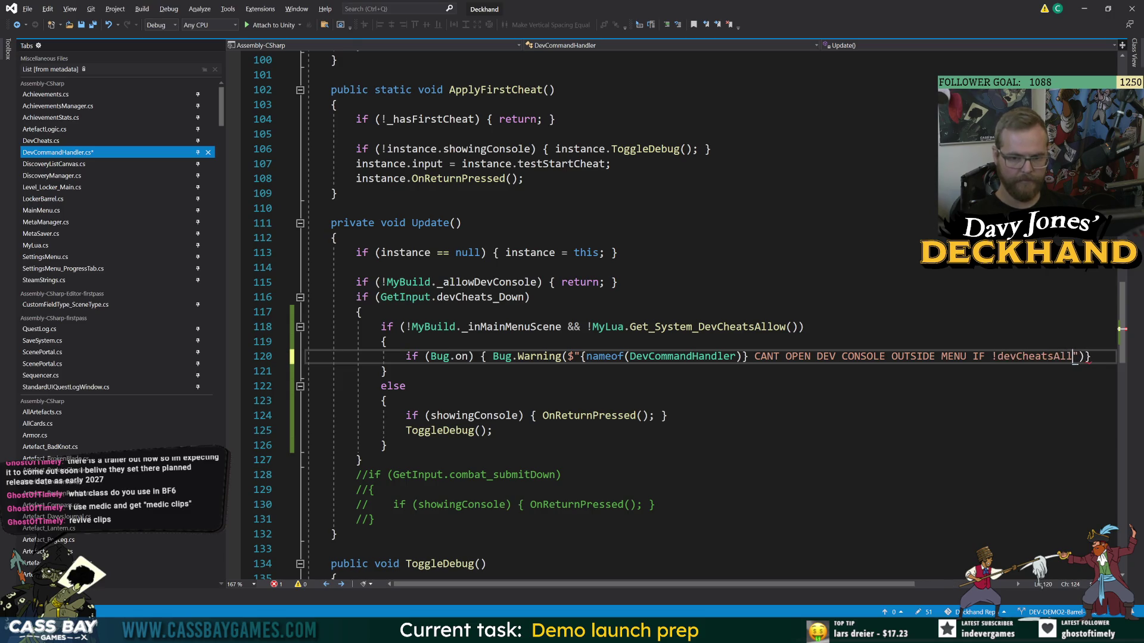
key("Right")
key("Right")
key("Right")
type(";")
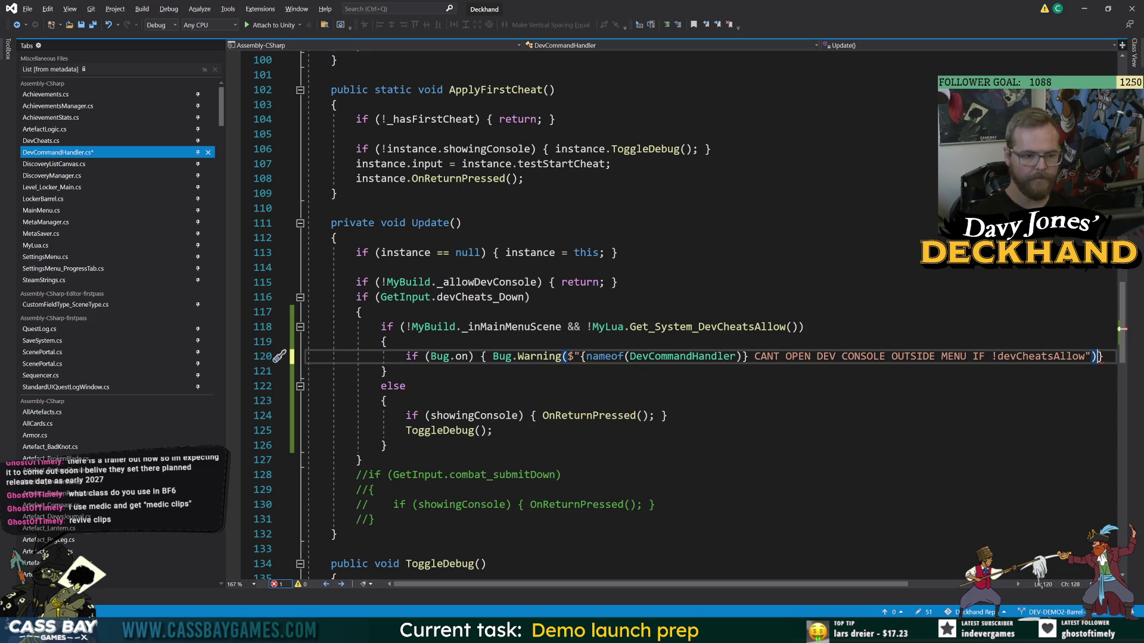
Review the surrounding Update method code, including the _allowDevConsole check, before returning to Unity.
left_click(838, 214)
left_click(361, 460)
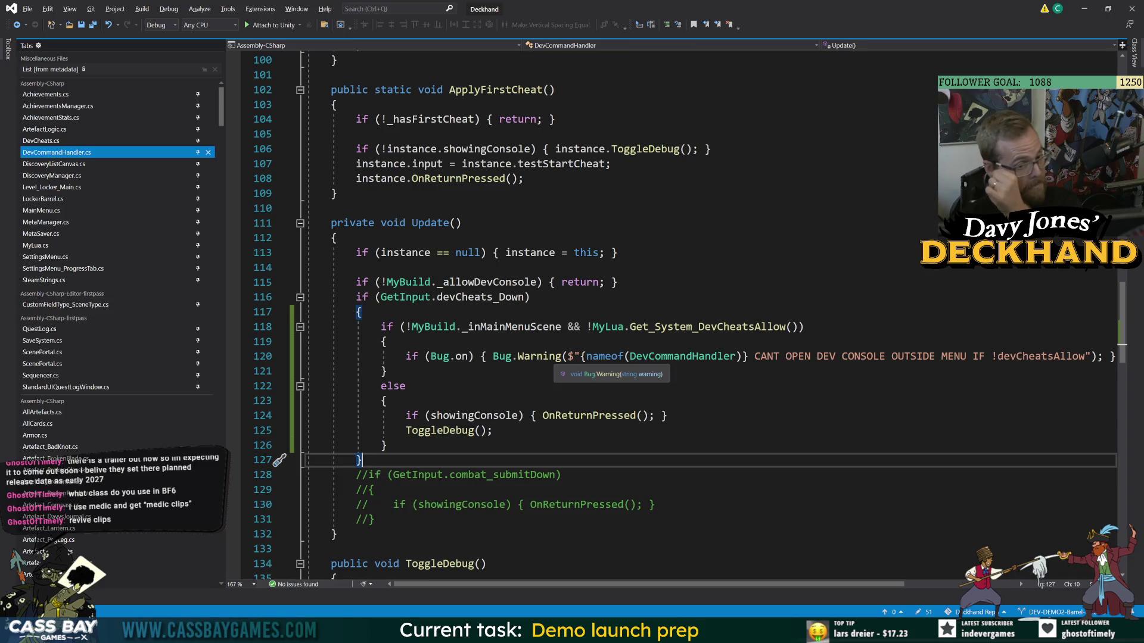
left_click(618, 282)
left_click(668, 415)
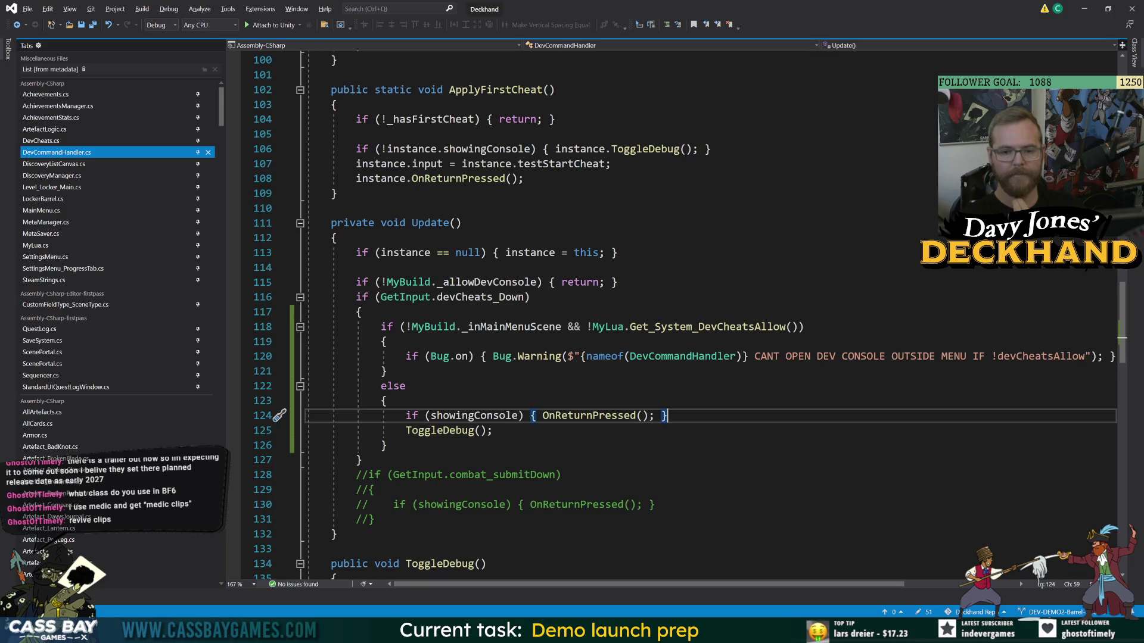
left_click(417, 504)
left_click(355, 267)
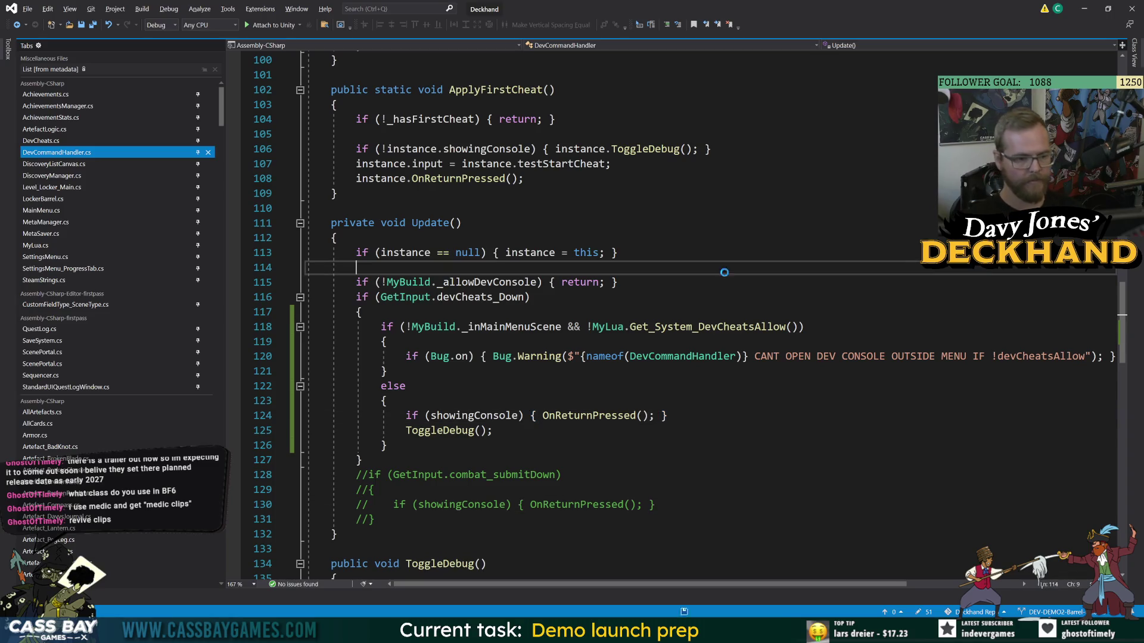
key("alt+Tab")
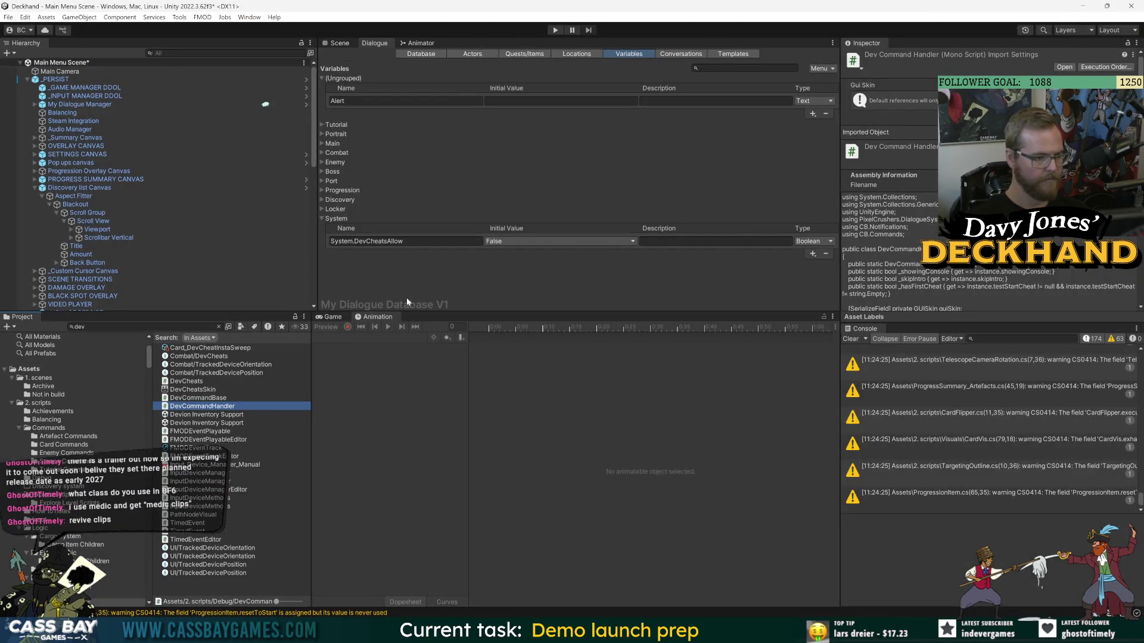
Check the _PERSIST prefab overrides, then enter play mode and run the 'xp level' console command.
left_click(55, 79)
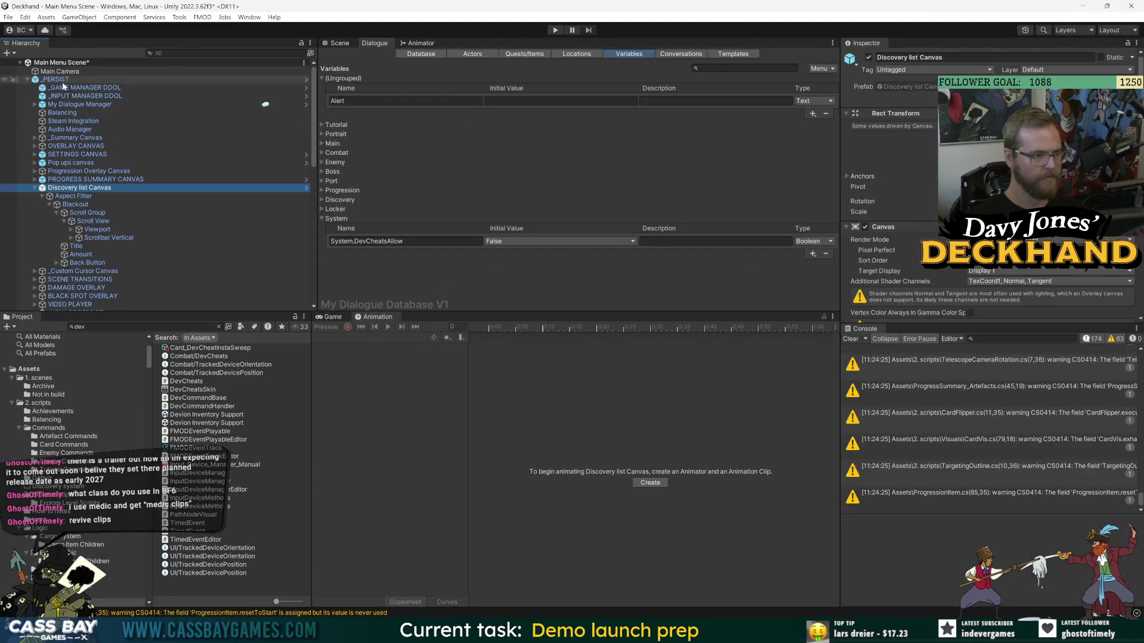
left_click(905, 98)
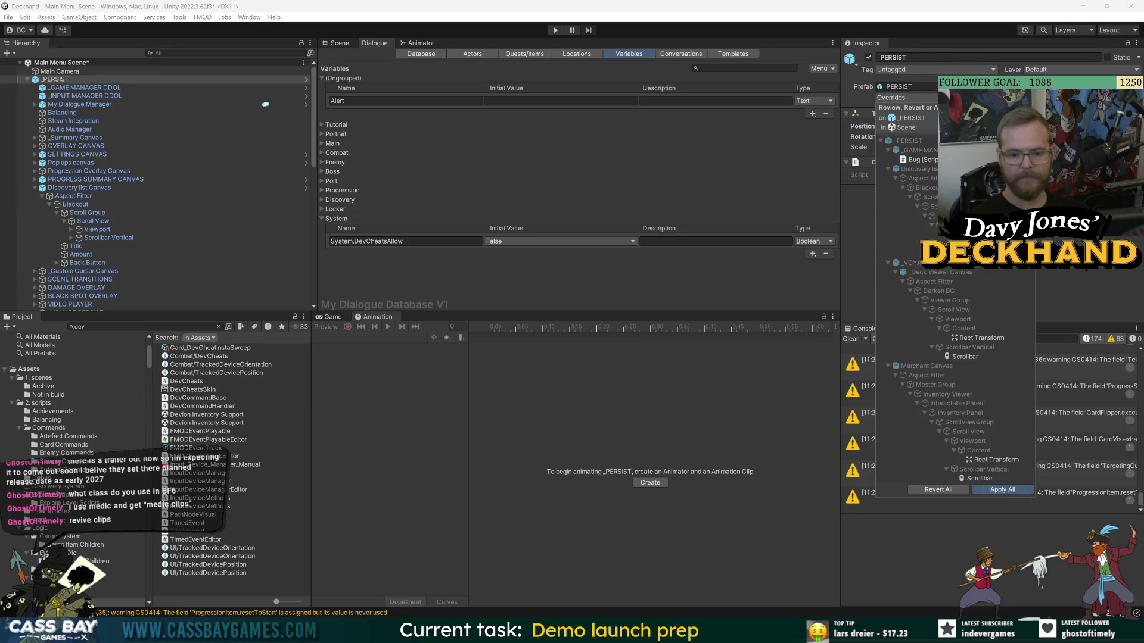
left_click(1085, 275)
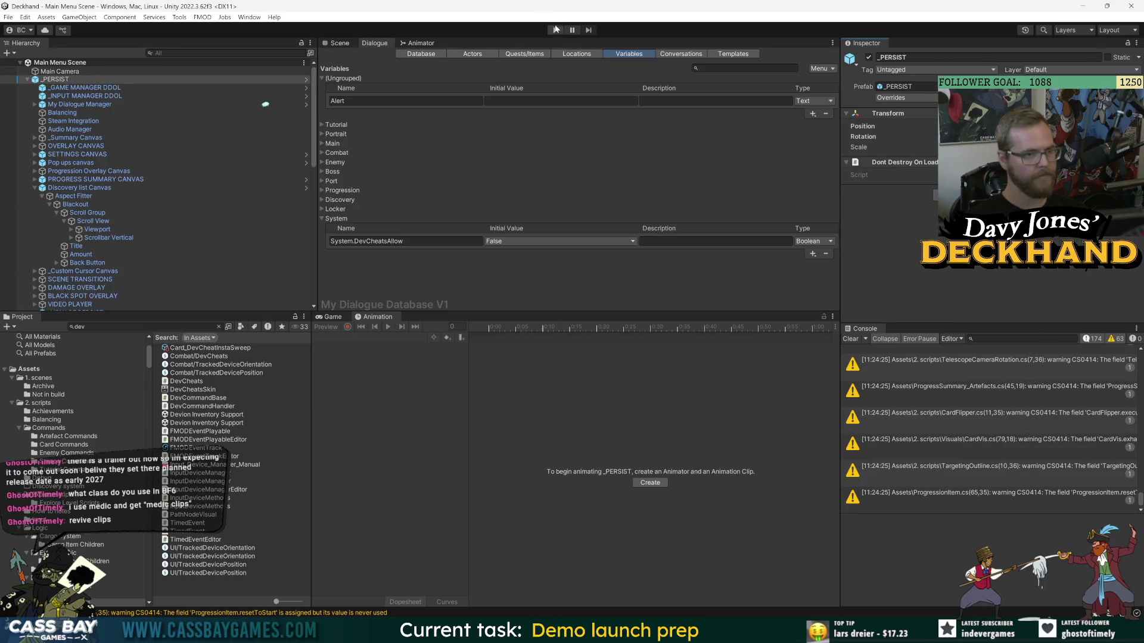
left_click(556, 30)
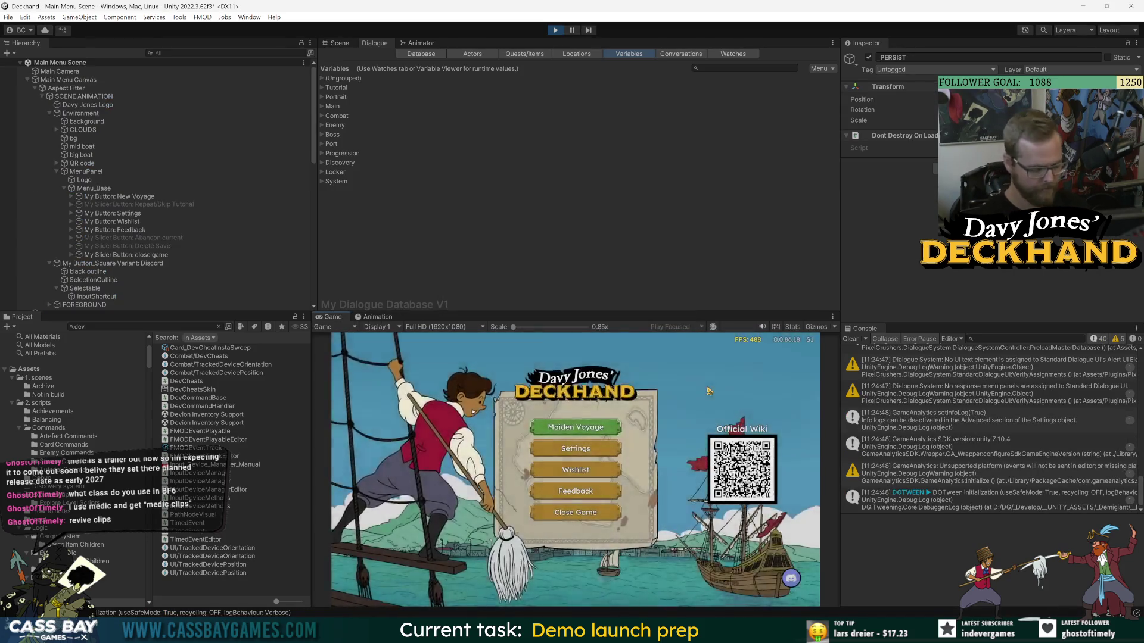
type("xp level")
key("Return")
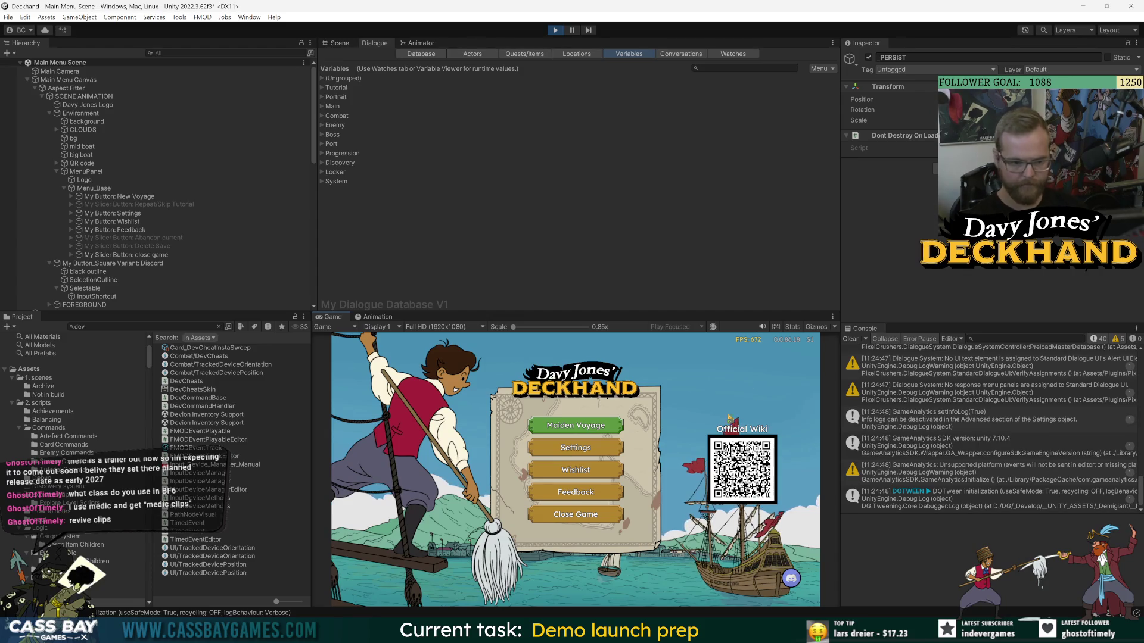
Show the dialogue Watches list and open the game's Settings menu on the Game page.
left_click(682, 54)
left_click(732, 54)
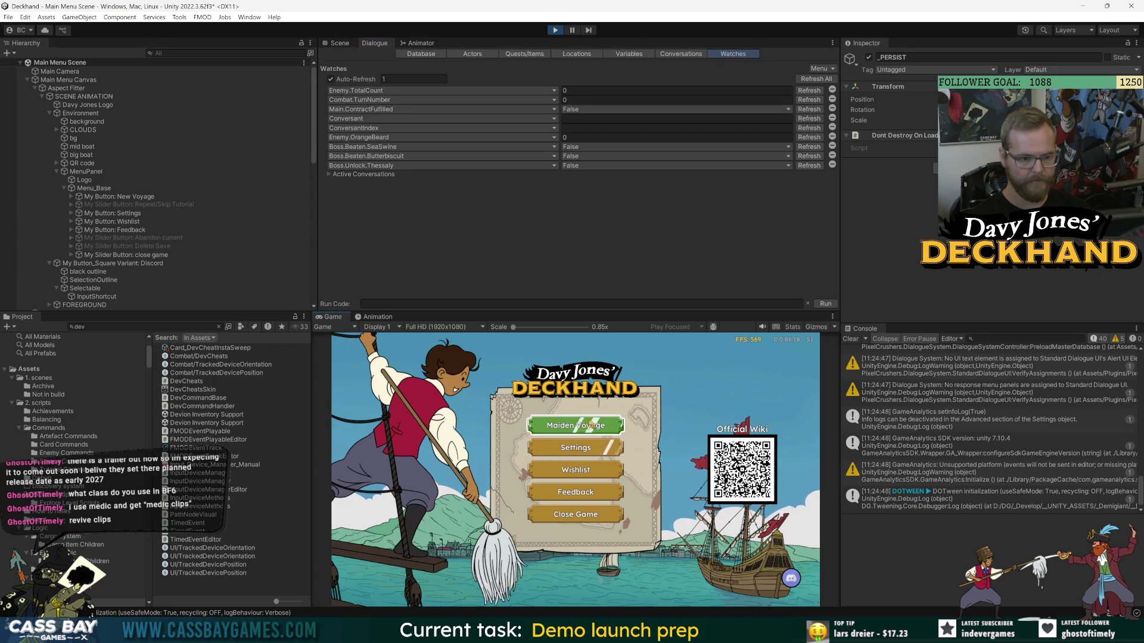
left_click(610, 448)
left_click(596, 370)
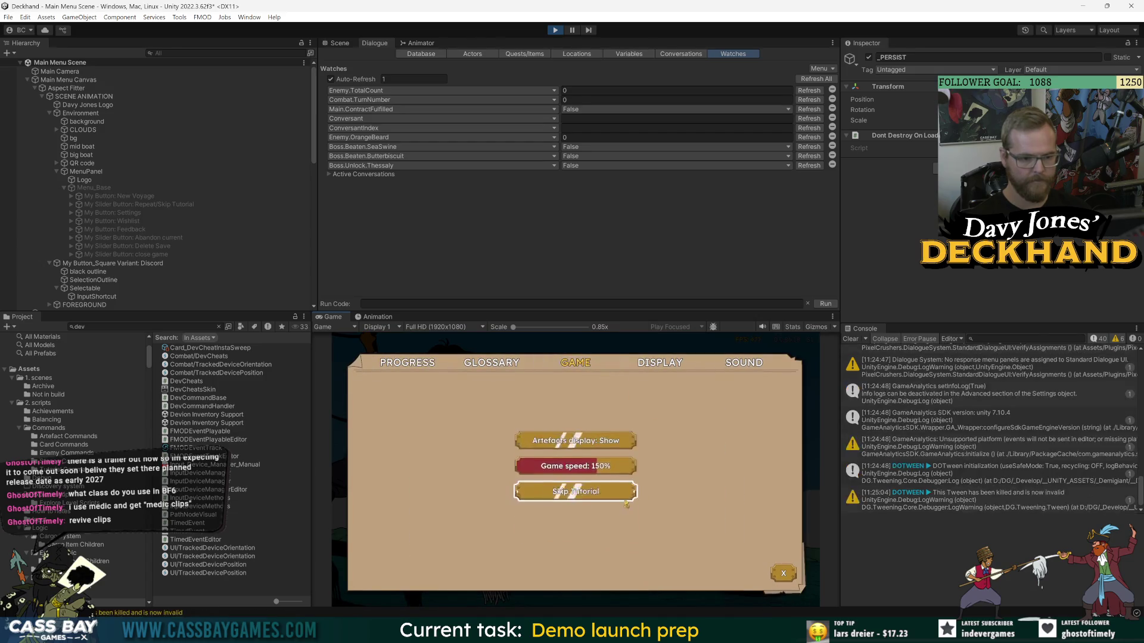
Skip the tutorial and contract intro to reach the locker.
left_click(596, 429)
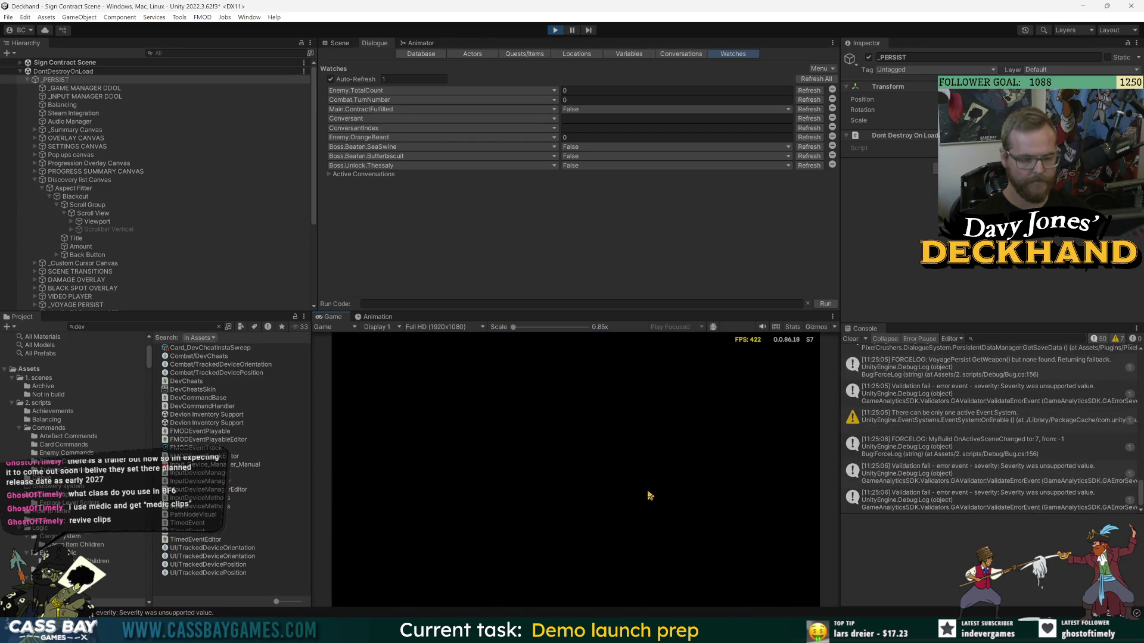
left_click(742, 588)
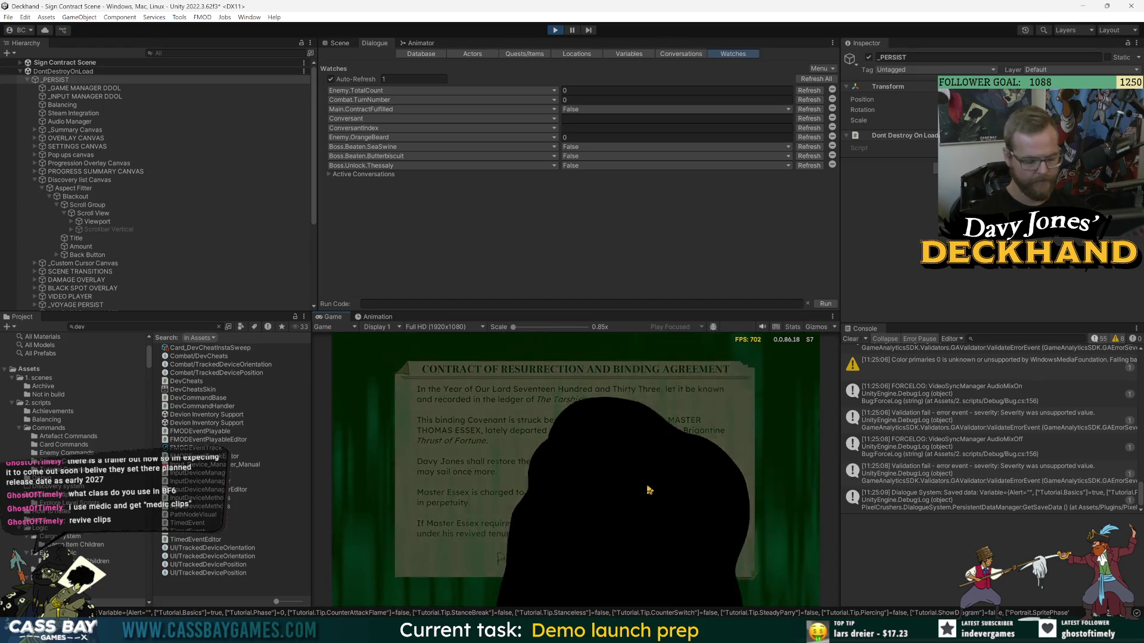
scroll(873, 345, "up", 3)
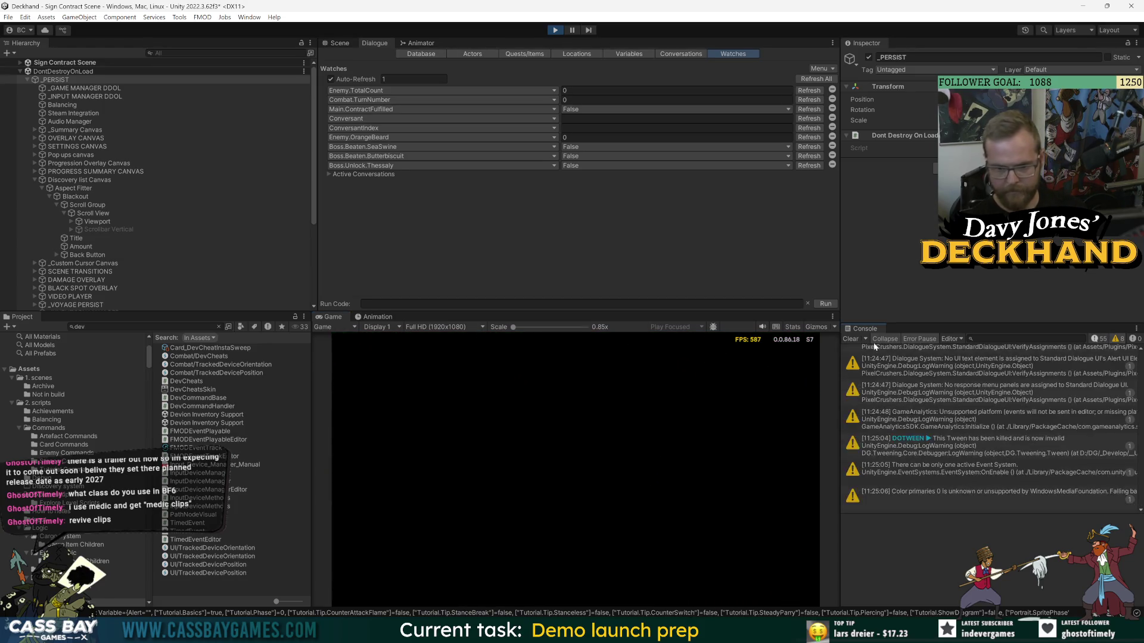
left_click(850, 339)
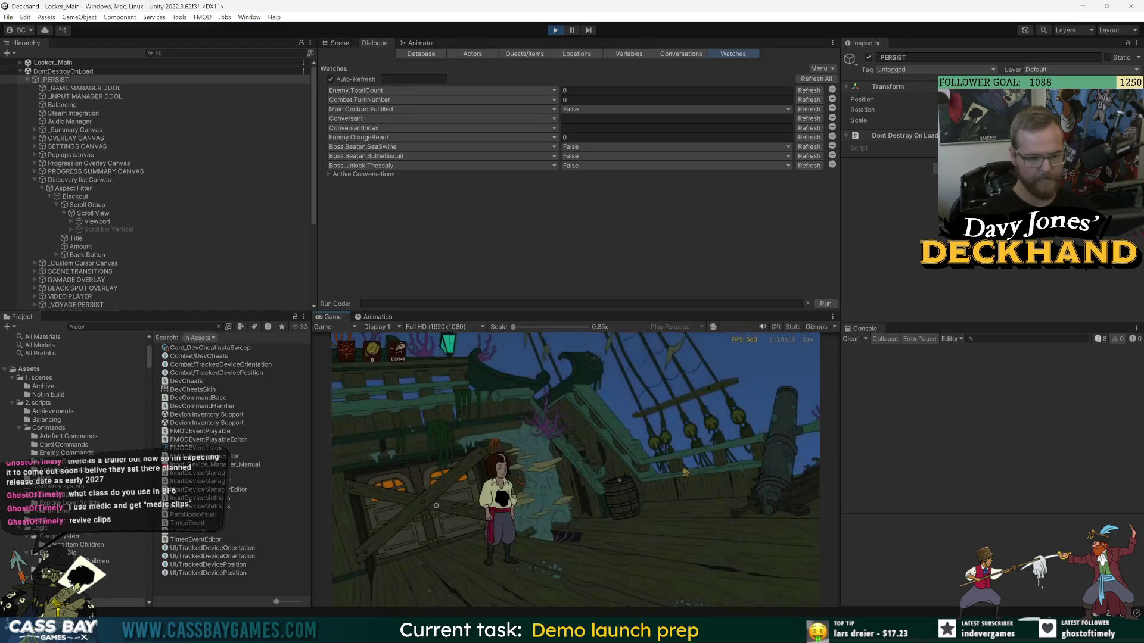
Inspect the _GAME MANAGER DDOL Bug settings and try the dev console hotkey in the locker.
left_click(35, 130)
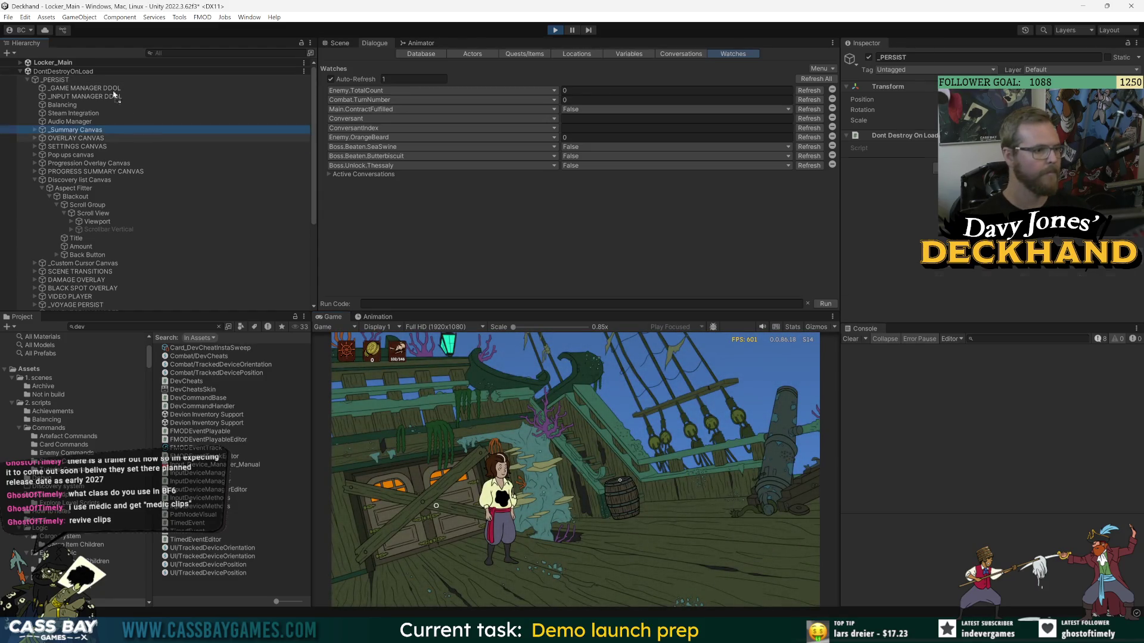
left_click(84, 88)
left_click(890, 147)
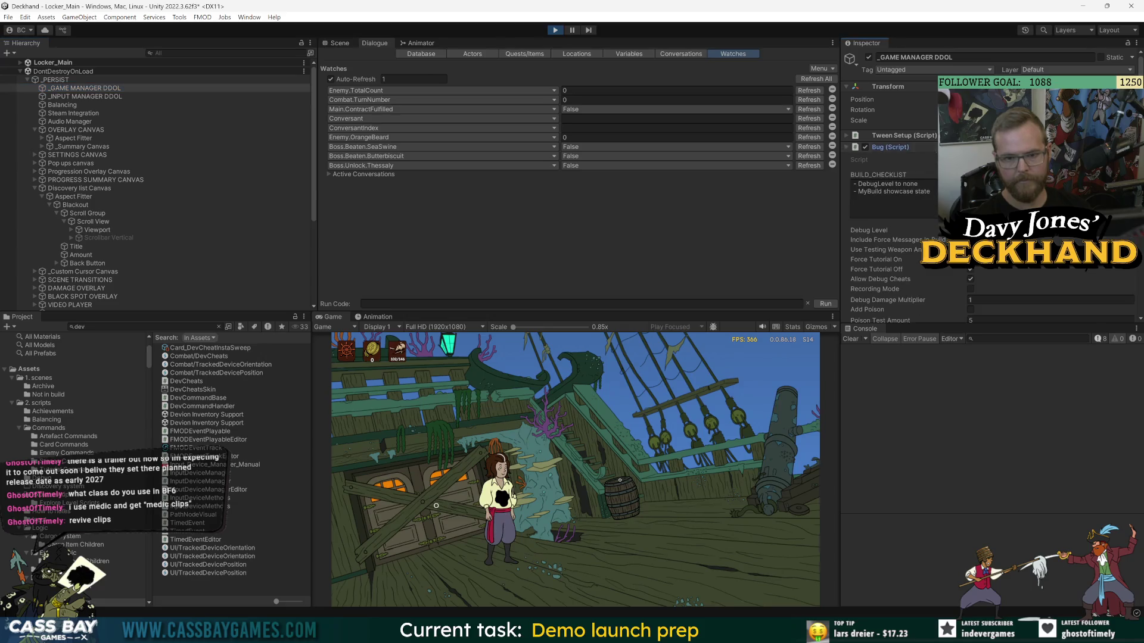
left_click(712, 503)
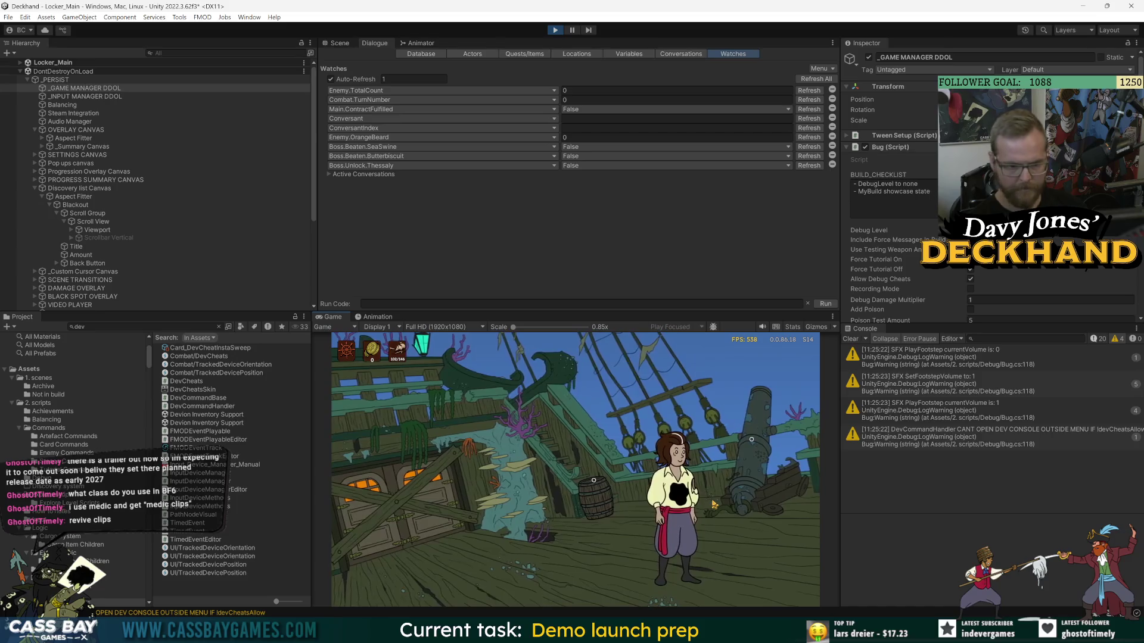
key("grave")
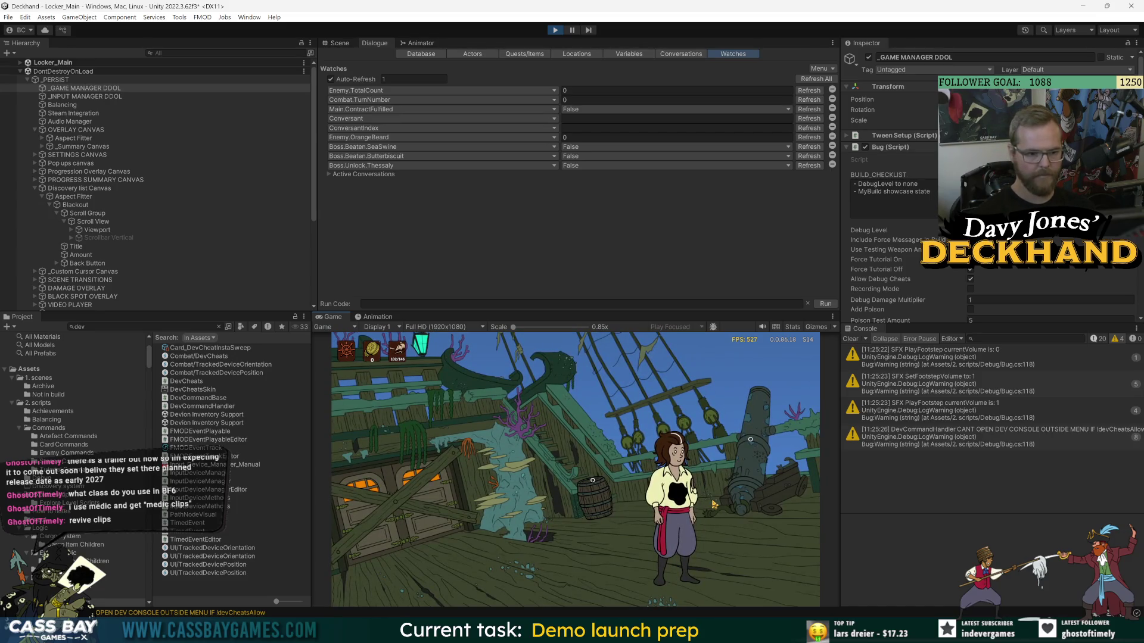
key("a")
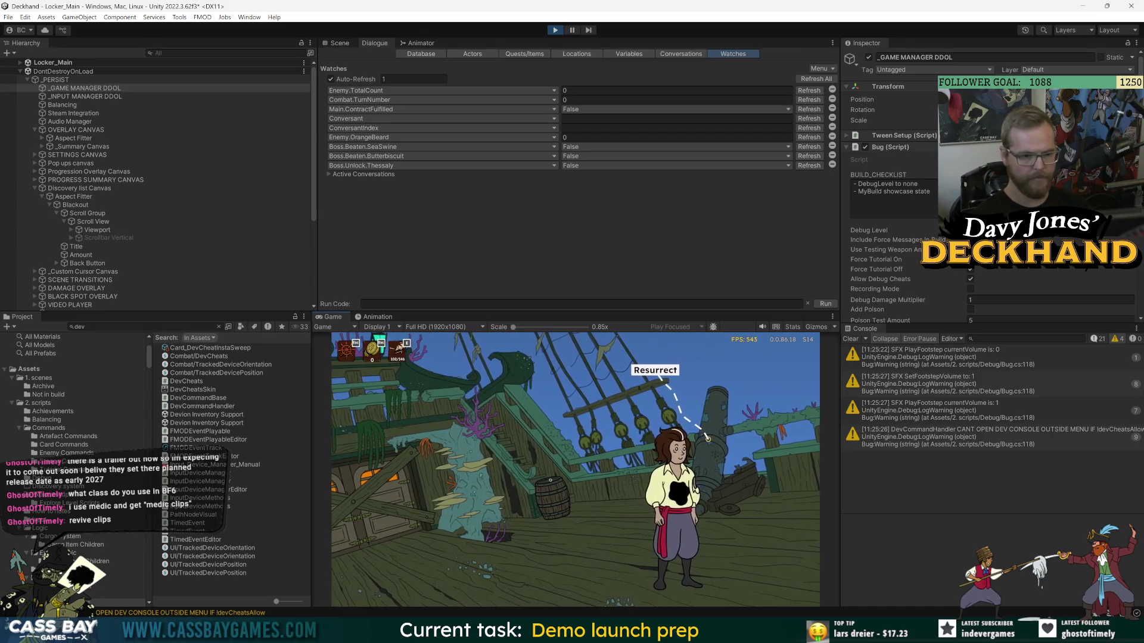
Exit the run to the main menu through Settings > Game.
key("Escape")
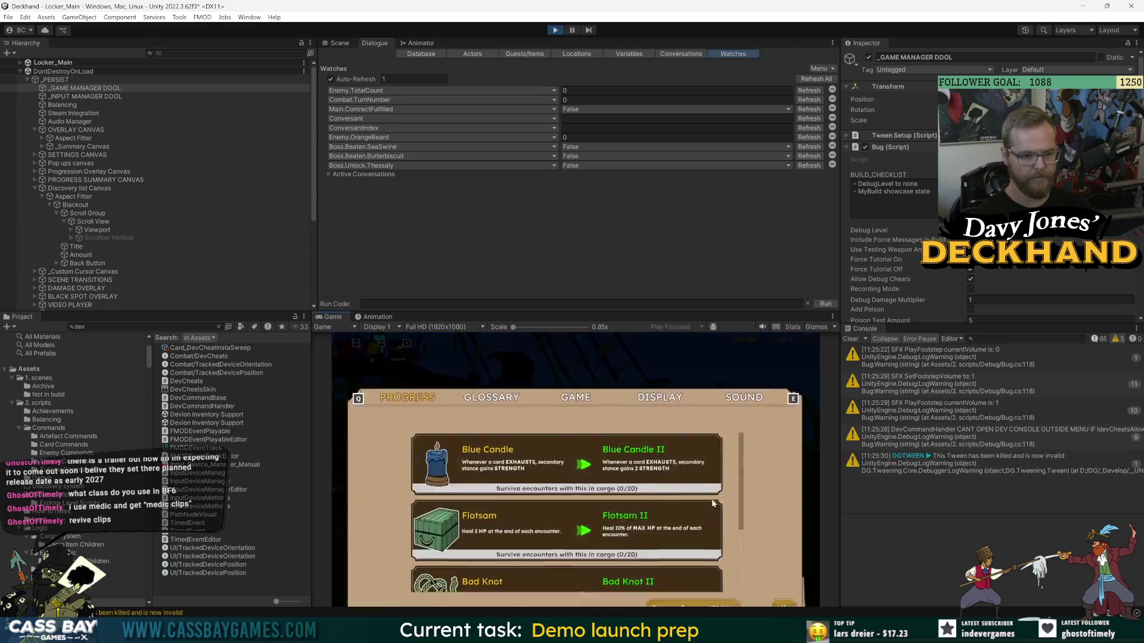
left_click(575, 363)
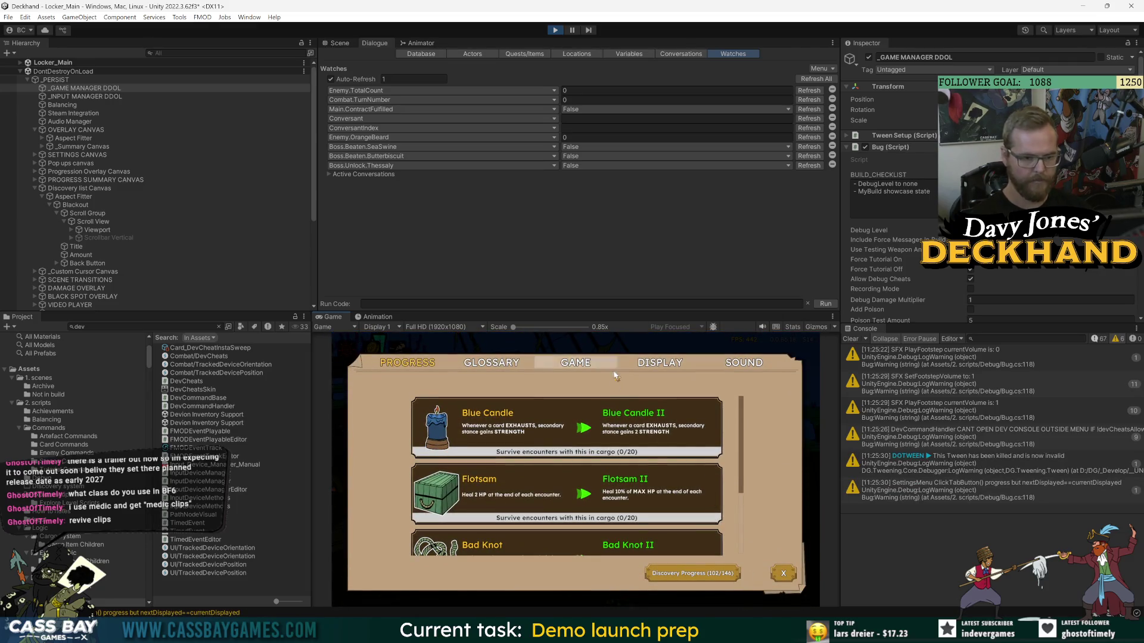
left_click(578, 450)
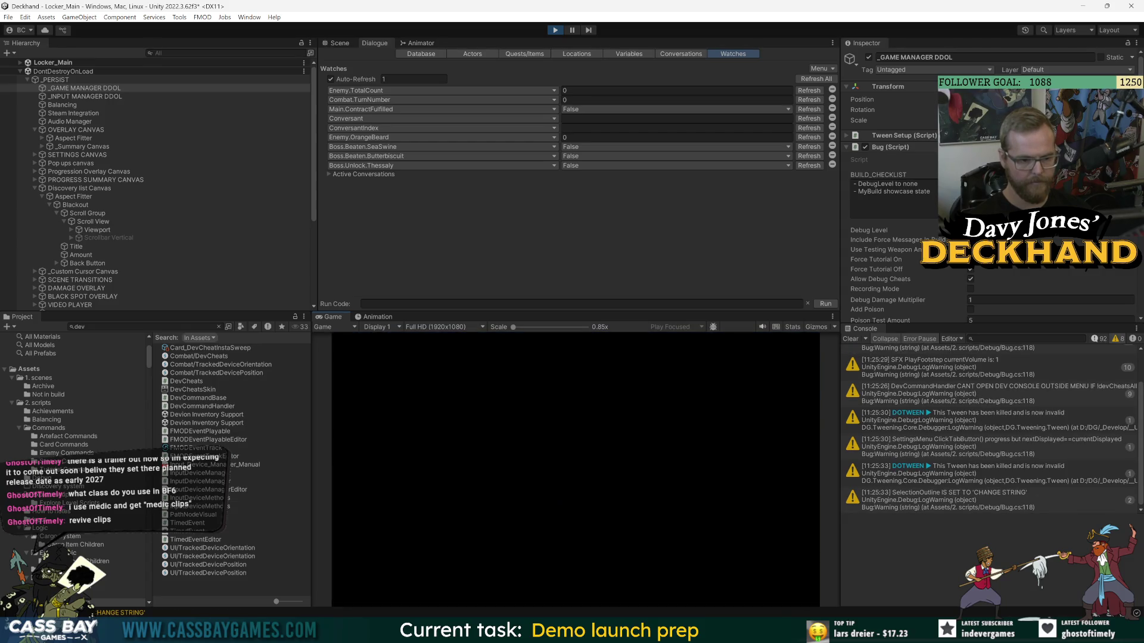
Clear the console, set the last watch to System.DevCheatsAllow, and start a new voyage.
left_click(858, 339)
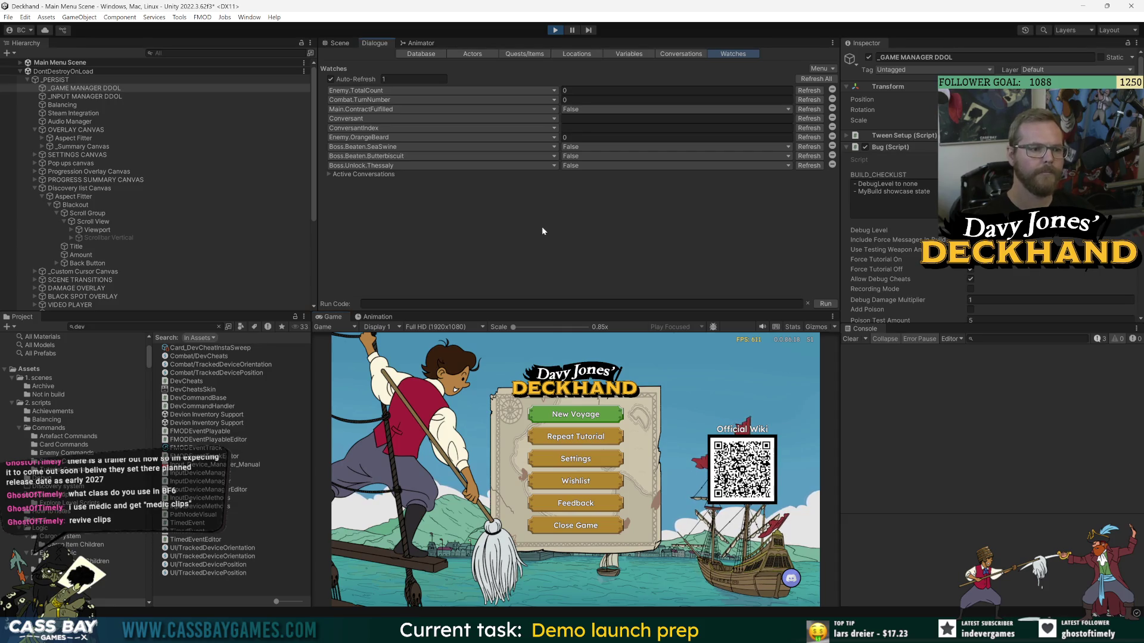
left_click(428, 165)
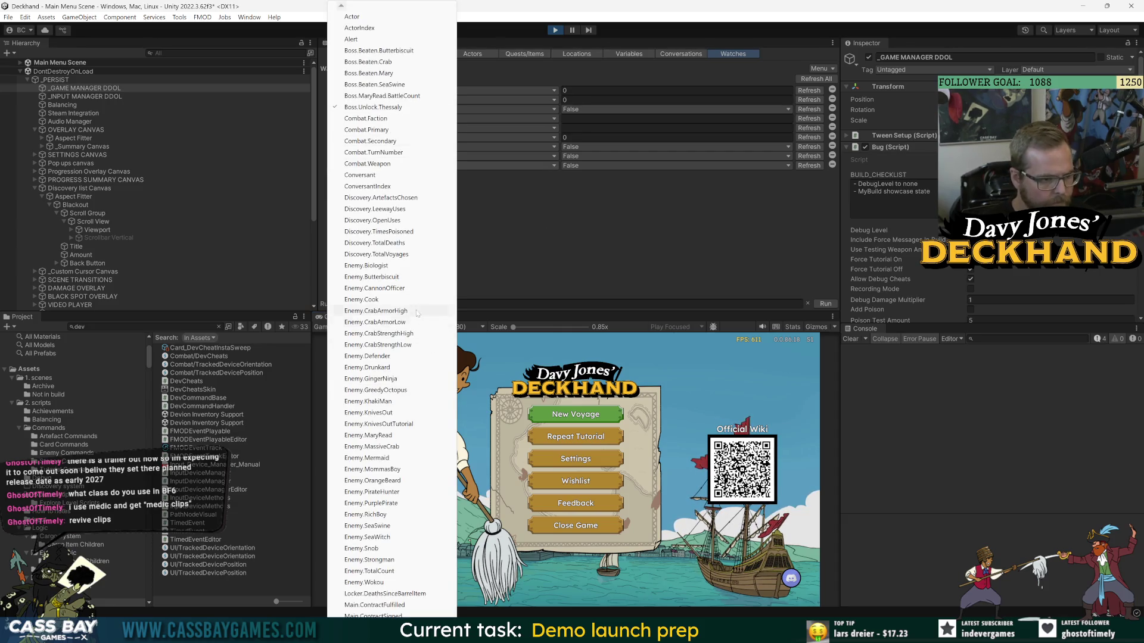
scroll(394, 614, "down", 2)
scroll(390, 608, "down", 5)
left_click(389, 600)
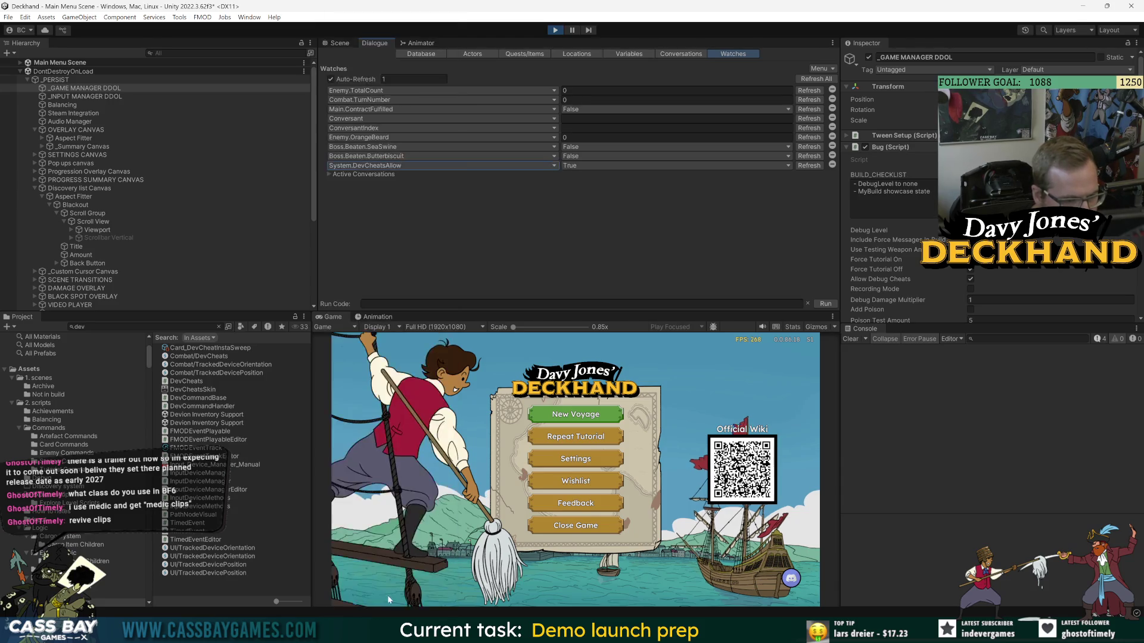
left_click(583, 422)
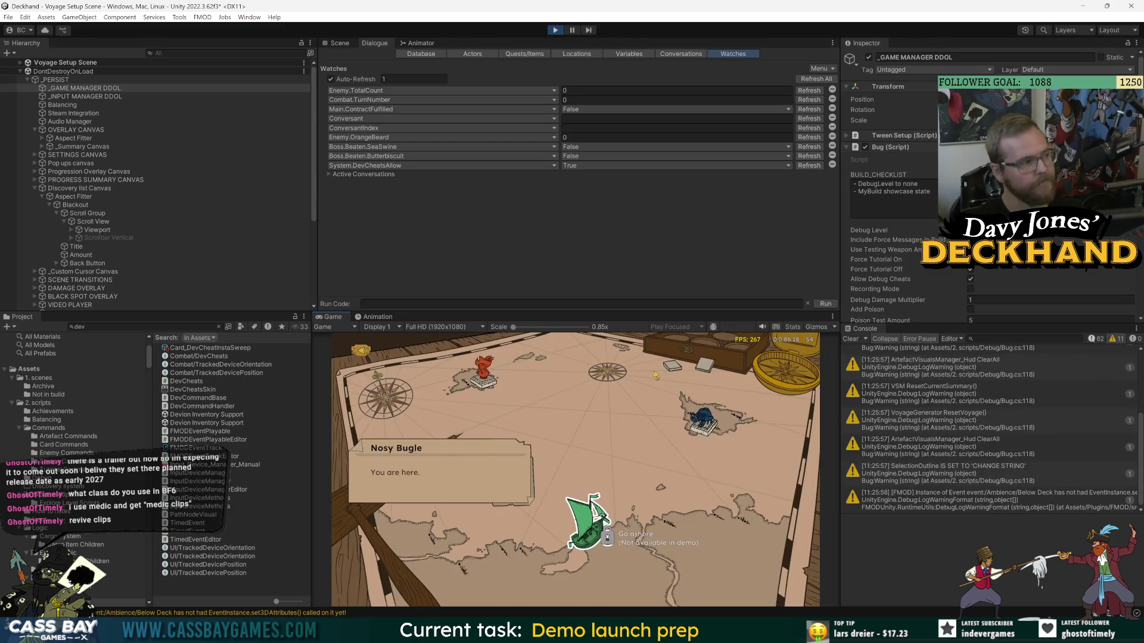
Travel to the first map spot, pick the Saber starter deck, and set sail.
left_click(612, 440)
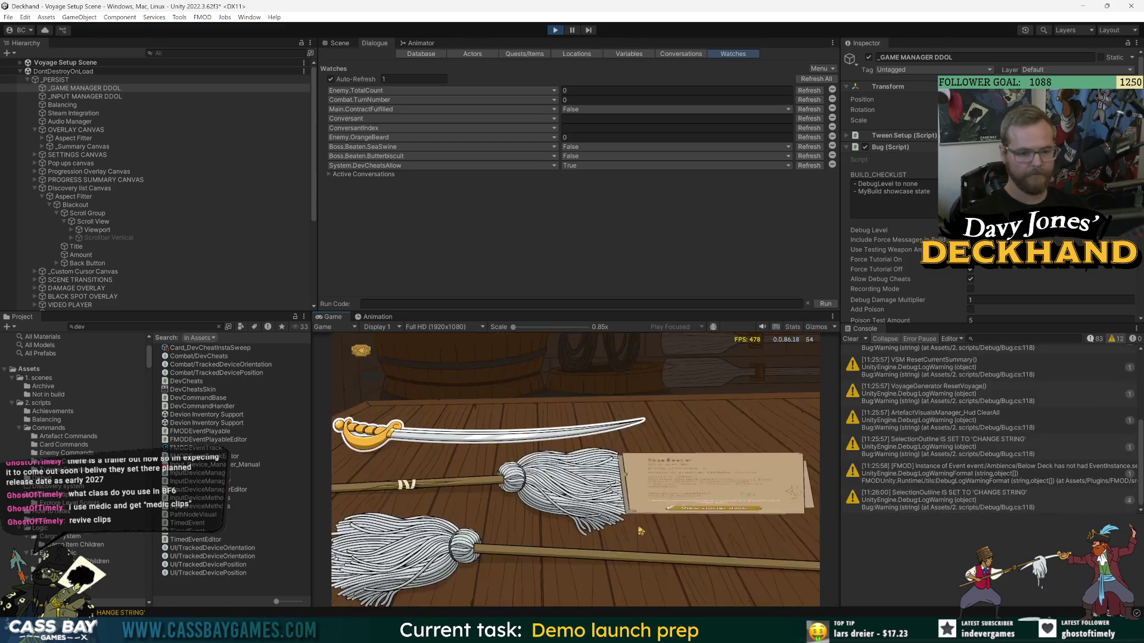
left_click(417, 569)
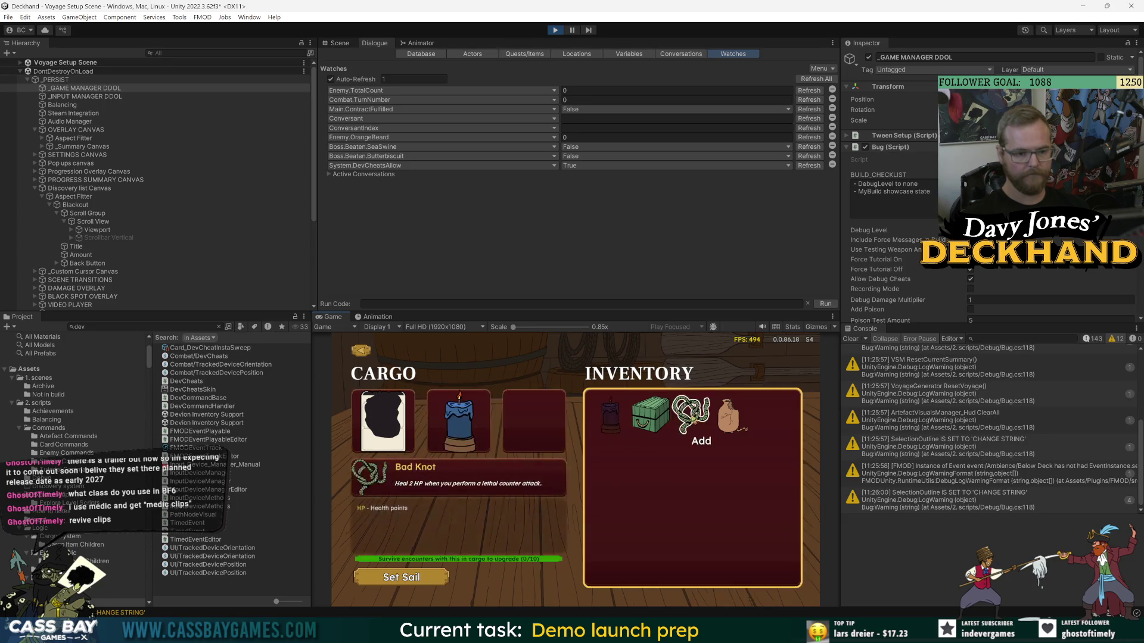
left_click(575, 512)
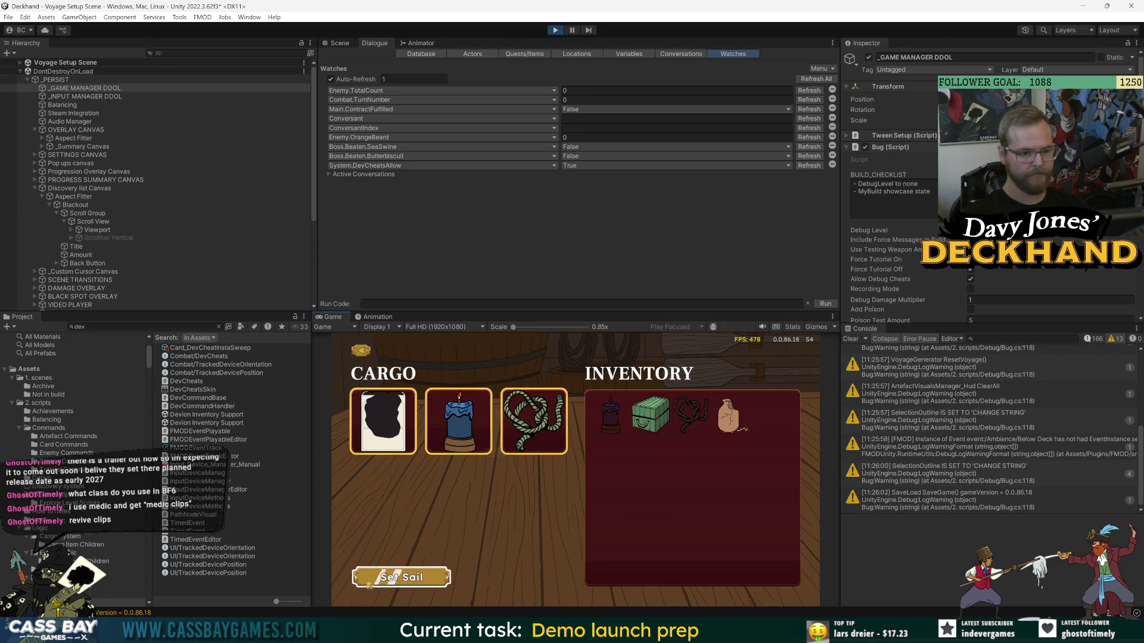
left_click(377, 580)
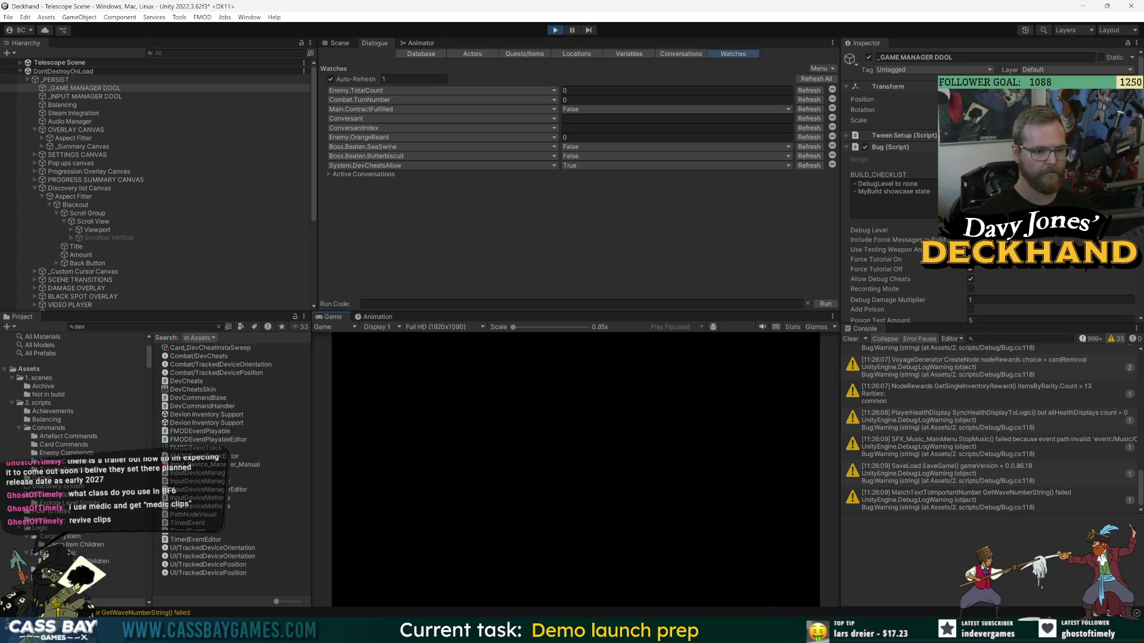
Win the combat with the 'win wave' command, take The Bastion card, and stop play mode.
type("win wav")
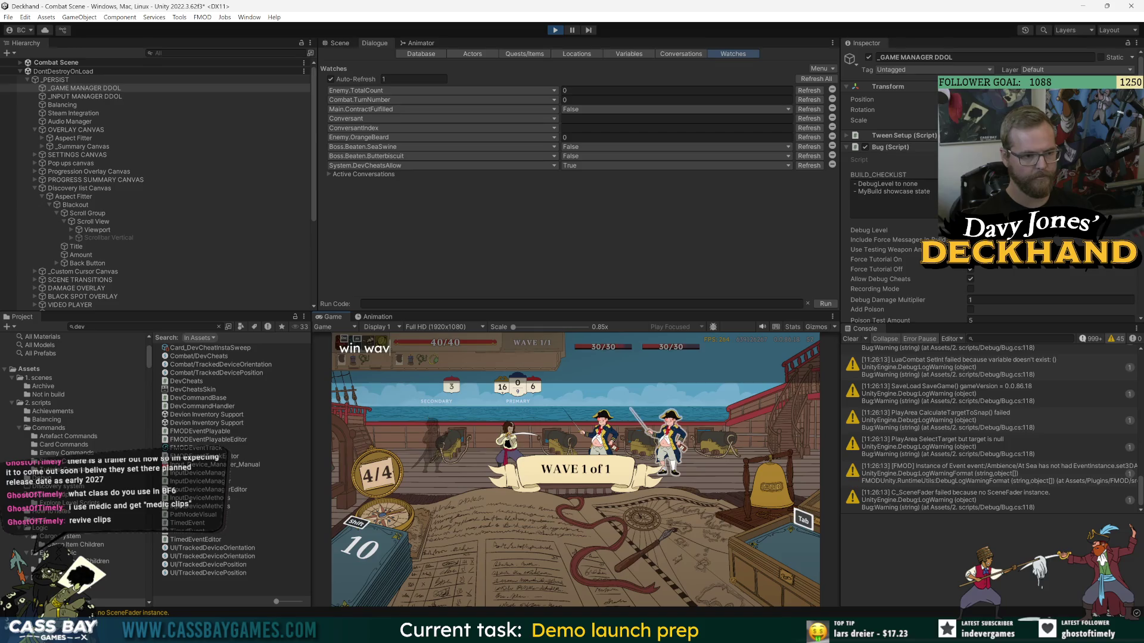
type("e")
key("Return")
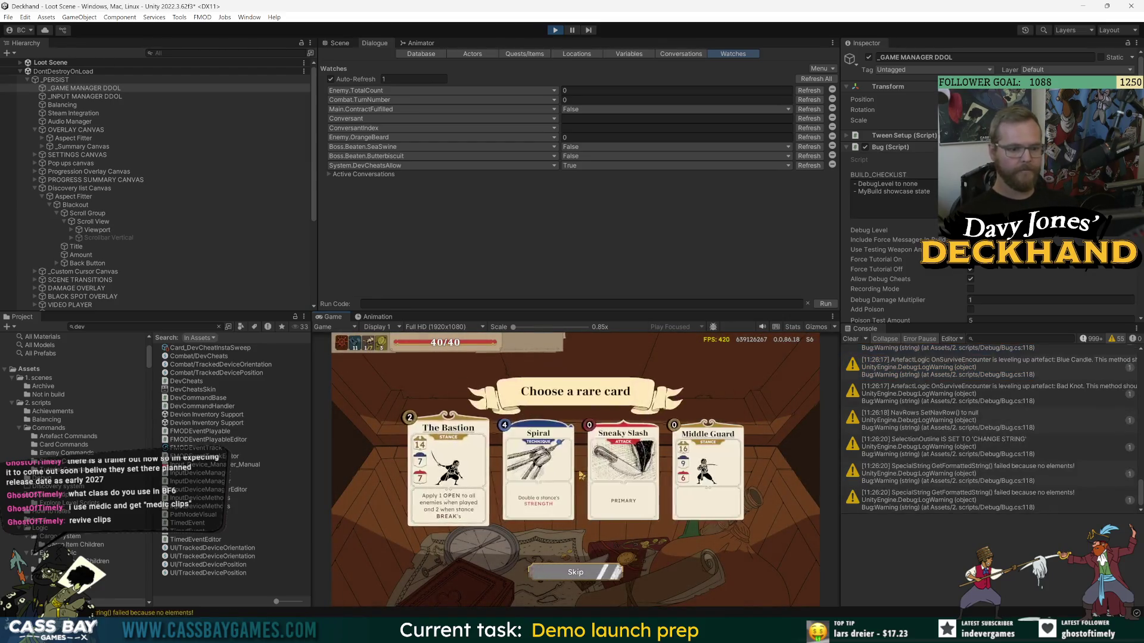
left_click(575, 571)
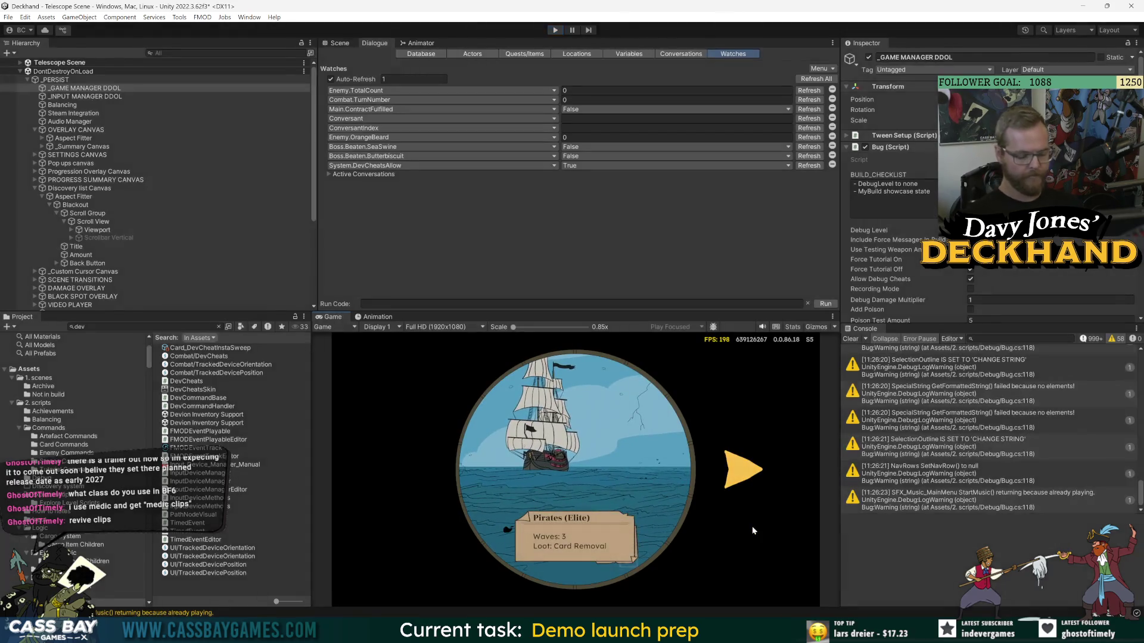
key("ctrl+p")
key("ctrl+p")
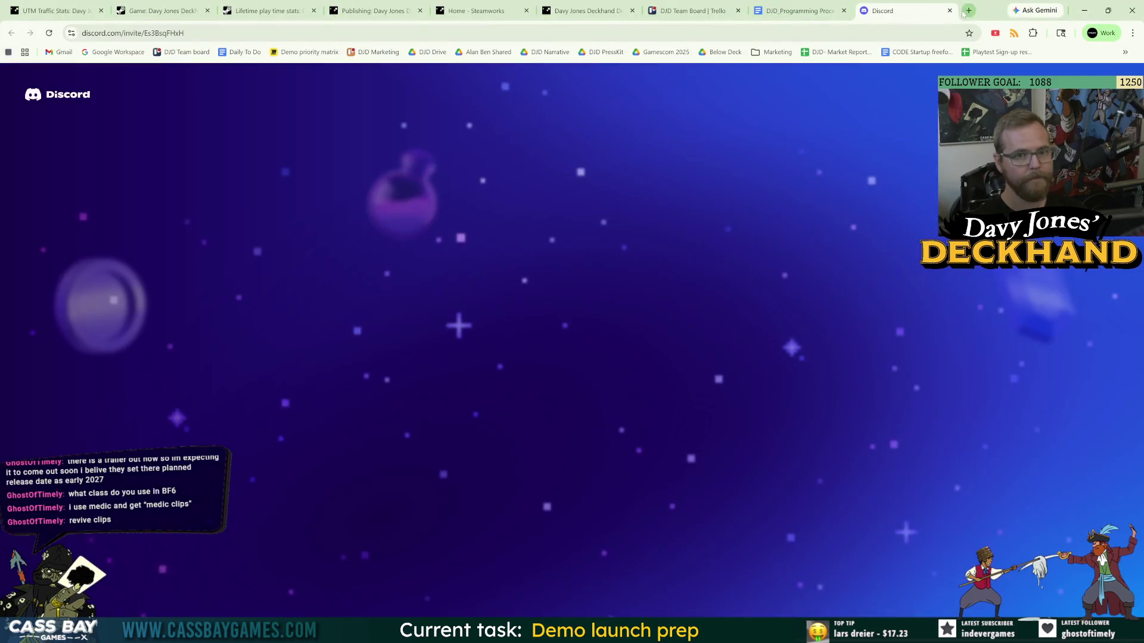
Close the Discord invite browser tab and switch to the Deckhand Unity editor.
key("ctrl+w")
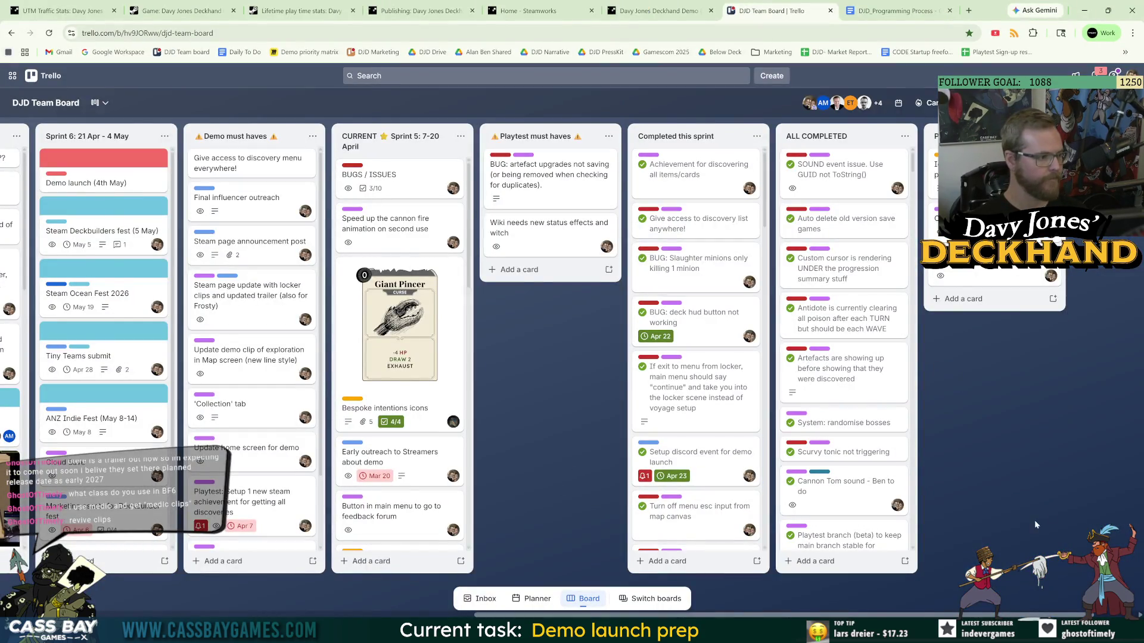
mouse_move(814, 628)
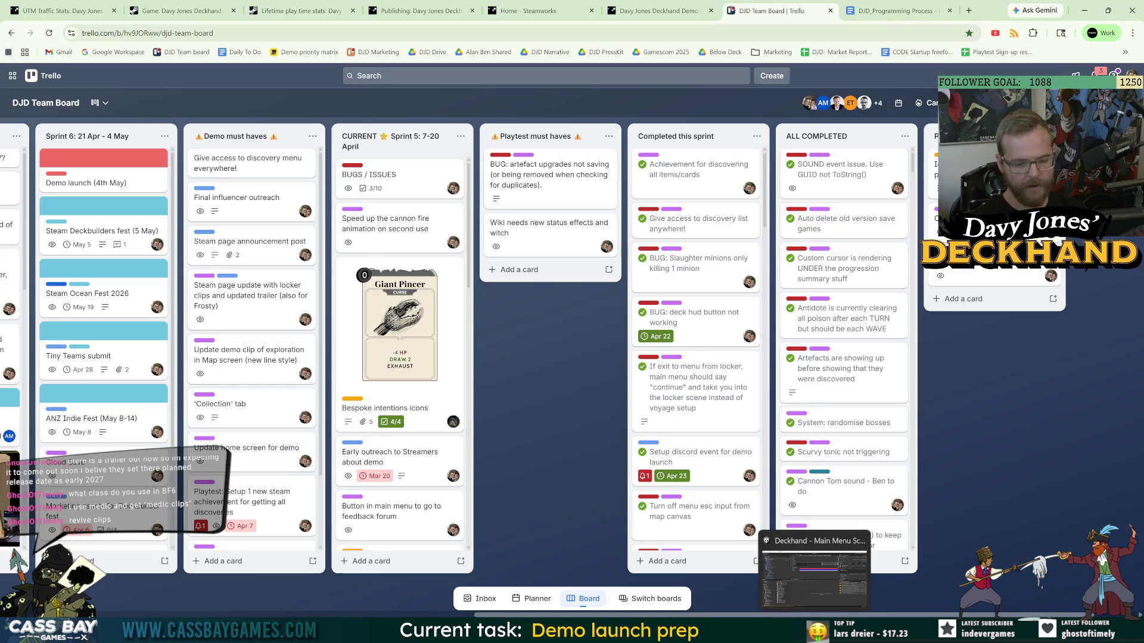
left_click(809, 573)
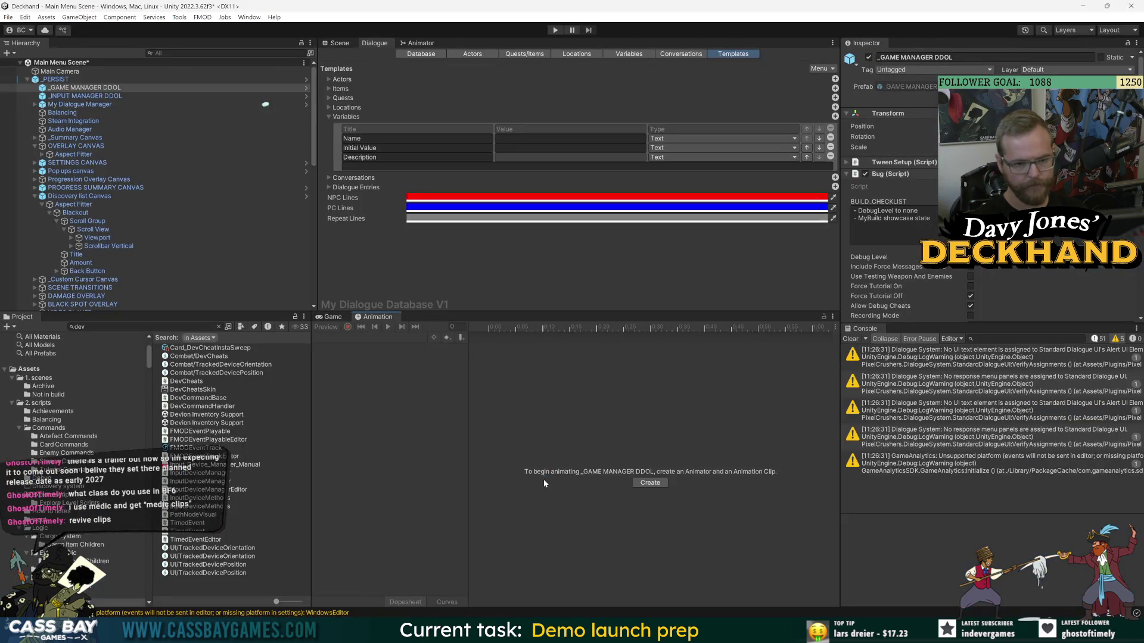
Clear the console and apply all pending overrides to the _PERSIST prefab.
left_click(852, 339)
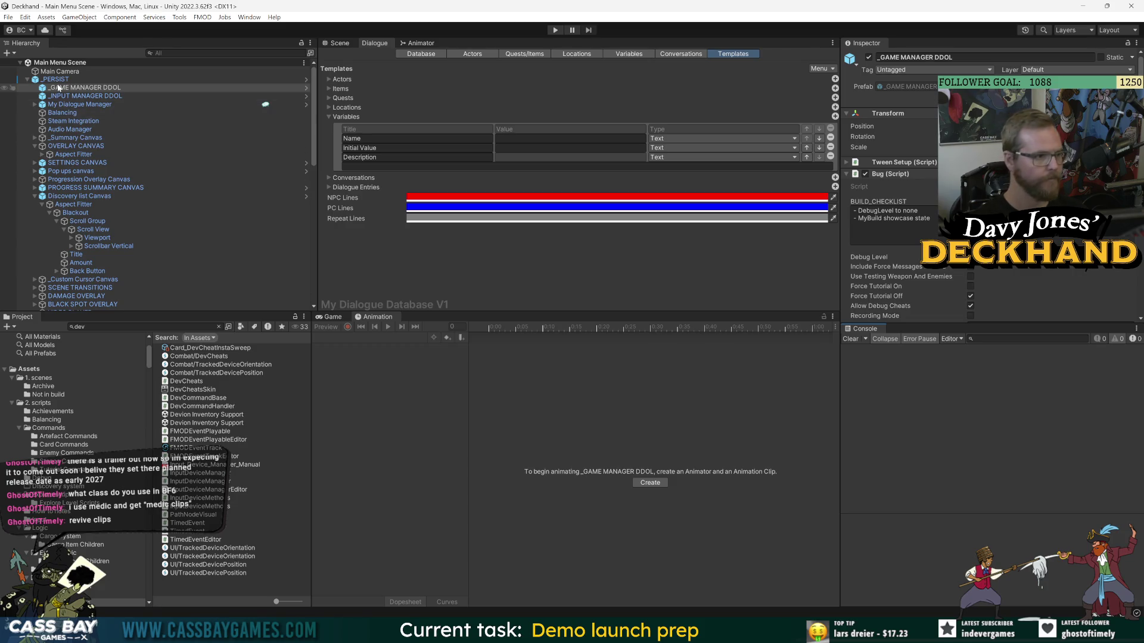
left_click(890, 174)
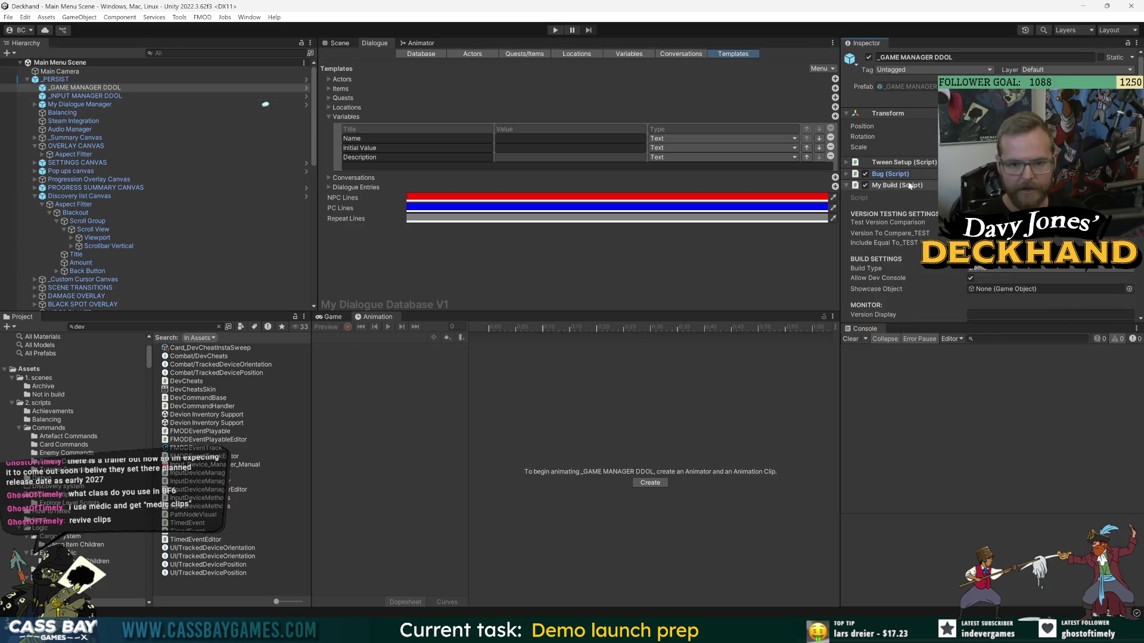
left_click(35, 196)
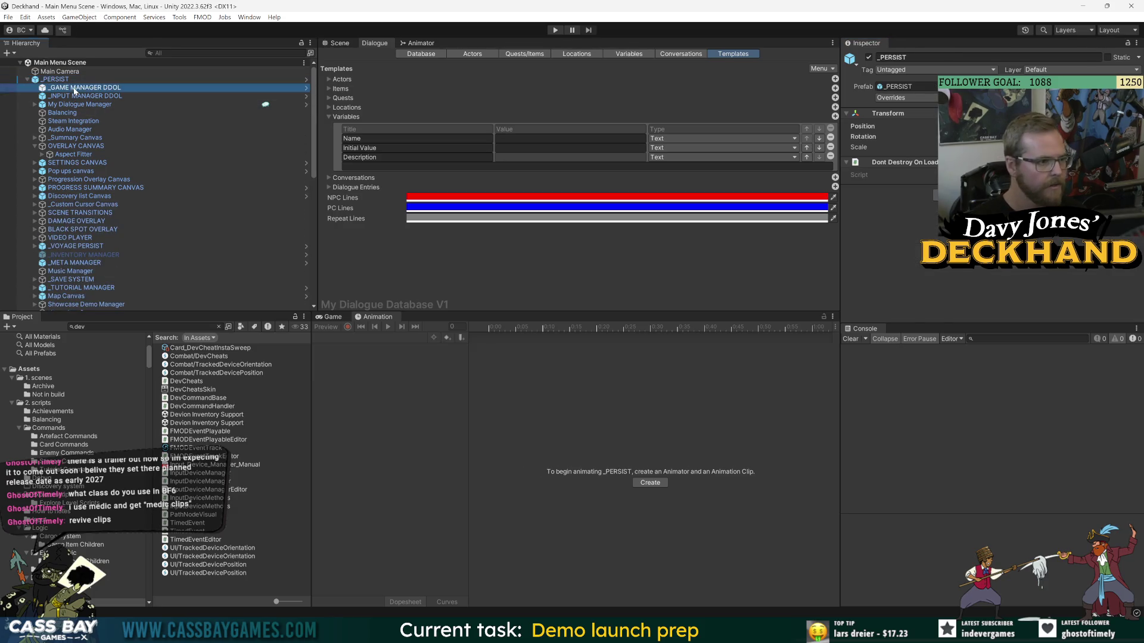
left_click(73, 121)
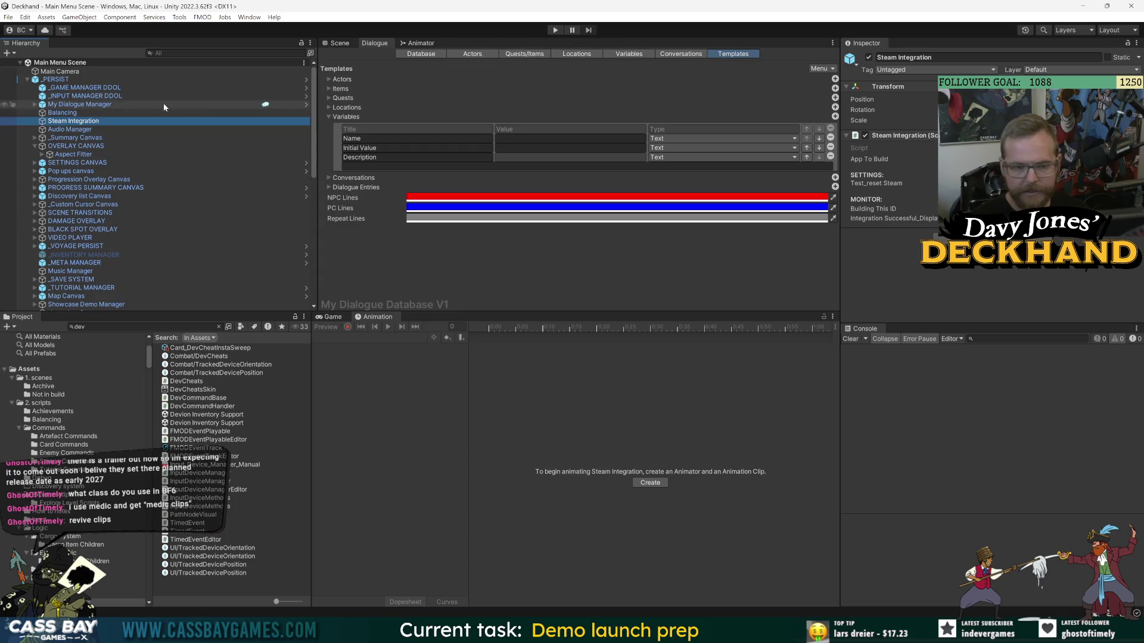
left_click(57, 80)
left_click(892, 97)
left_click(1002, 452)
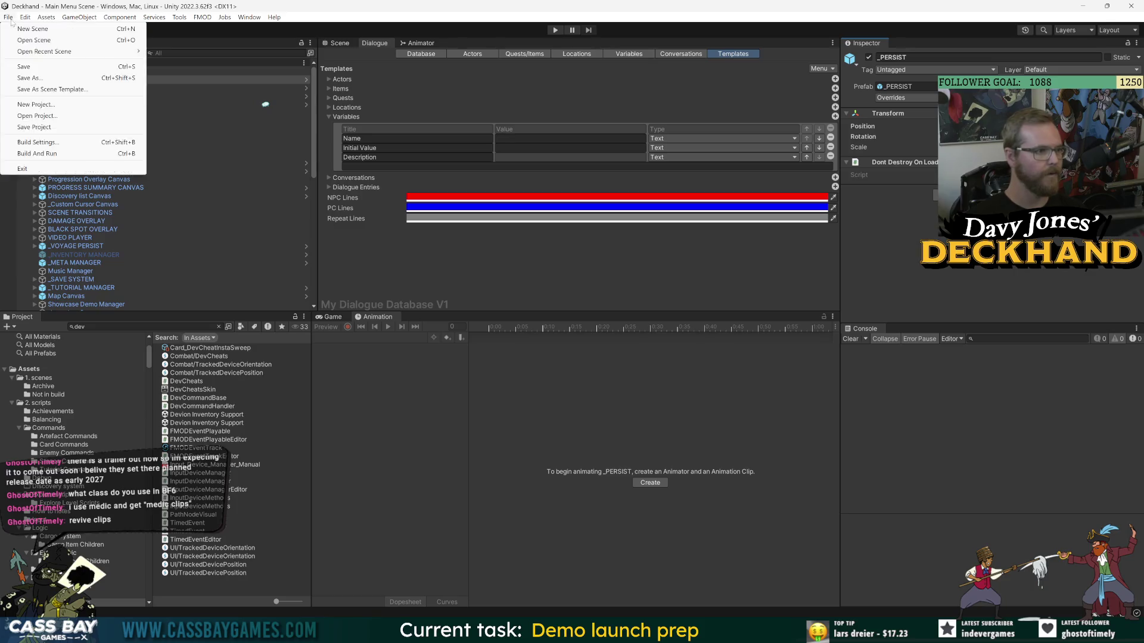
Set the Player Settings version to 0.0.86.19 and start the macOS build.
left_click(9, 17)
left_click(18, 142)
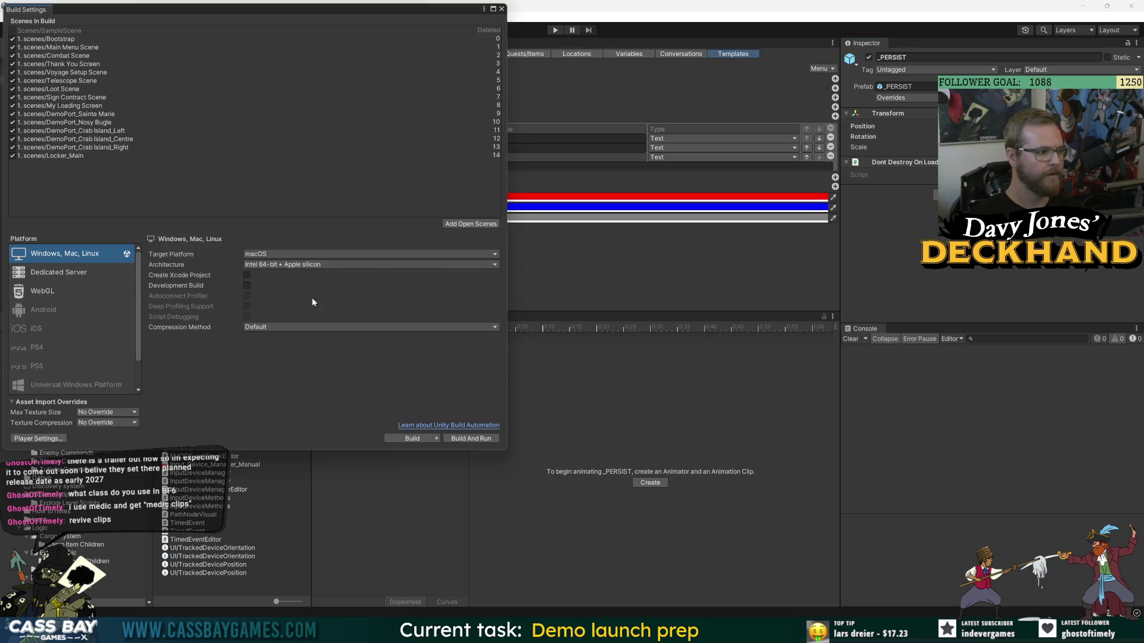
left_click(38, 439)
left_click(448, 122)
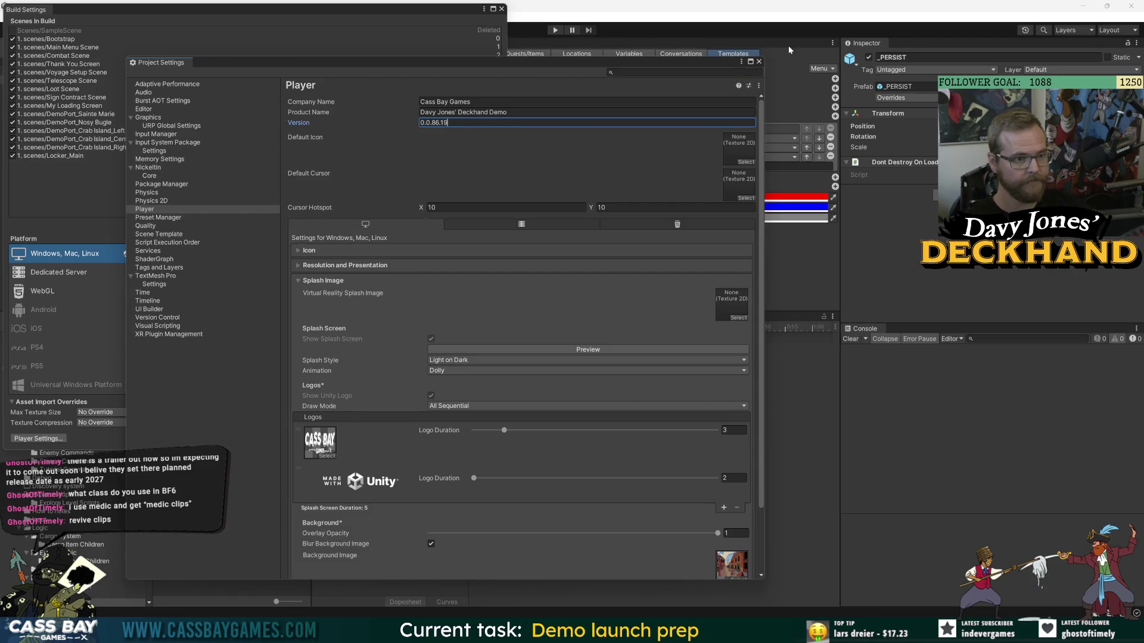
left_click(761, 61)
left_click(411, 440)
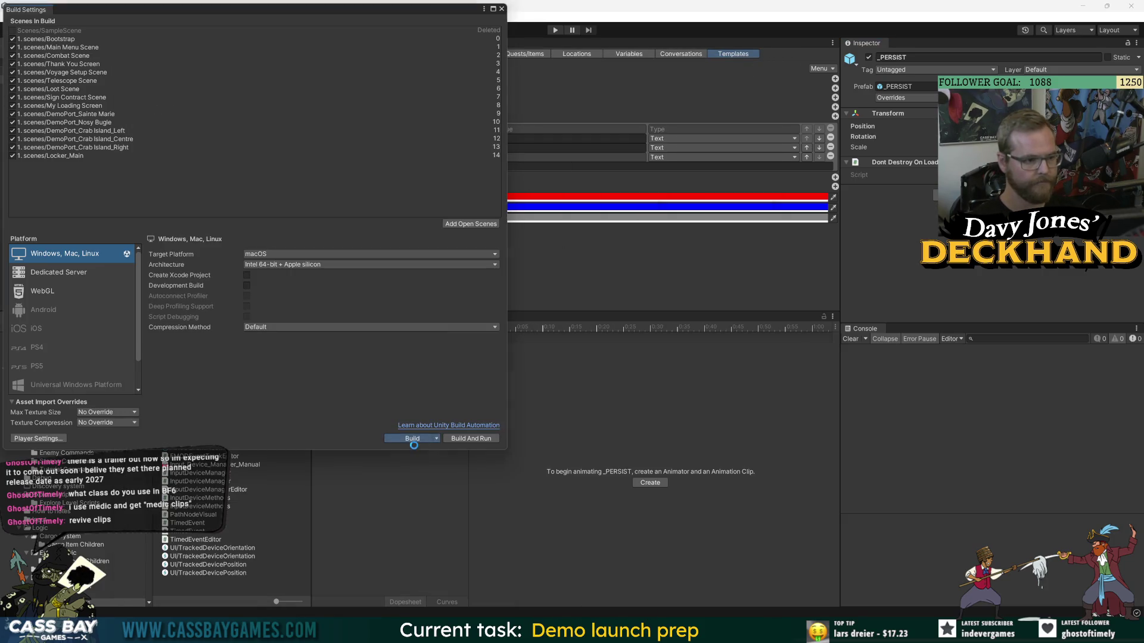
left_click(566, 161)
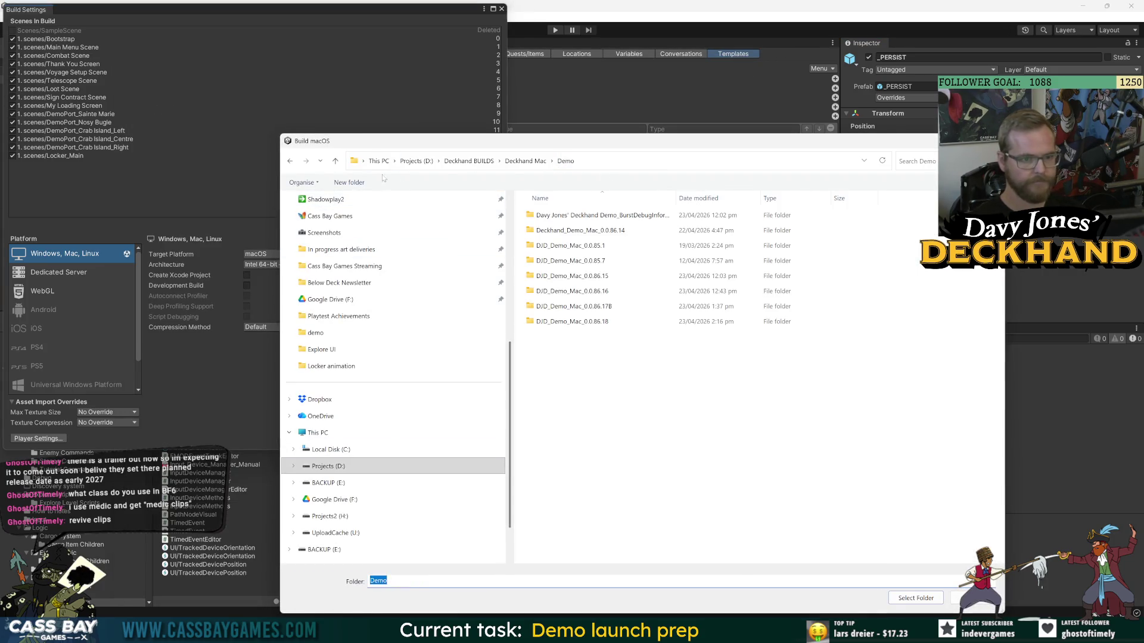
Create DJD_Demo_Mac_0.0.86.19 with a 'Davy Jones' Deckhand Demo' subfolder and select it for the build.
left_click(345, 183)
type("DJD_Demo_Mac_0.0.86")
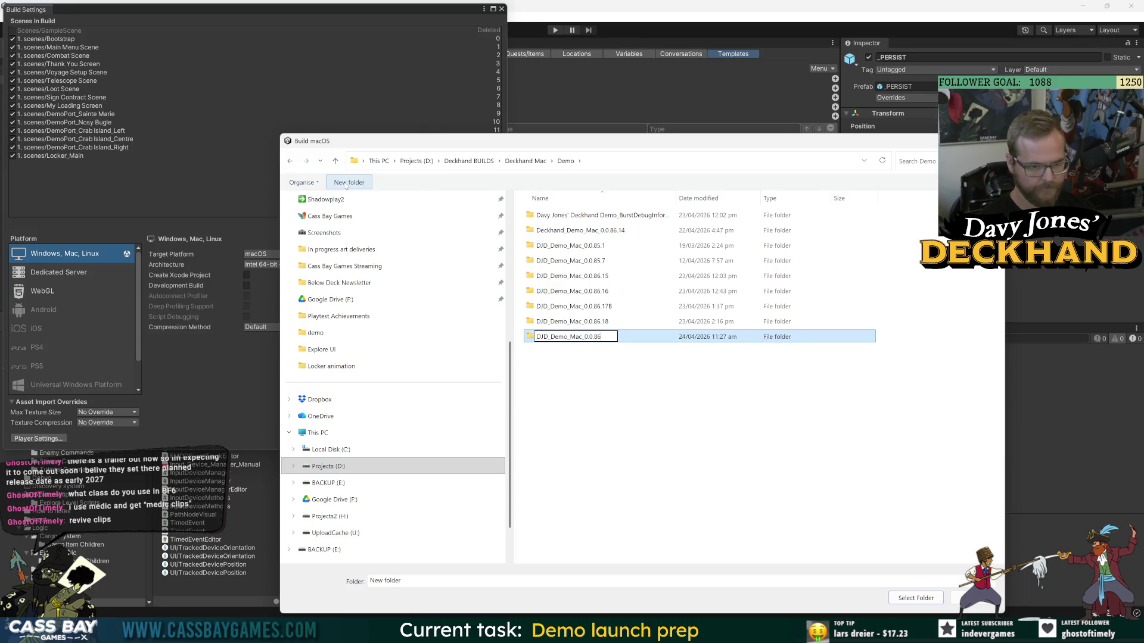
key("Return")
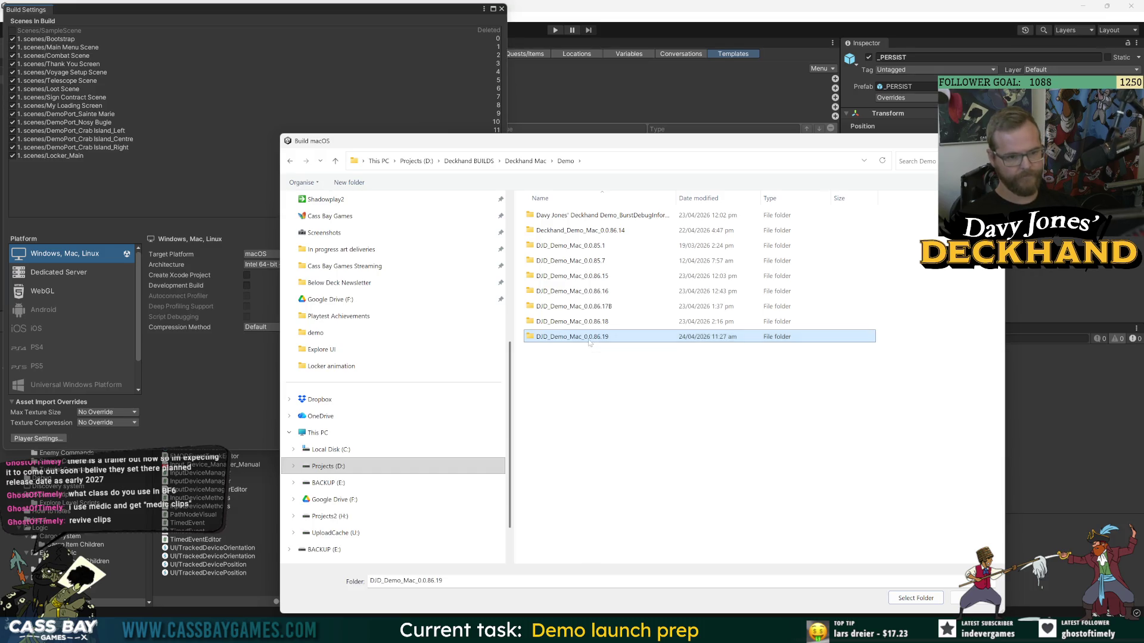
double_click(589, 340)
right_click(656, 333)
mouse_move(717, 530)
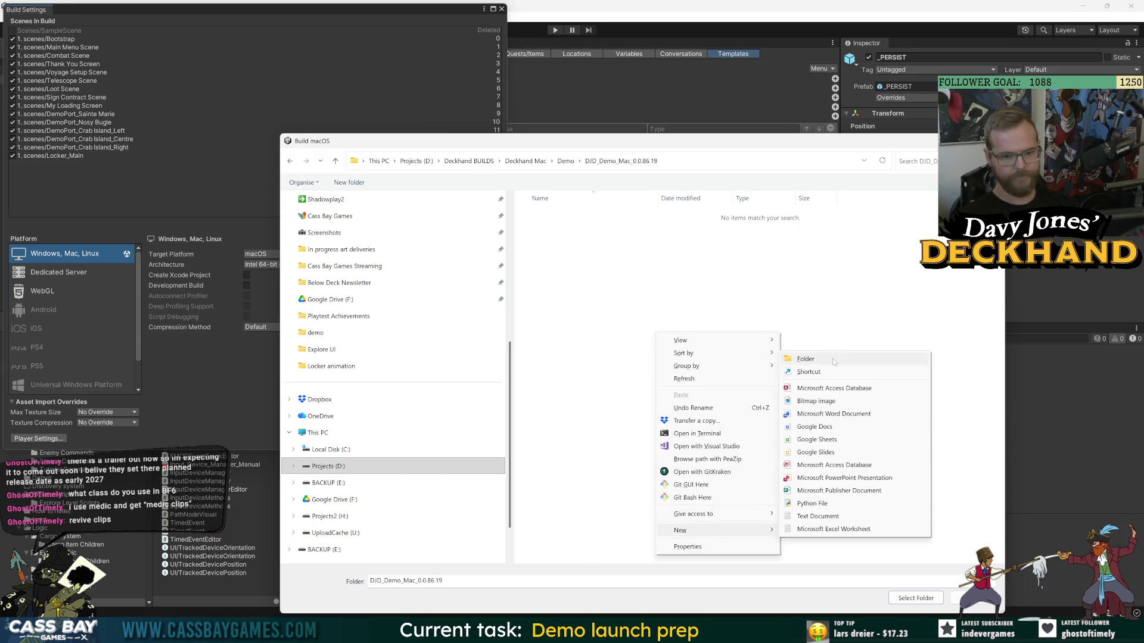
left_click(833, 360)
type("Davy Jones' Deckhand Demo")
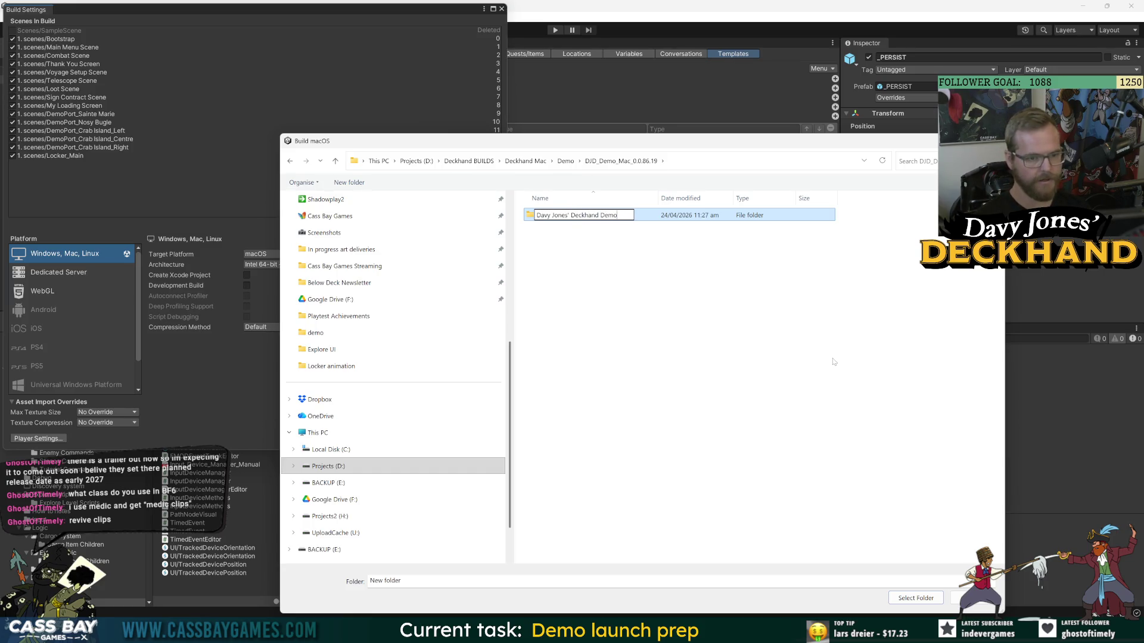
key("Return")
double_click(591, 218)
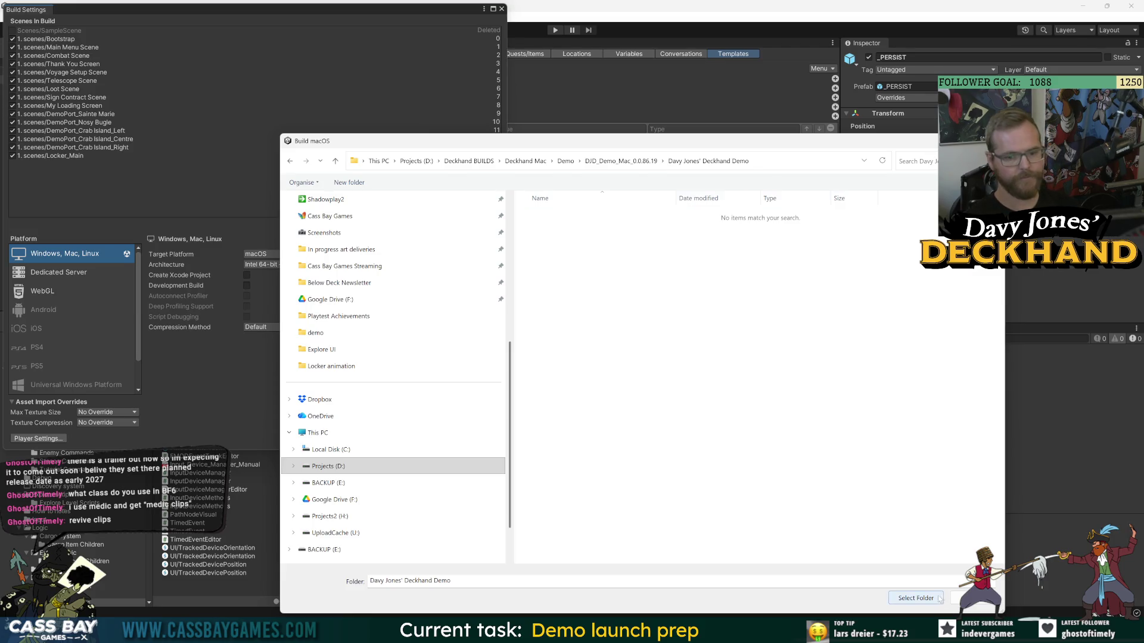
left_click(915, 598)
Open File Explorer on the DJD_demo content folder and move it to the right.
key("super")
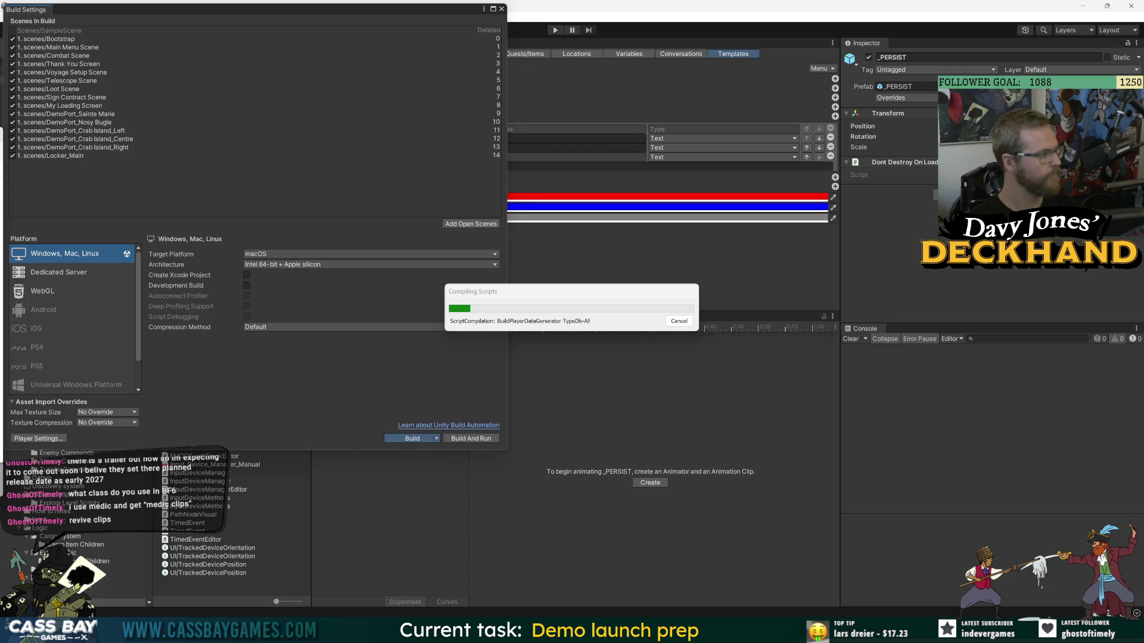
key("super+e")
left_click_drag(728, 81, 921, 84)
key("super")
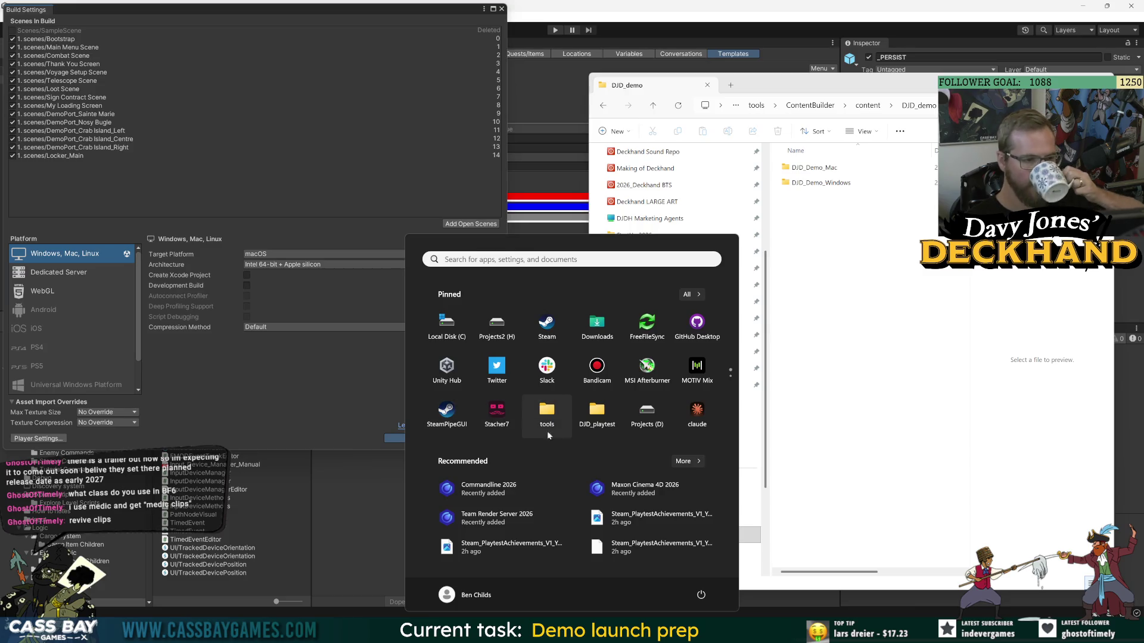
Launch SteamPipe Build Uploader, change the build description to DEMO_0.0.86.19, and move it left.
left_click(443, 413)
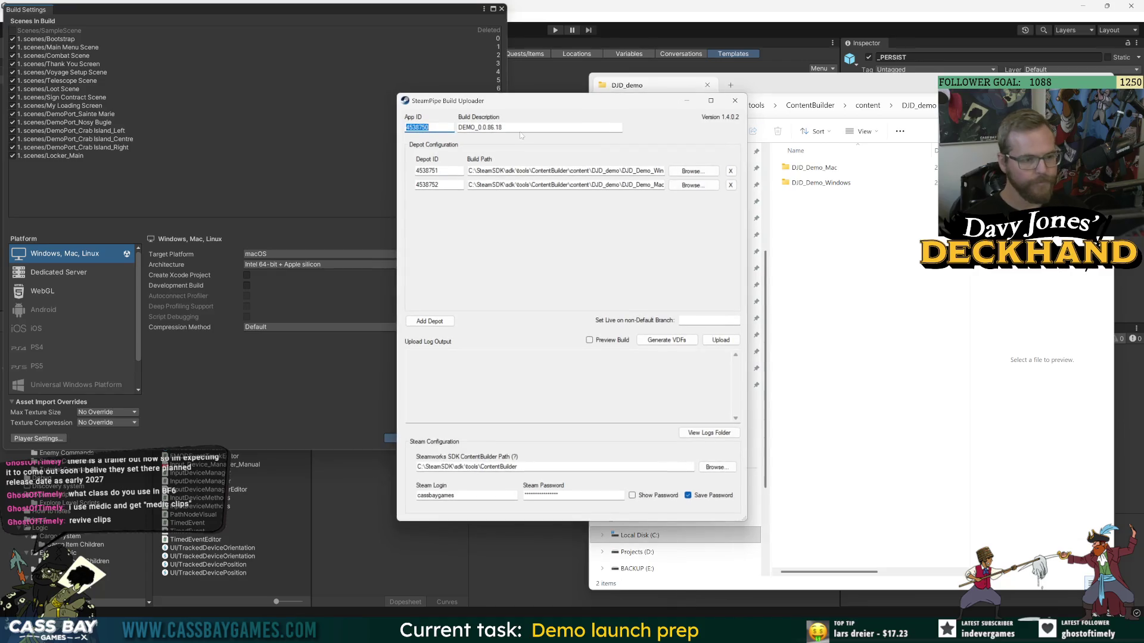
left_click(502, 127)
type("9")
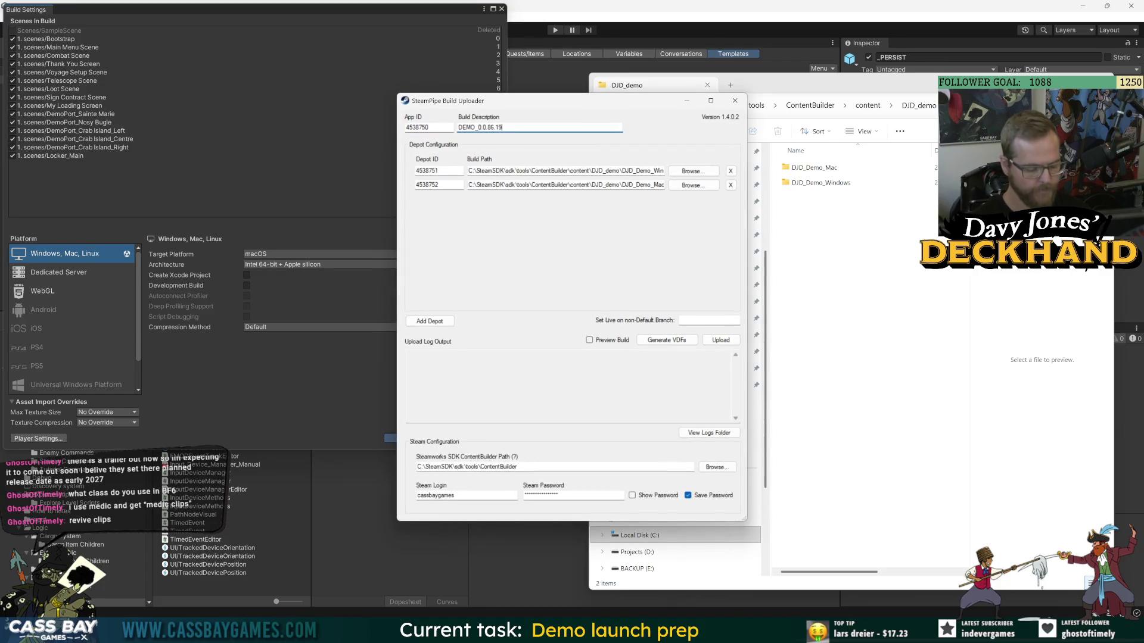
left_click_drag(563, 102, 370, 99)
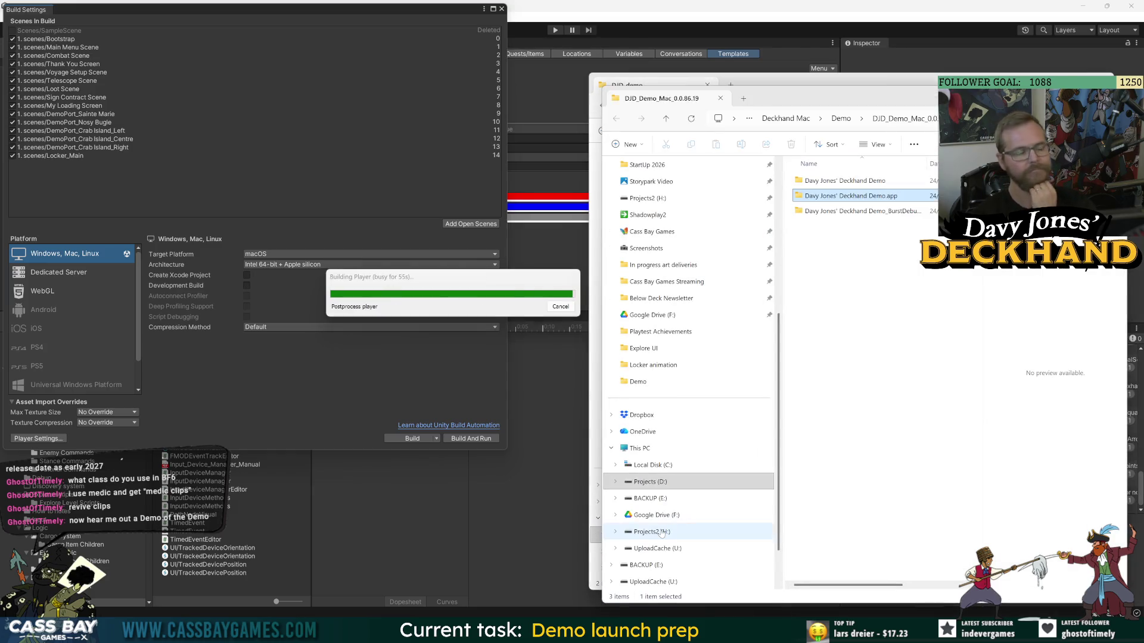
Arrange the Explorer windows and delete the old demo app from the DJD_Demo_Mac upload folder.
mouse_move(875, 104)
left_mouse_down()
mouse_move(536, 109)
mouse_move(417, 82)
left_mouse_up()
left_click(433, 256)
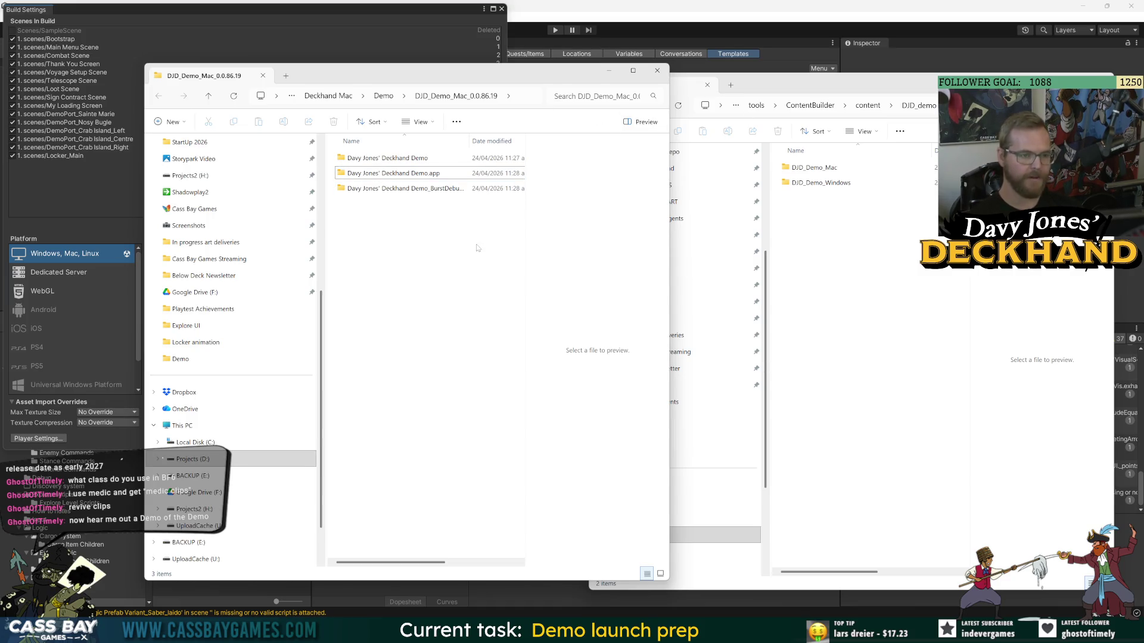
left_click(477, 173)
left_click(821, 167)
double_click(821, 167)
key("Delete")
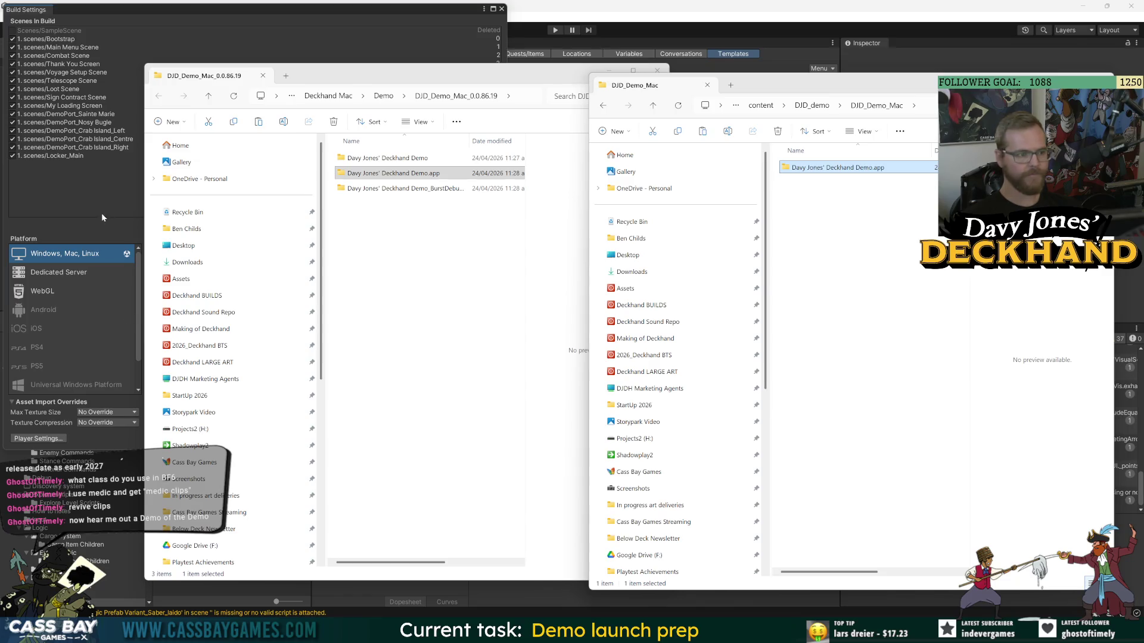
Switch Unity's Build Settings target platform to Windows.
left_click(82, 209)
left_click(271, 254)
left_click(276, 270)
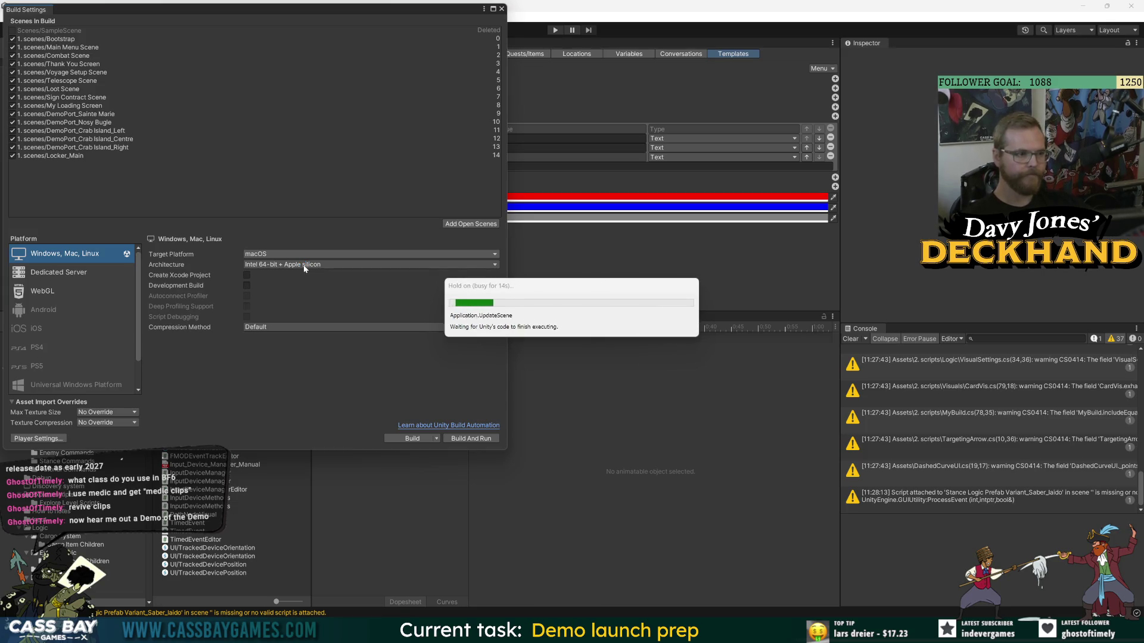
Create DJD_Demo_Windows_0.0.86.19 in the Deckhand Windows demo folder and select it as build destination.
left_click(405, 438)
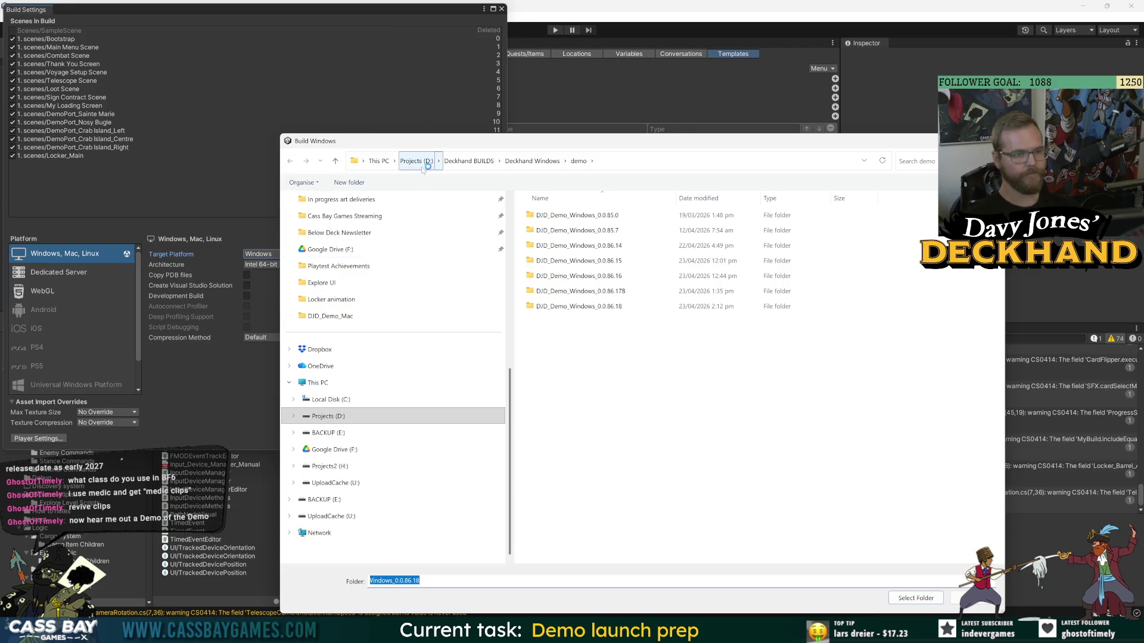
left_click(368, 183)
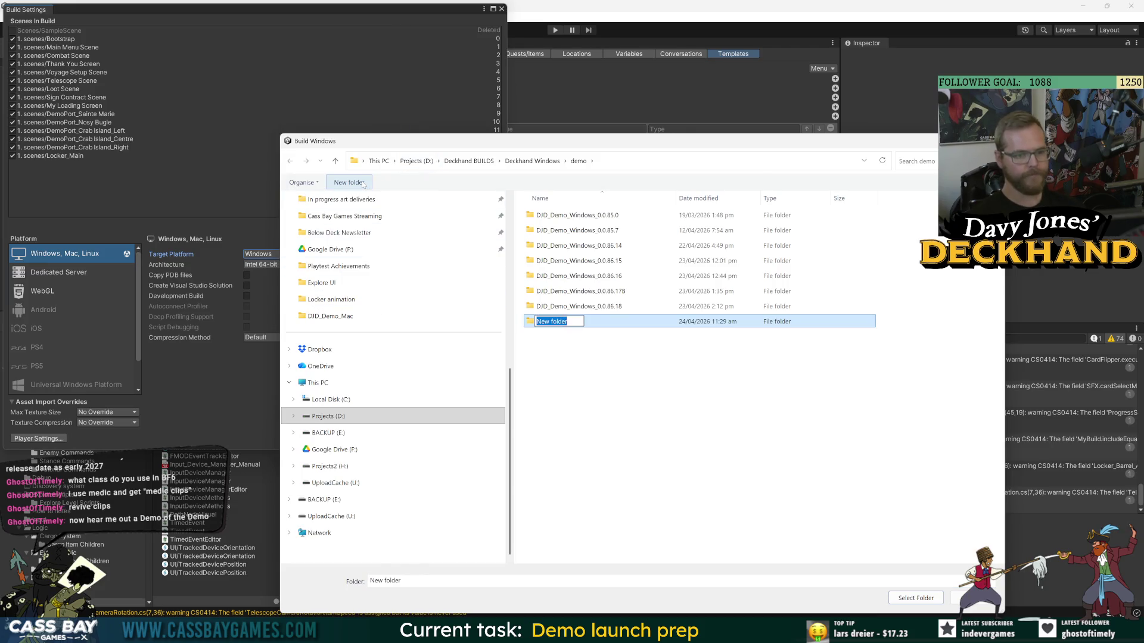
type("DJD_Demo_Windows_0.0.")
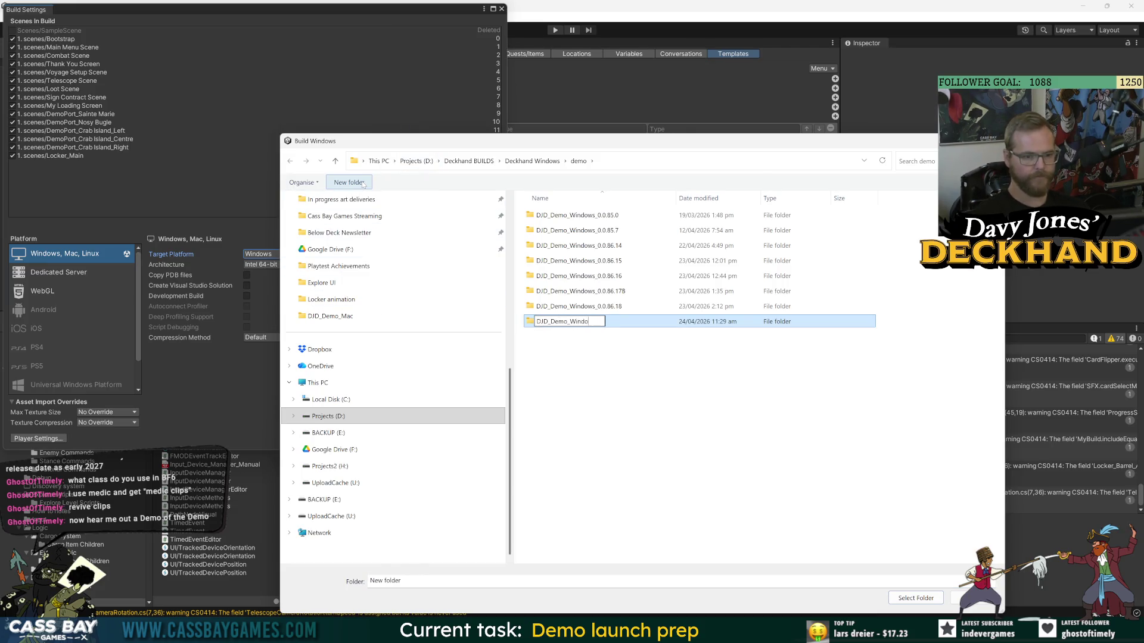
type("86.19")
key("Return")
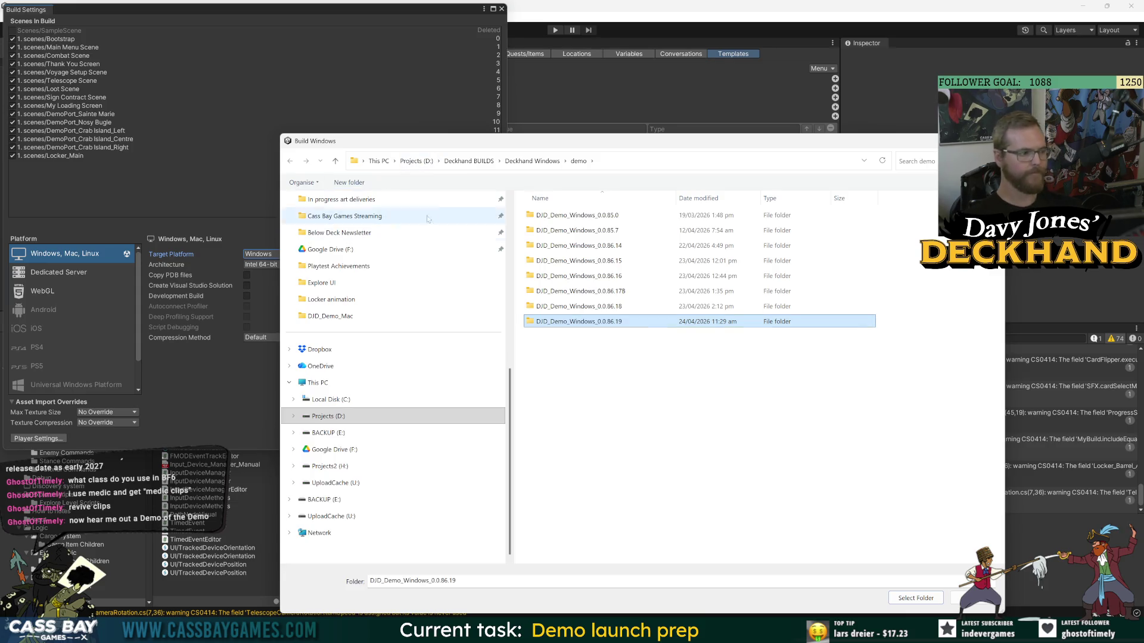
double_click(578, 321)
left_click(916, 598)
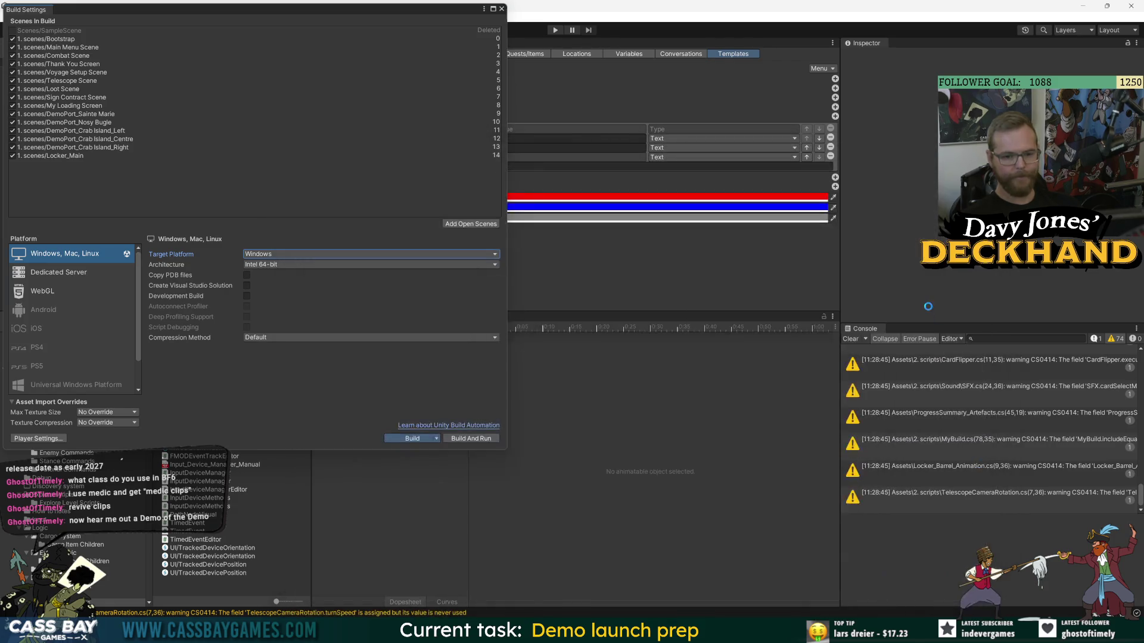
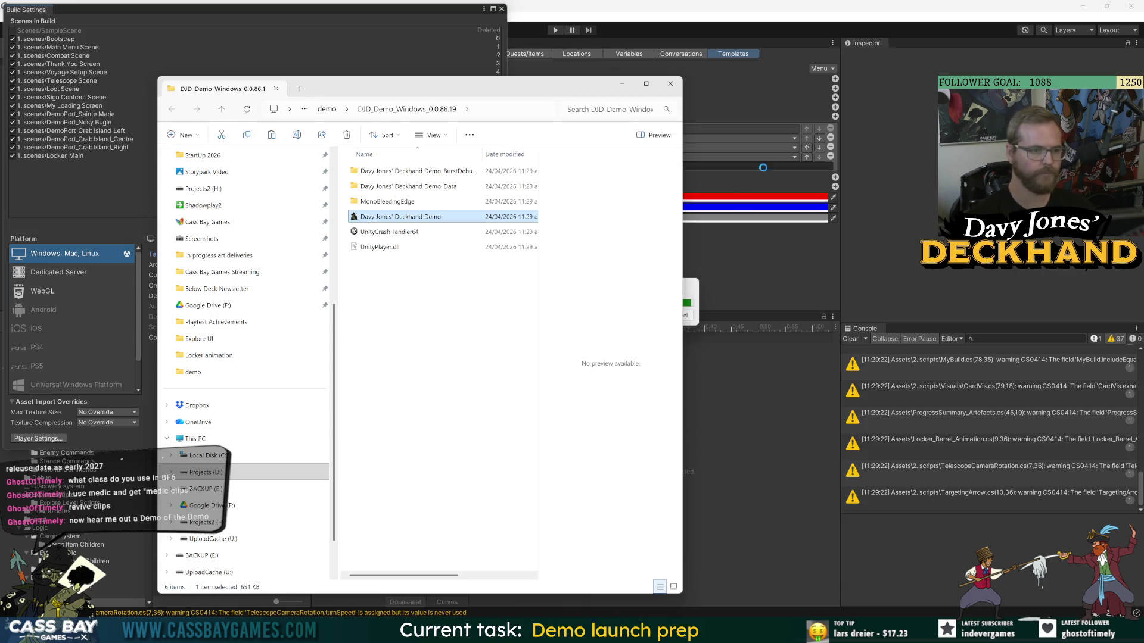
Select the five build files and close the build output folder window.
left_click(512, 311)
left_click_drag(393, 299, 421, 188)
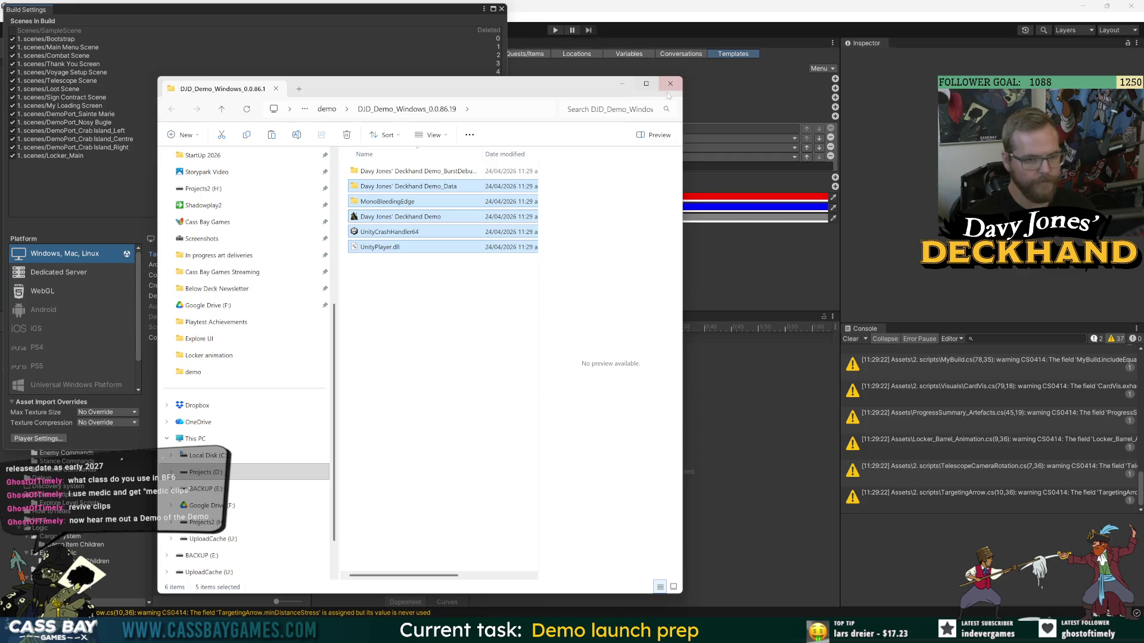
left_click(670, 83)
Go from the DJD_Demo_Mac window up to DJD_demo, open DJD_Demo_Windows and select all files.
key("alt+Tab")
left_click(410, 196)
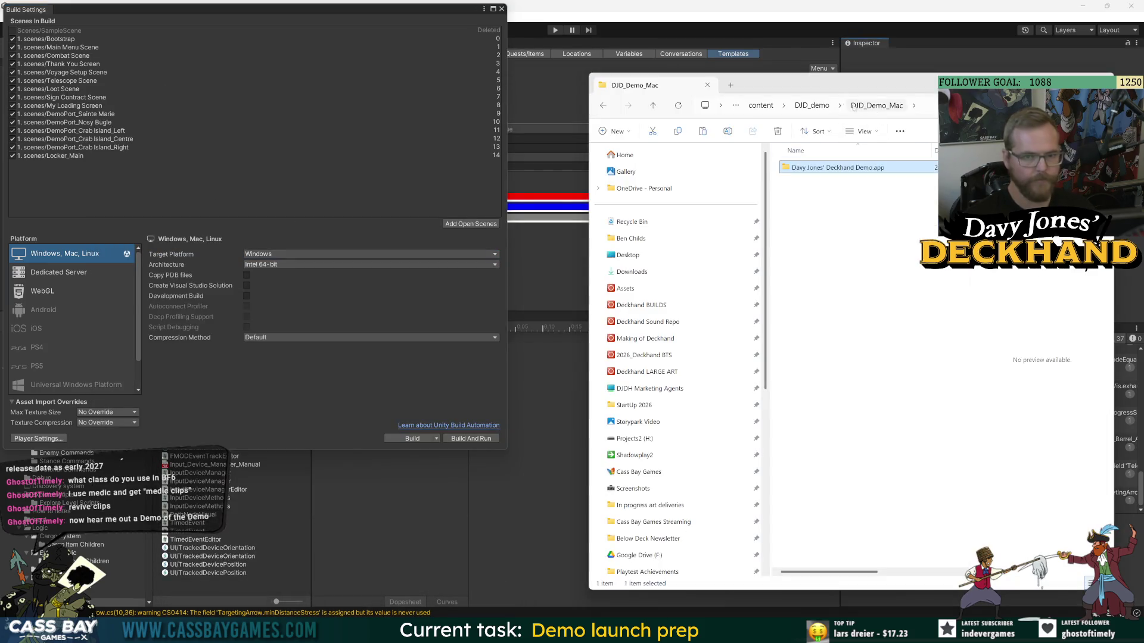
left_click(863, 106)
double_click(834, 183)
key("ctrl+a")
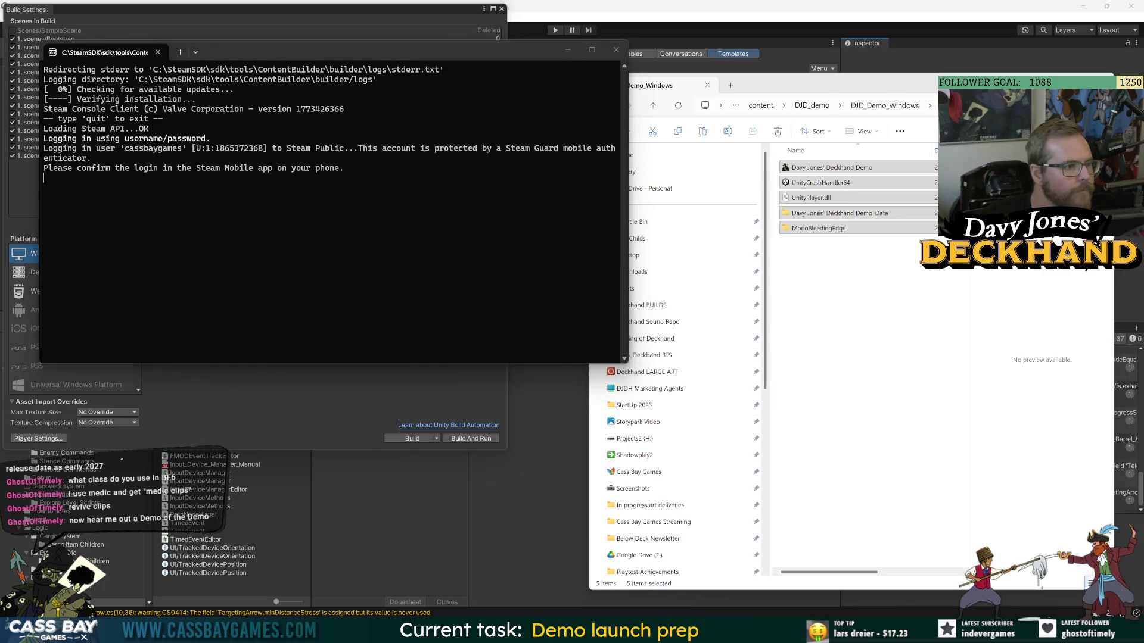
Minimize the SteamCMD upload console and bring up the web browser.
left_click(482, 43)
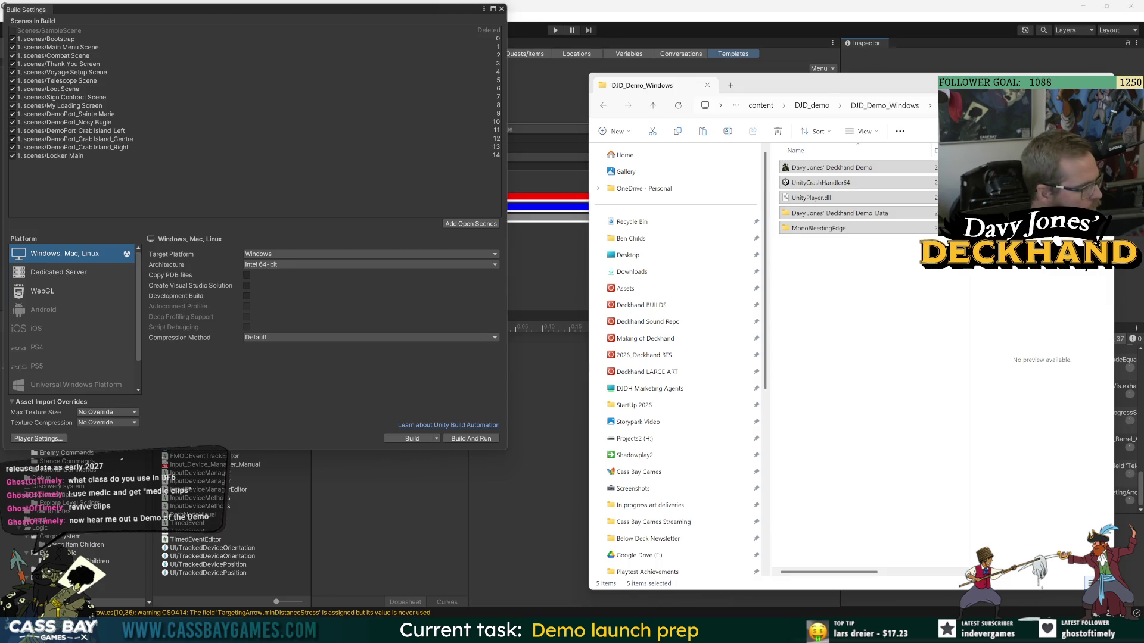
left_click(603, 615)
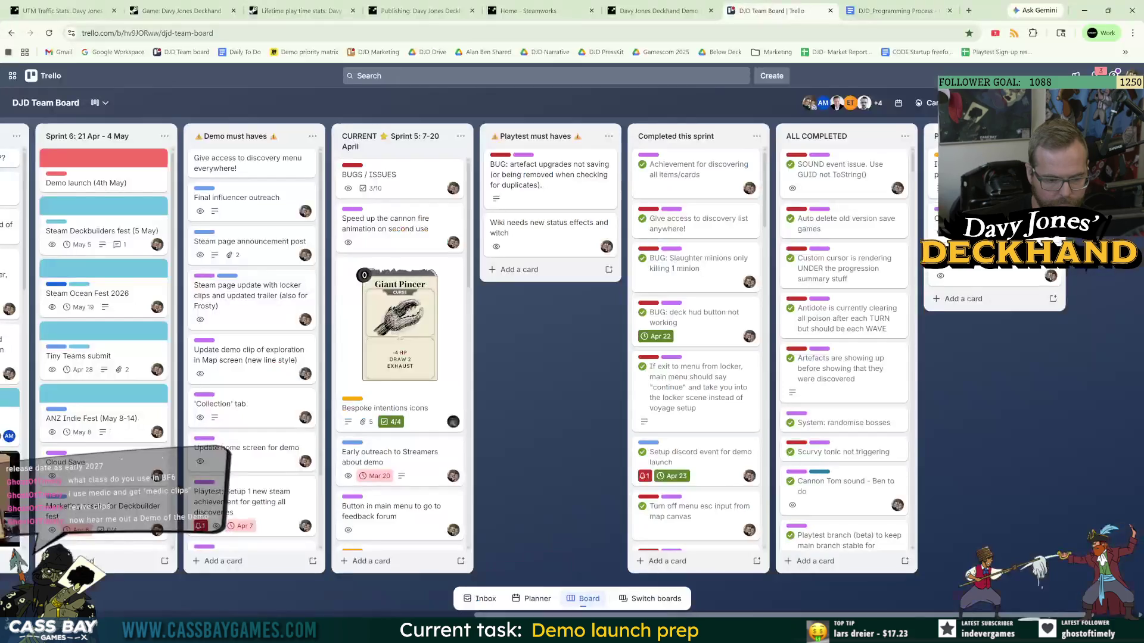
Navigate to the Davy Jones Deckhand Demo's App Admin SteamPipe Builds list.
left_click(458, 20)
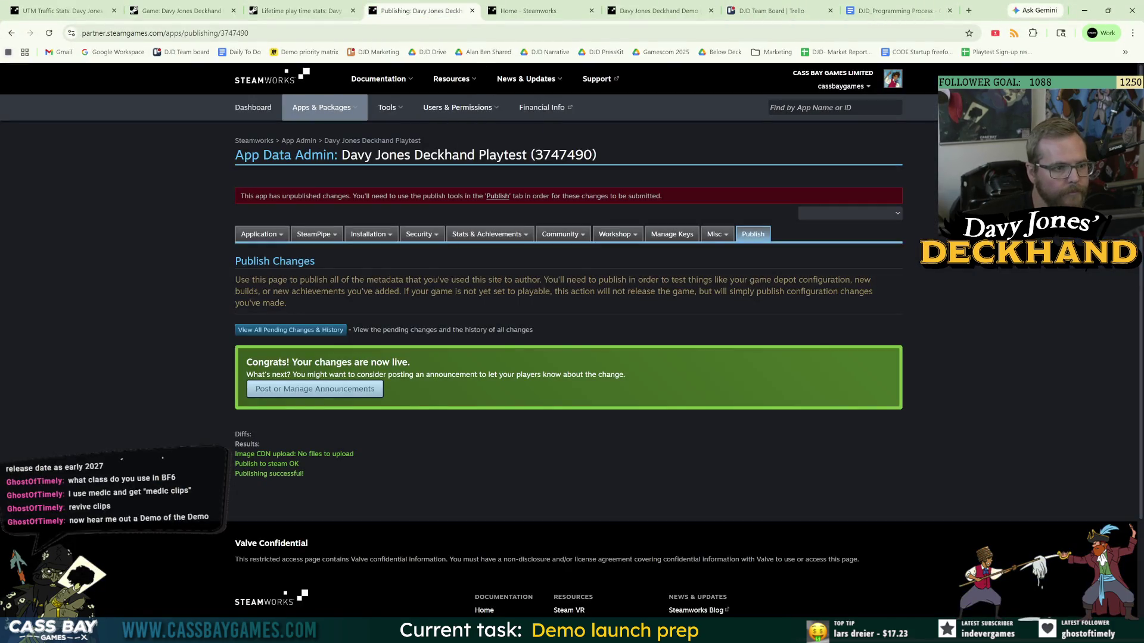
left_click(472, 10)
left_click(318, 17)
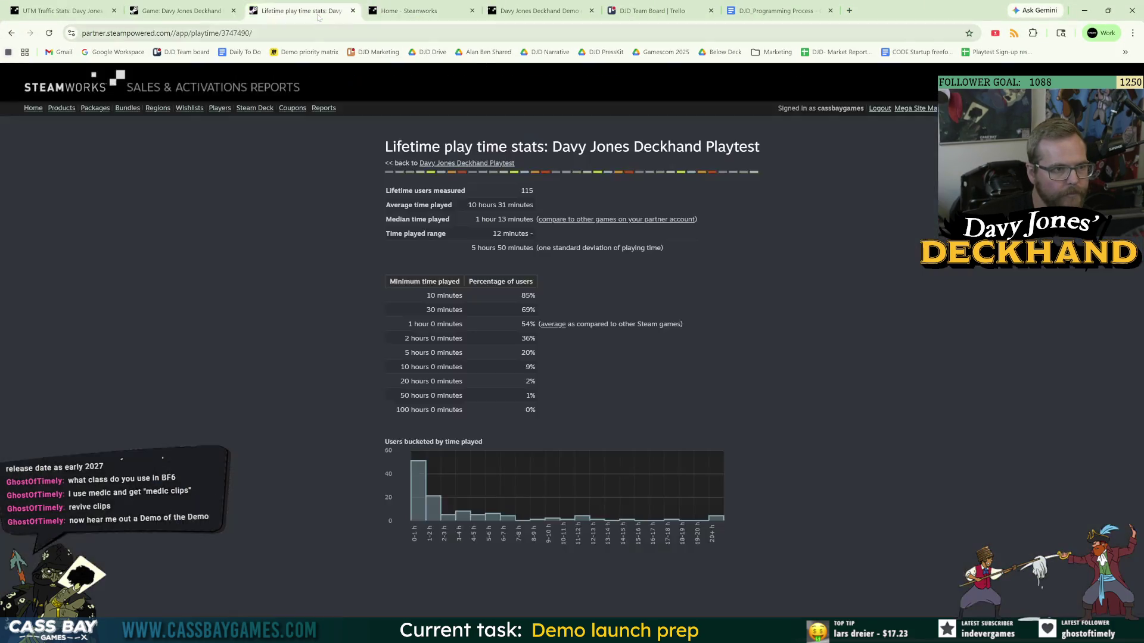
left_click(176, 12)
left_click(539, 11)
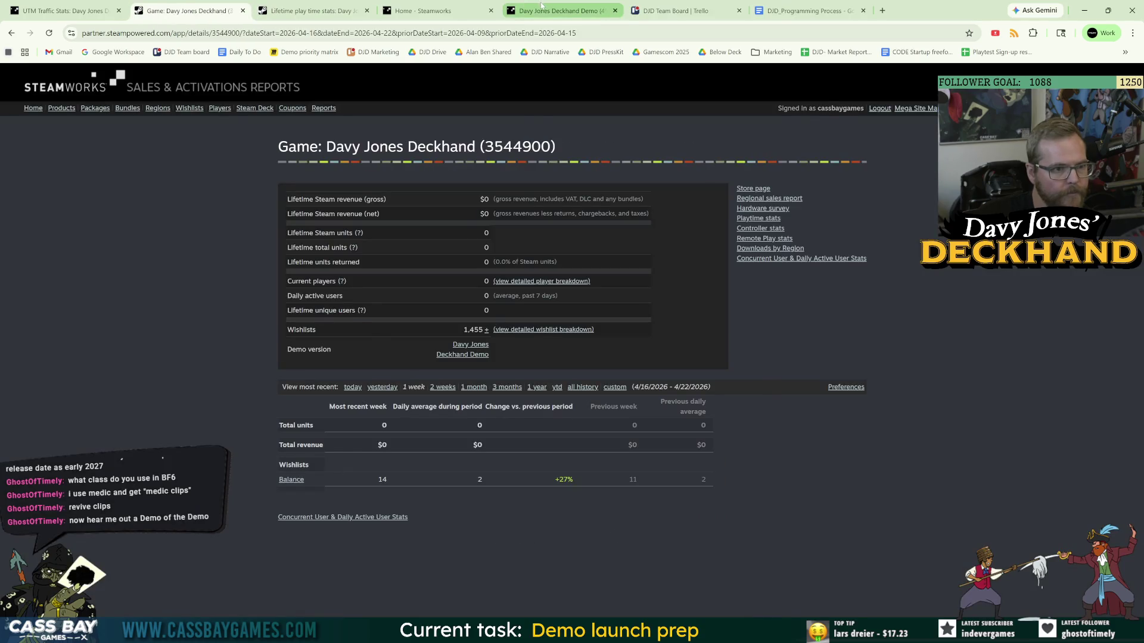
left_click(294, 143)
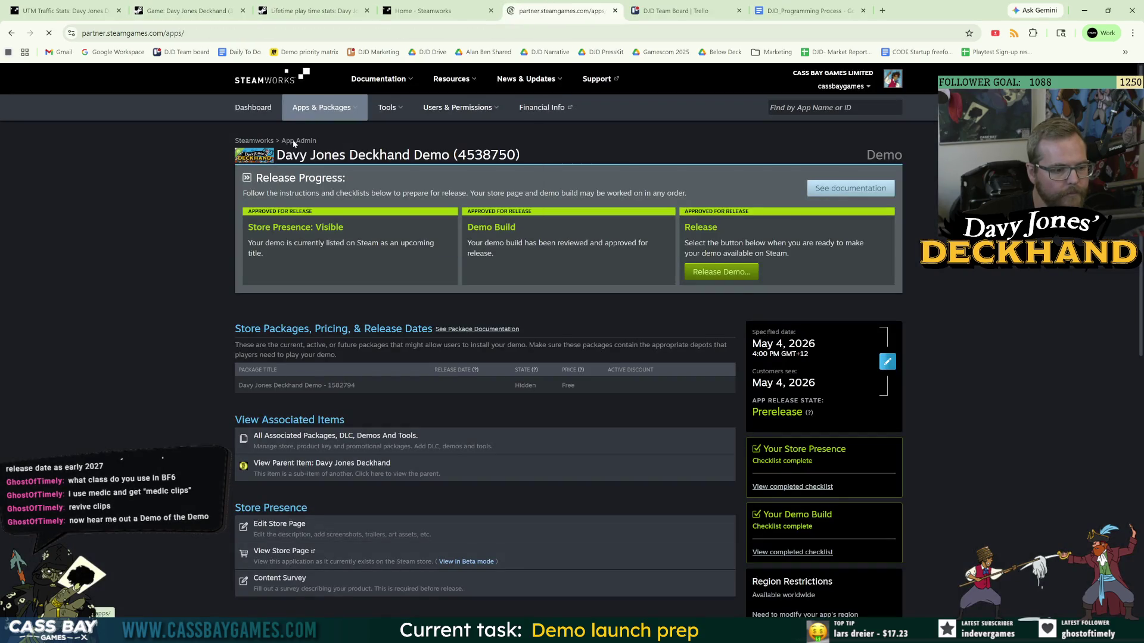
left_click(626, 227)
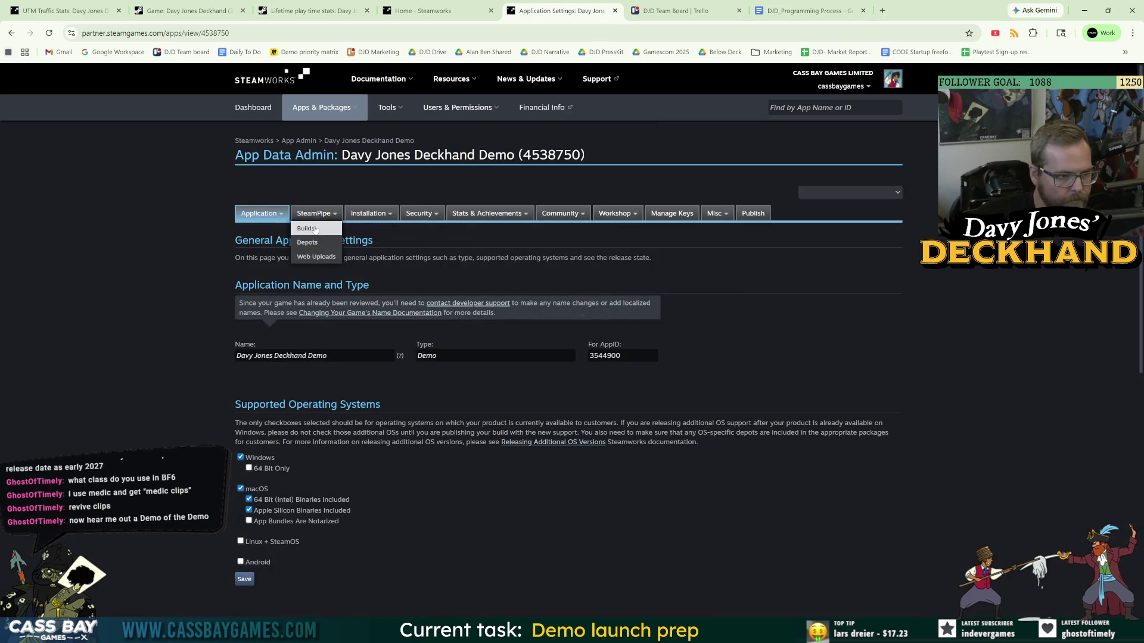
left_click(314, 229)
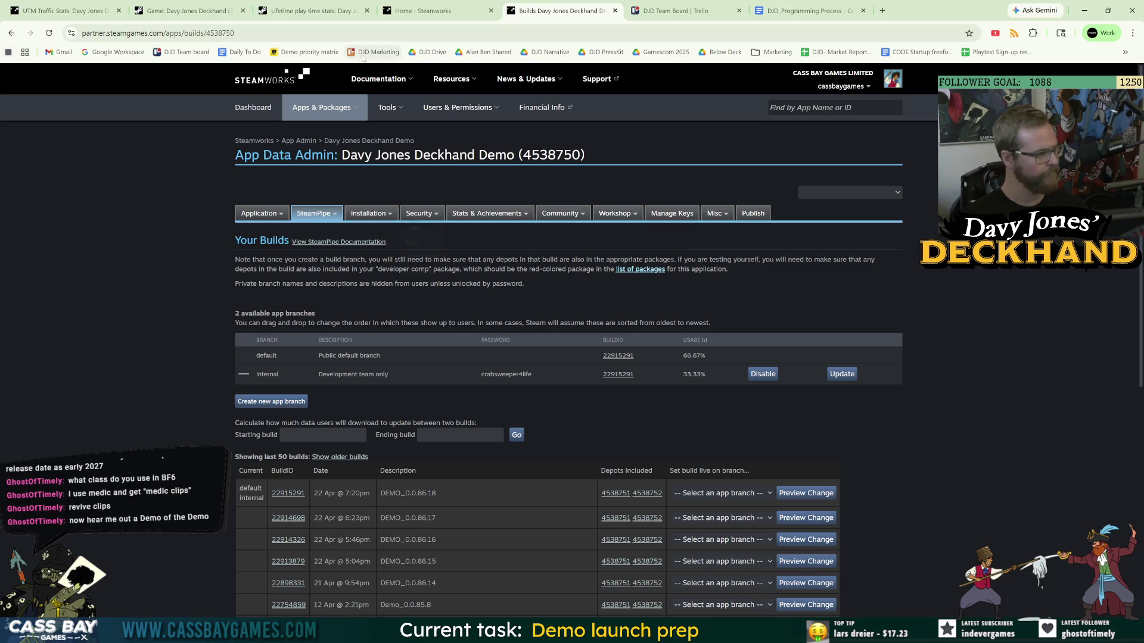
Assign the newest build DEMO_0.0.86.19 to the internal branch and set it live.
left_click(52, 34)
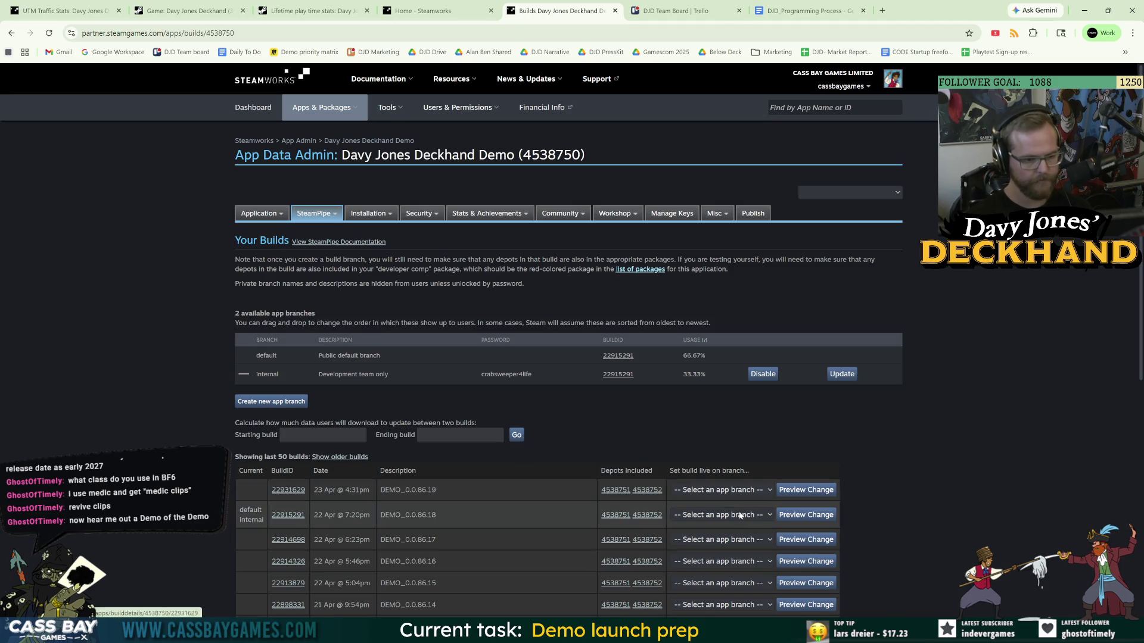
left_click(728, 492)
left_click(708, 534)
left_click(819, 489)
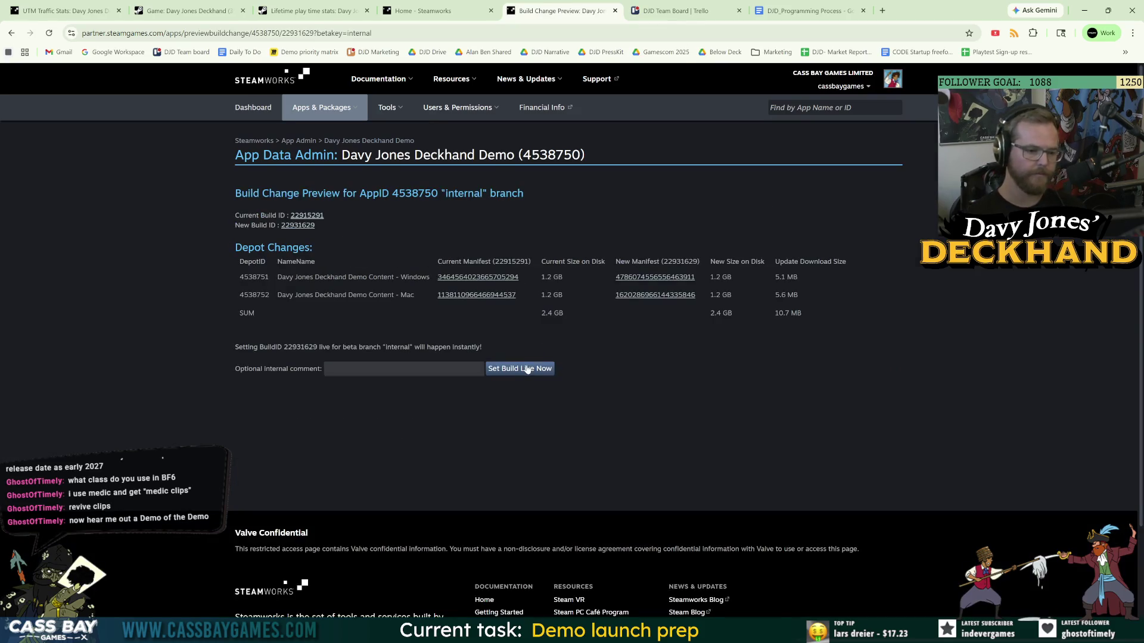
left_click(527, 369)
left_click(624, 100)
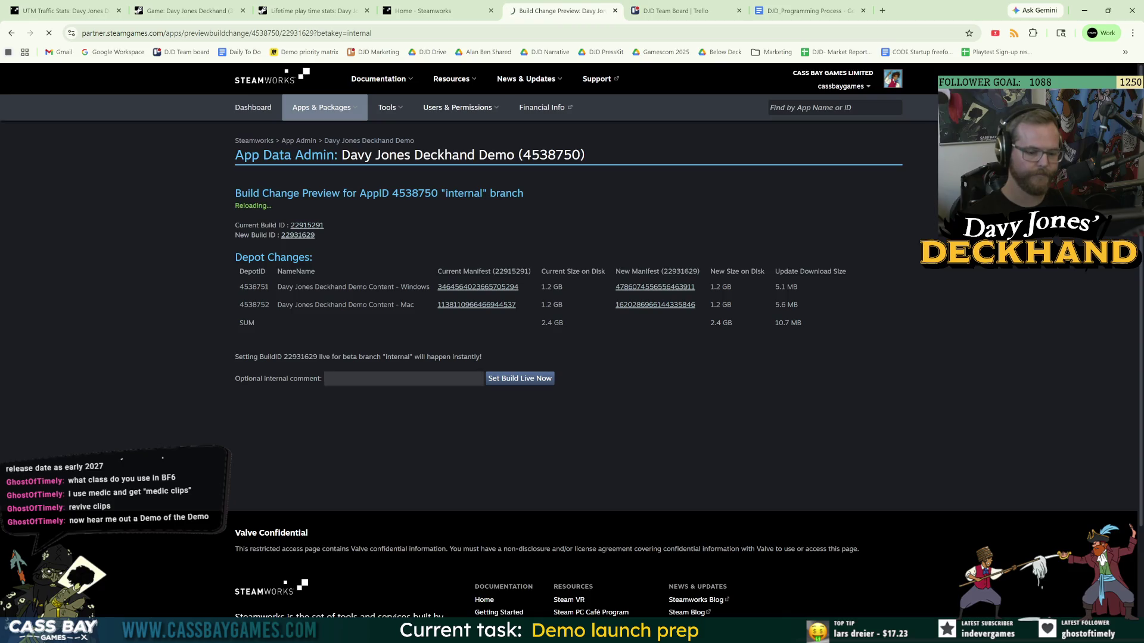
left_click(753, 214)
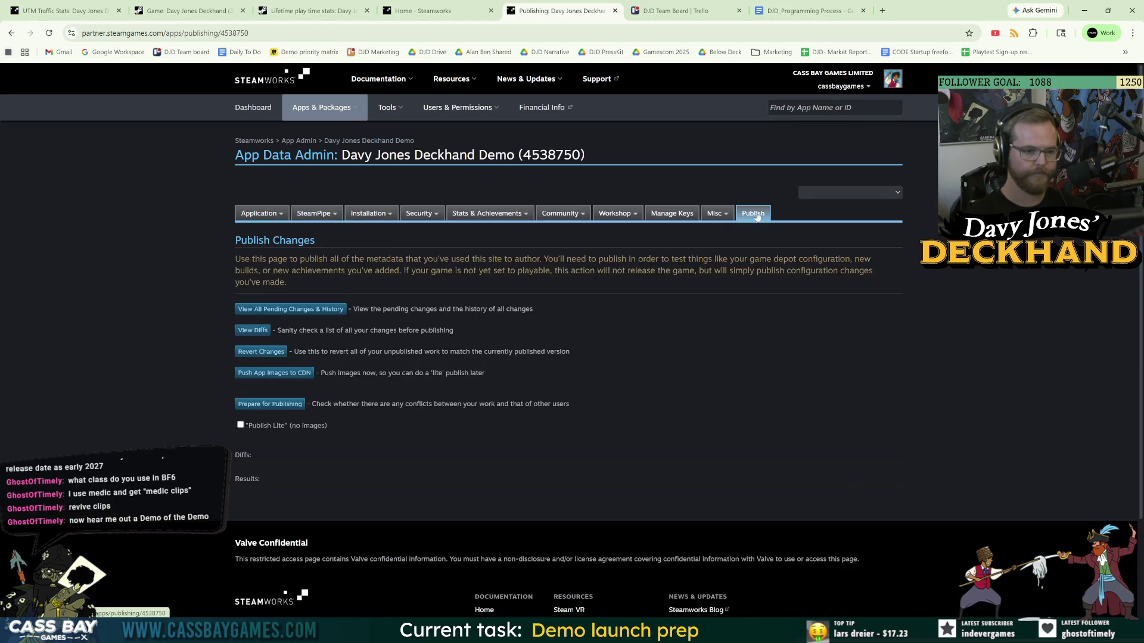
Prepare and publish the demo's changes to Steam, confirming with 'STEAMWORKS', then return to Unity.
left_click(269, 405)
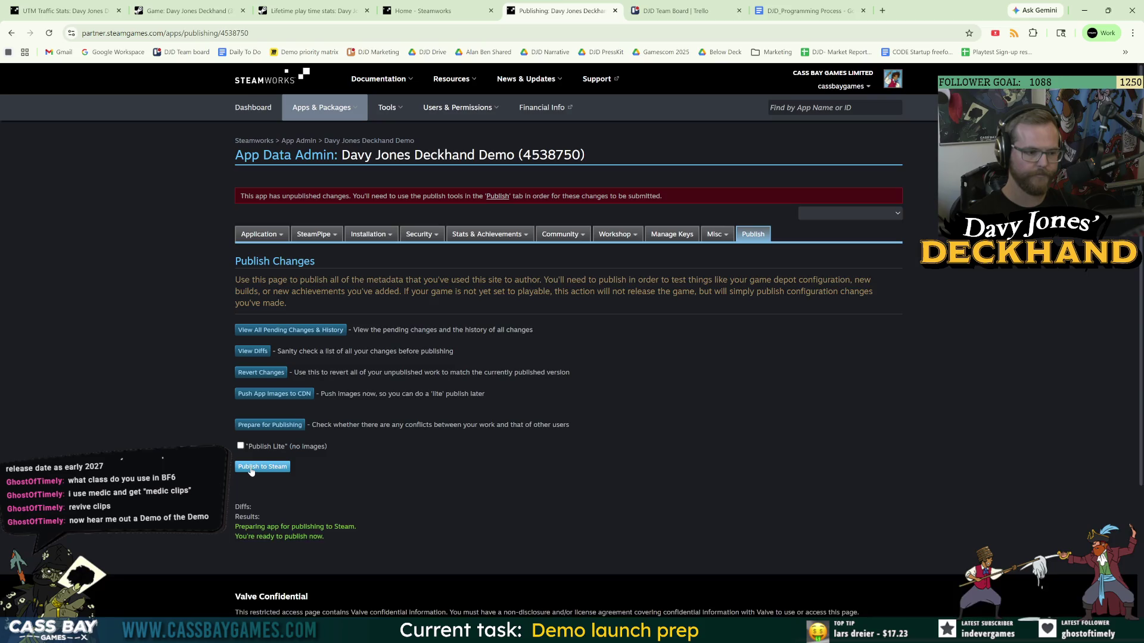
left_click(249, 466)
type("STEAMWORKS")
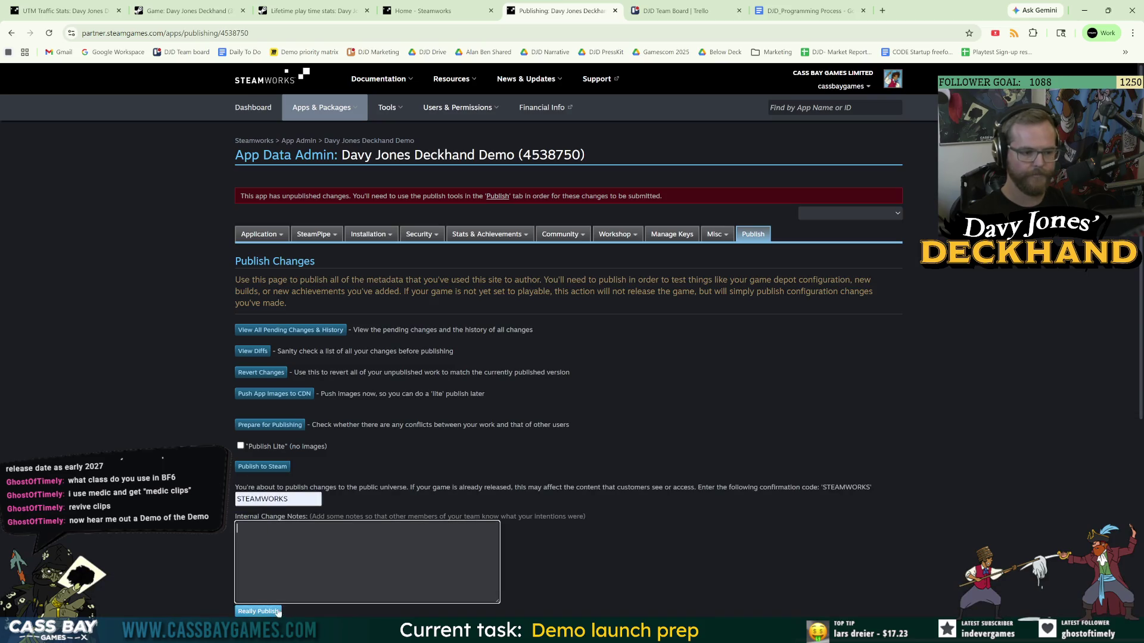
left_click(258, 611)
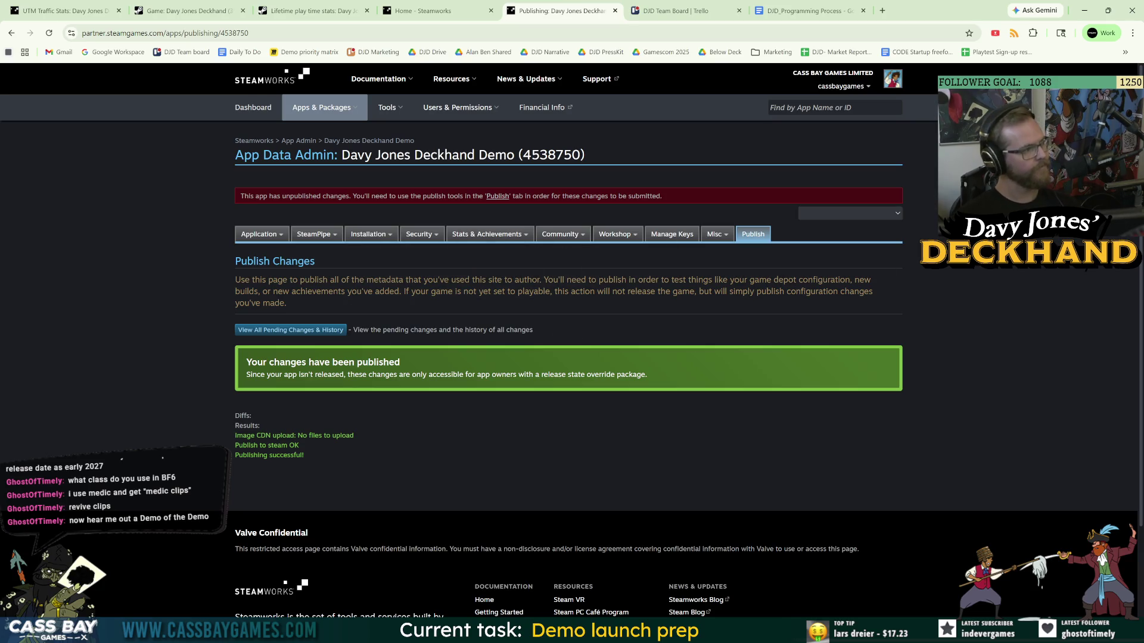
mouse_move(312, 237)
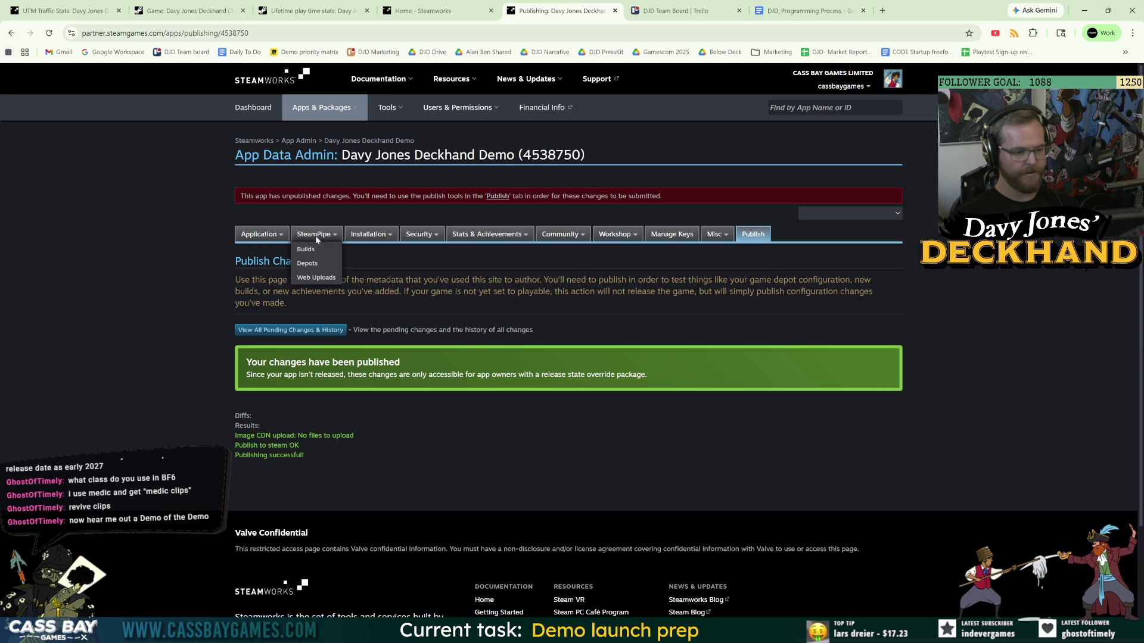
mouse_move(848, 630)
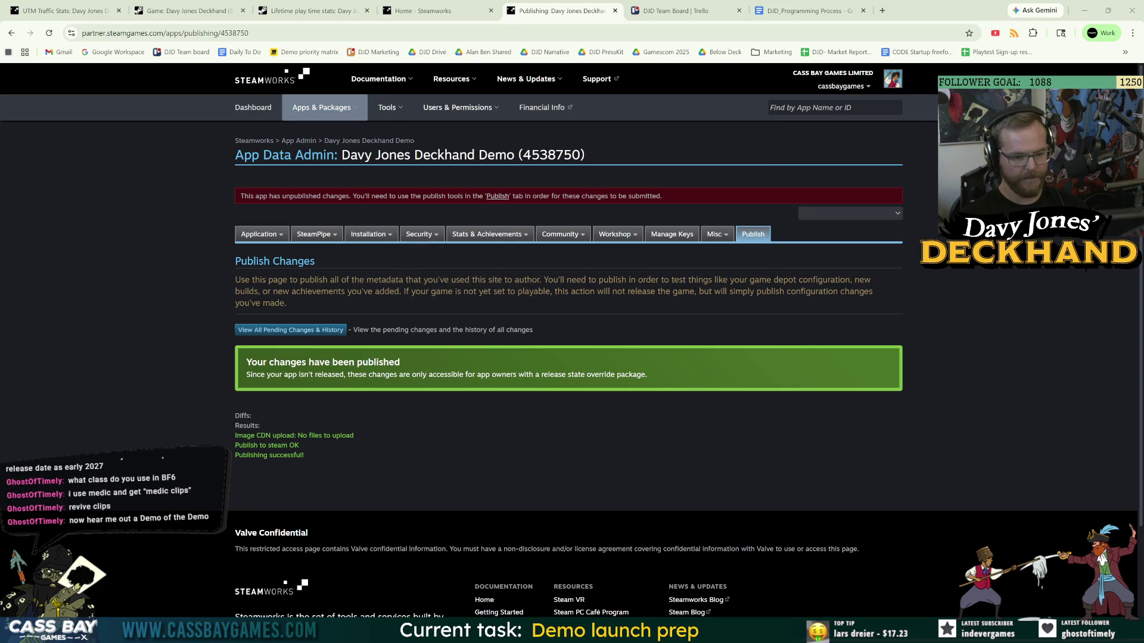
key("alt+Tab")
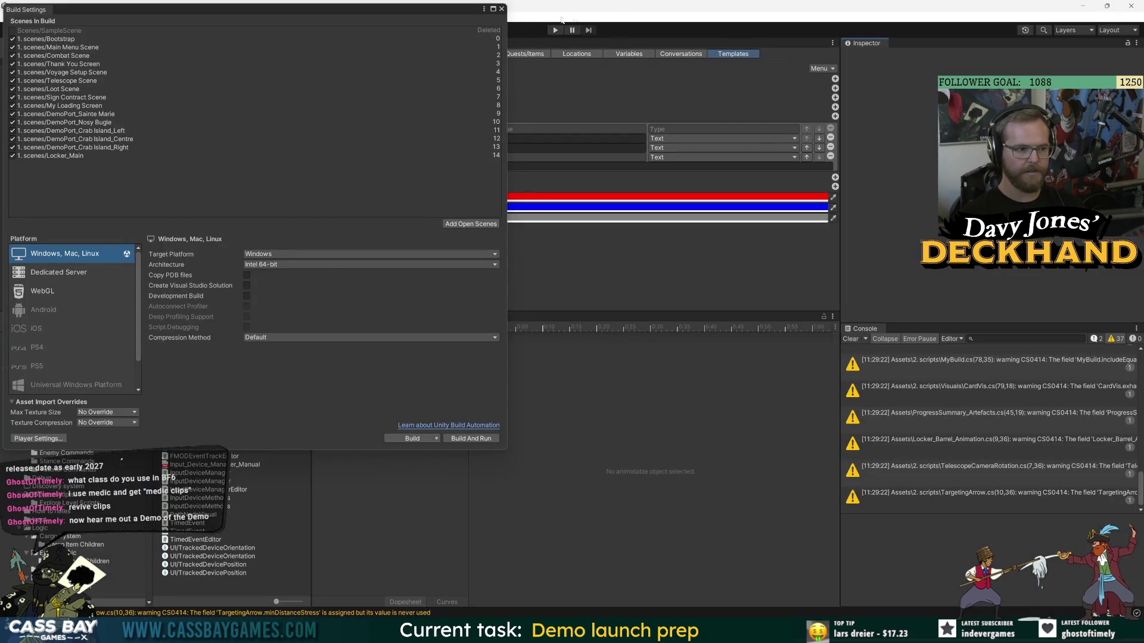
Open the Steam client and switch the demo to the Internal beta in its properties.
left_click(501, 10)
key("super")
type("st")
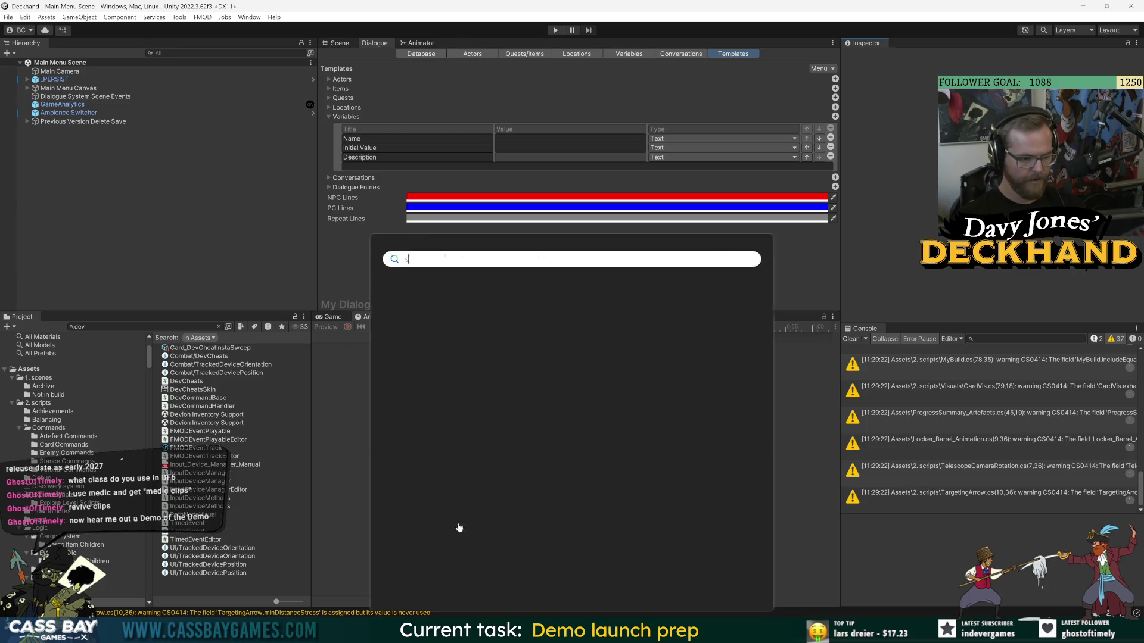
left_click(447, 336)
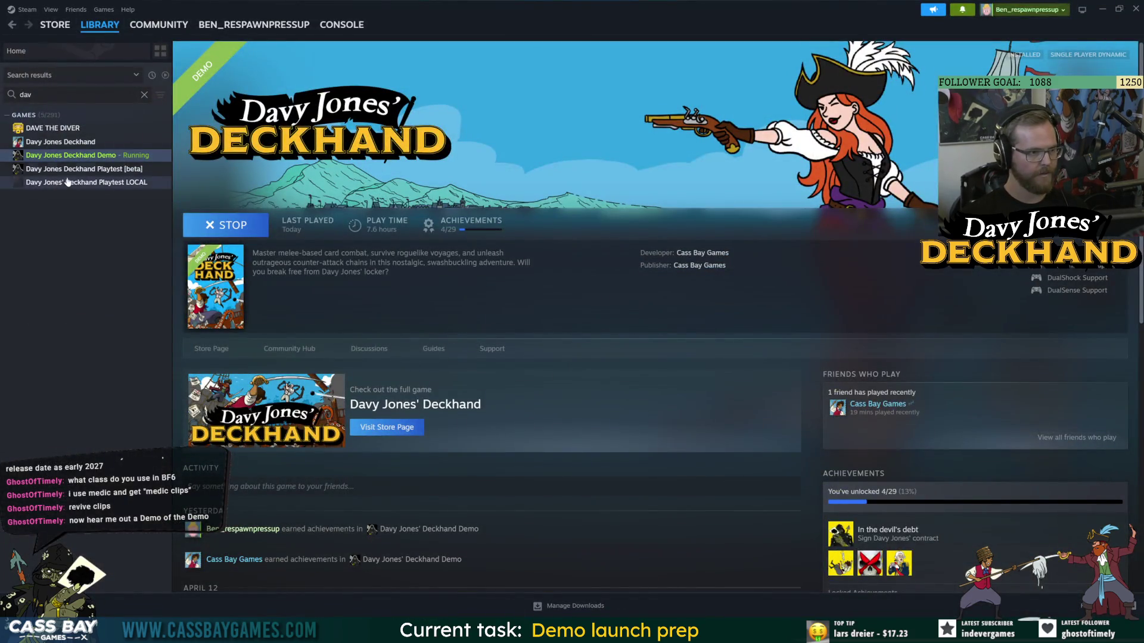
left_click(135, 260)
left_click(404, 272)
left_click(480, 305)
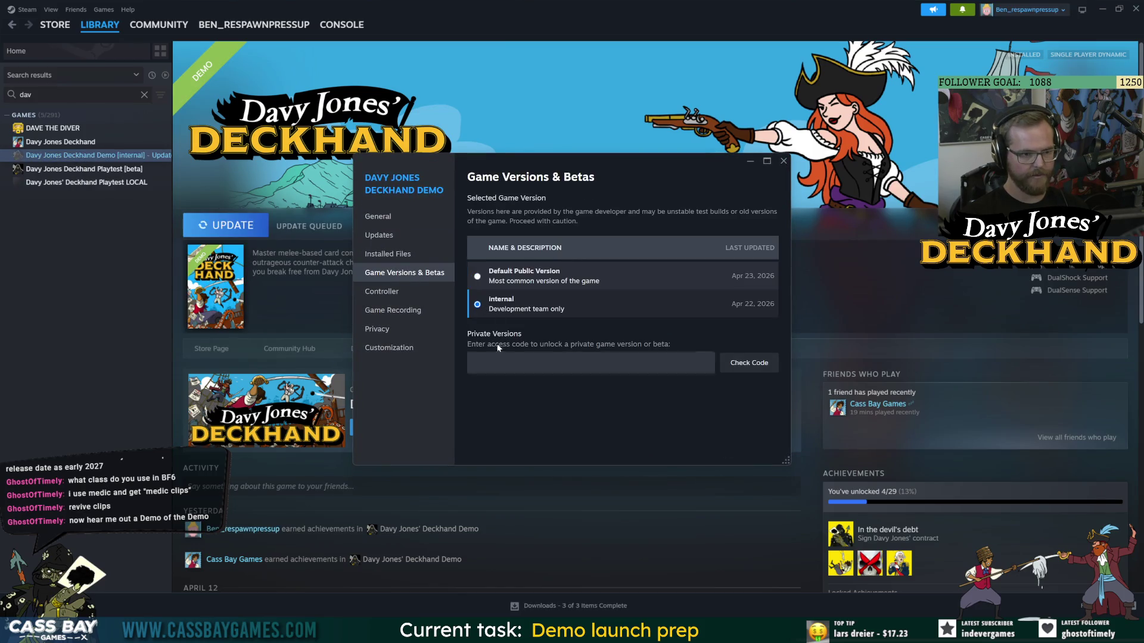
key("Escape")
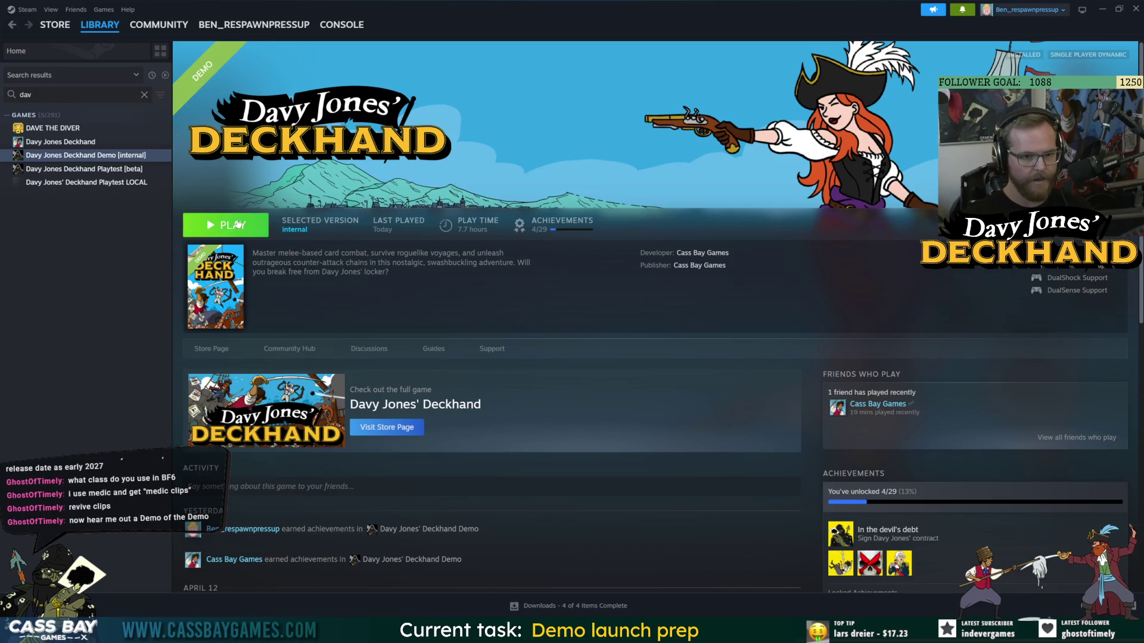
Review the demo's full achievements list, then launch the demo and watch its progress.
scroll(953, 512, "down", 2)
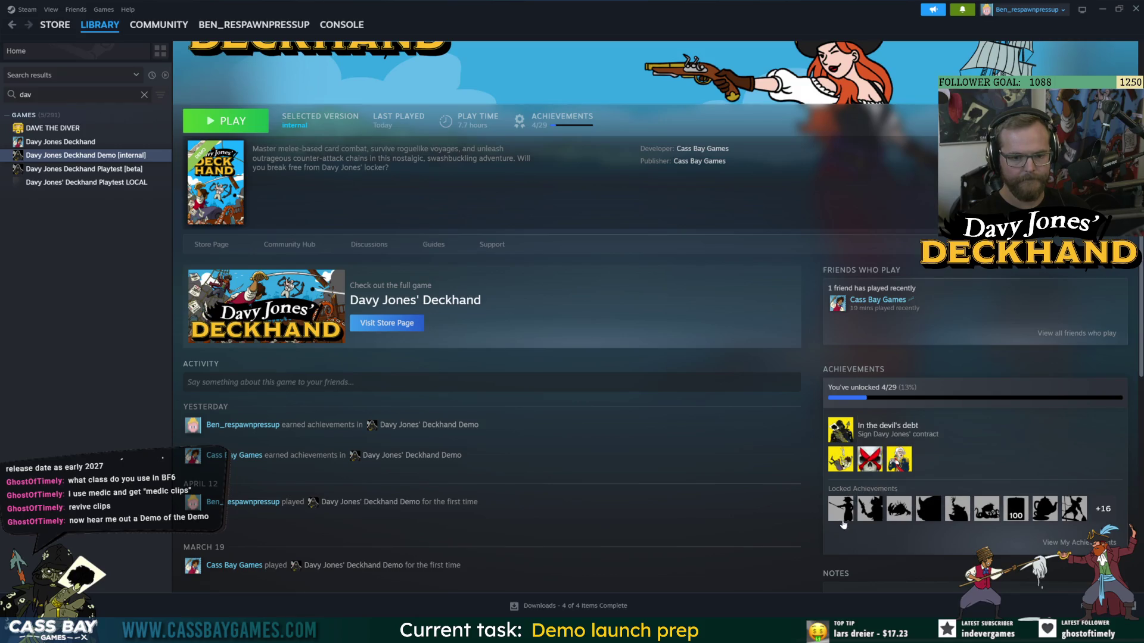
left_click(1072, 542)
scroll(596, 286, "down", 3)
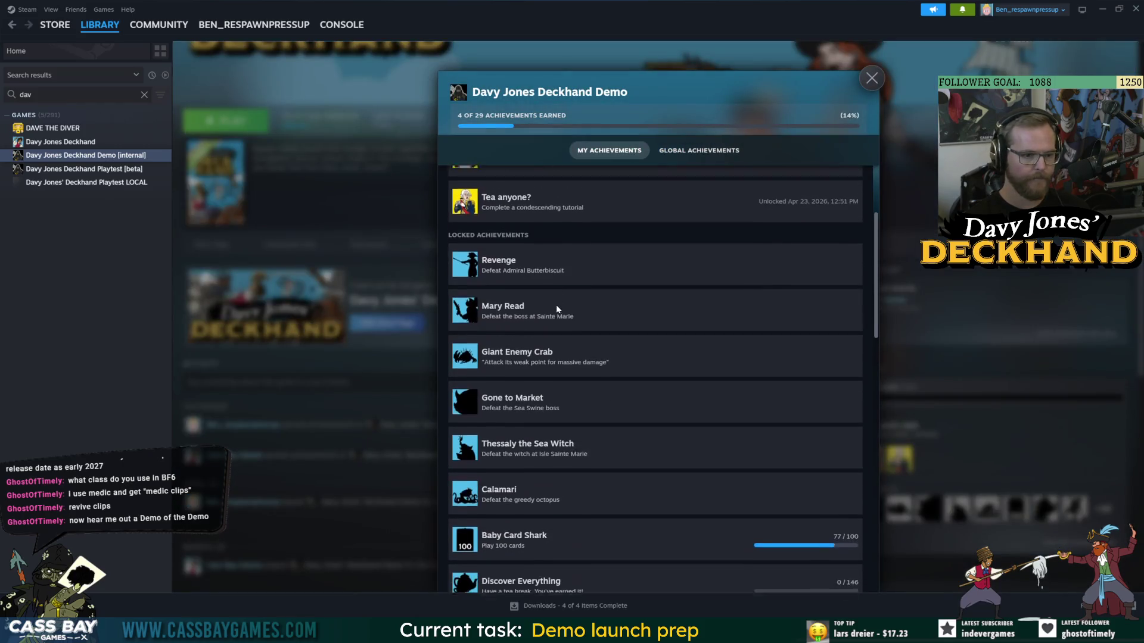
scroll(638, 314, "up", 3)
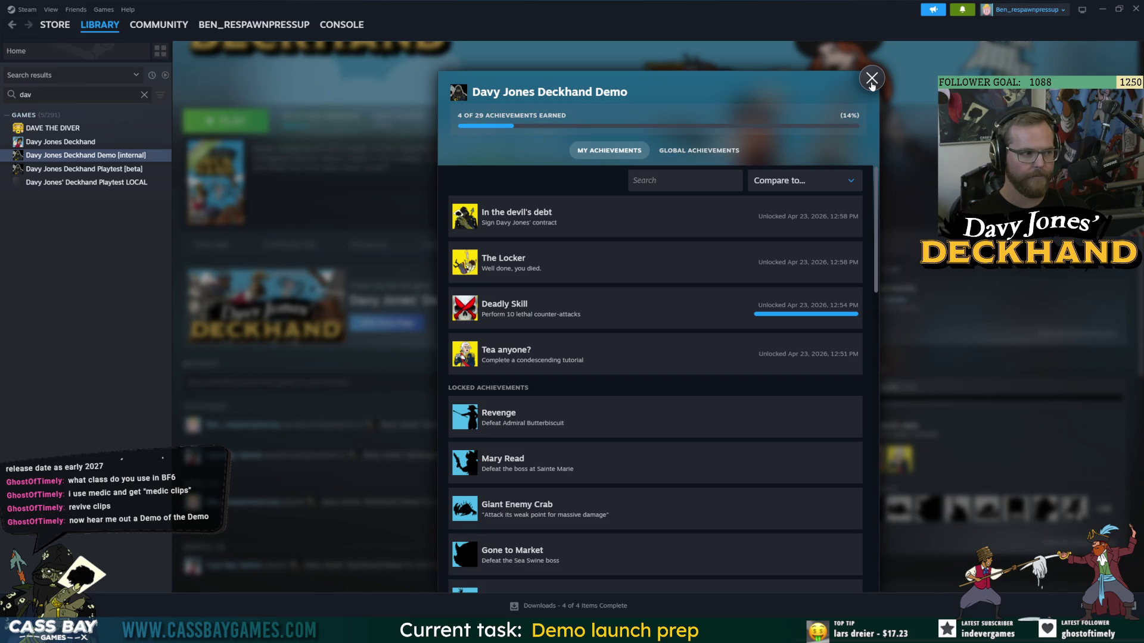
left_click(871, 78)
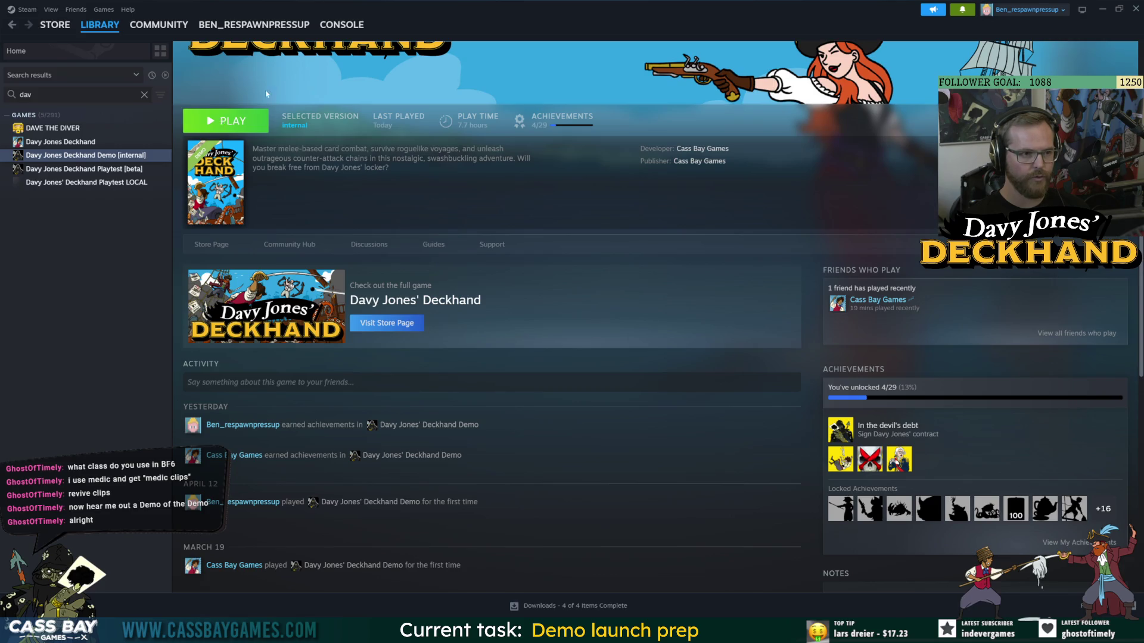
left_click(237, 117)
left_click(340, 26)
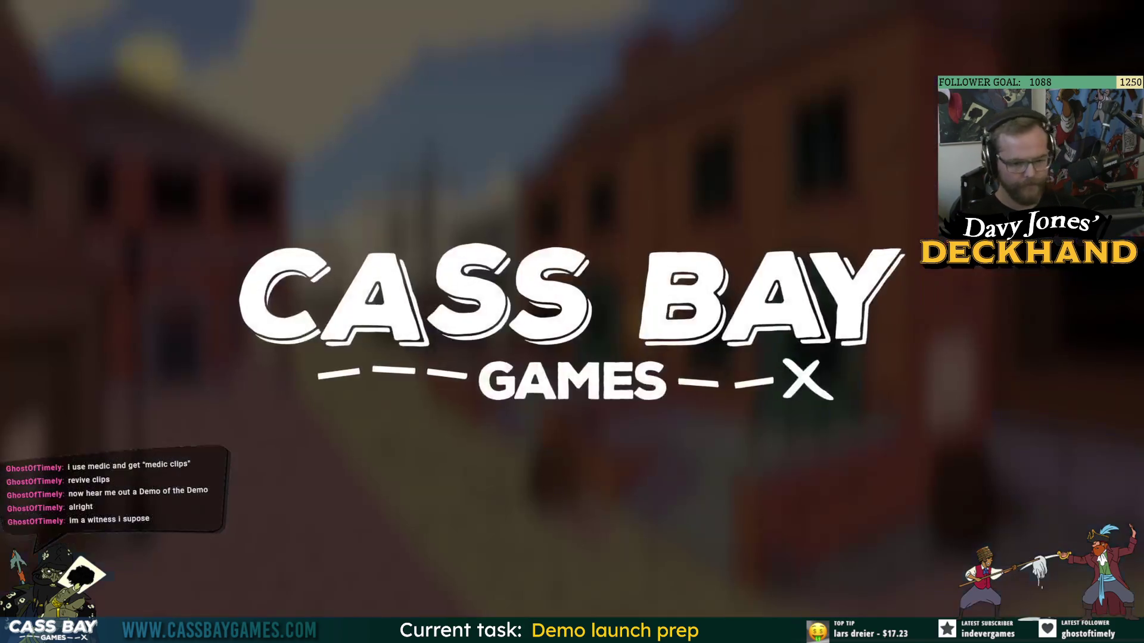
Google 'steam console clear achievements' and put the reset_all_stats command into the search box.
key("alt+Tab")
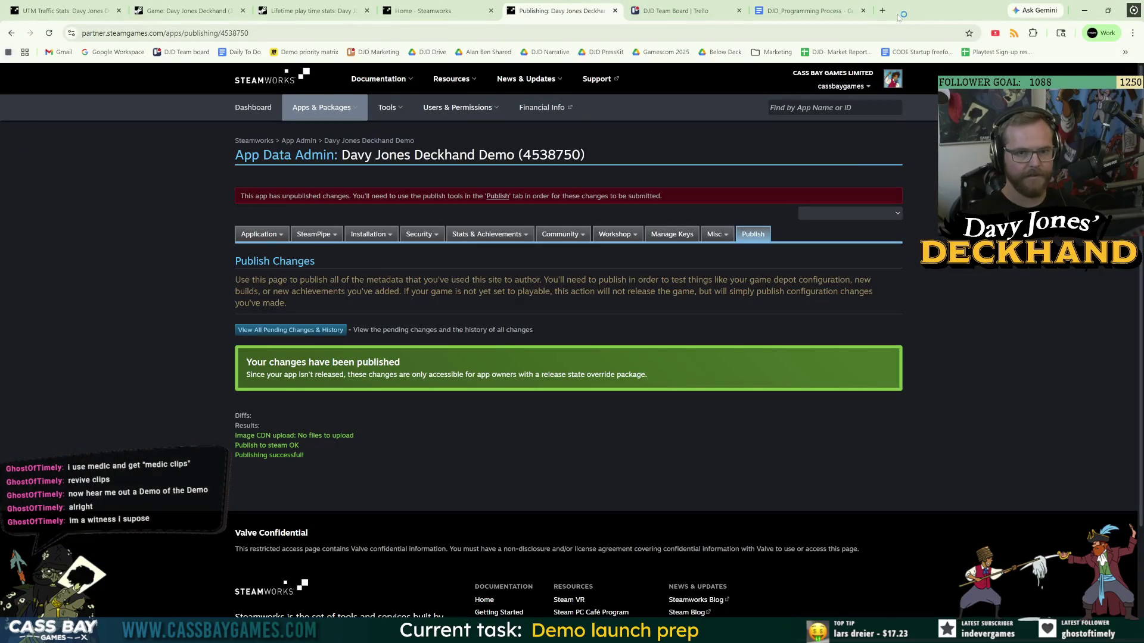
left_click(882, 11)
type("steam console clear achievements")
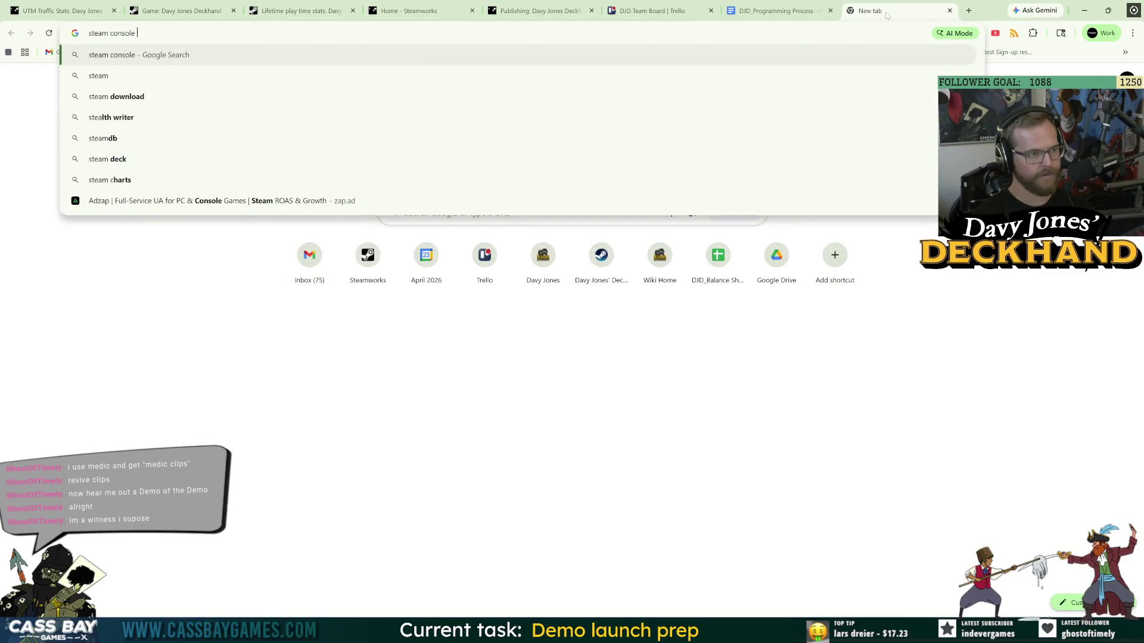
key("Return")
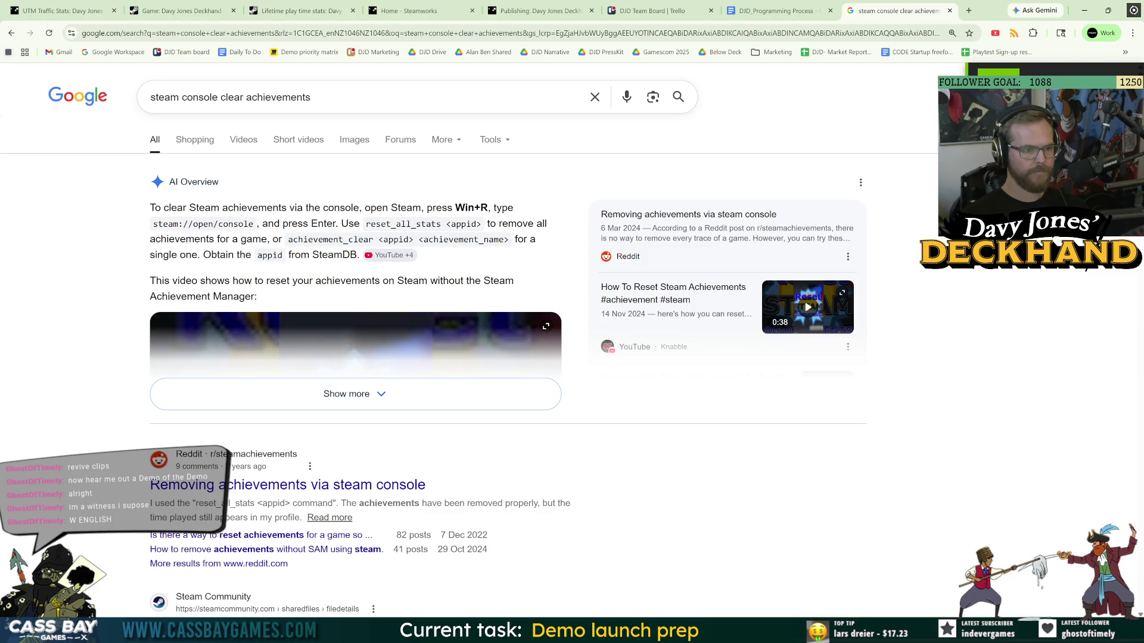
left_click_drag(369, 224, 481, 224)
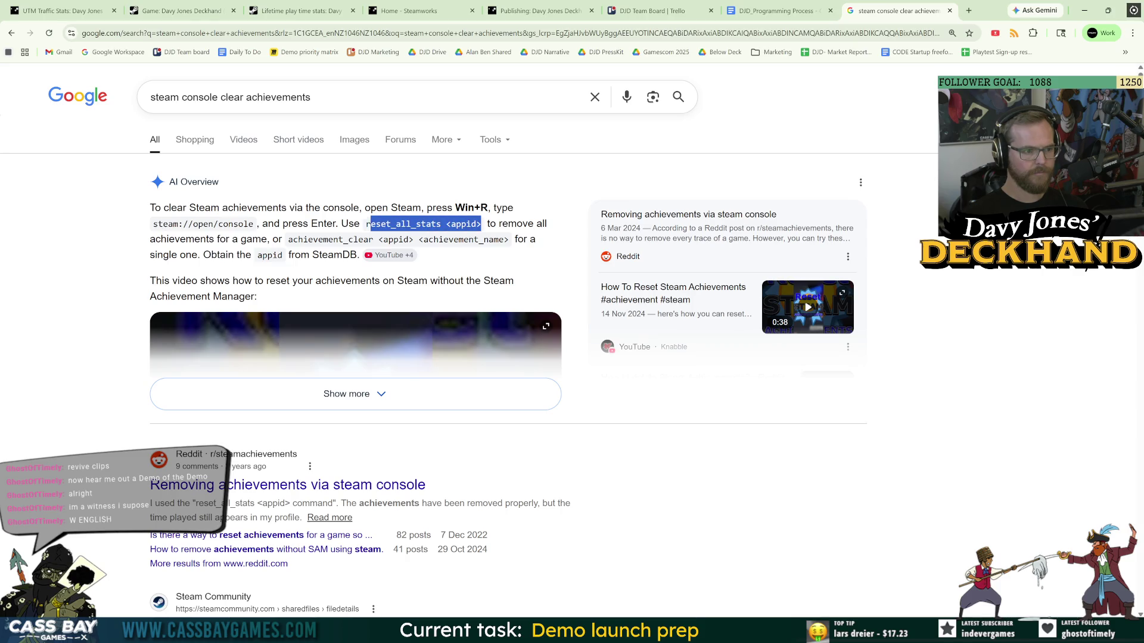
key("ctrl+c")
triple_click(239, 97)
key("ctrl+v")
Look through the Steamworks tabs to find the demo's app ID 4538750.
left_click(210, 5)
left_click(298, 9)
left_click(445, 8)
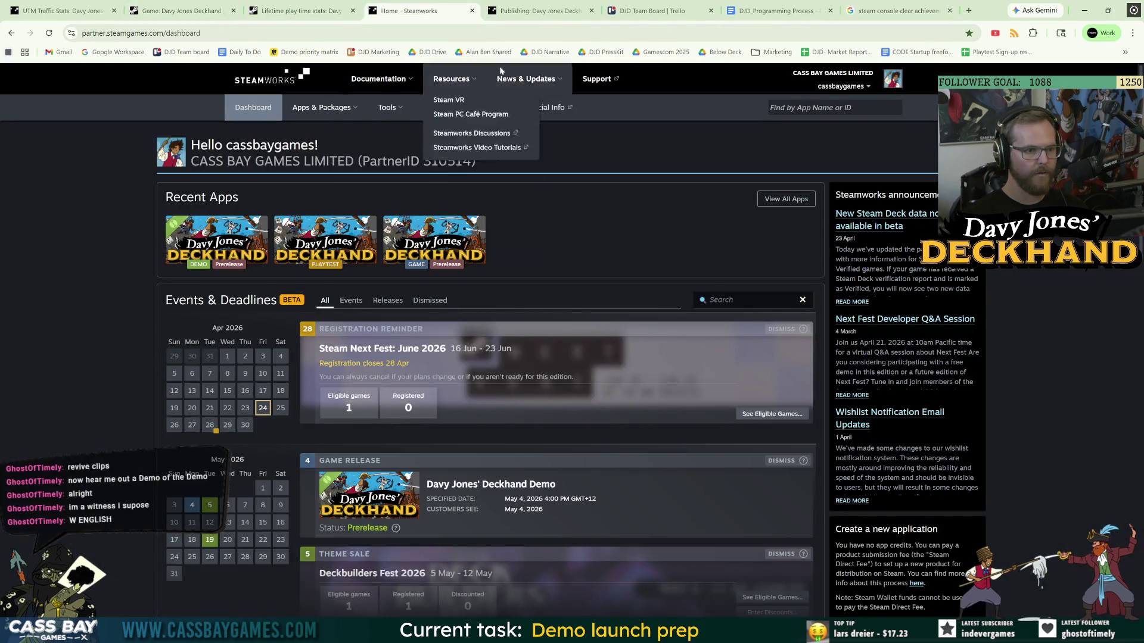
left_click(536, 10)
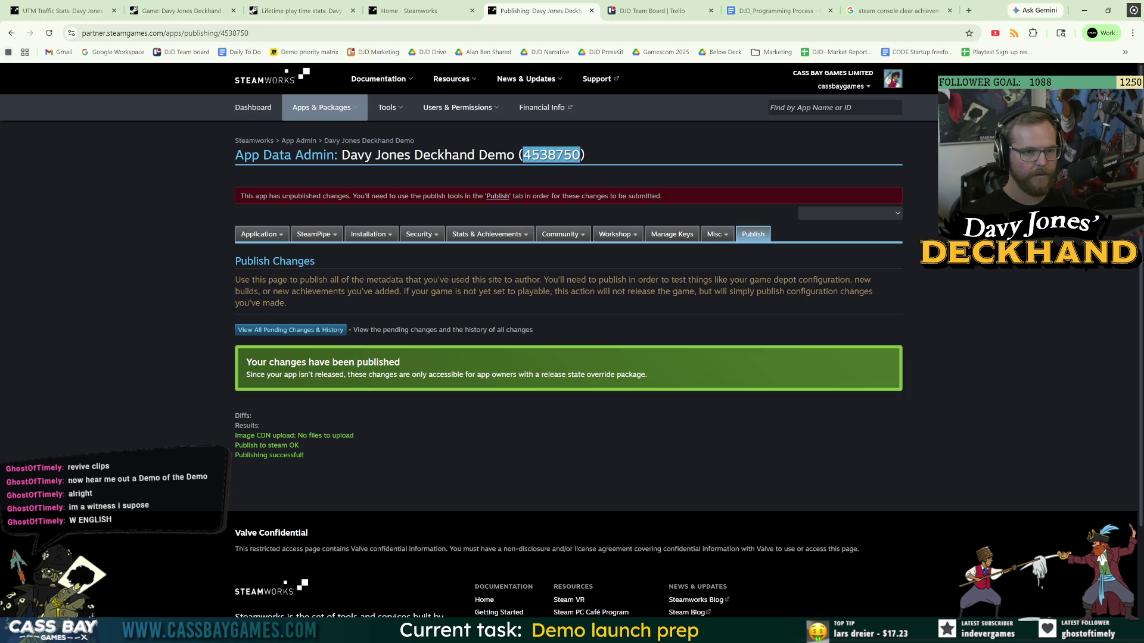
left_click(179, 10)
left_click(350, 5)
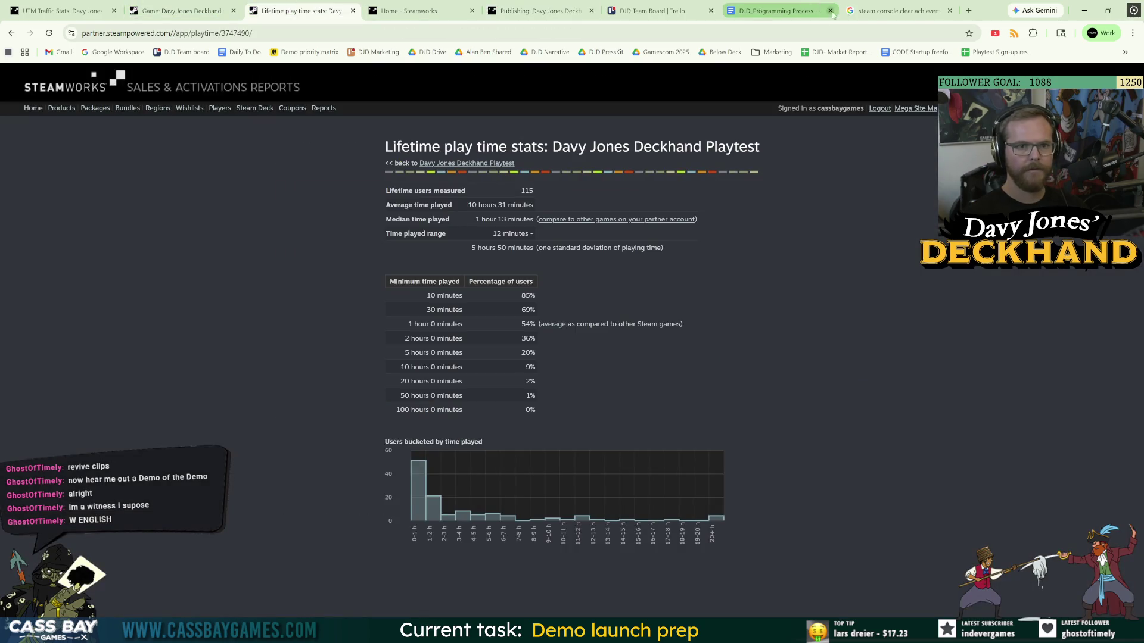
Insert app ID 4538750 into the reset command and run it in the Steam console.
left_click(899, 10)
double_click(239, 97)
type("4538750")
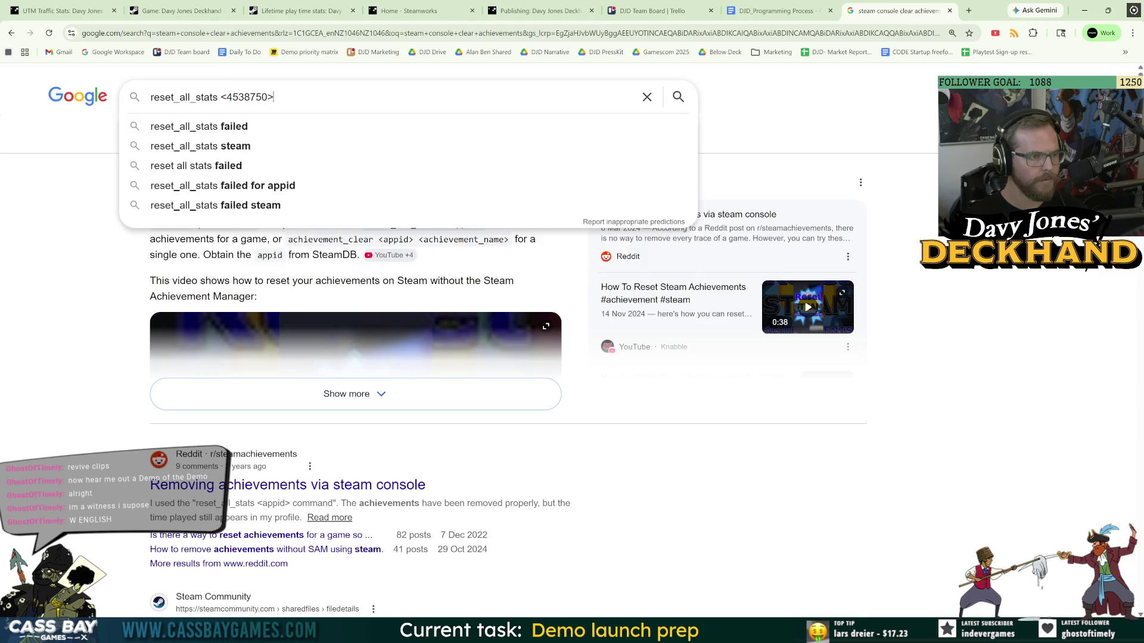
key("ctrl+a")
key("alt+Tab")
key("alt+Tab")
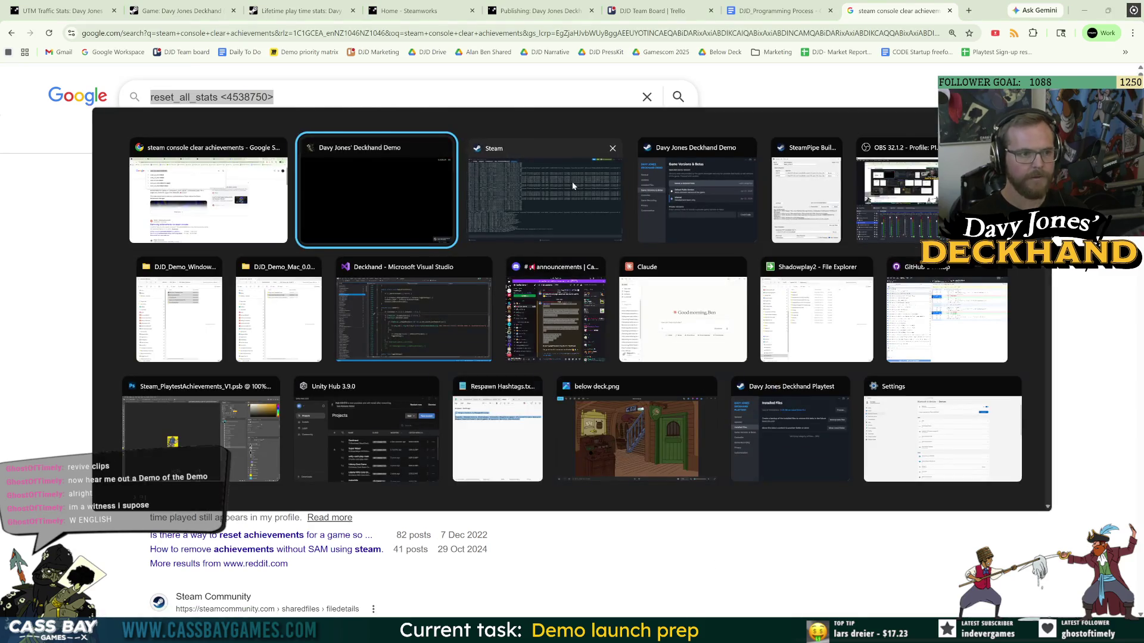
key("Return")
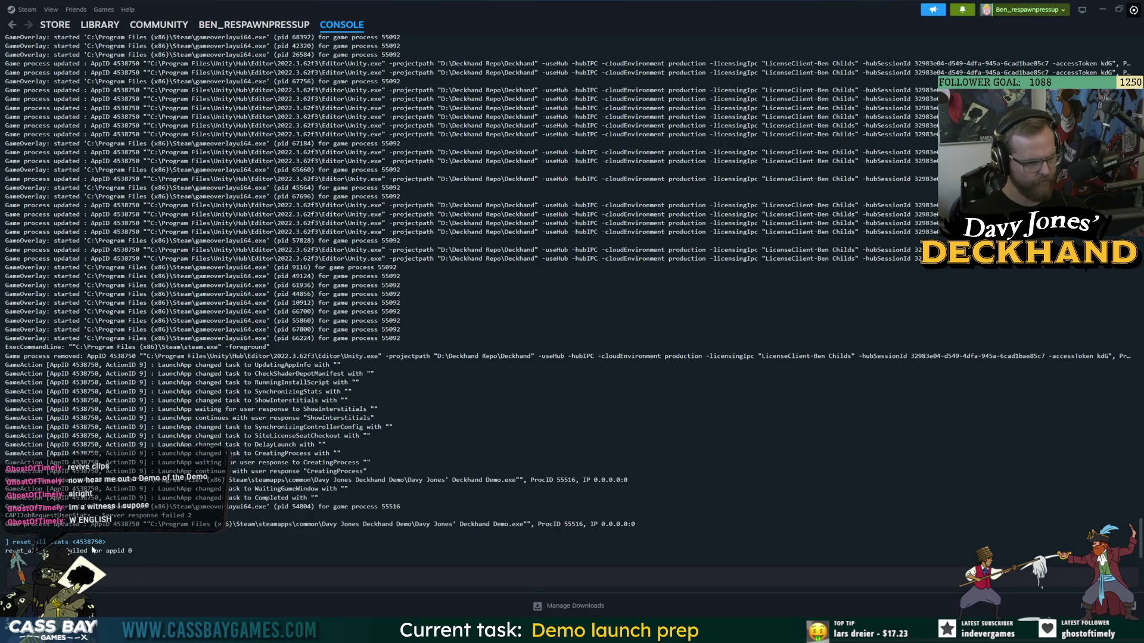
Copy the echoed reset_all_stats <4538750> line and run it again in the console.
left_click_drag(112, 541, 19, 541)
key("ctrl+c")
left_click(105, 577)
key("ctrl+v")
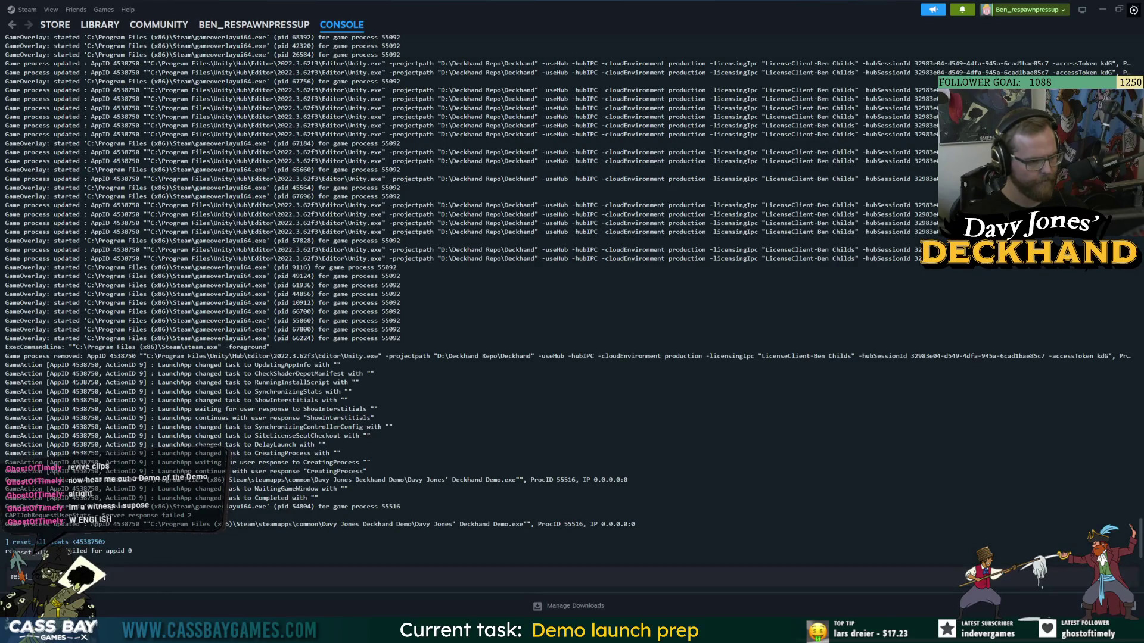
key("Return")
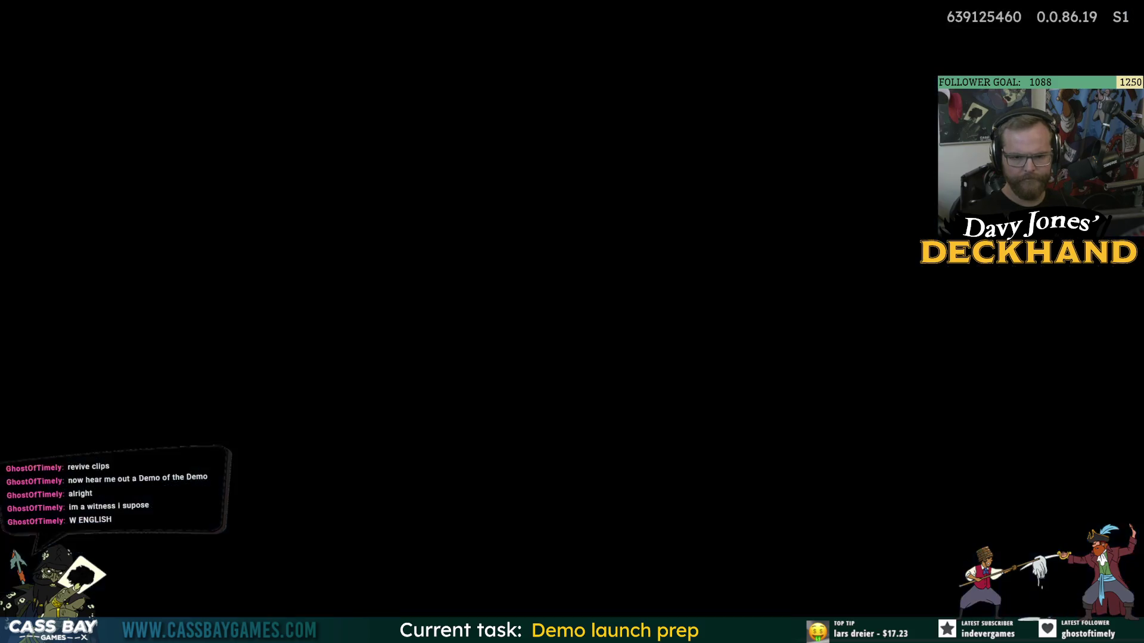
Cycle through the open windows back to the Steam console.
key("alt+Tab")
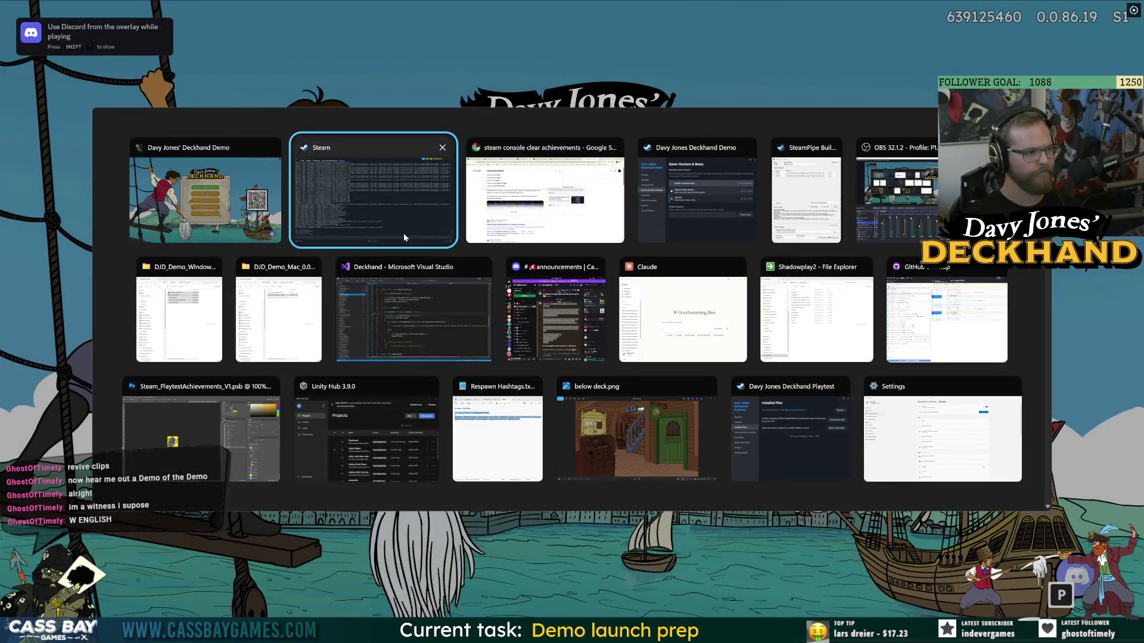
left_click(668, 190)
key("alt+Tab")
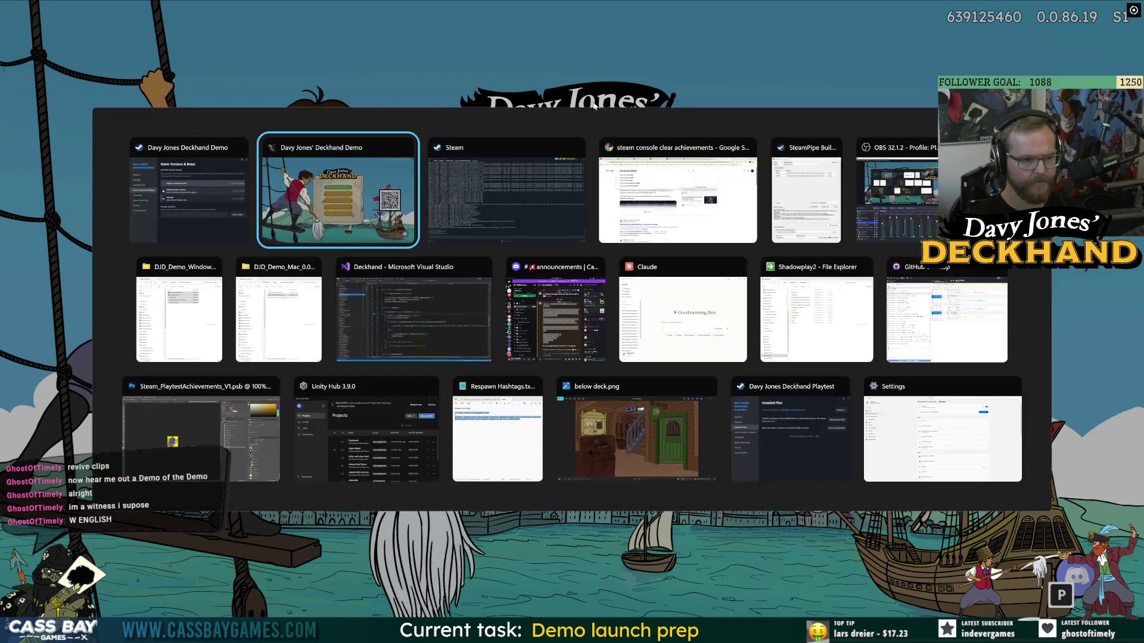
key("alt+Tab")
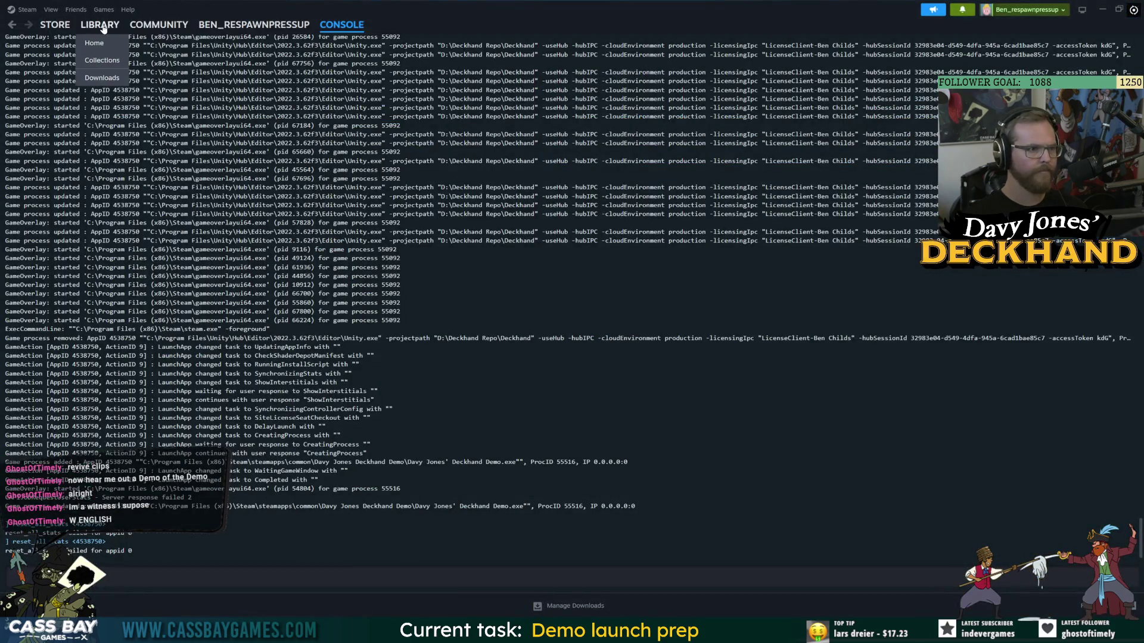
Check the demo's achievement progress in the Steam library, then return to the Google results.
left_click(103, 29)
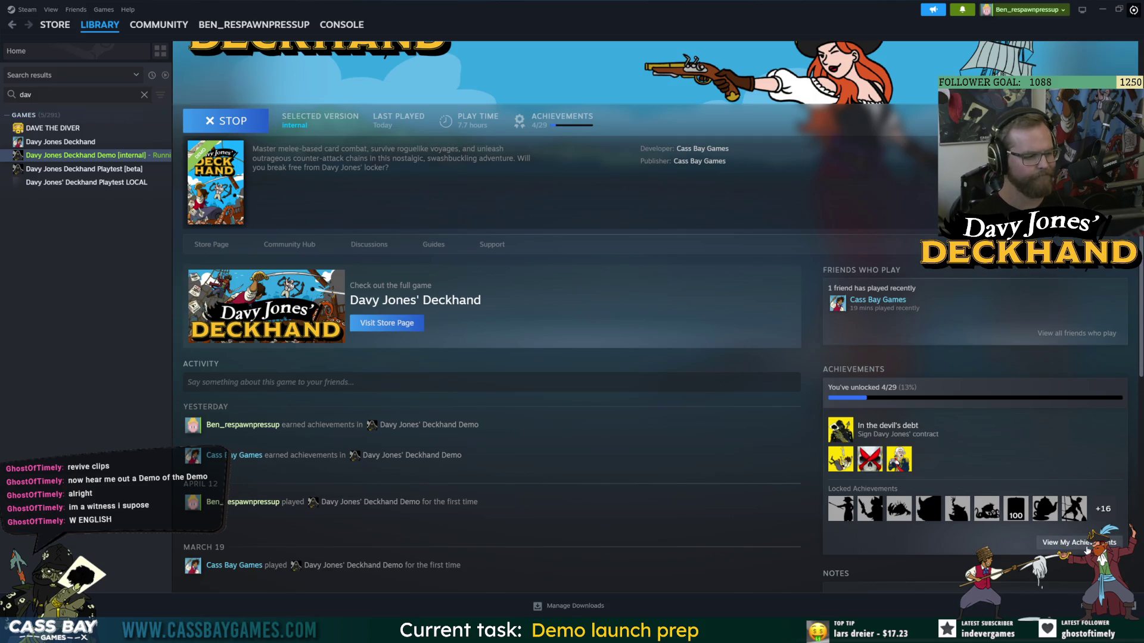
key("alt+Tab")
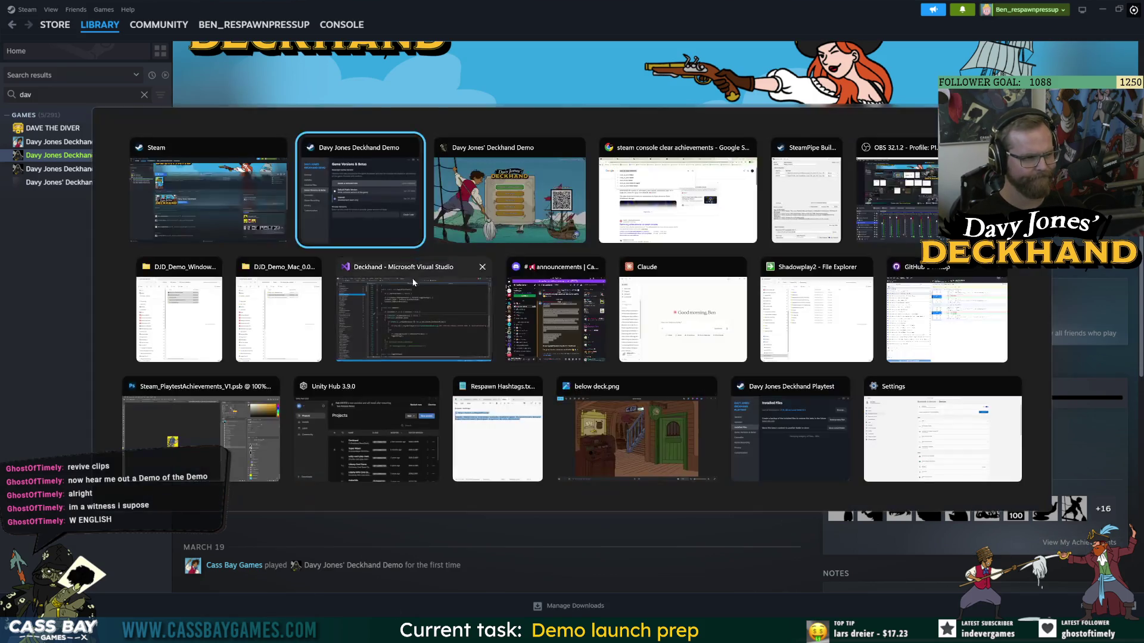
left_click(677, 190)
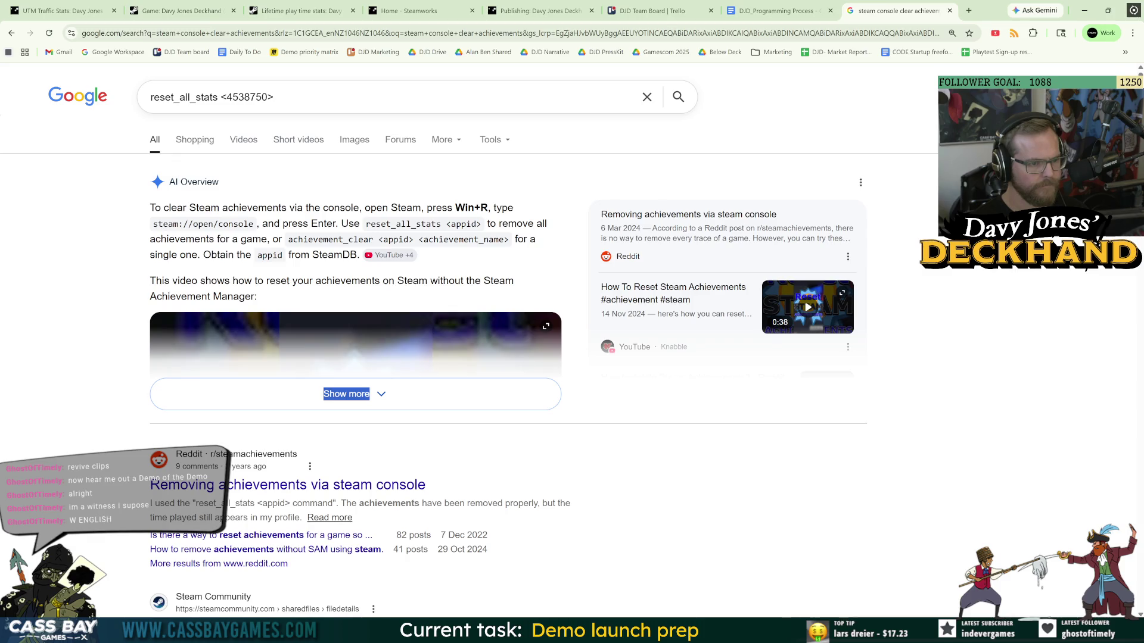
Expand the Google AI Overview and read the full steps for clearing Steam achievements.
left_click_drag(386, 224, 481, 223)
left_click(566, 6)
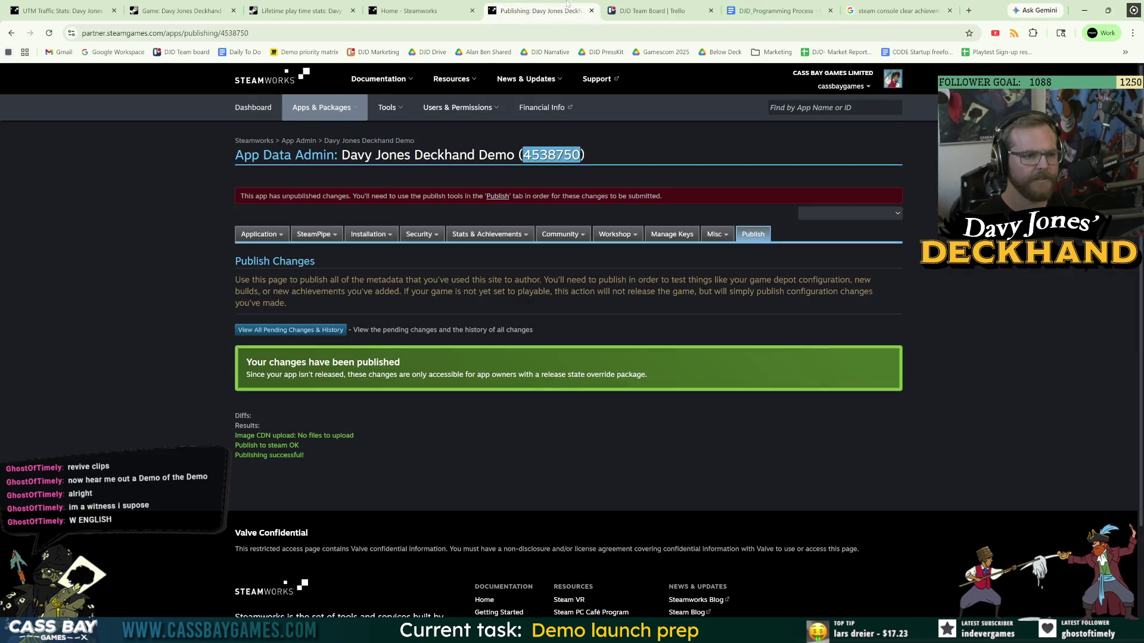
left_click(896, 10)
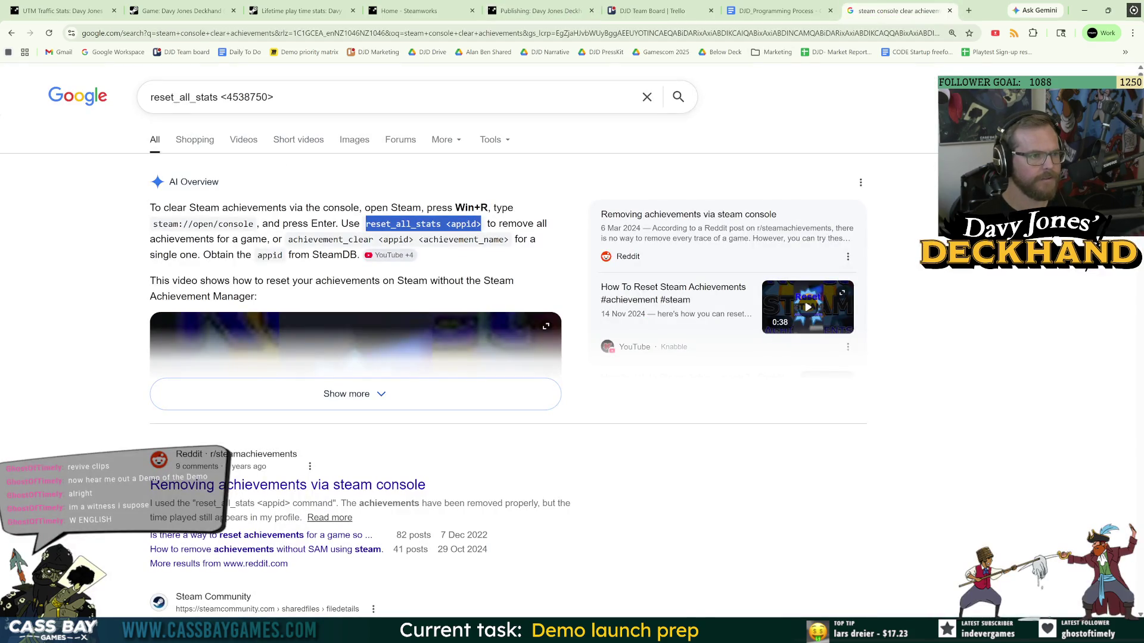
left_click(310, 396)
scroll(271, 437, "down", 4)
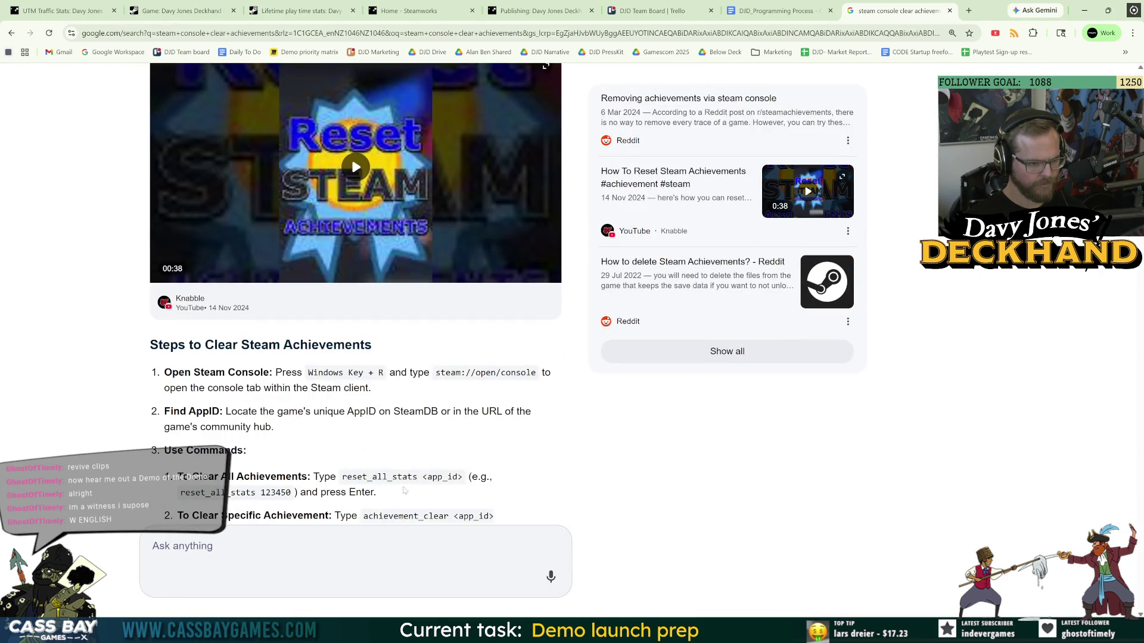
double_click(448, 476)
scroll(329, 184, "up", 5)
Delete the angle brackets to form 'reset_all_stats 4538750' and select the corrected command.
left_click(223, 97)
key("BackSpace")
left_click(272, 97)
key("BackSpace")
left_click_drag(262, 97, 150, 97)
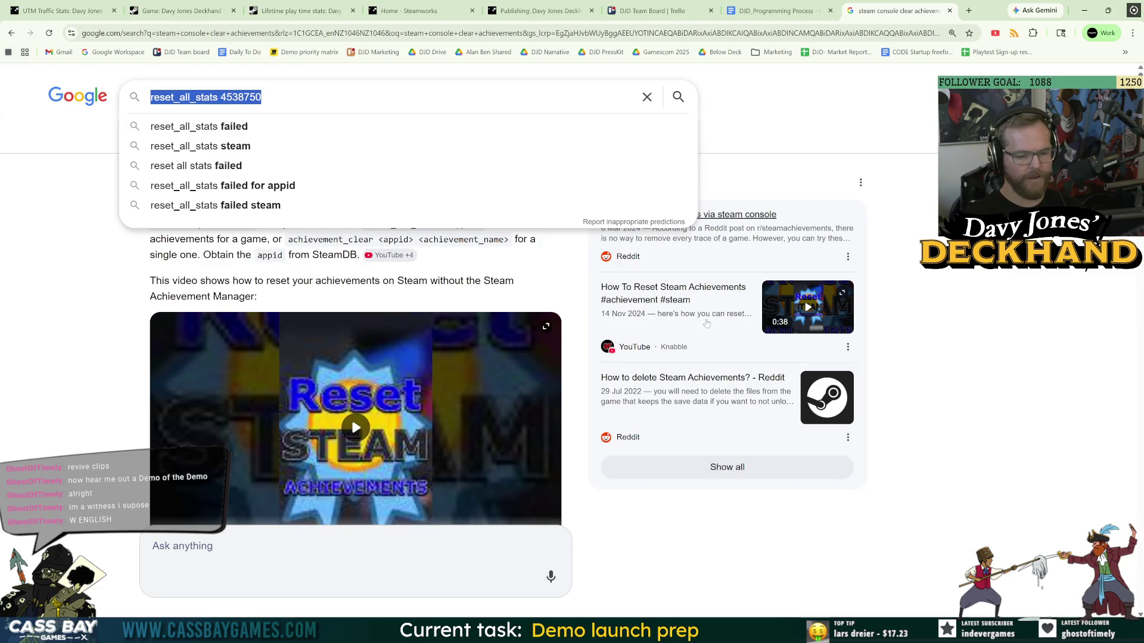
key("alt+Tab")
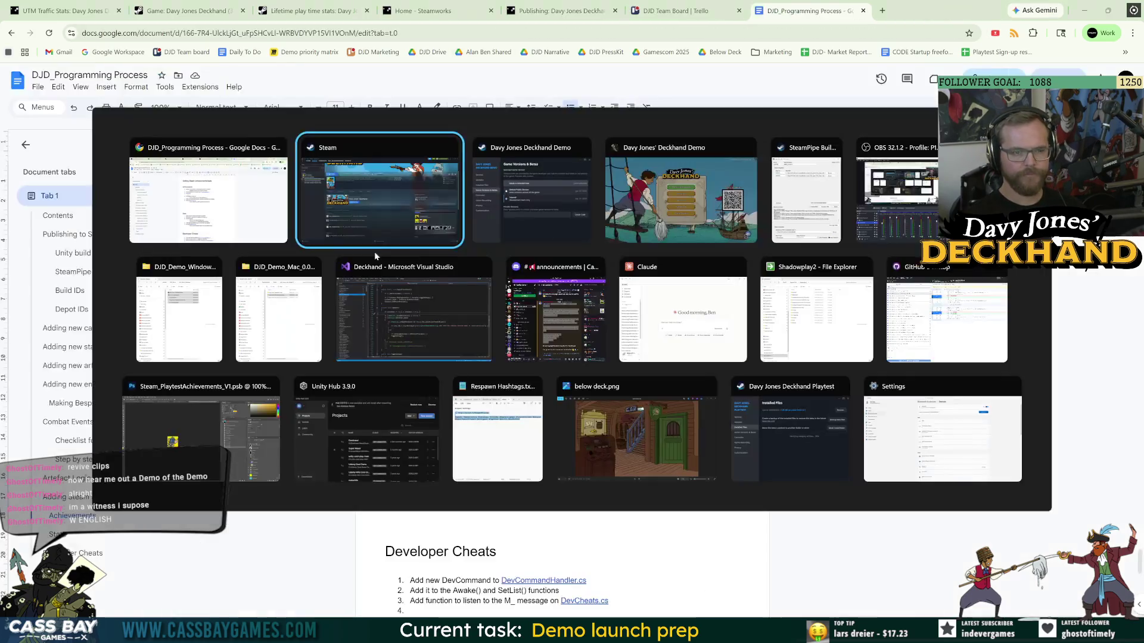
Run reset_all_stats 4538750 in the Steam console, then go back to the demo's library page.
left_click(358, 27)
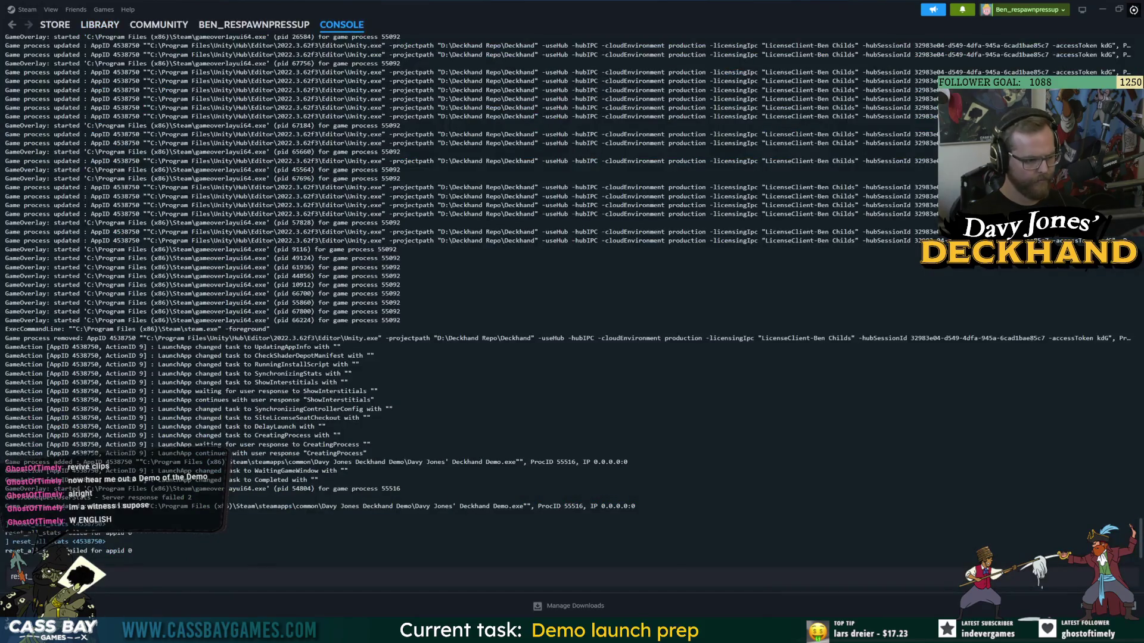
key("Return")
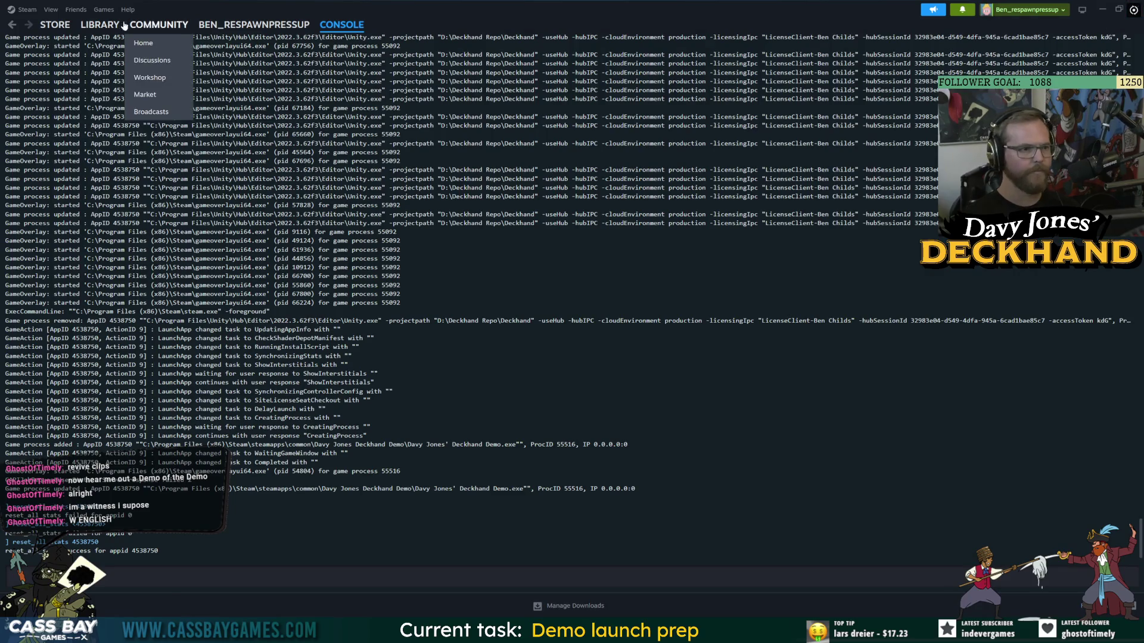
left_click(100, 25)
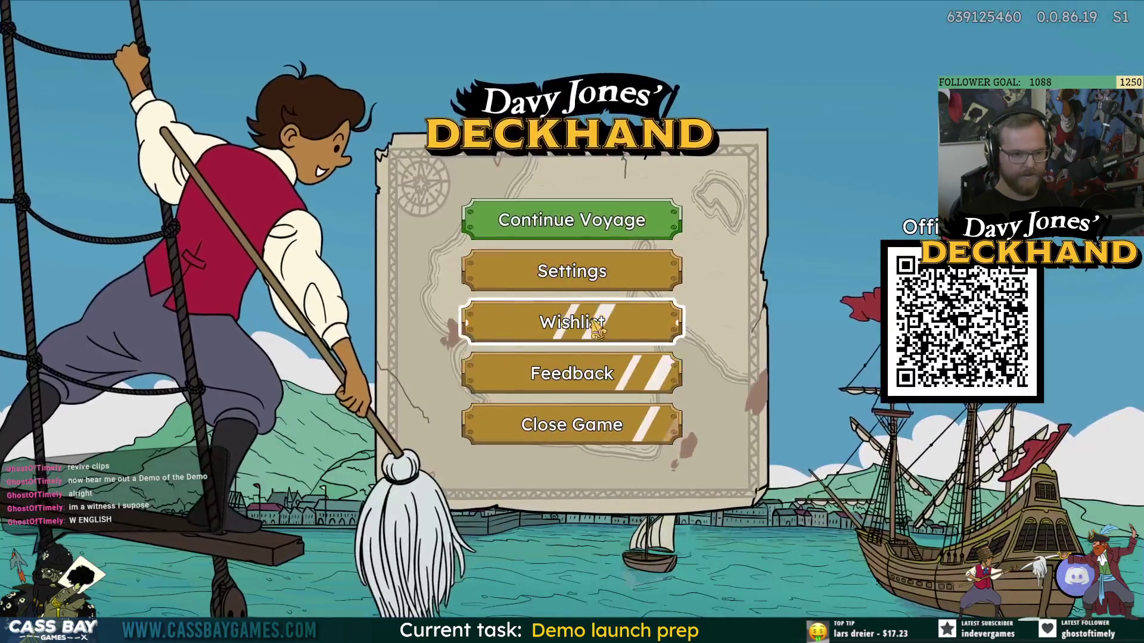
Delete the demo's save file in the GAME settings and begin a new Maiden Voyage run.
left_click(595, 279)
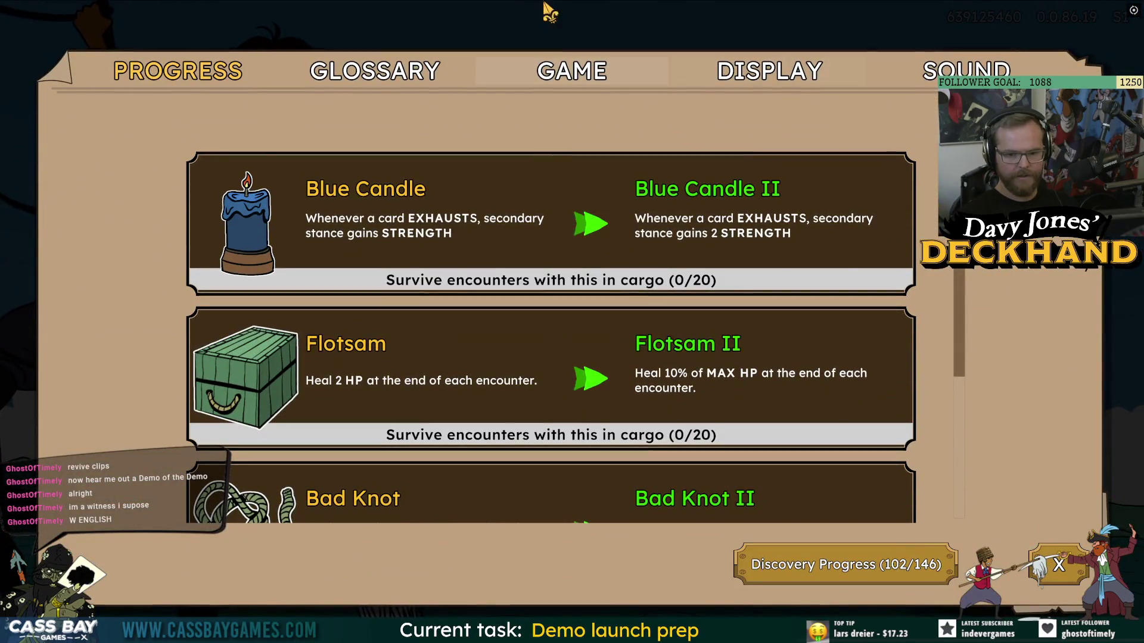
left_click(566, 69)
left_click_drag(528, 439, 540, 418)
left_click(1054, 563)
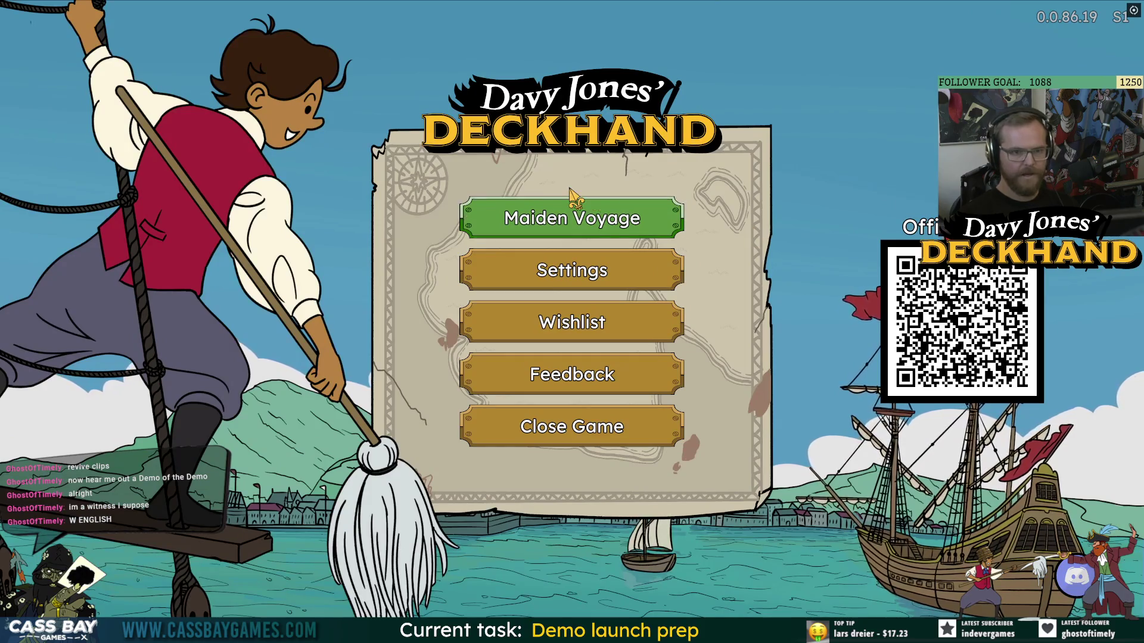
left_click(563, 217)
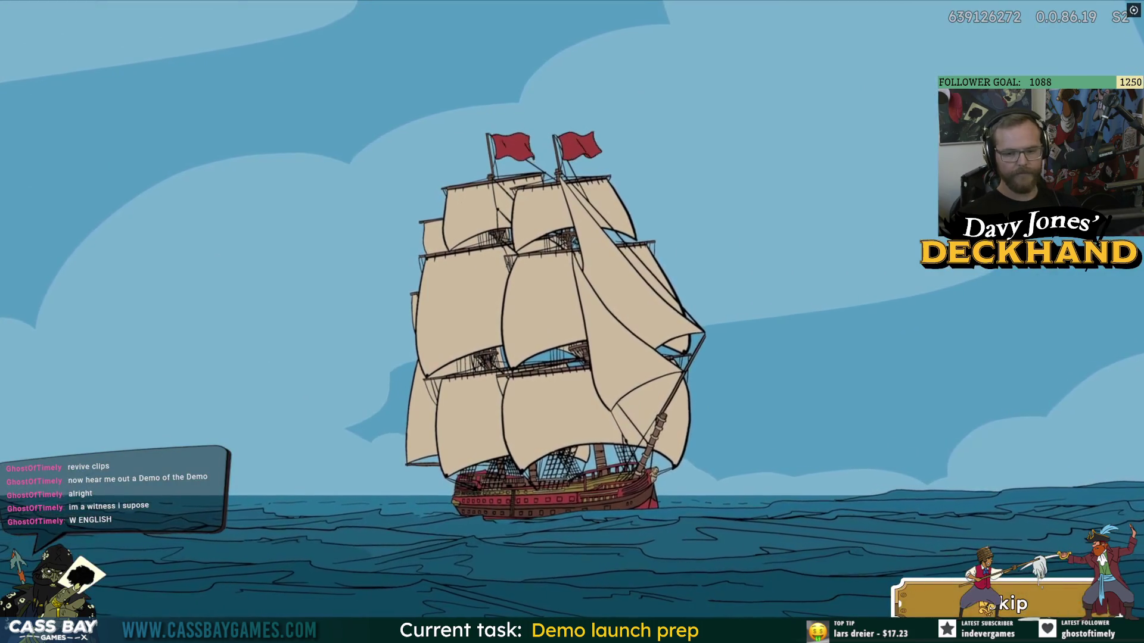
Skip the ship intro cutscene and look through the settings categories, including sound volume.
left_click(1012, 603)
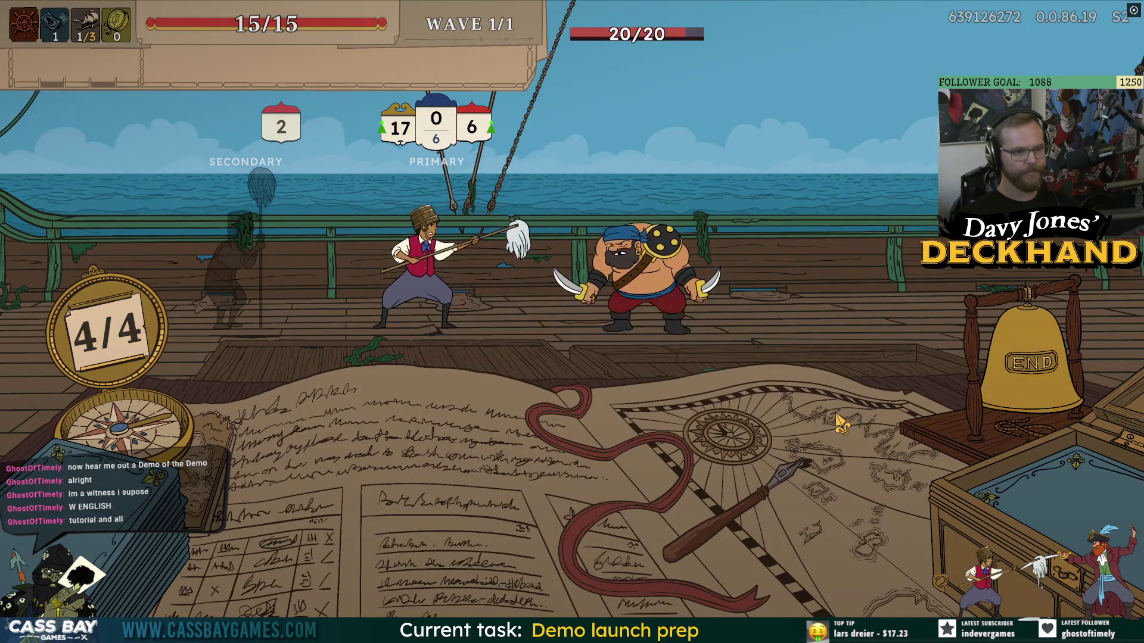
key("Escape")
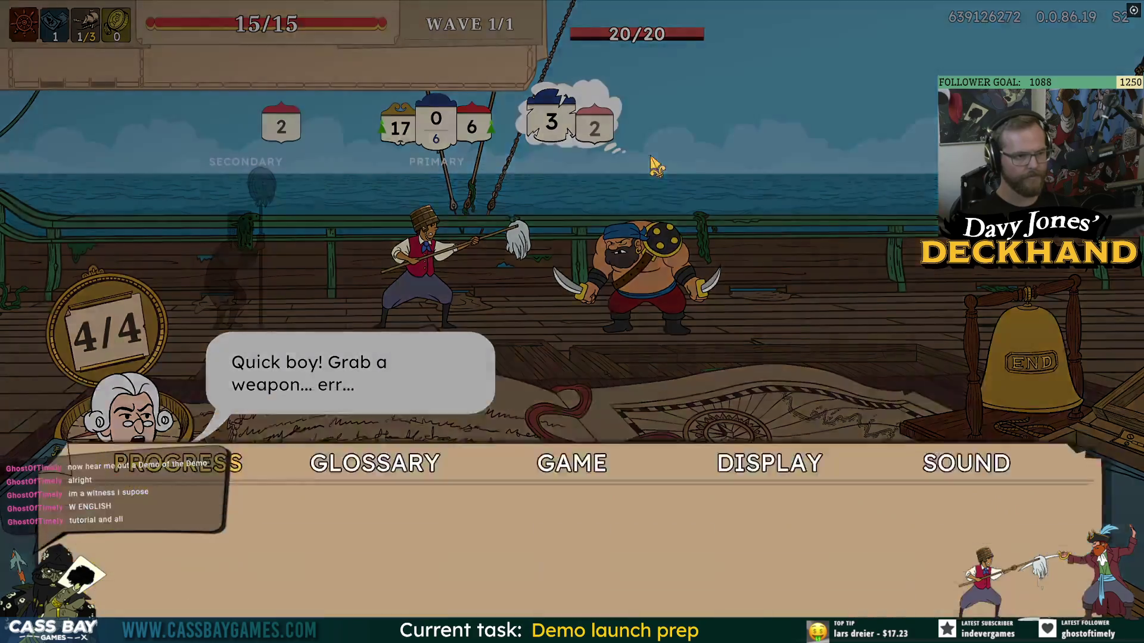
left_click(572, 71)
left_click(769, 70)
left_click(966, 71)
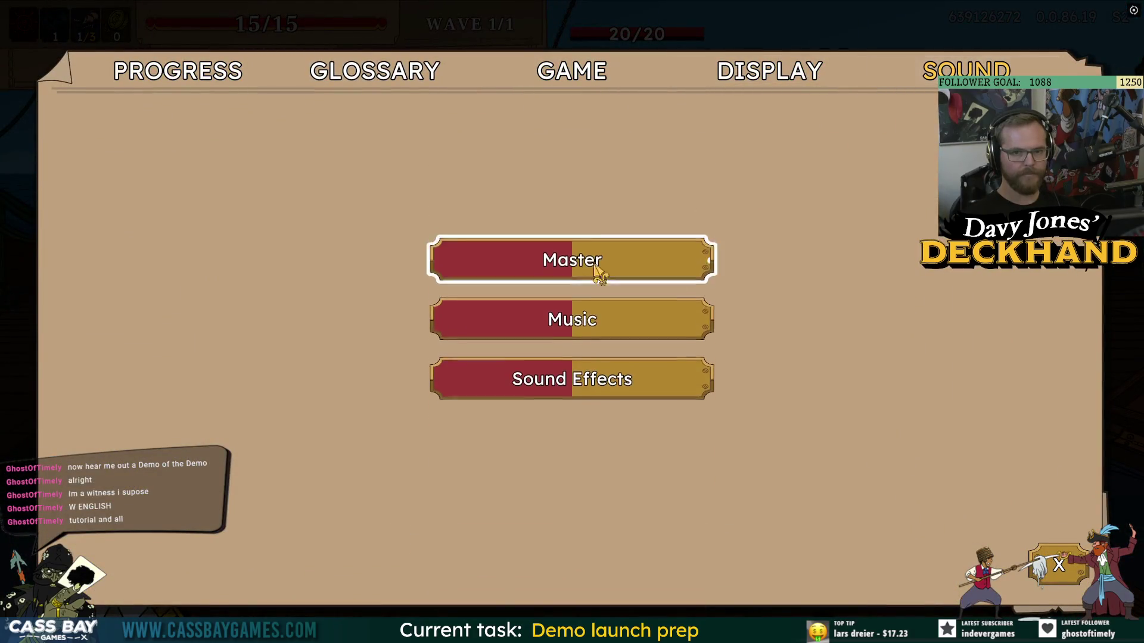
key("Escape")
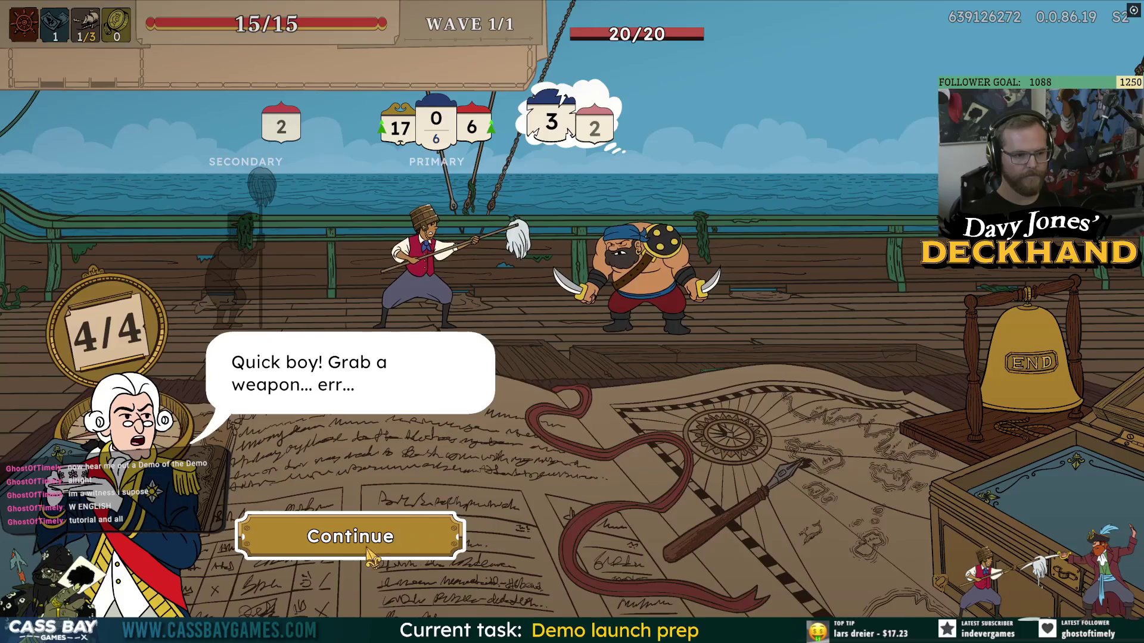
Advance the tutorial dialogue and play The Crane into the secondary stance.
left_click(335, 542)
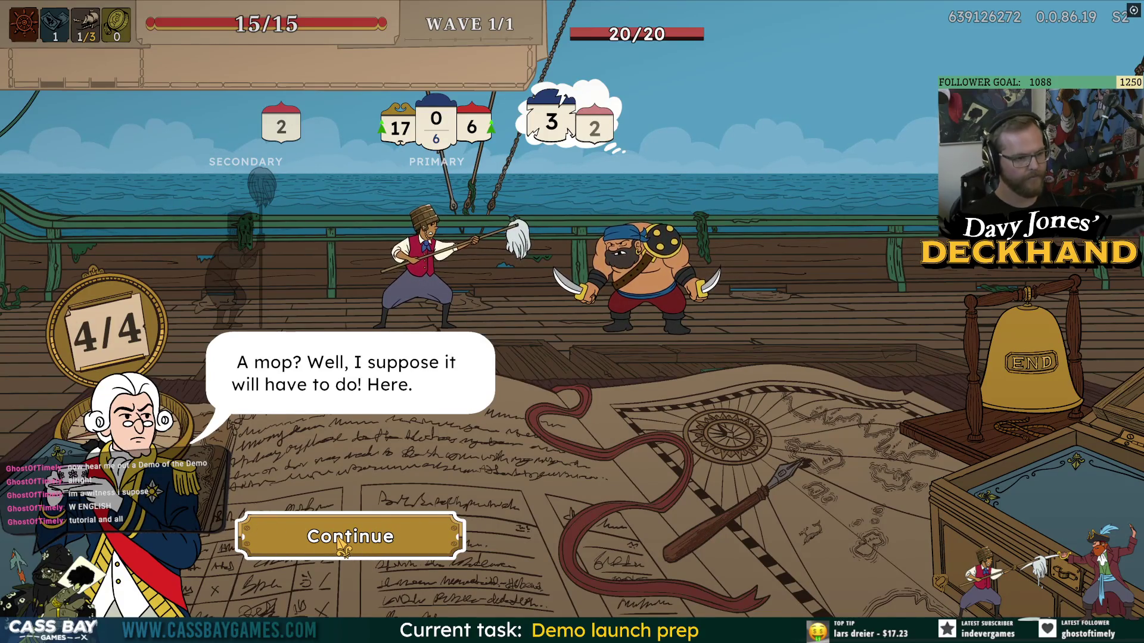
left_click(338, 542)
left_click(338, 542)
left_click(338, 542)
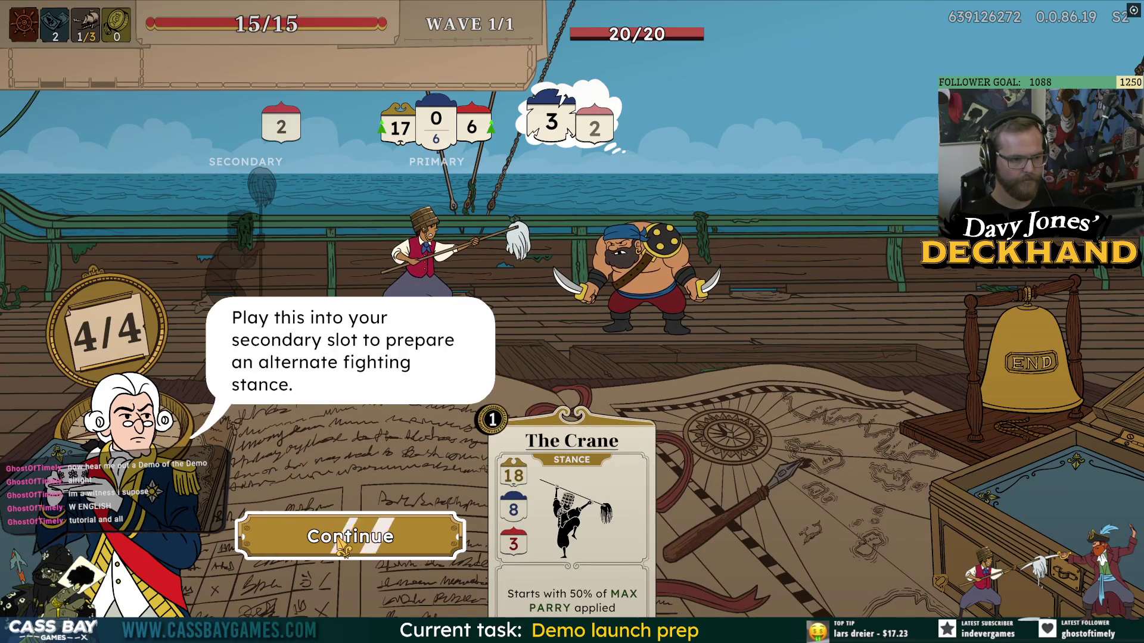
left_click(338, 542)
left_click(408, 528)
left_click(395, 536)
Play Heavy Guard on the primary stance, Slash the pirate for 6, and end the turn.
mouse_move(684, 566)
left_mouse_down()
mouse_move(438, 297)
mouse_move(434, 256)
left_mouse_up()
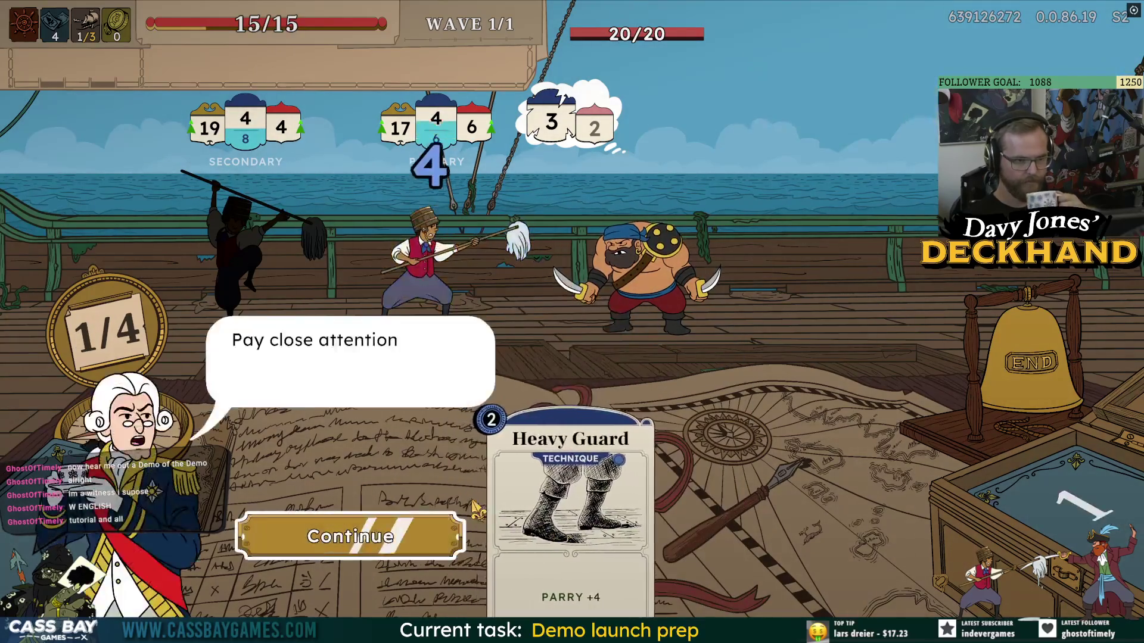
left_click(417, 531)
left_click(410, 536)
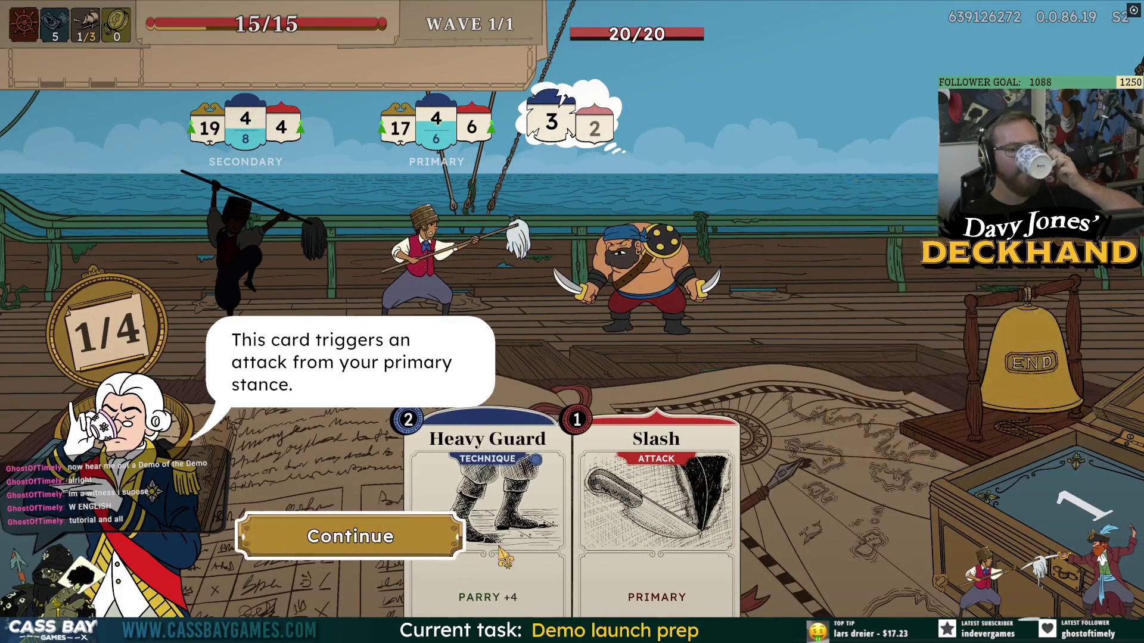
left_click_drag(571, 542, 417, 530)
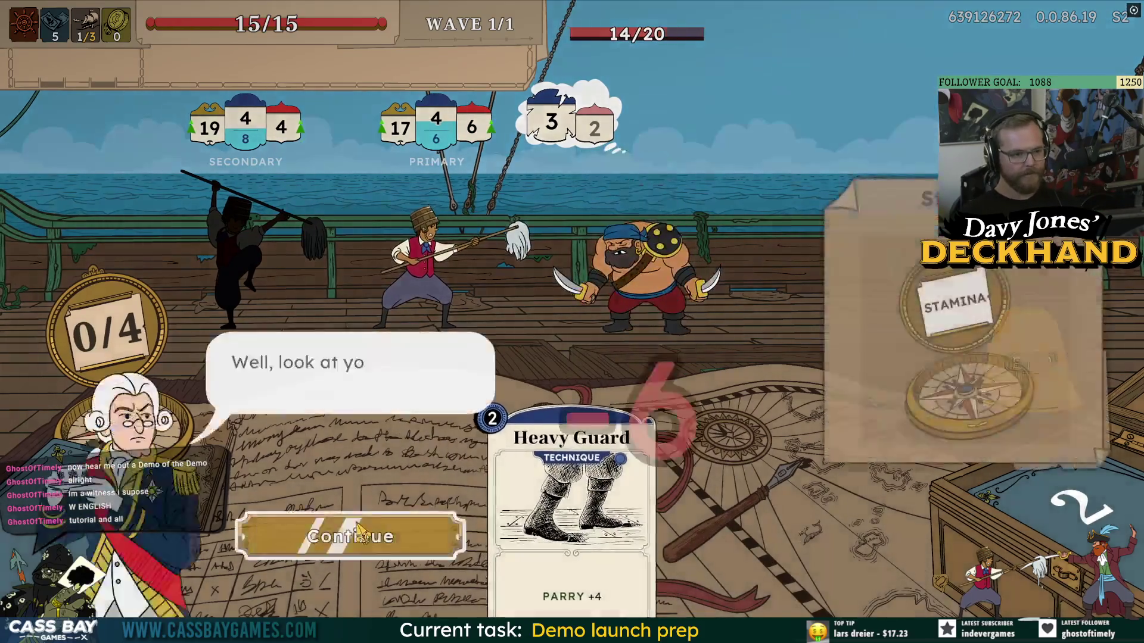
left_click(357, 536)
left_click(1009, 357)
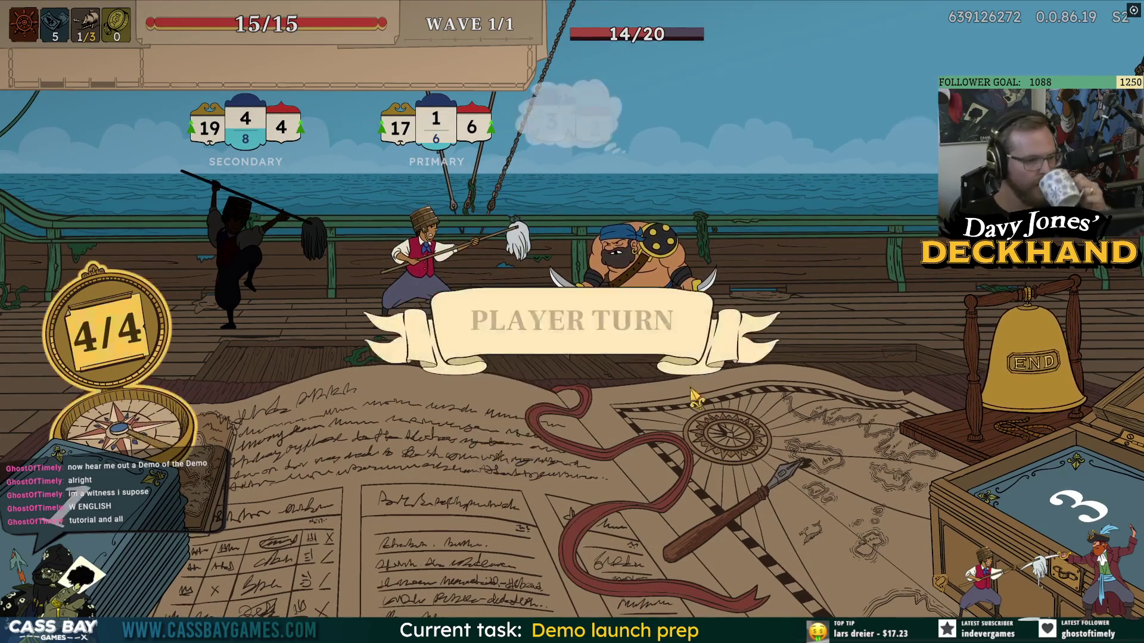
Play Guard to raise primary parry to 3 and end the turn to defeat the pirate.
left_click(374, 549)
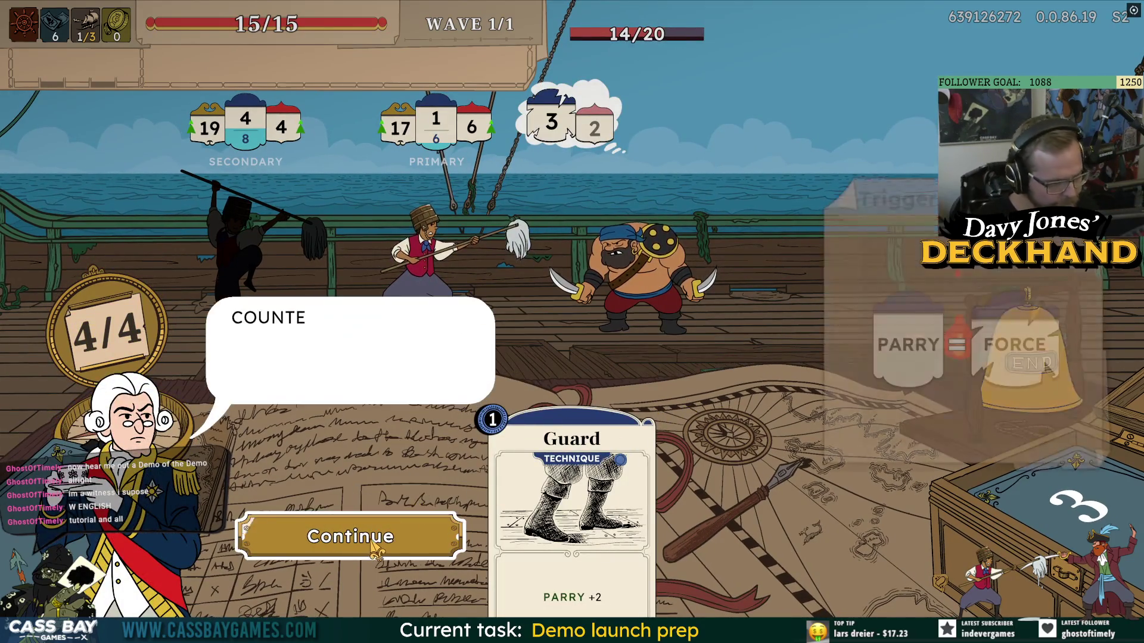
left_click(374, 549)
left_click_drag(571, 506, 432, 256)
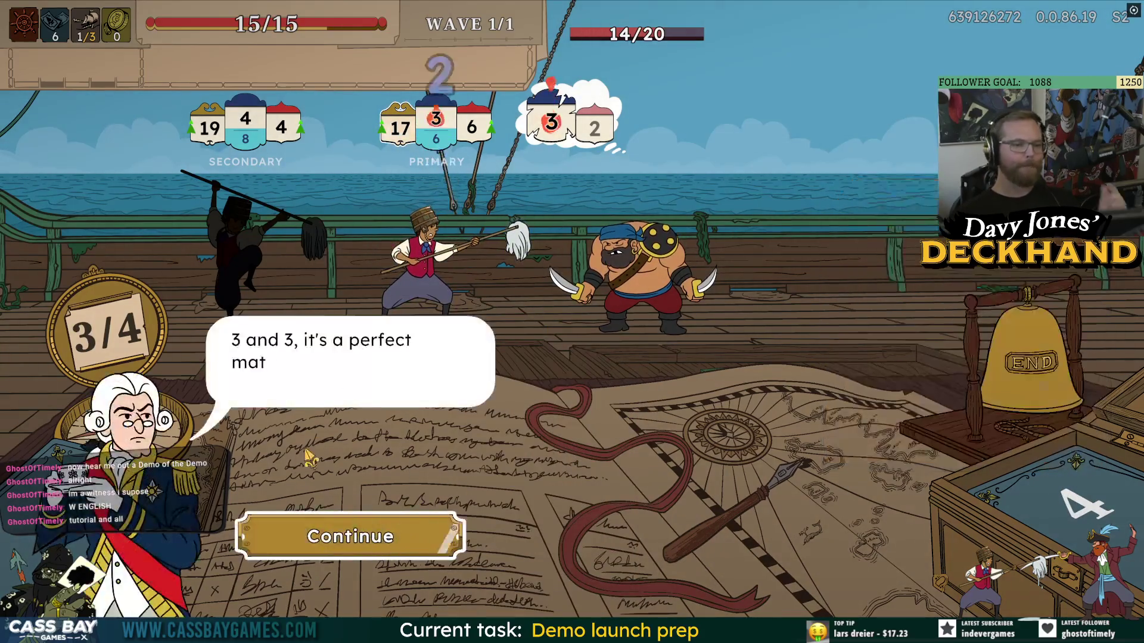
left_click(350, 536)
left_click(1026, 361)
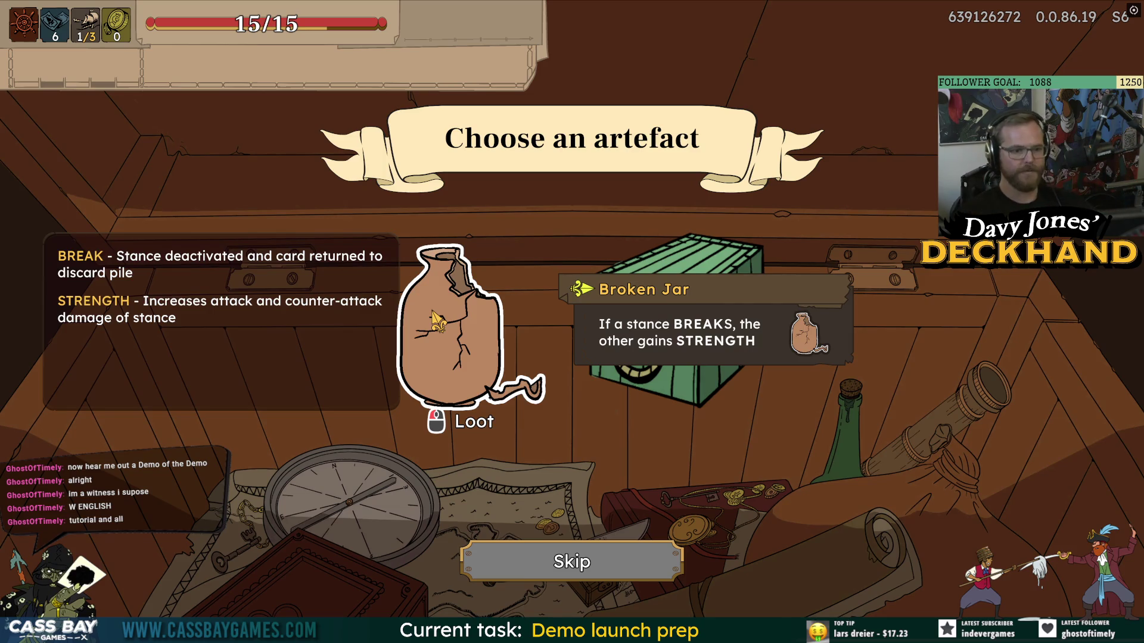
Take the Broken Jar artefact and choose the pirate route for the next encounter.
left_click(451, 390)
left_click(612, 571)
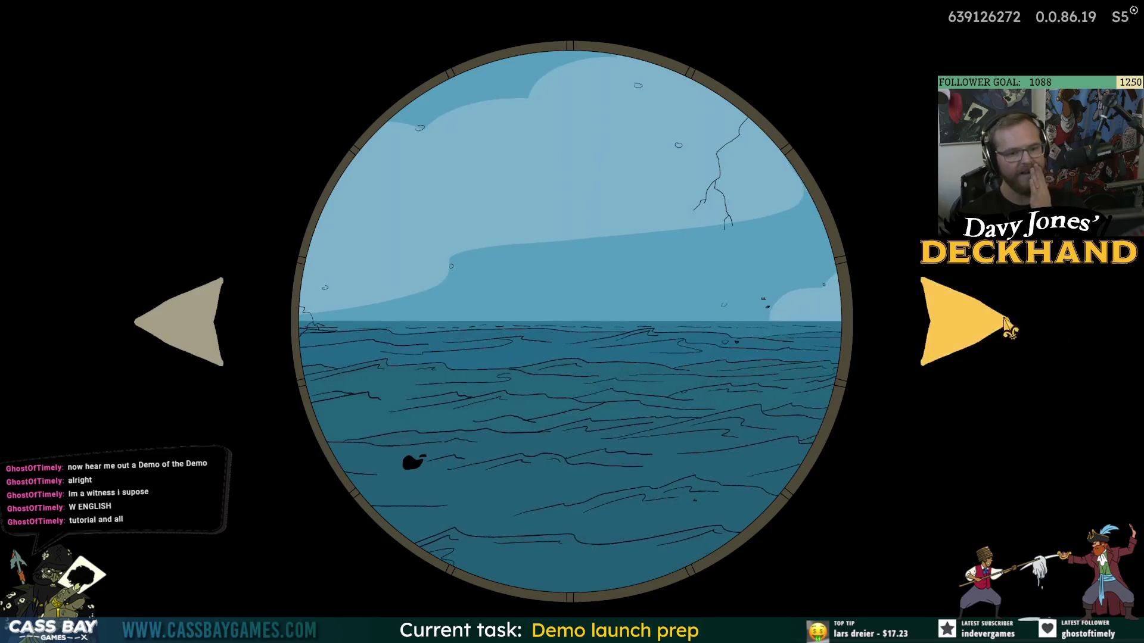
left_click(951, 347)
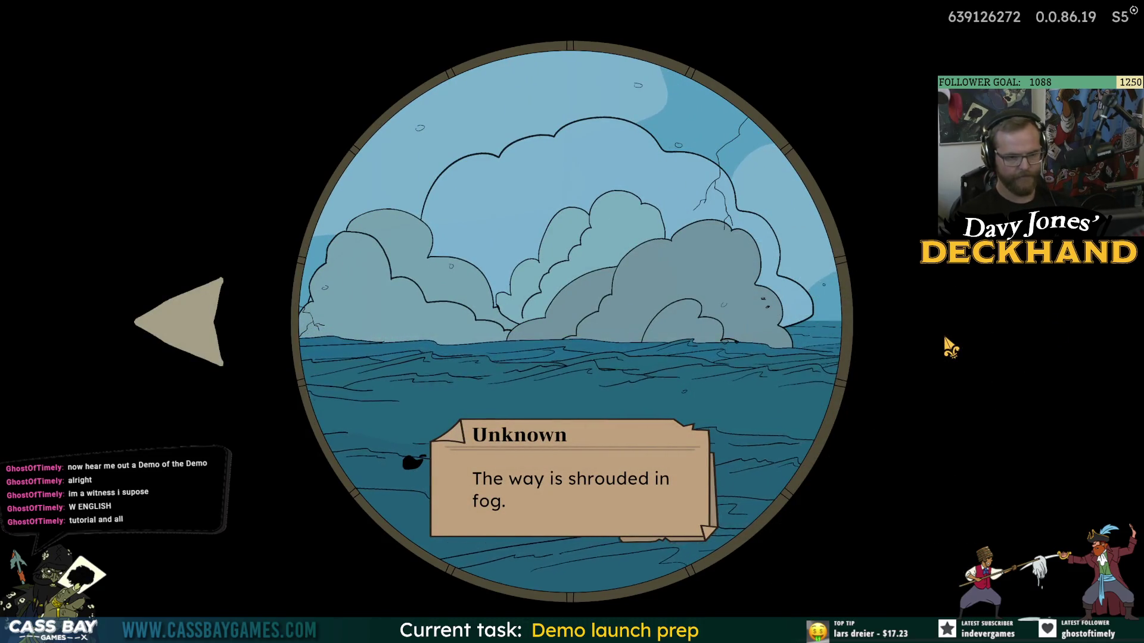
left_click(146, 321)
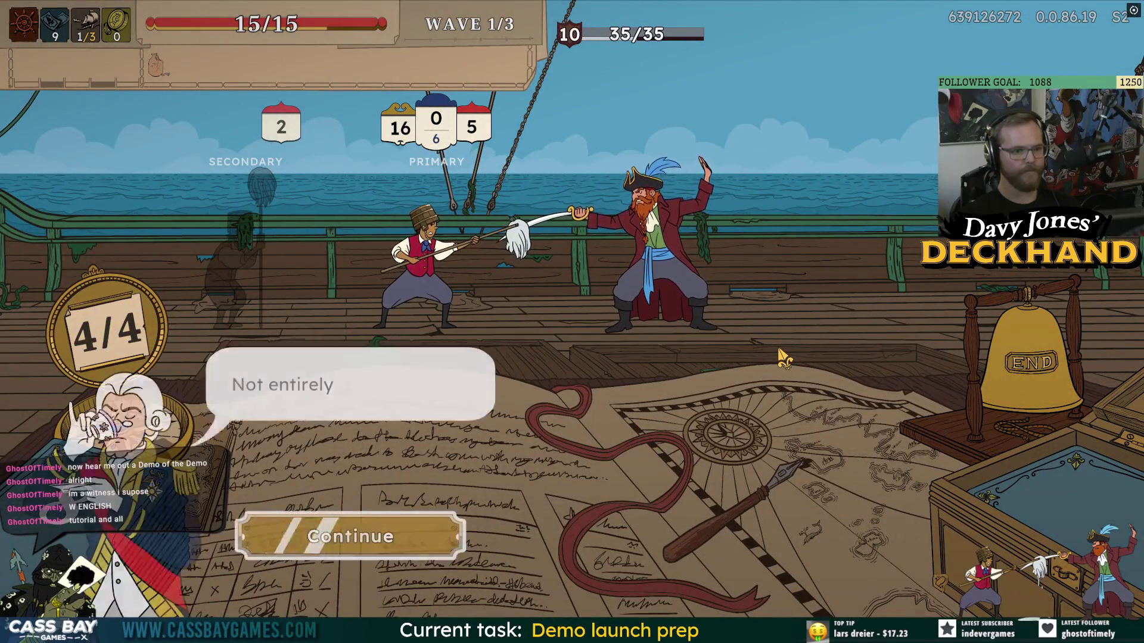
Finish the tutorial dialogue, play The Crane, Clean Sweep and Guard, then end the turn.
left_click(350, 551)
left_click(351, 553)
left_click(351, 554)
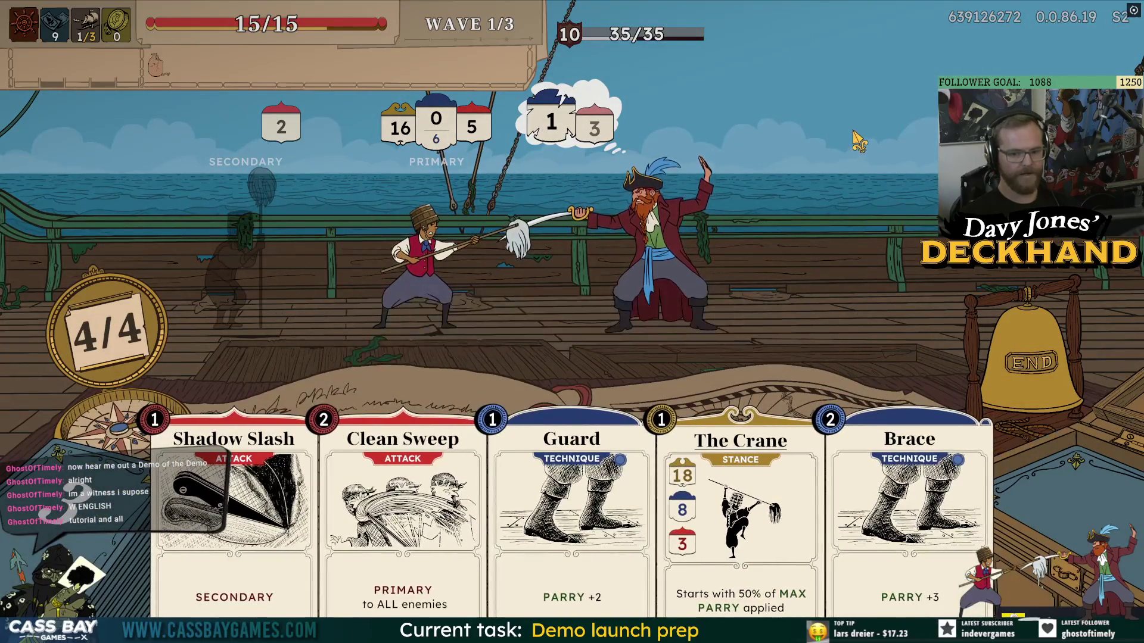
left_click(740, 506)
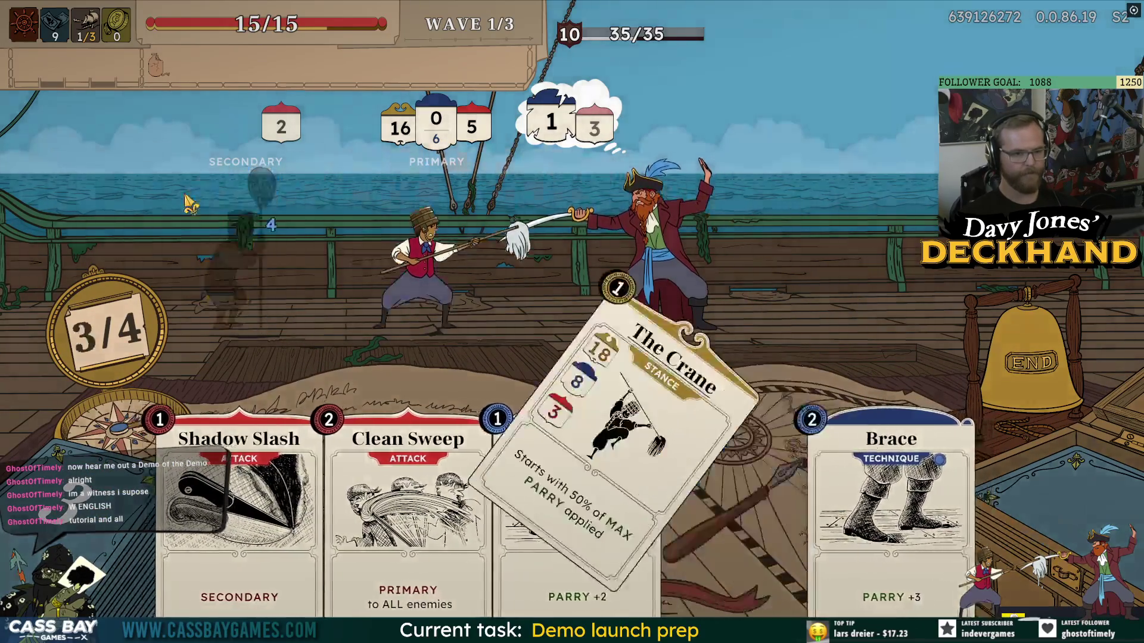
left_click(539, 539)
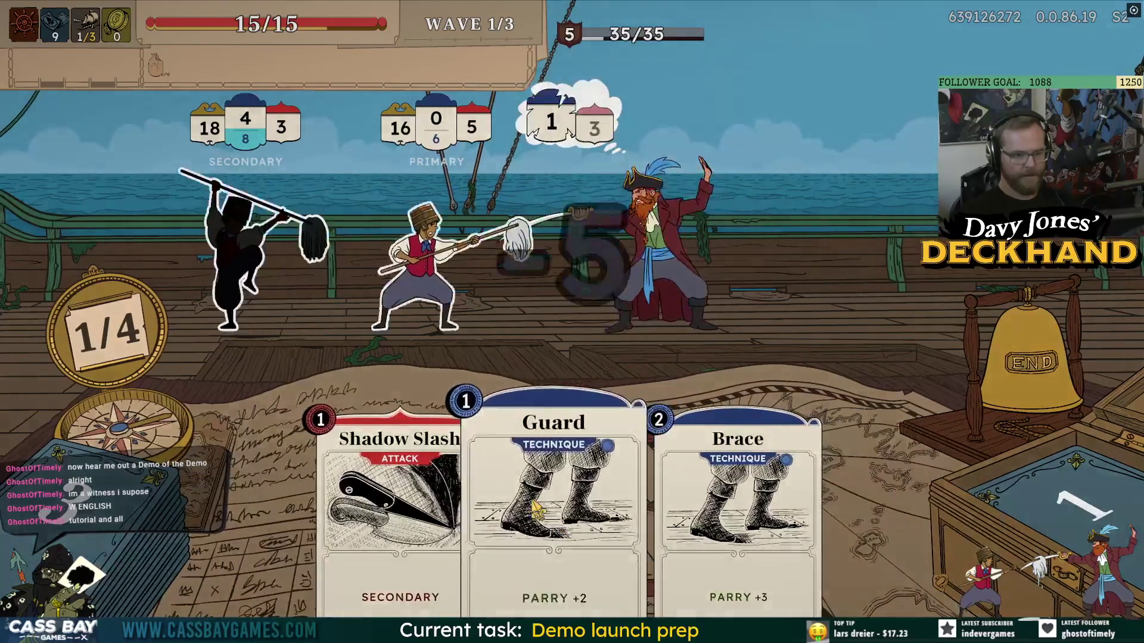
left_click(572, 501)
left_click(437, 507)
left_click(1030, 363)
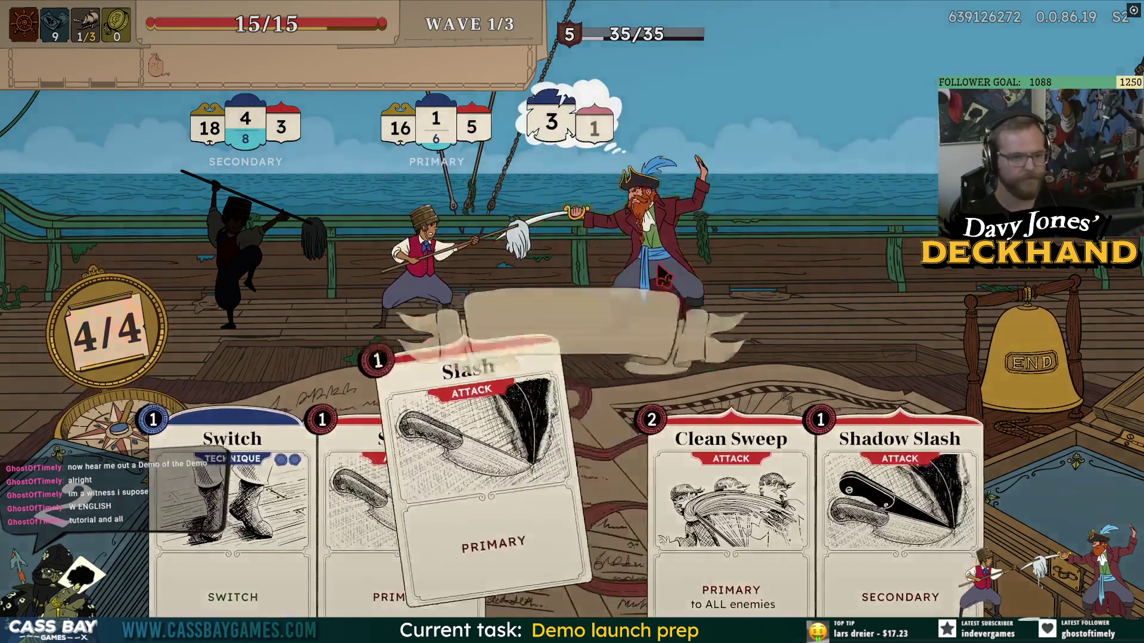
Slash the captain twice, swap the crew, hit with Shadow Slash, and end the turn.
left_click(465, 512)
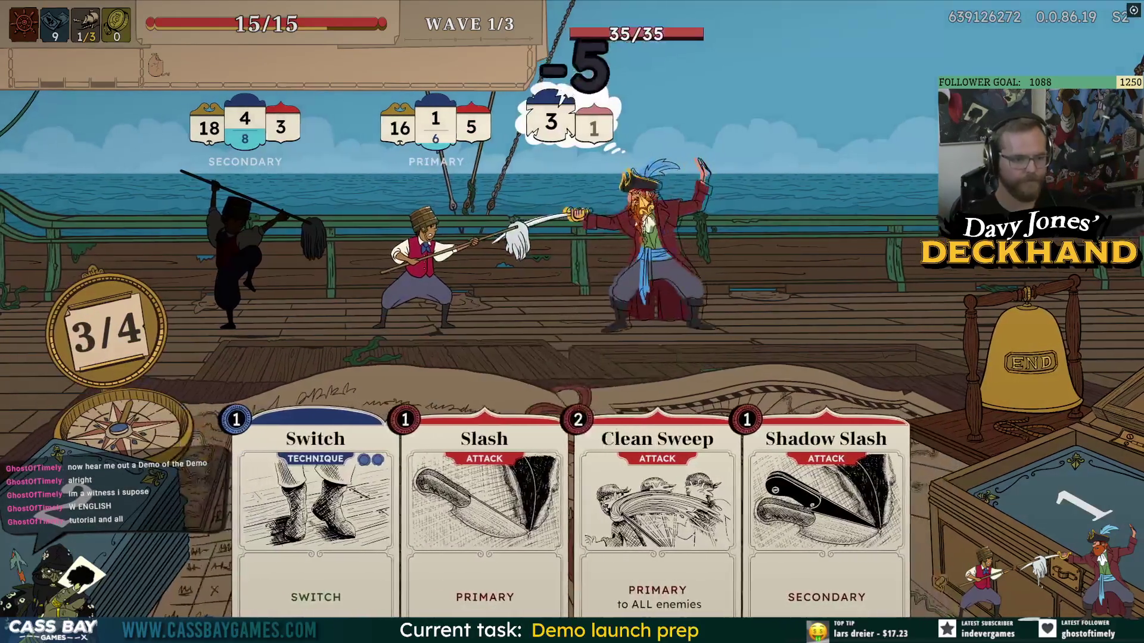
left_click(444, 581)
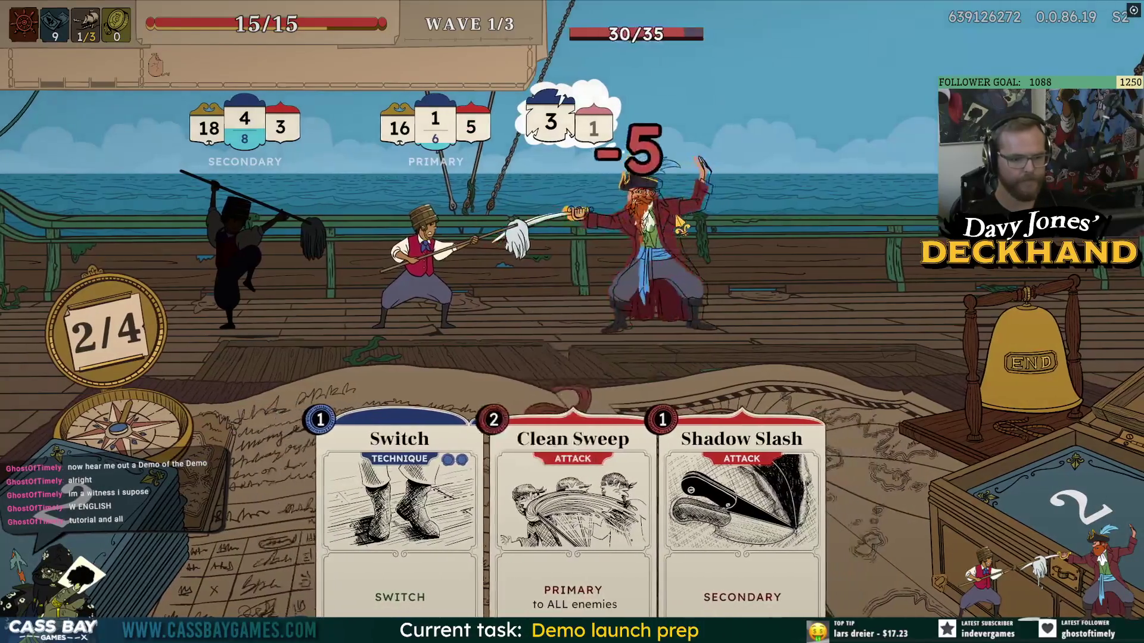
left_click(395, 525)
left_click(668, 506)
left_click(1024, 363)
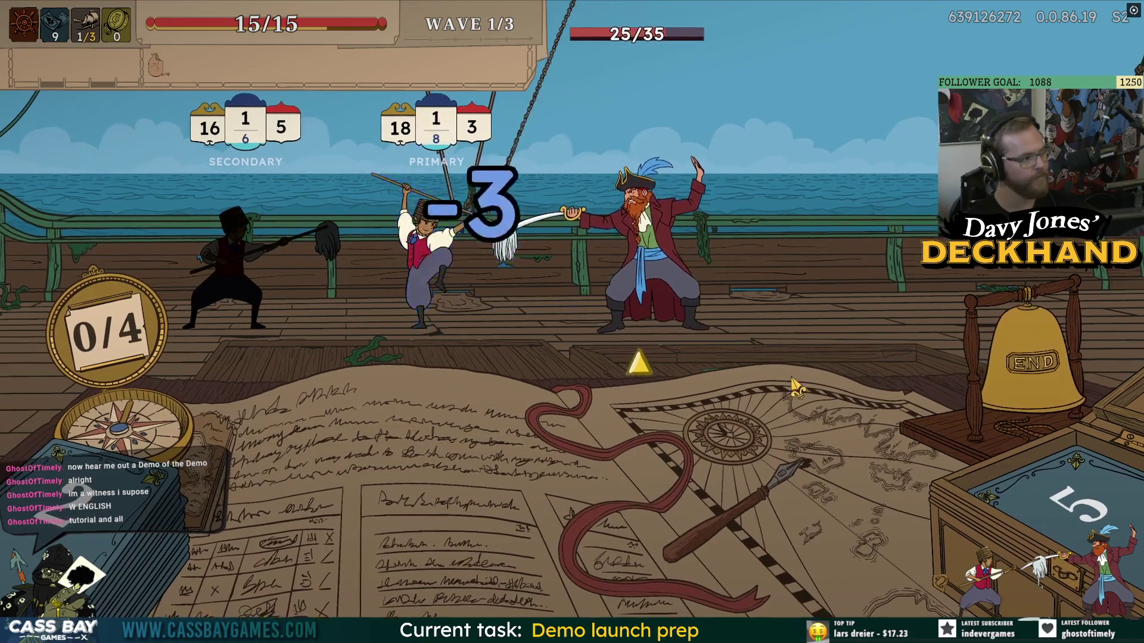
Check the display settings, then dismiss the counter-attack tip.
key("Escape")
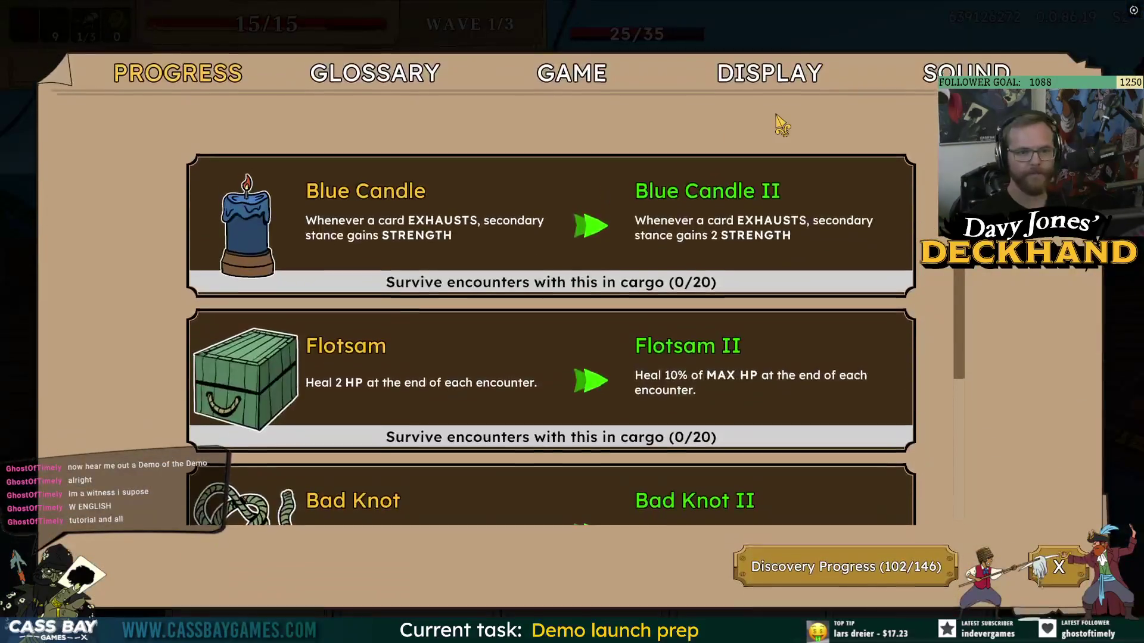
left_click(775, 80)
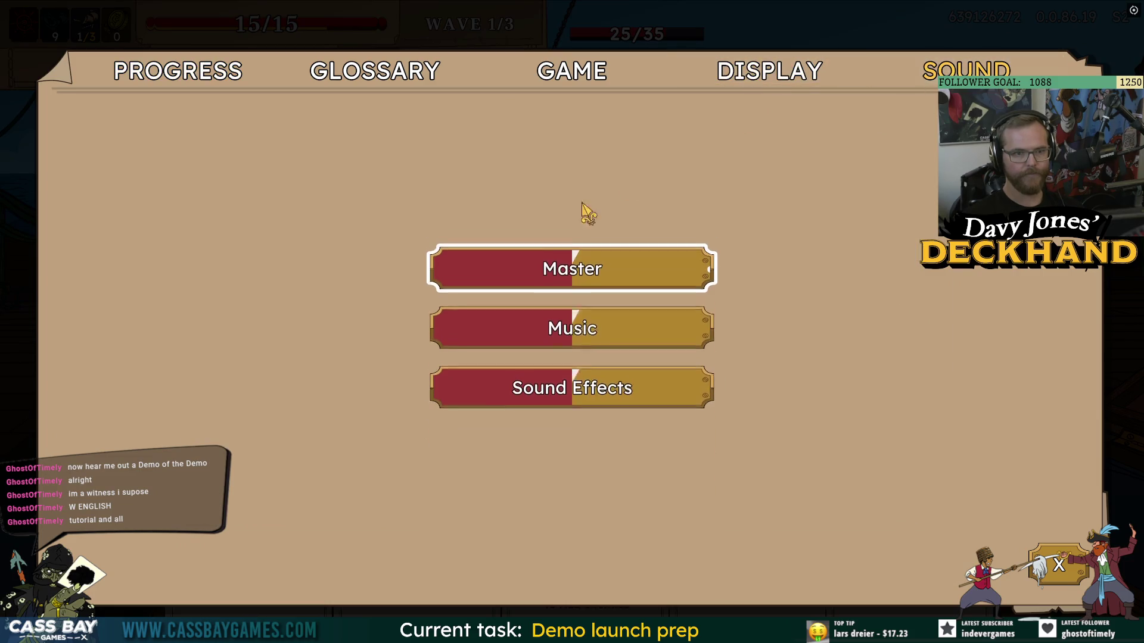
key("Escape")
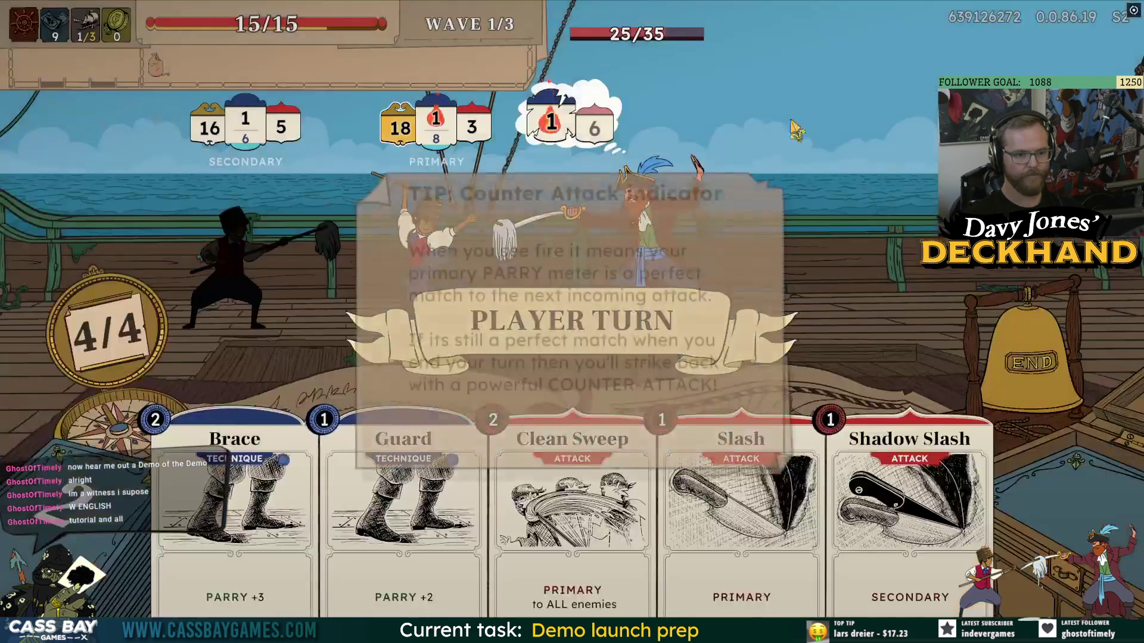
left_click(496, 451)
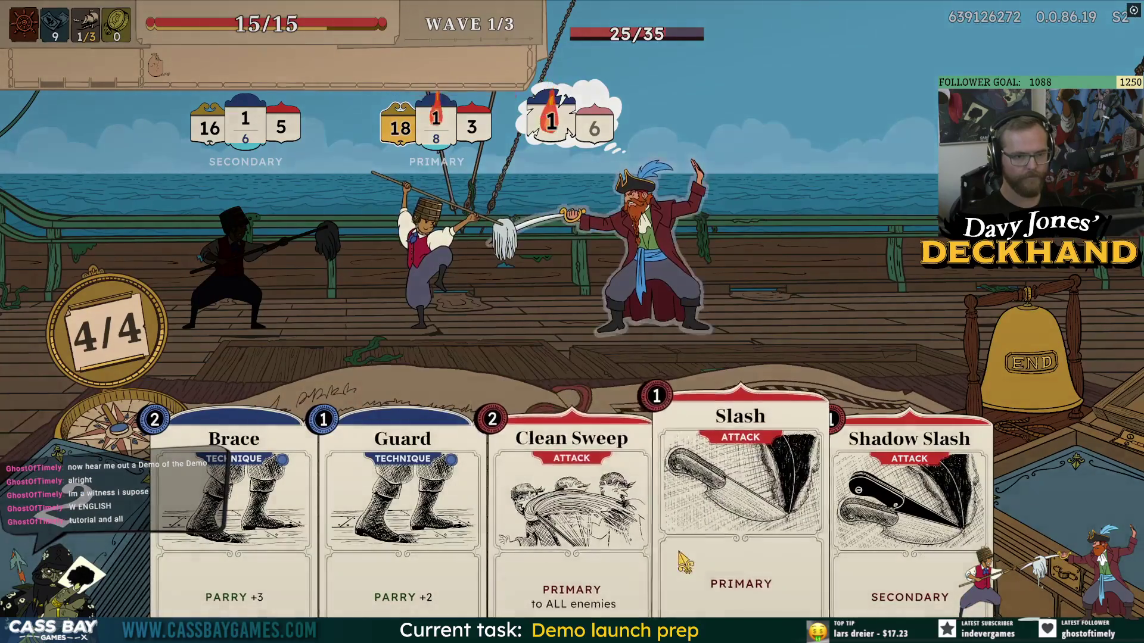
Attack the captain with Shadow Slash, Clean Sweep and Slash, then take Free shot as the reward.
left_click(911, 500)
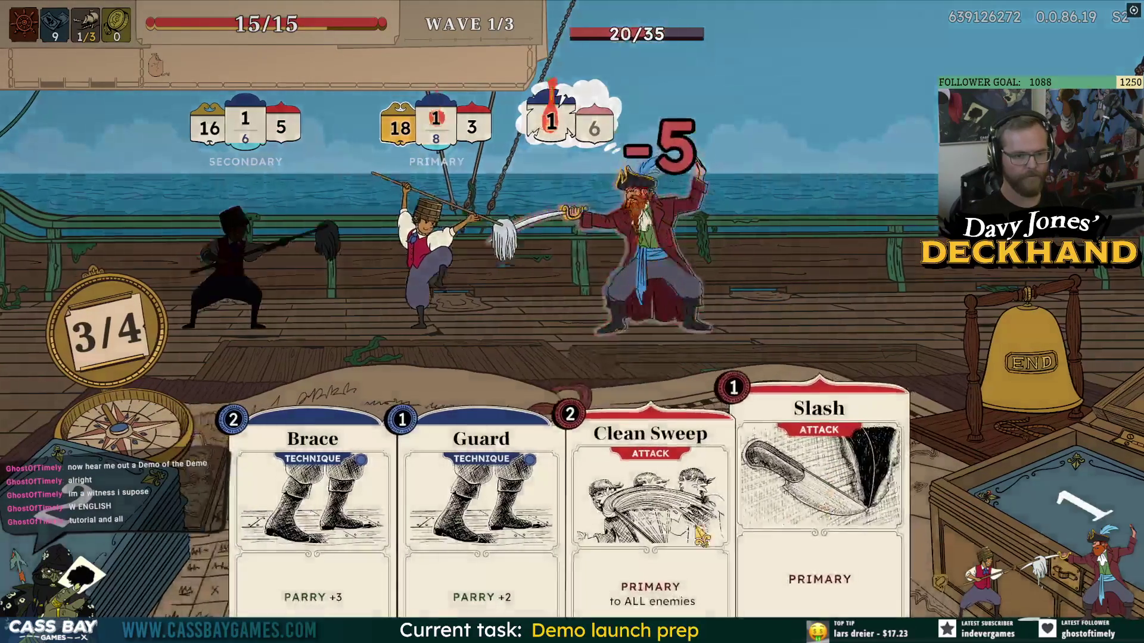
left_click(655, 506)
left_click(836, 476)
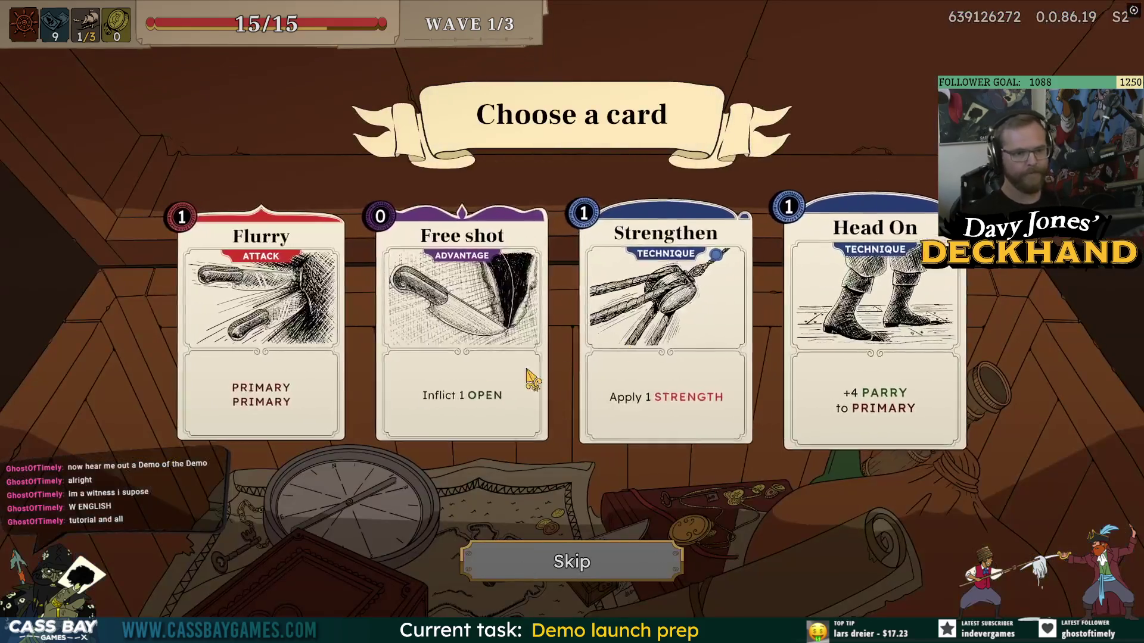
left_click(539, 393)
left_click(610, 563)
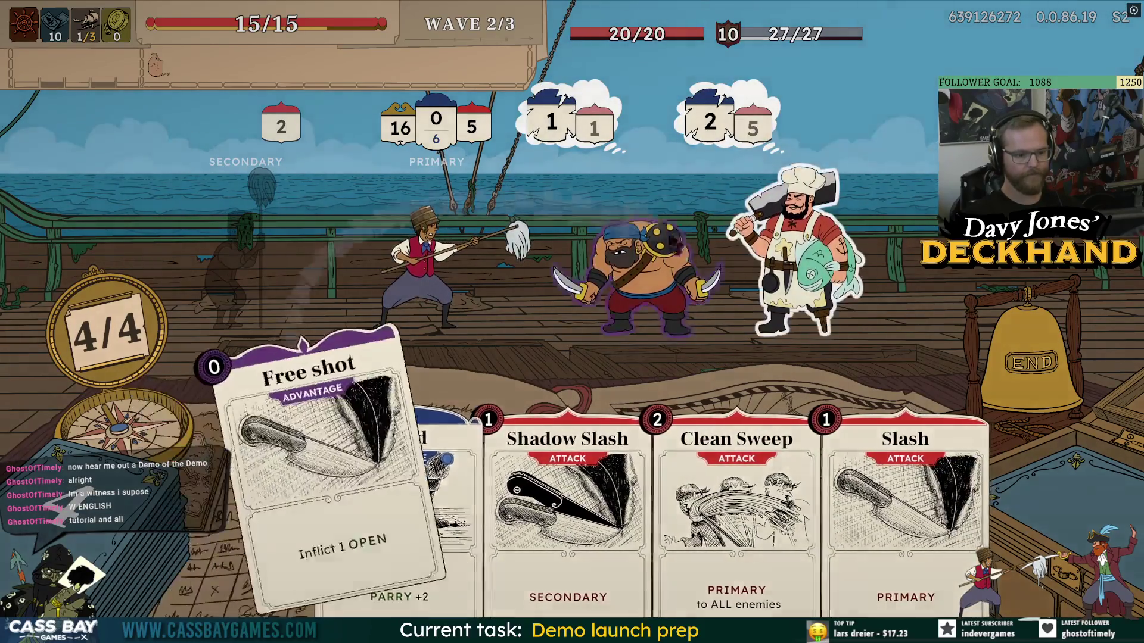
Hit the pirate with Free shot, Clean Sweep, Slash and Shadow Slash, play Guard, and end the turn.
left_click_drag(253, 575, 638, 274)
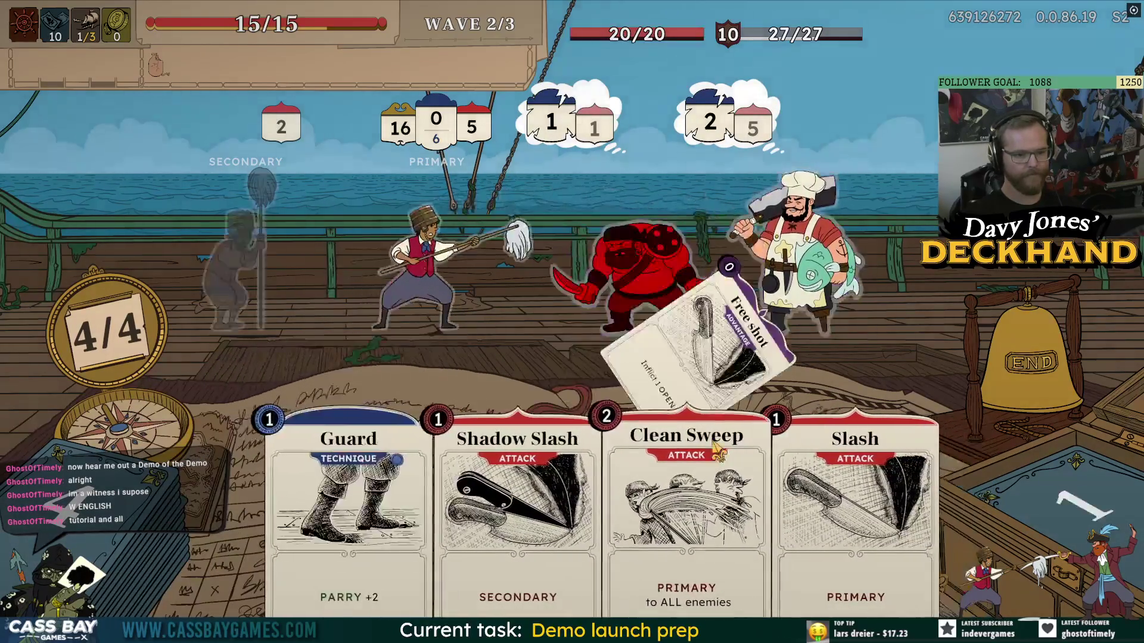
left_click_drag(741, 536, 643, 179)
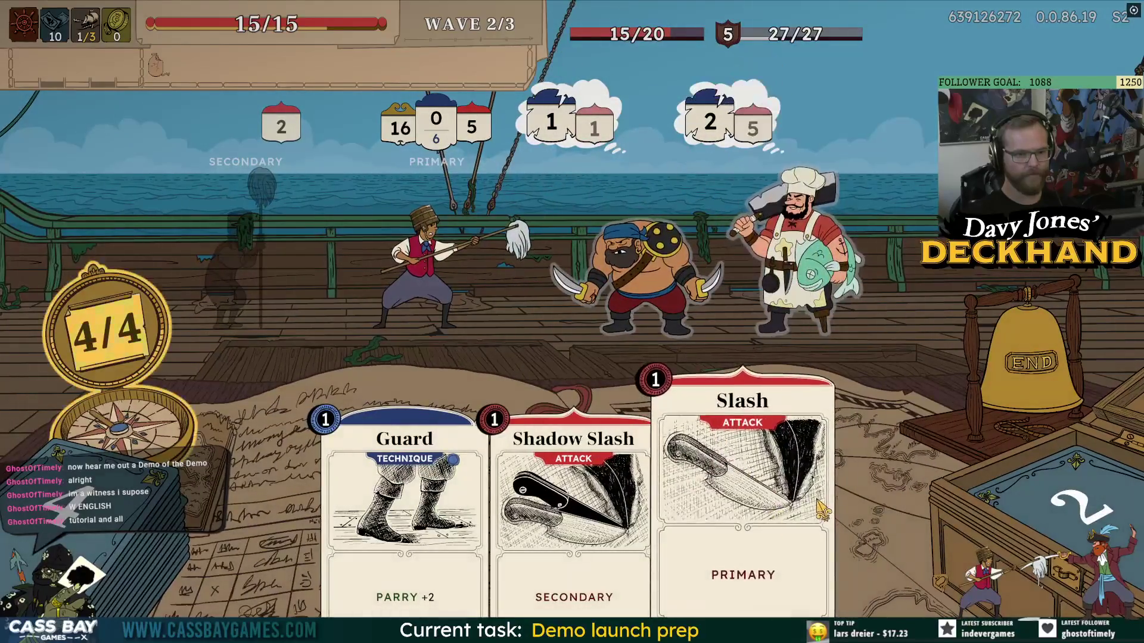
left_click_drag(742, 525, 657, 198)
left_click_drag(642, 306, 643, 300)
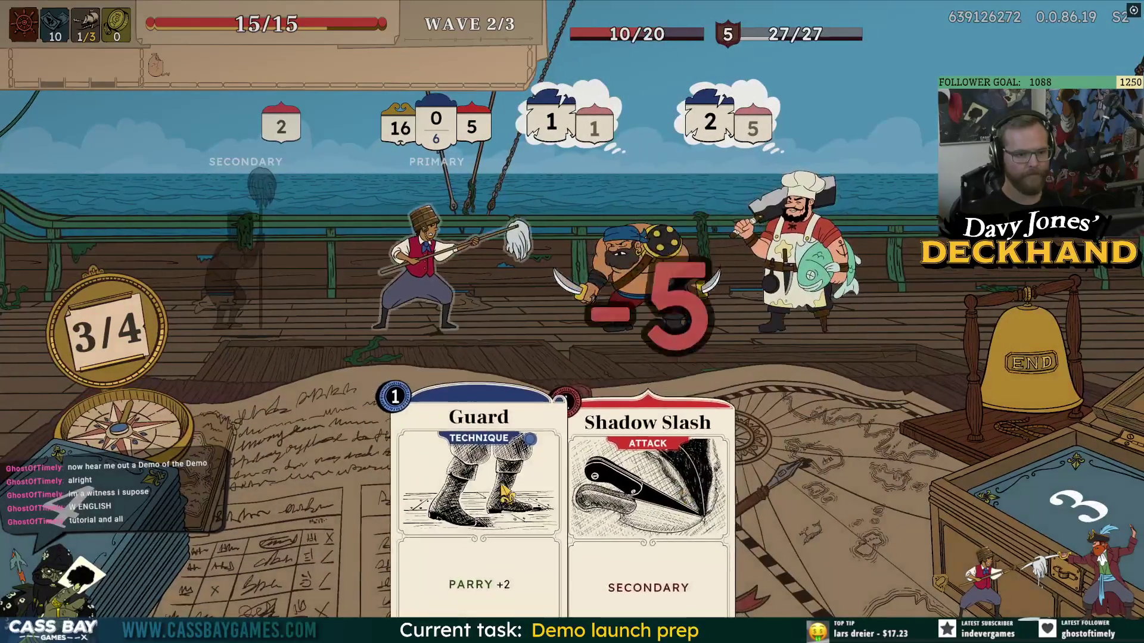
left_click_drag(511, 492, 453, 268)
left_click_drag(592, 495, 643, 274)
left_click(1036, 357)
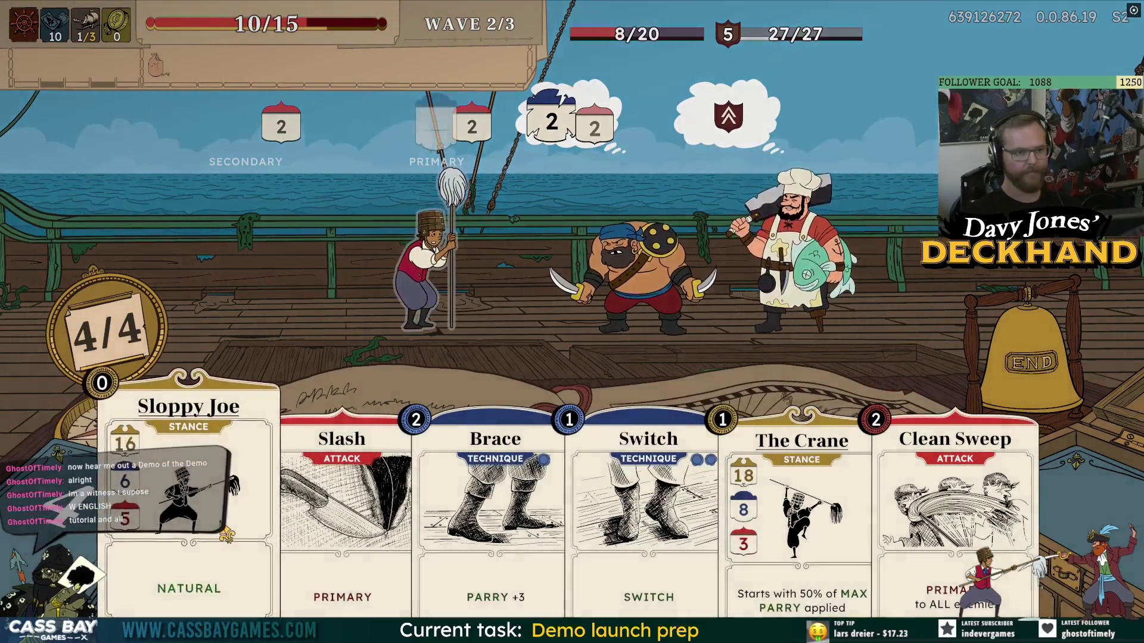
Place the Sloppy Joe stance on the deckhand, play Brace and Clean Sweep, and end the turn.
mouse_move(179, 501)
left_mouse_down()
mouse_move(428, 250)
mouse_move(403, 228)
left_mouse_up()
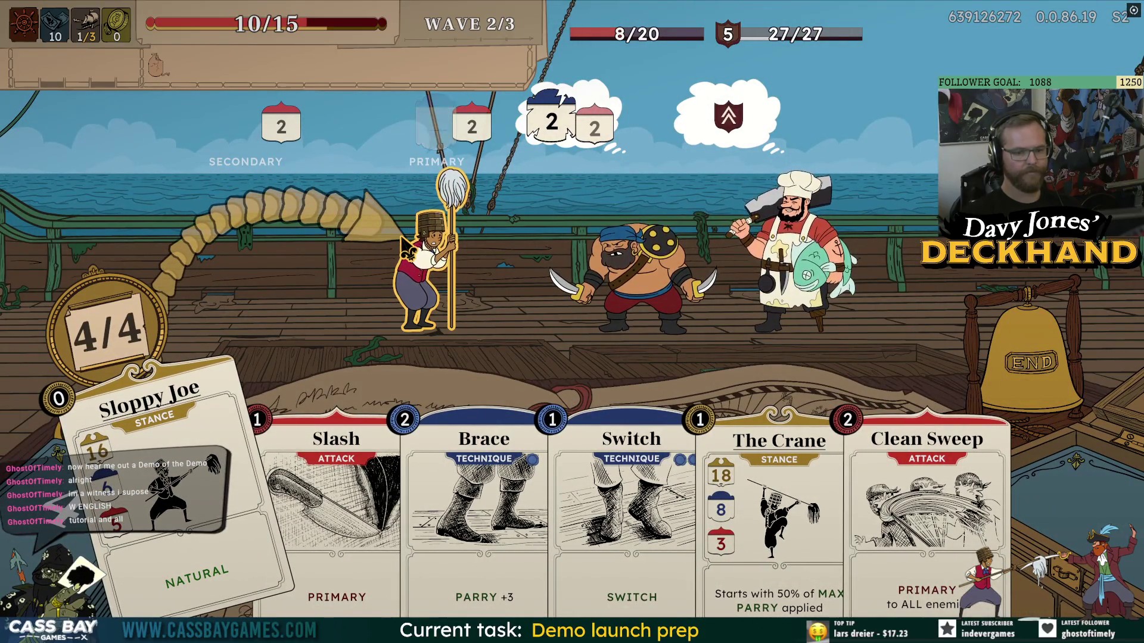
left_click_drag(403, 244, 417, 250)
left_click_drag(421, 500, 440, 263)
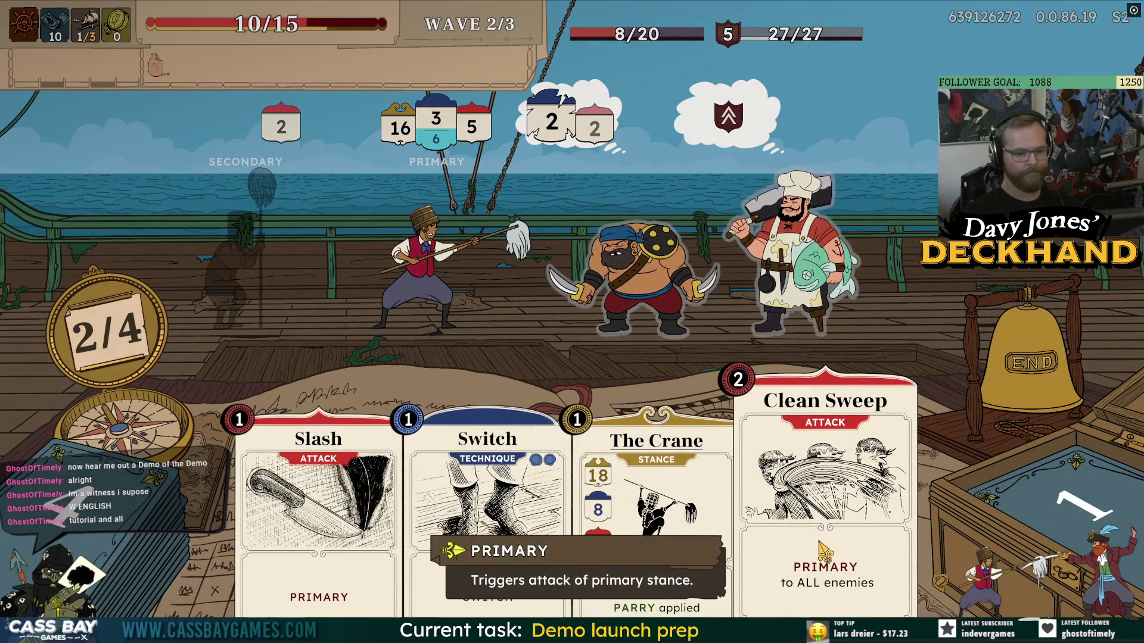
left_click_drag(842, 560, 845, 358)
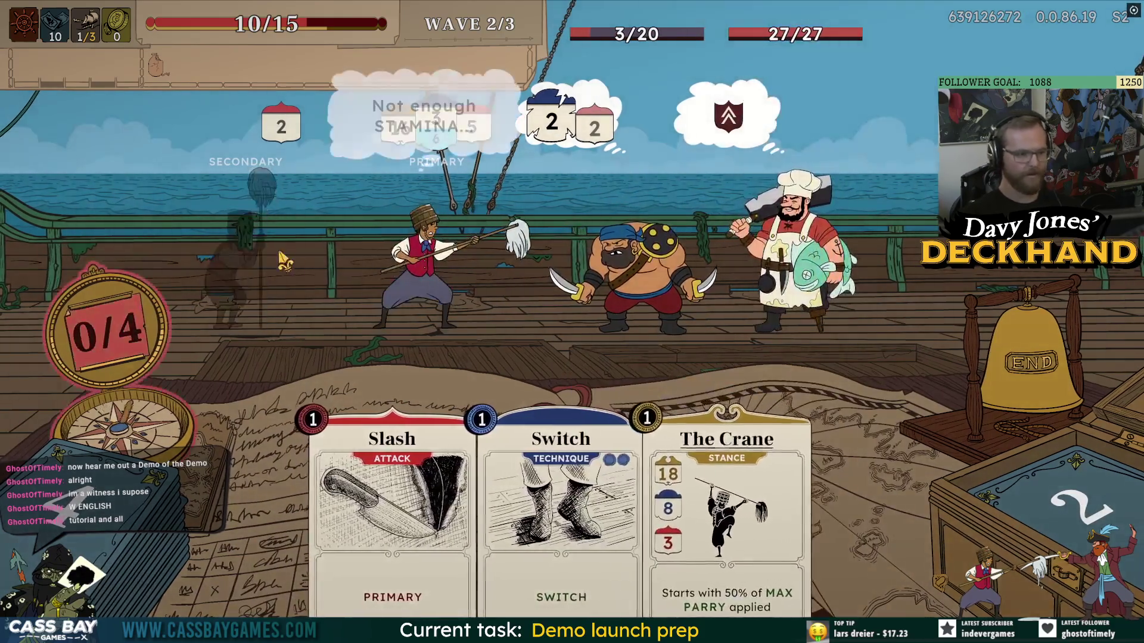
left_click(1030, 360)
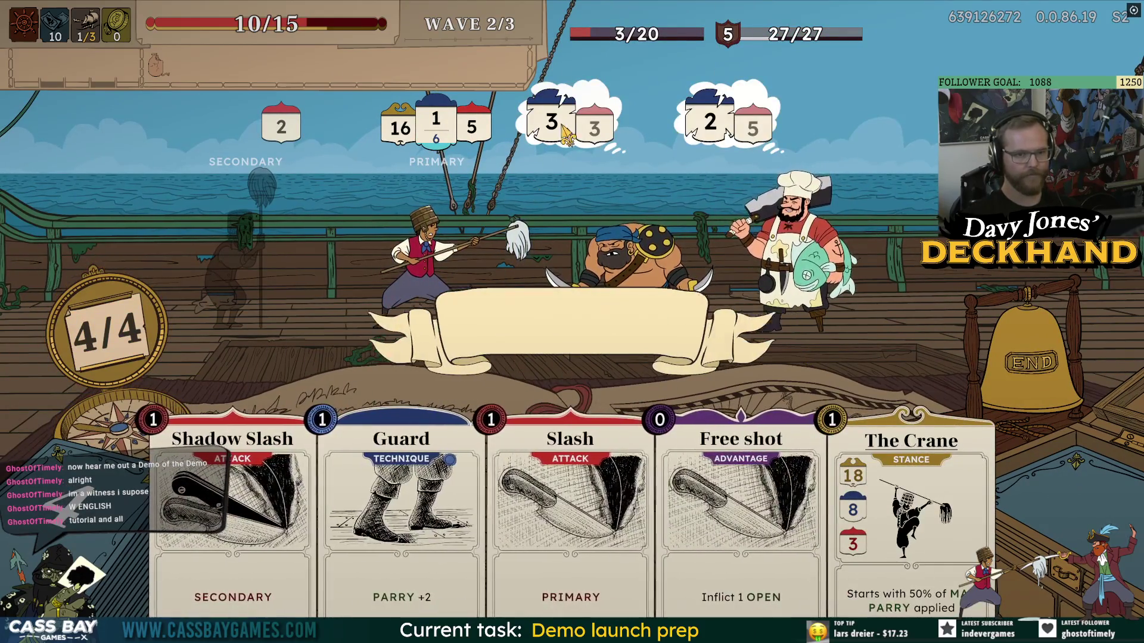
Finish off the pirate with Free shot and Slash, then play Guard to add The Crane stance.
mouse_move(623, 319)
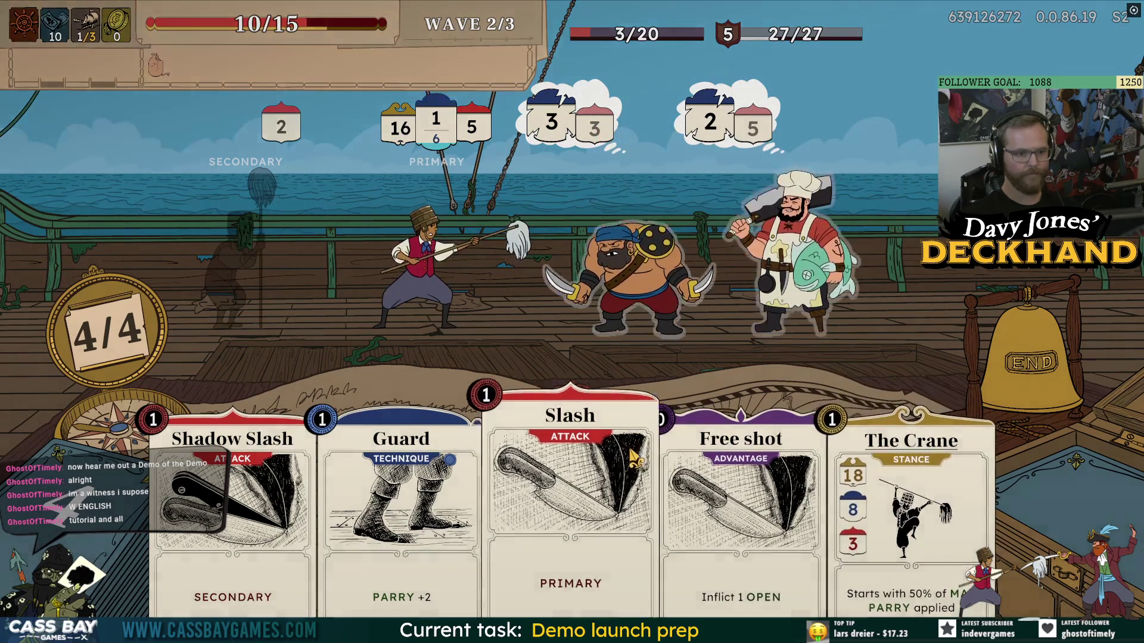
left_click(728, 540)
left_click(536, 489)
mouse_move(525, 485)
left_mouse_down()
mouse_move(475, 298)
mouse_move(448, 295)
left_mouse_up()
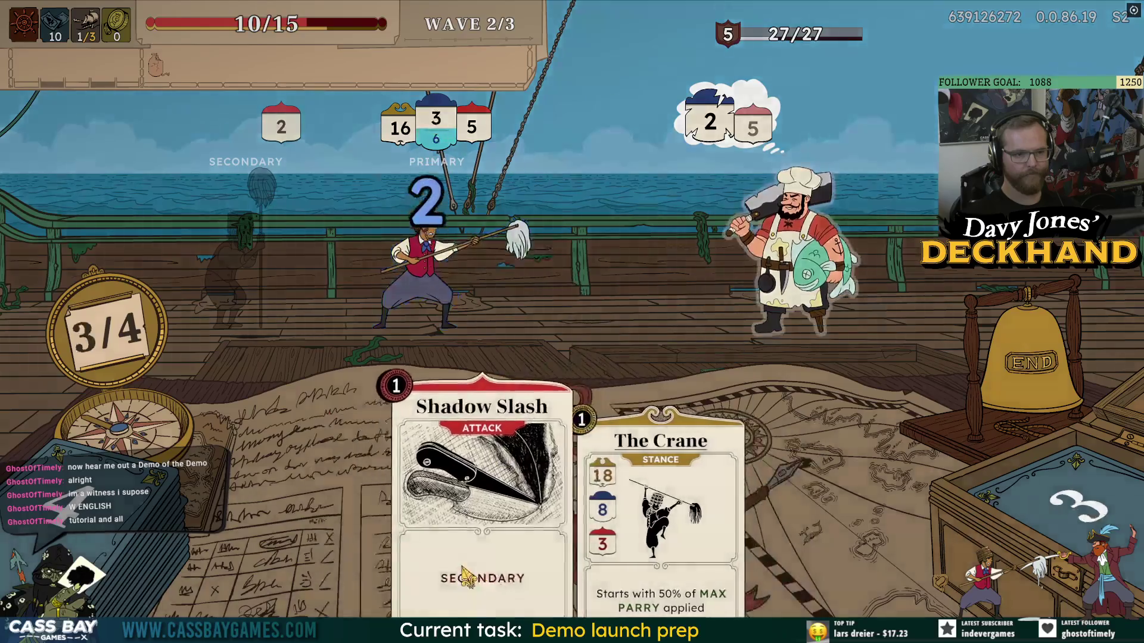
left_click_drag(641, 506, 663, 296)
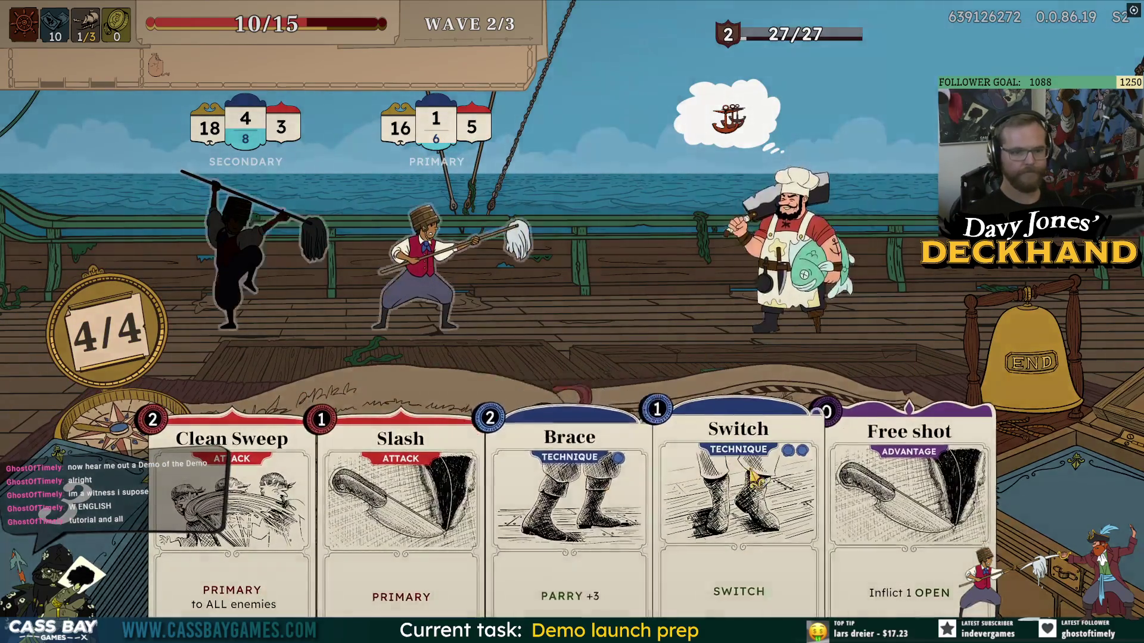
Hit the chef with Free shot, Clean Sweep and Slash, Brace the secondary deckhand, and end the turn.
left_click_drag(950, 539, 792, 250)
left_click_drag(232, 506, 792, 250)
left_click_drag(400, 506, 863, 189)
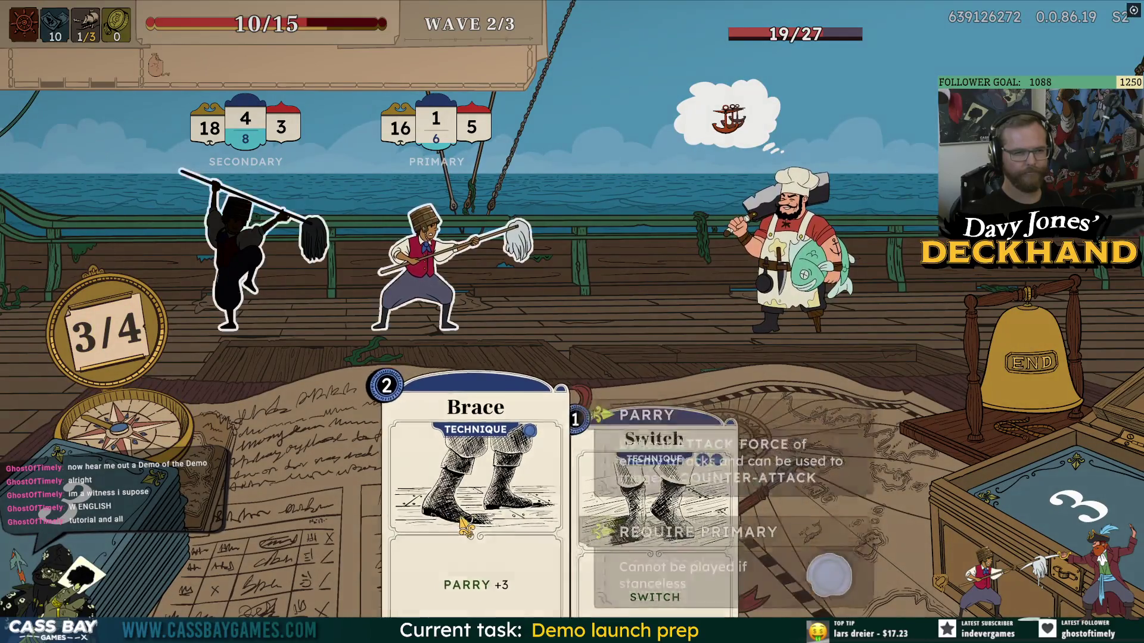
left_click_drag(464, 525, 225, 231)
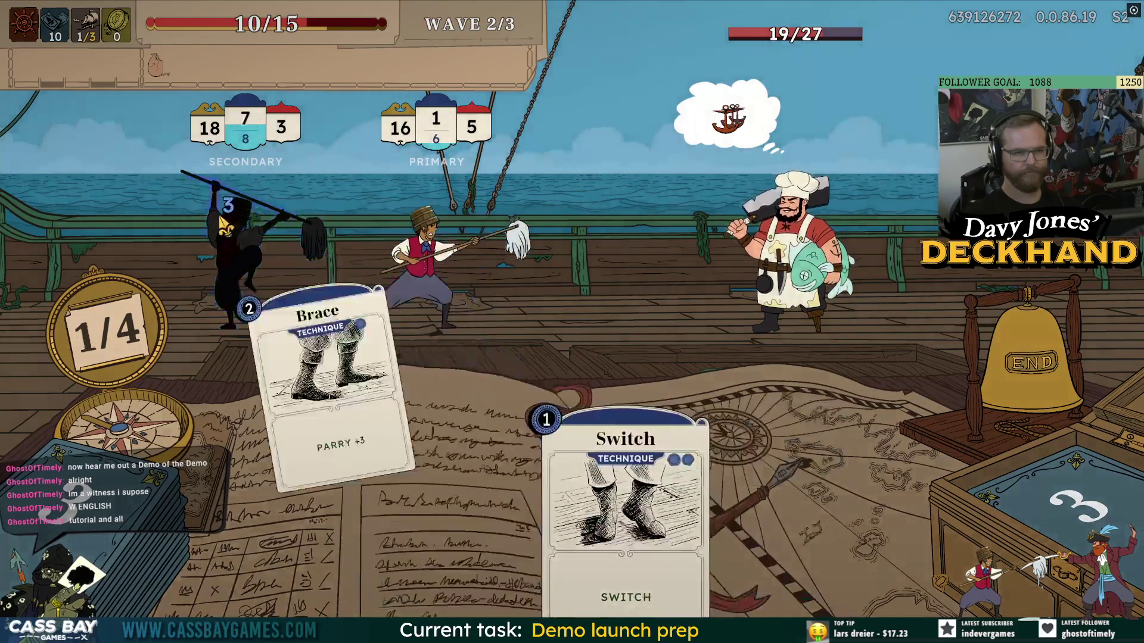
left_click(950, 357)
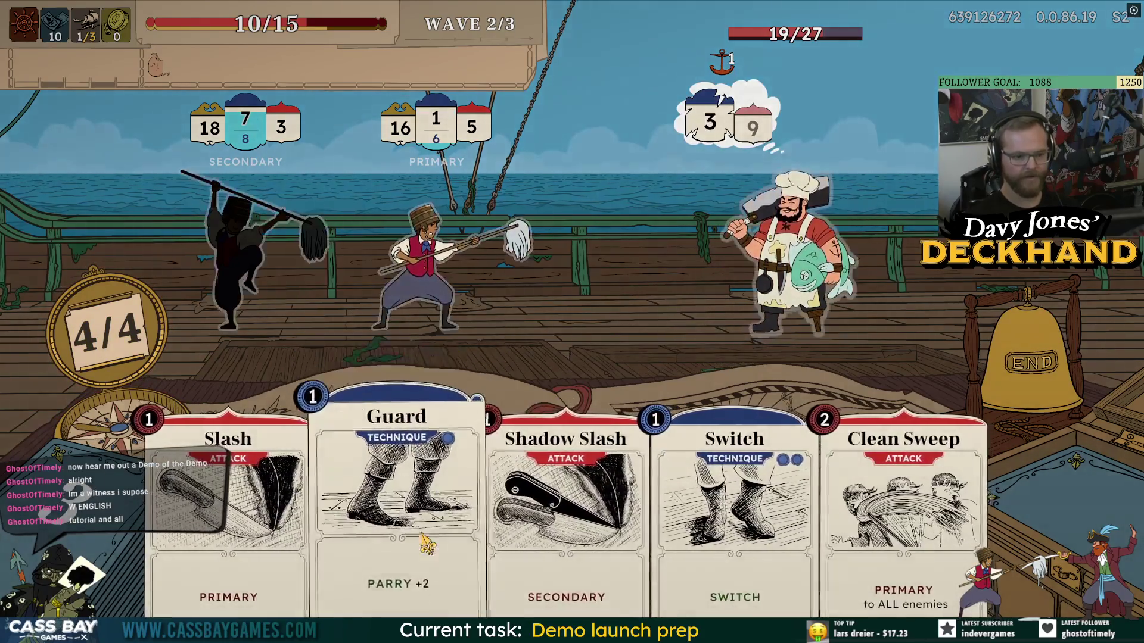
Play Guard, hit the chef with Slash and Clean Sweep, end the turn, and open the options menu.
left_click(393, 518)
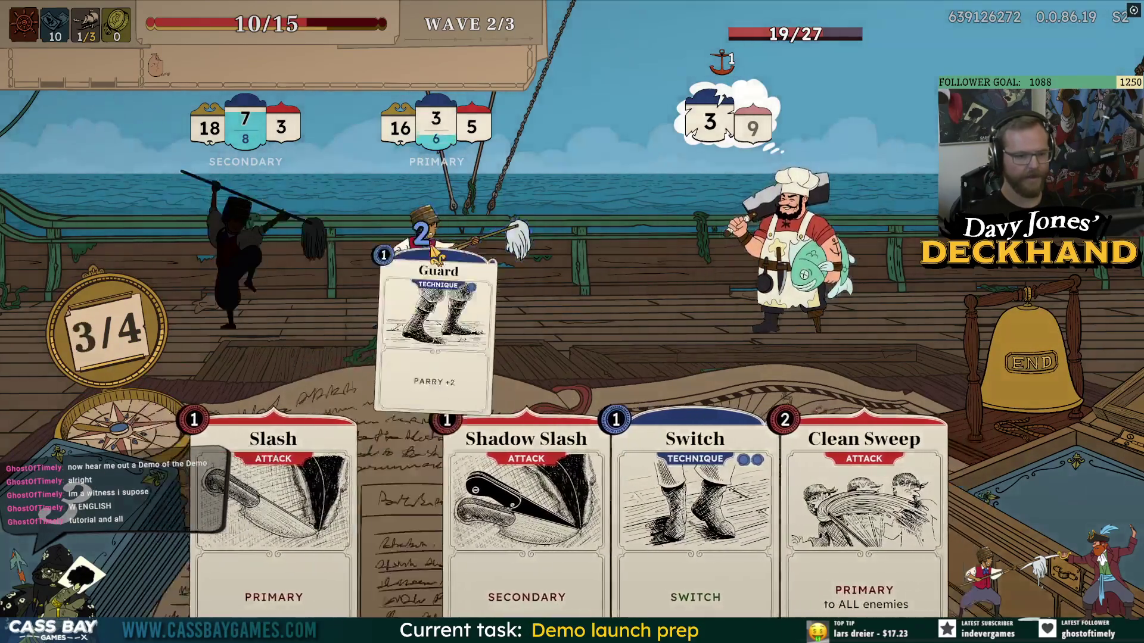
left_click(327, 542)
left_click(824, 524)
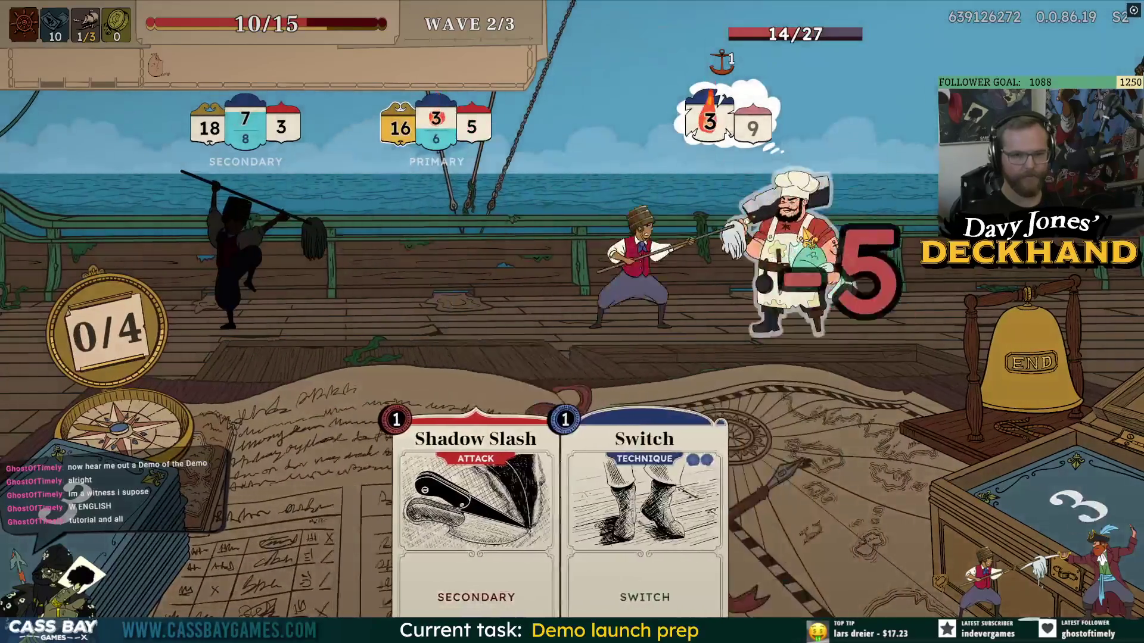
left_click(925, 497)
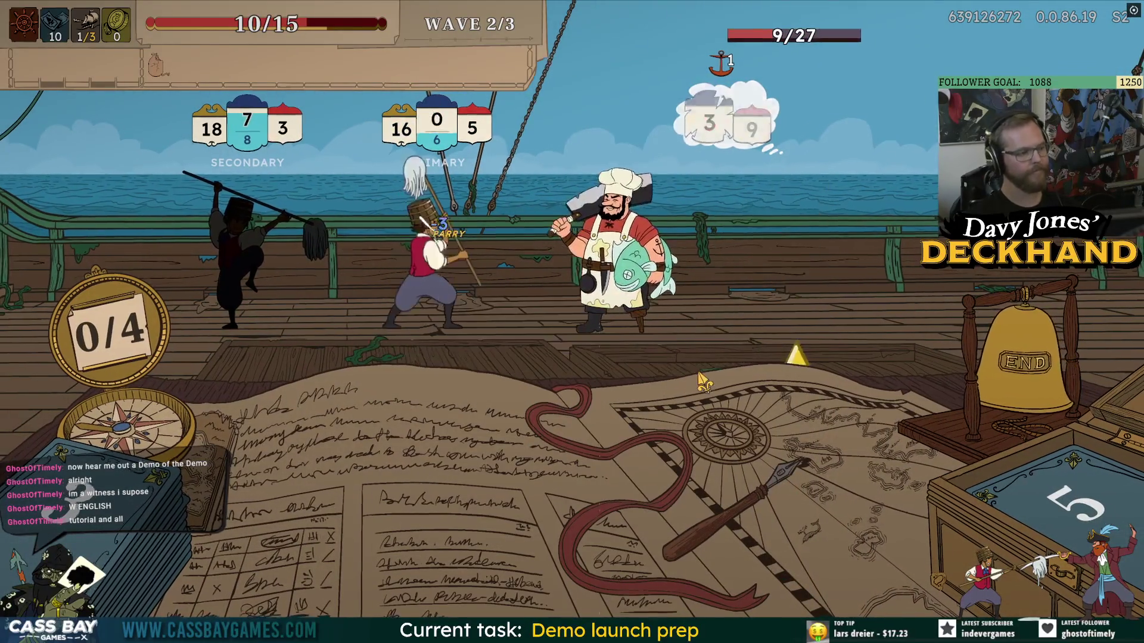
key("Escape")
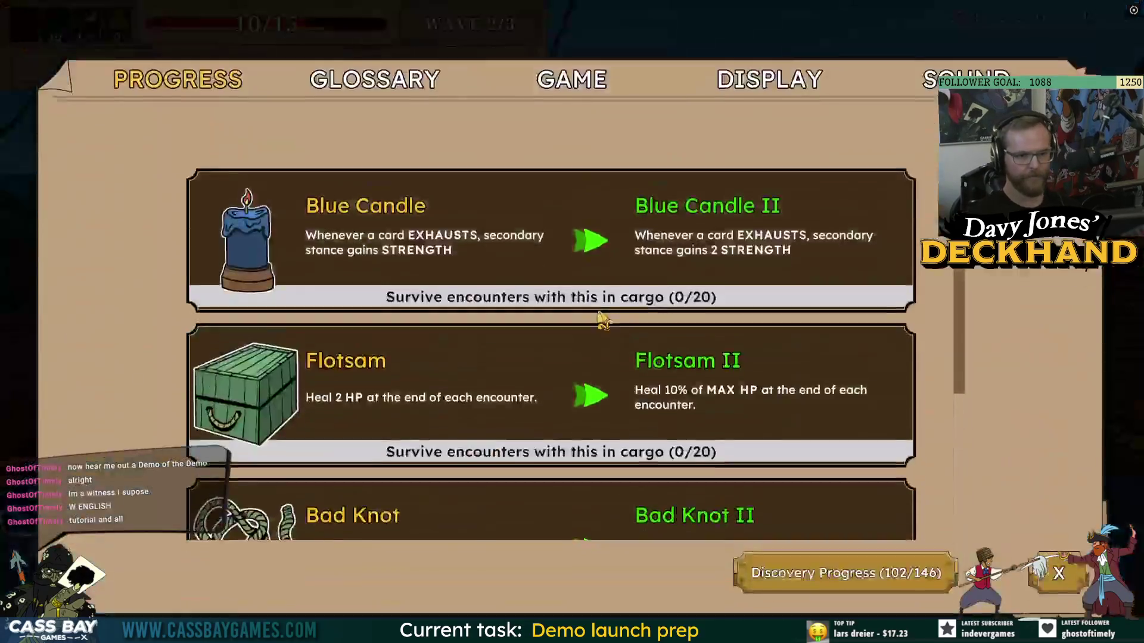
Review the display, sound and game options, then take Face Slaps as the wave reward card.
left_click(745, 74)
left_click(933, 71)
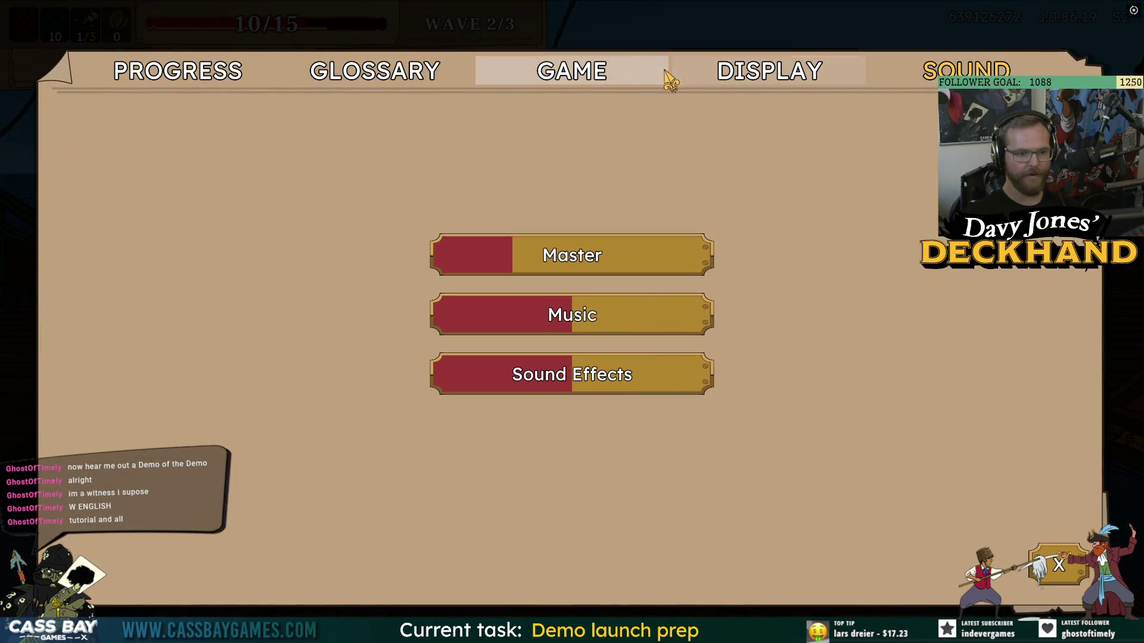
left_click(656, 77)
key("Escape")
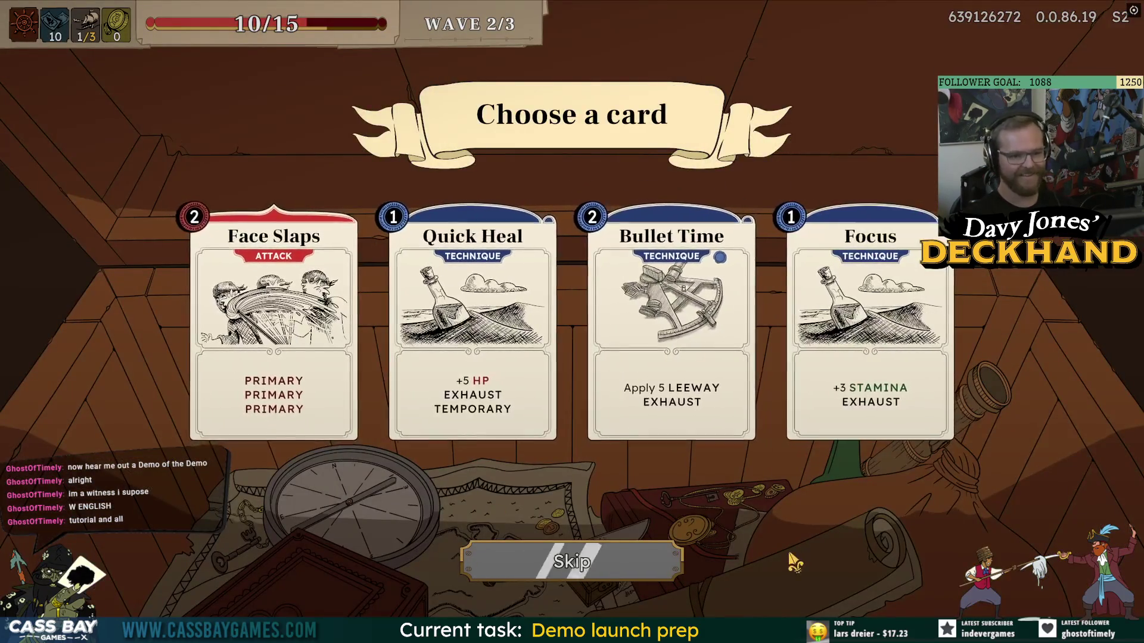
left_click(326, 374)
left_click(554, 560)
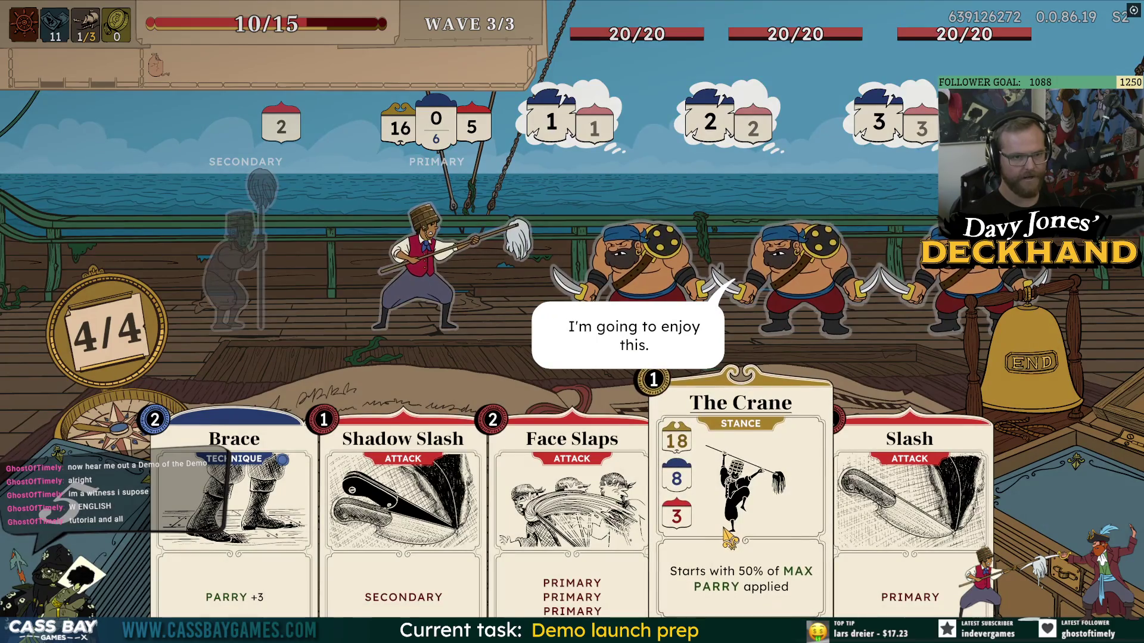
Play The Crane and Brace, Slash the second pirate, and end the turn.
left_click(727, 539)
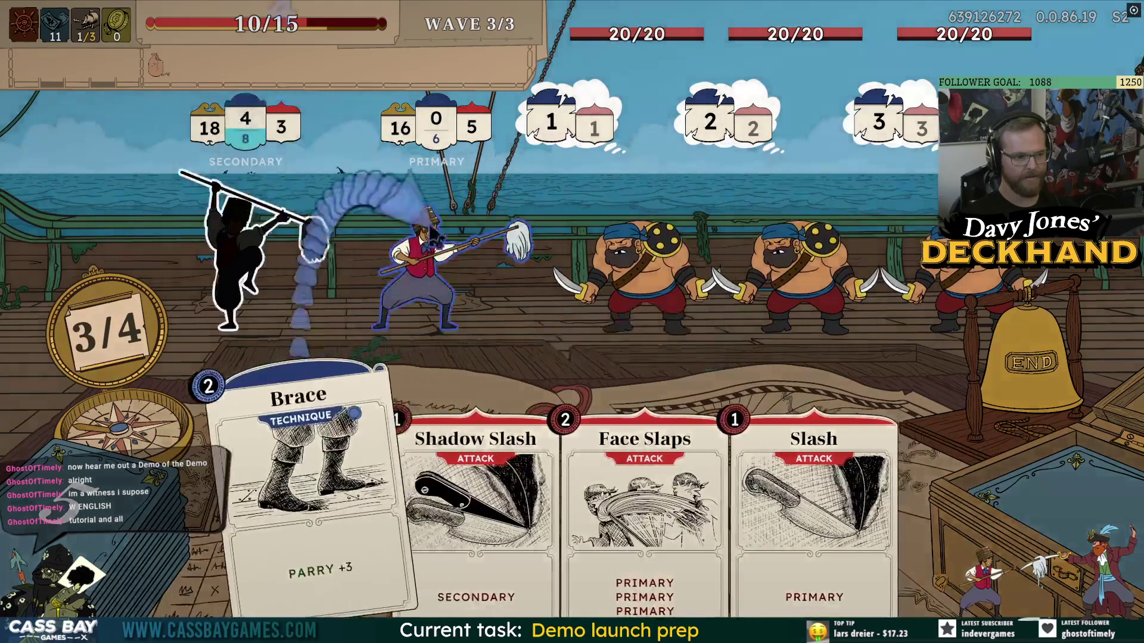
left_click(310, 495)
left_click(715, 488)
left_click(792, 285)
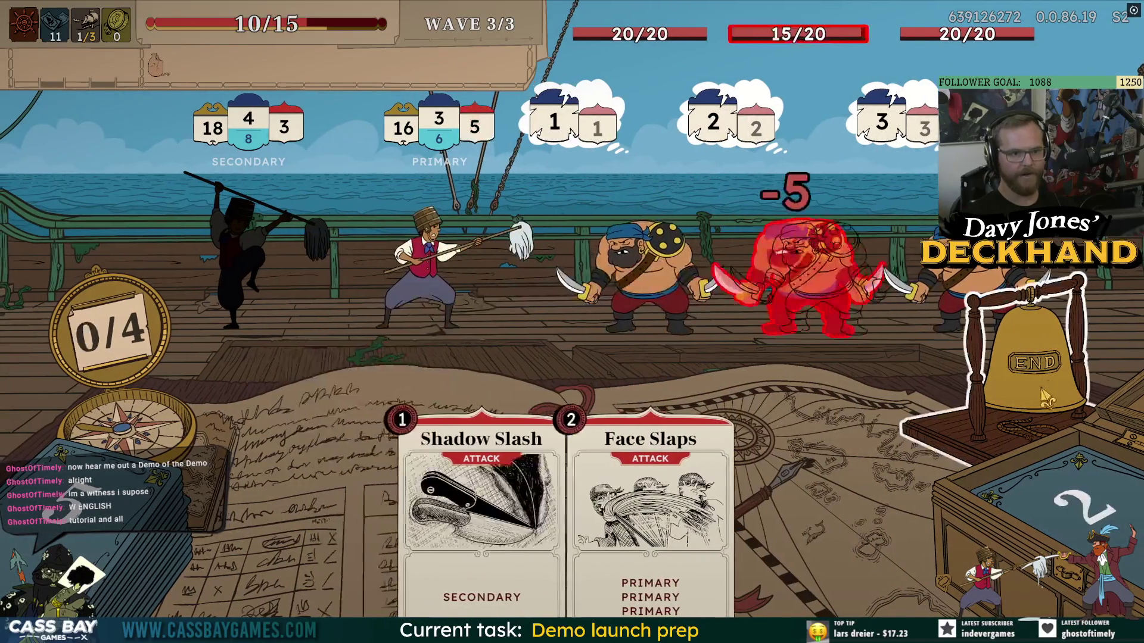
left_click(1046, 394)
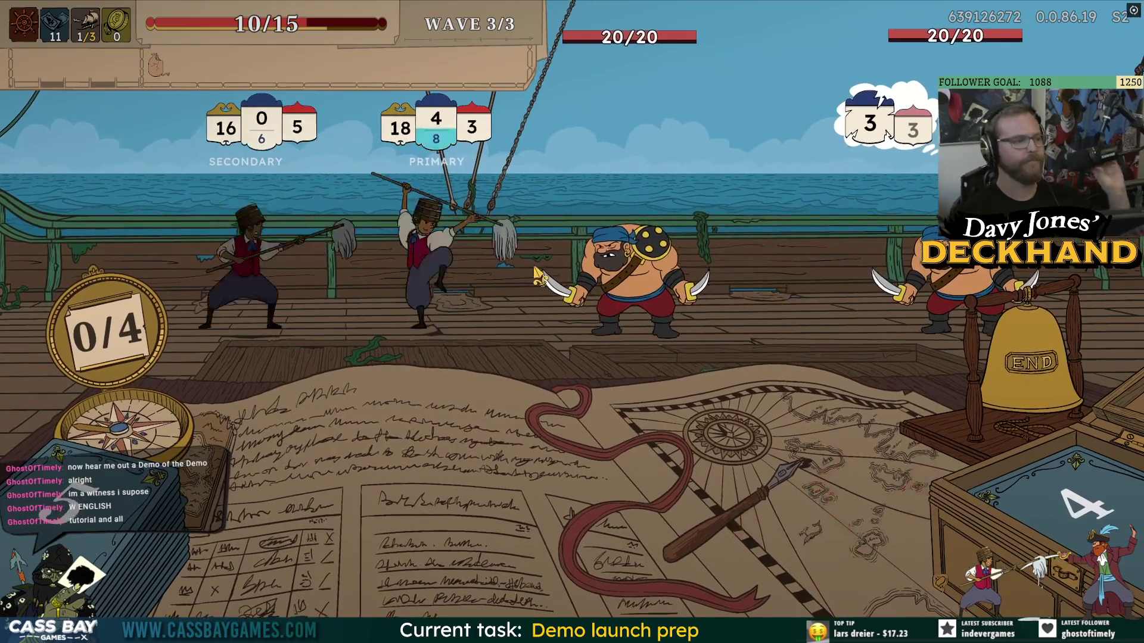
Swap the deckhands, then finish the pirates with Free shot, Clean Sweep, Guard and Slash.
left_click(629, 453)
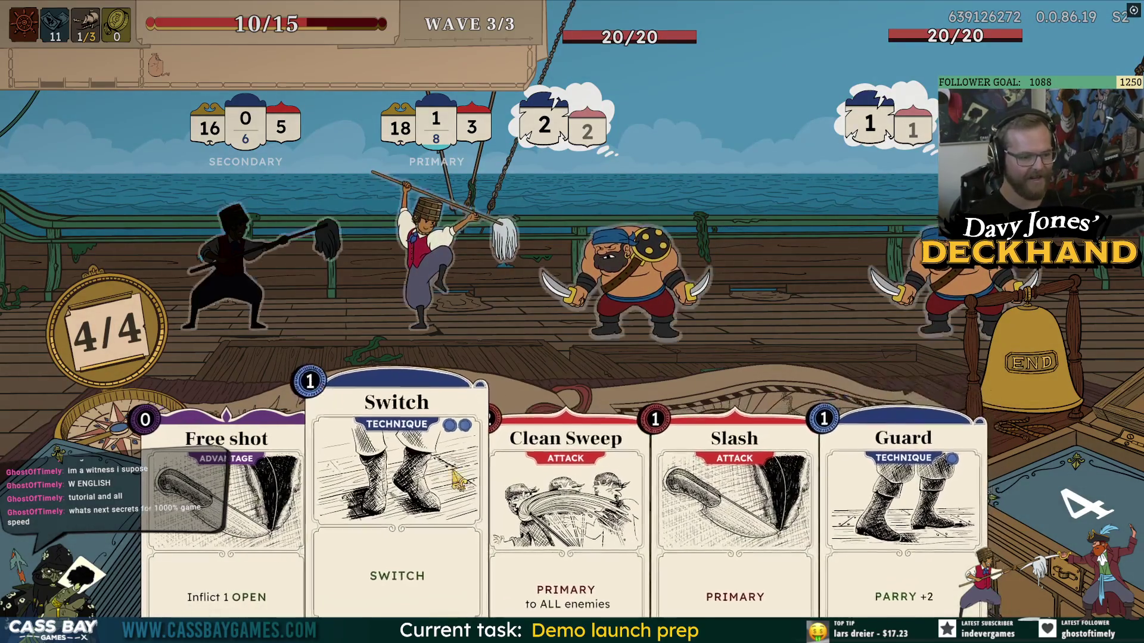
left_click(424, 509)
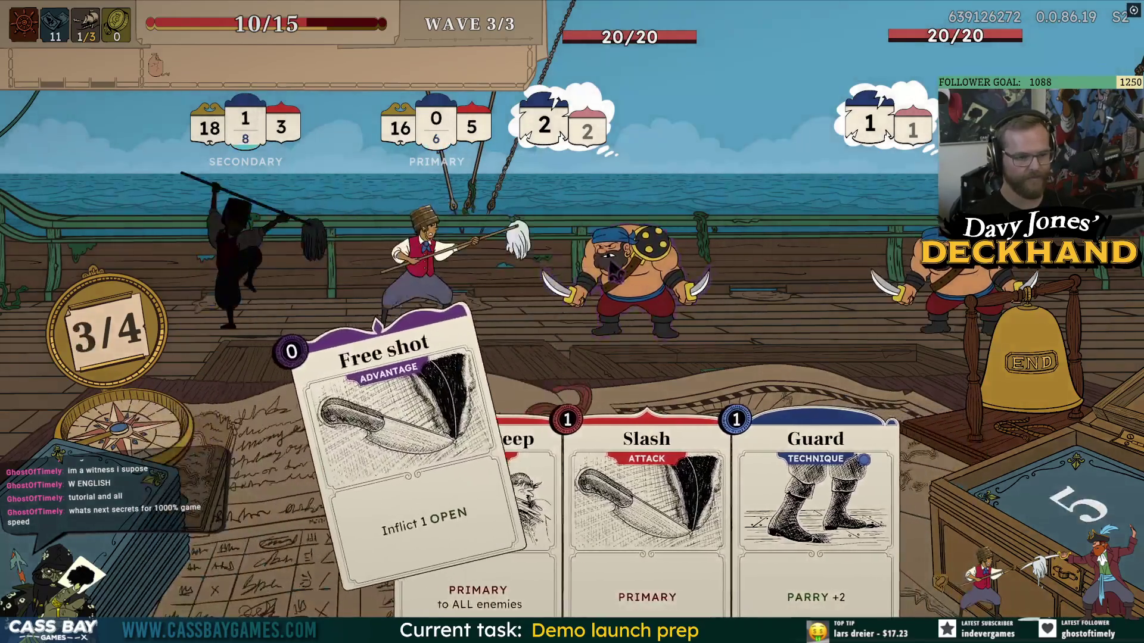
left_click(308, 509)
left_click(405, 506)
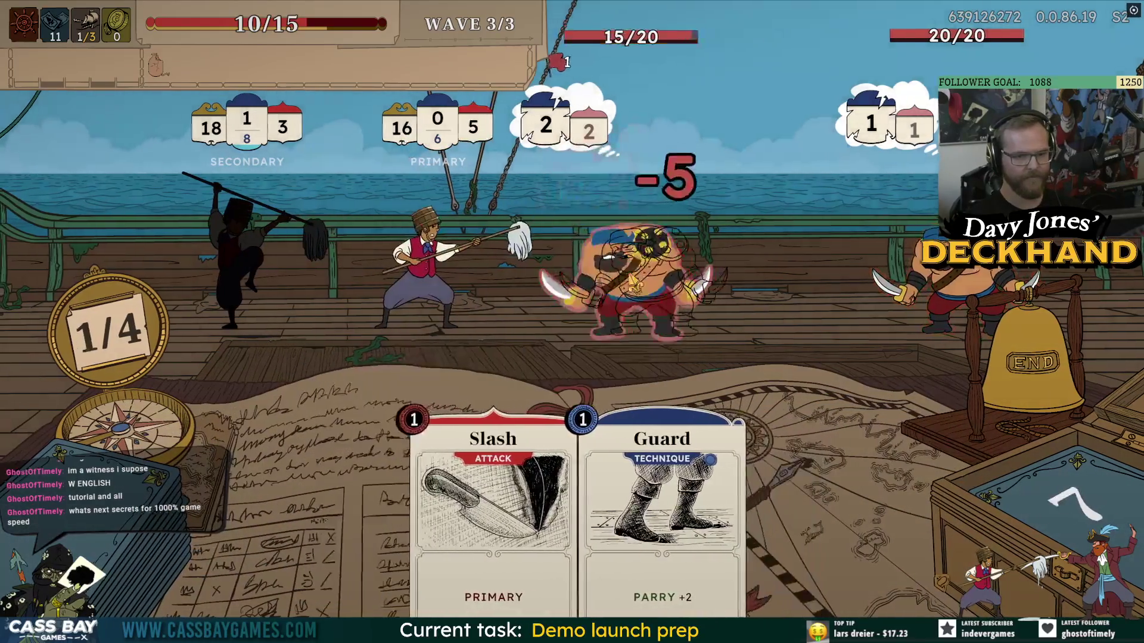
left_click(657, 507)
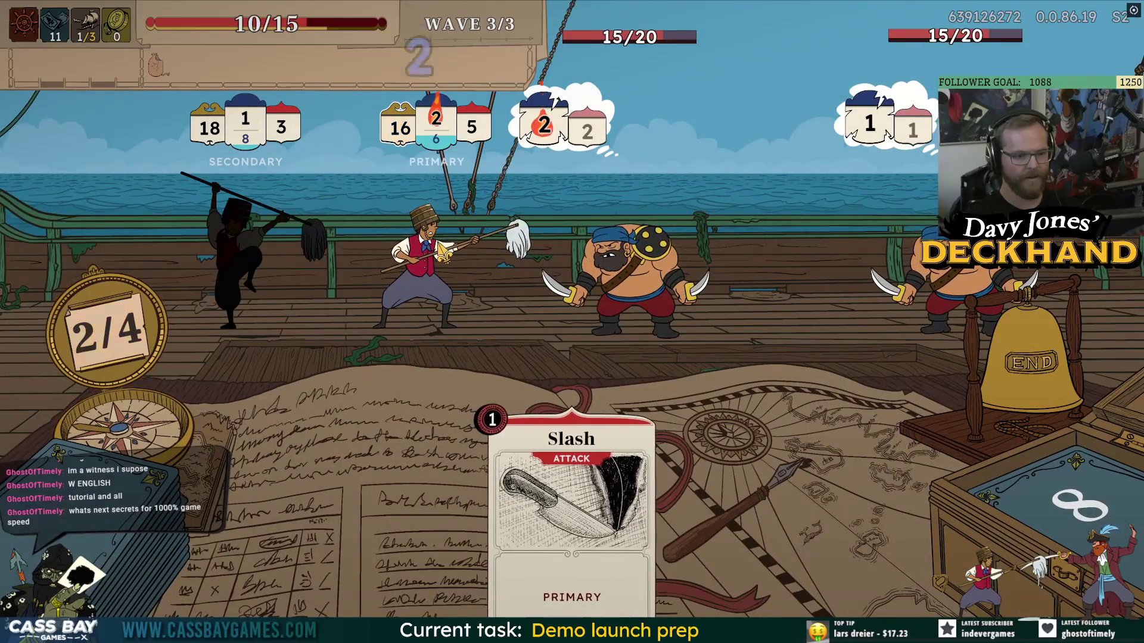
left_click(760, 416)
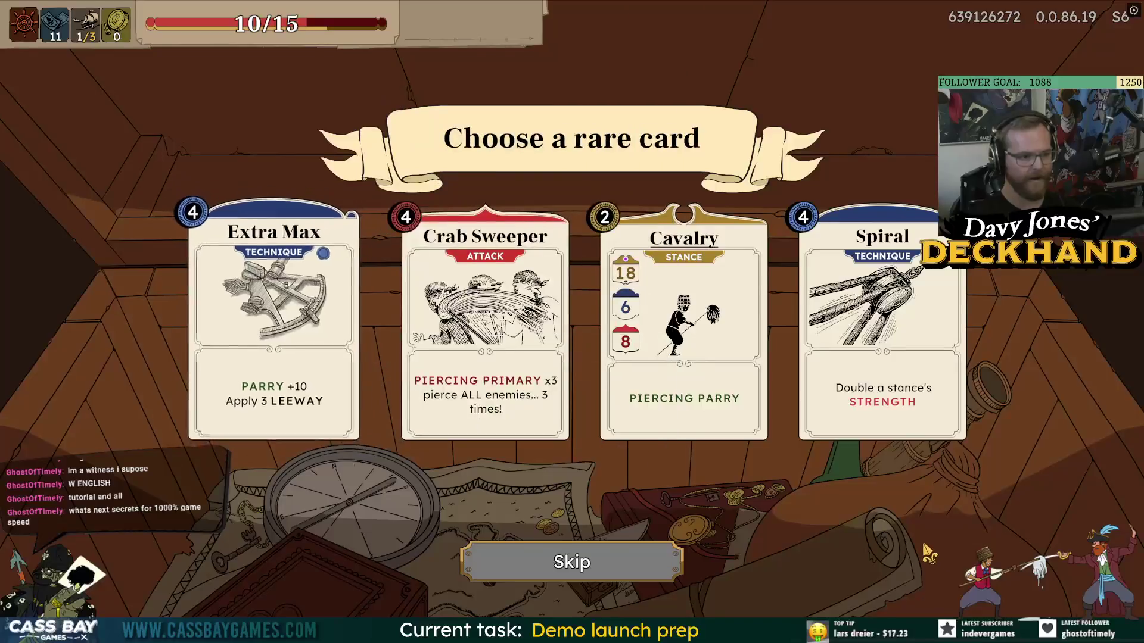
Take Crab Sweeper as the rare card and enter the Giant Enemy Crab boss fight on the island.
left_click(457, 360)
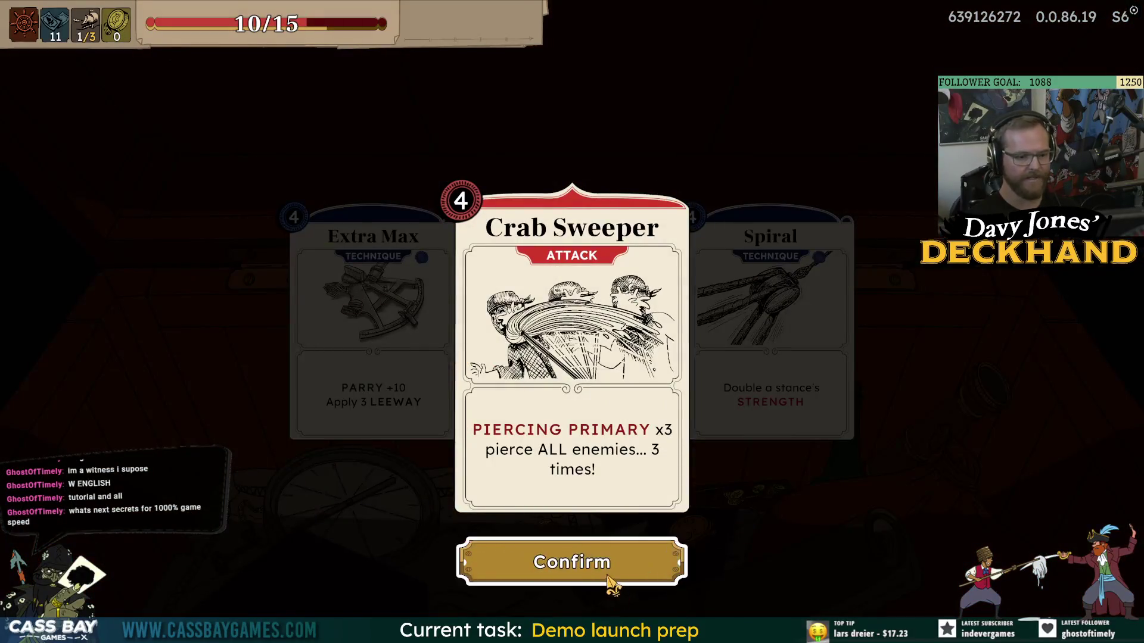
left_click(608, 577)
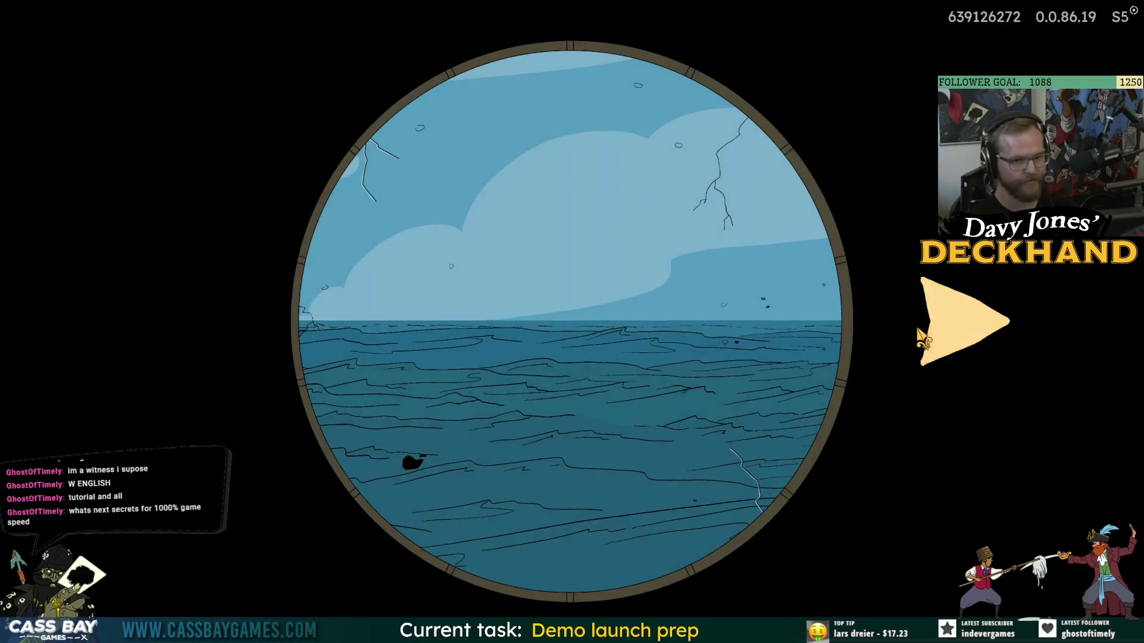
left_click(944, 338)
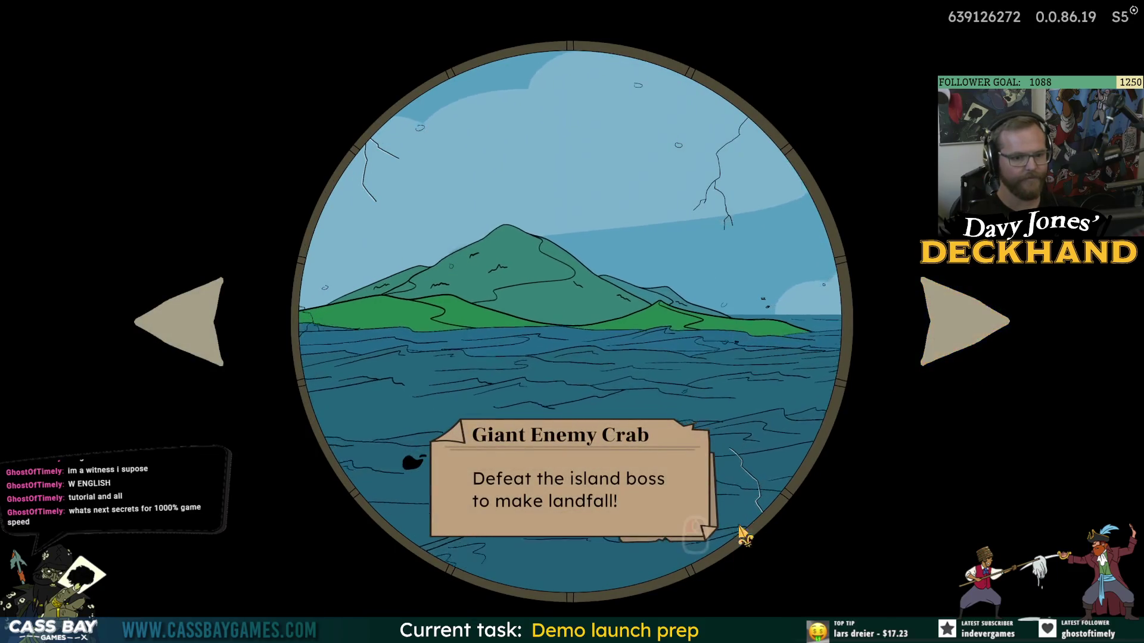
left_click(544, 327)
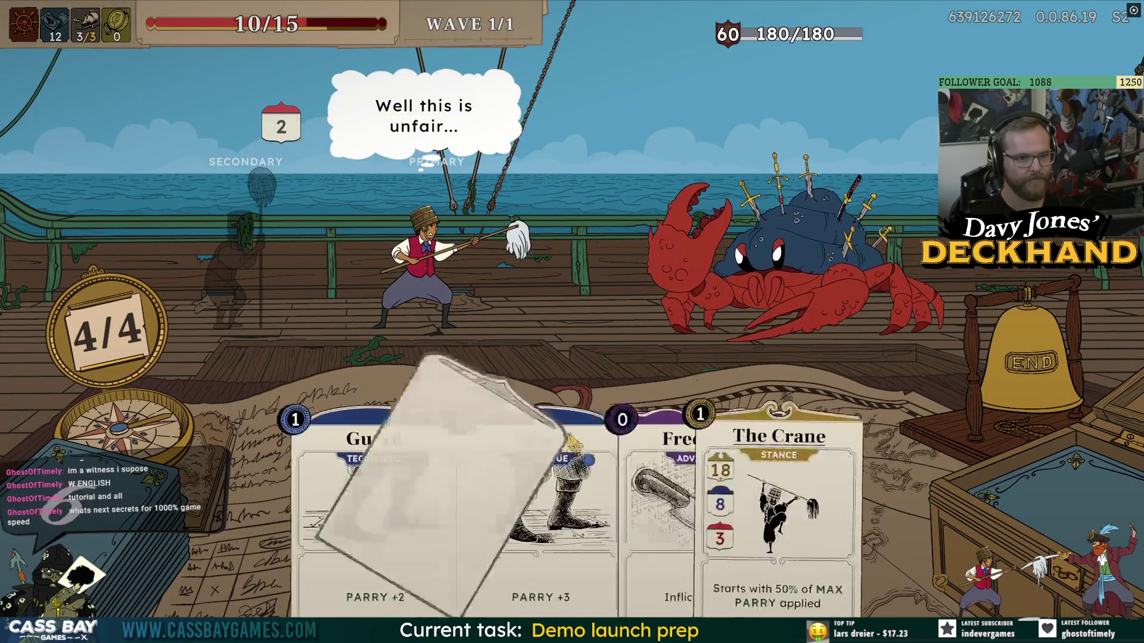
Open the crab with Free shot, hit it with Crab Sweeper, add The Crane, and Guard for 2 parry.
left_click(551, 393)
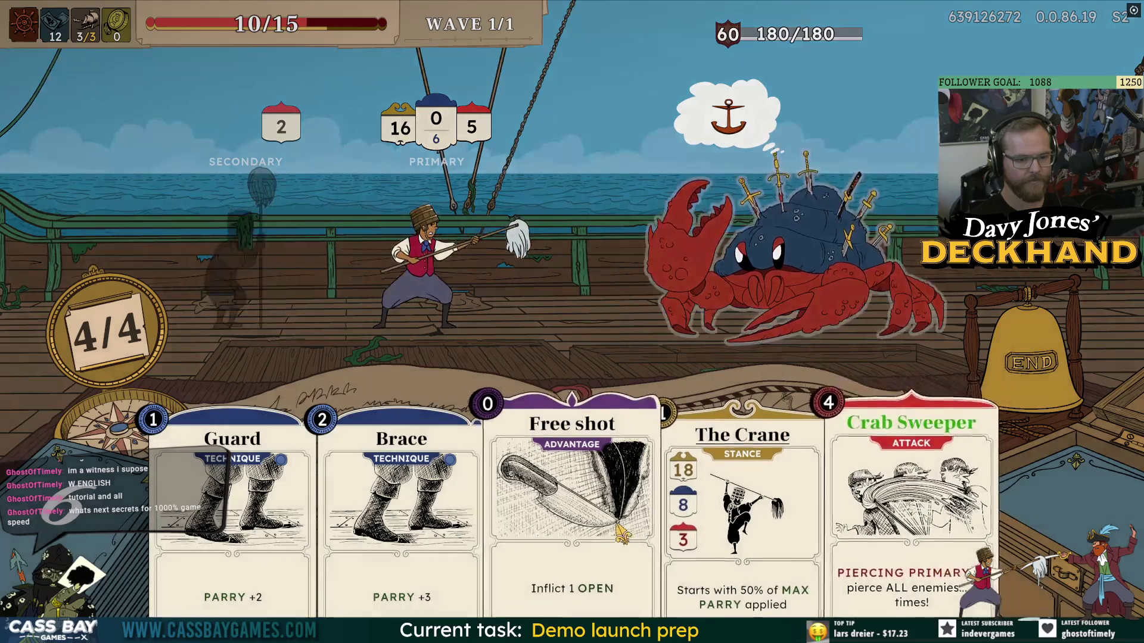
left_click(572, 494)
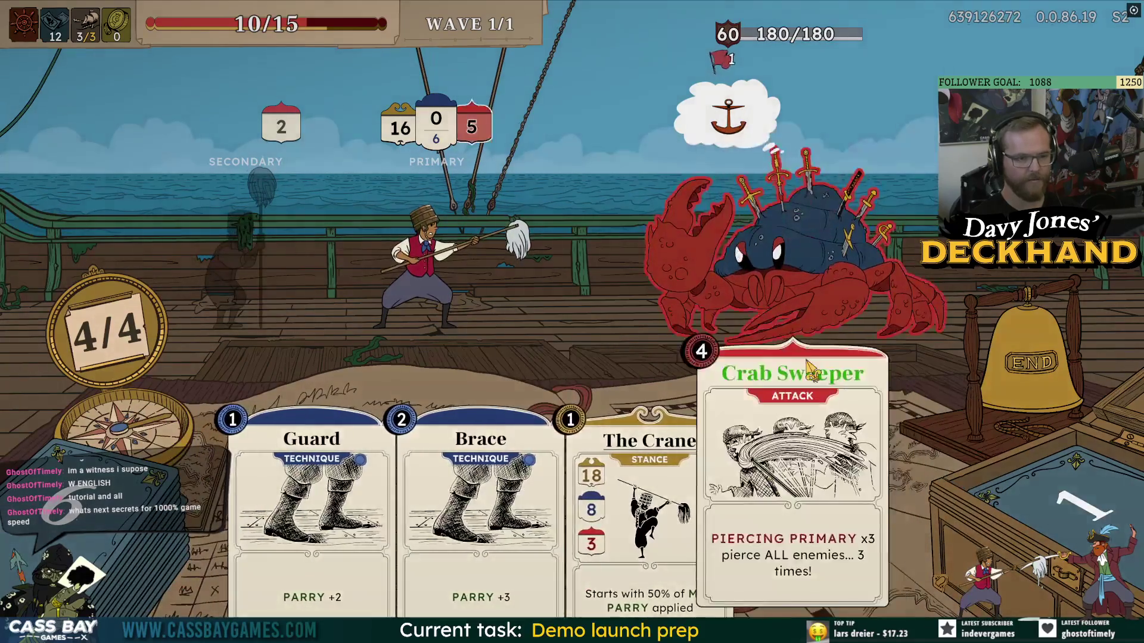
left_click(798, 495)
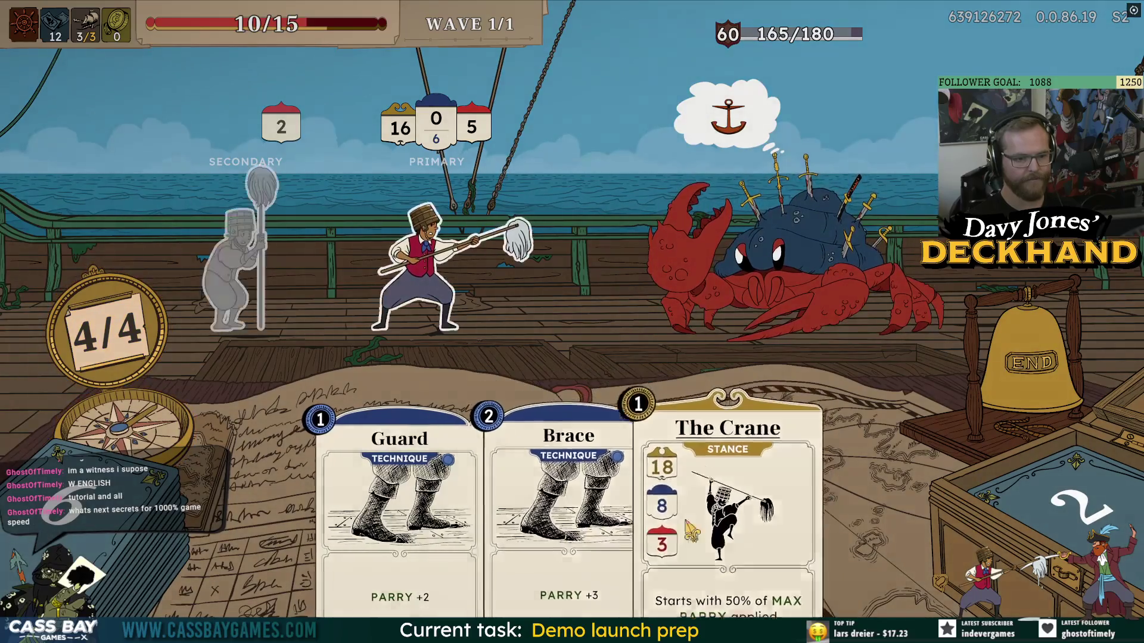
left_click(691, 531)
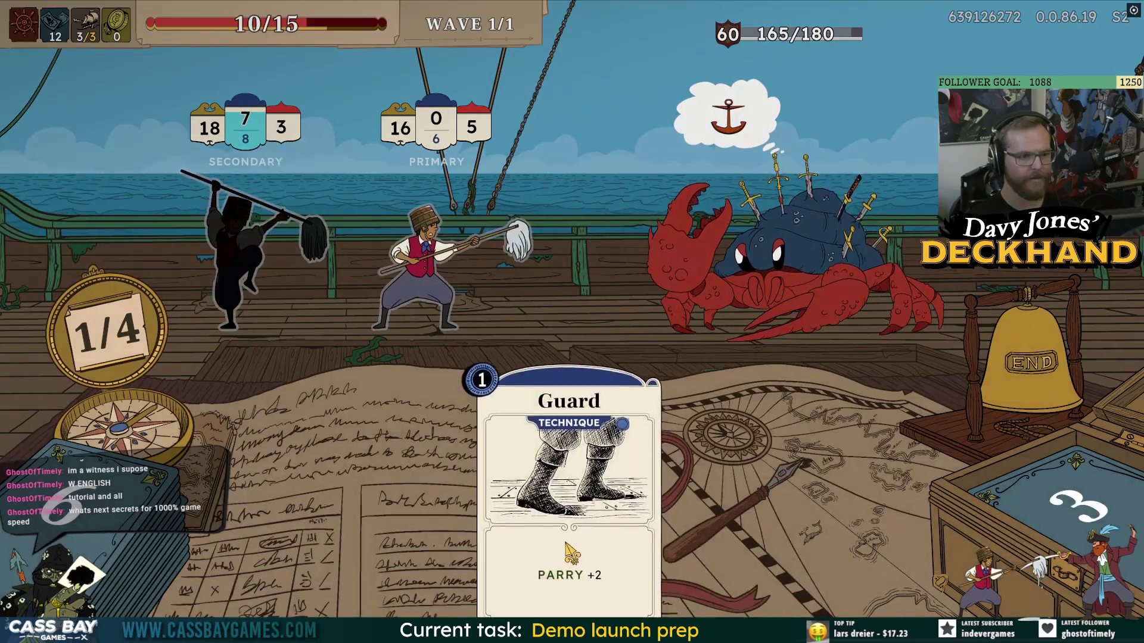
left_click(579, 555)
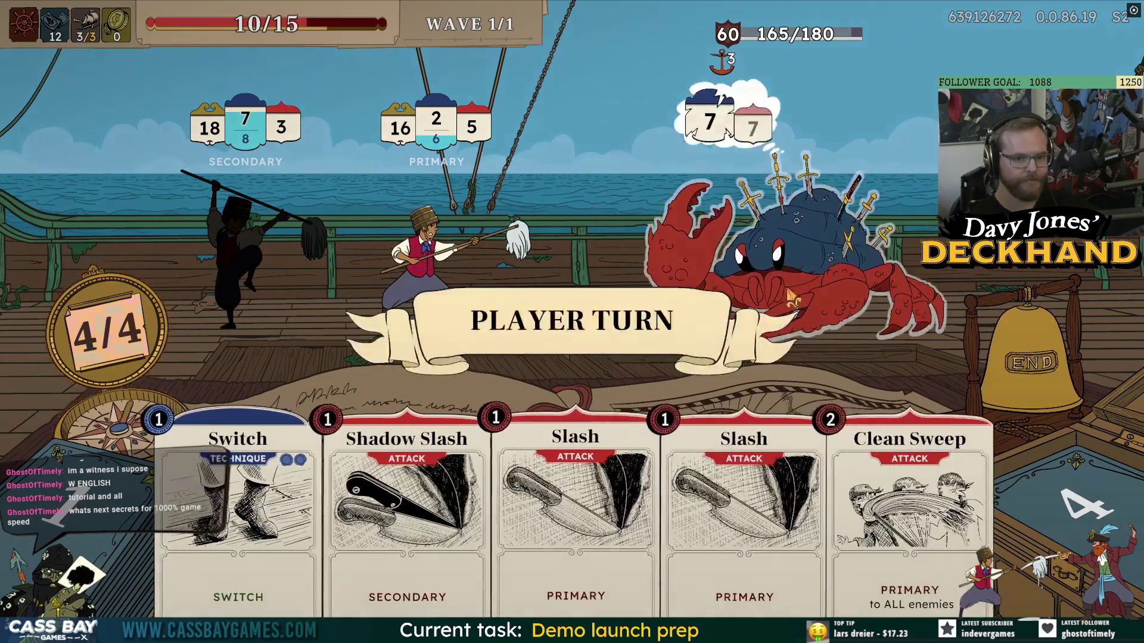
Strike the crab with two Slashes and Shadow Slash after swapping stances, then end the turn.
mouse_move(743, 222)
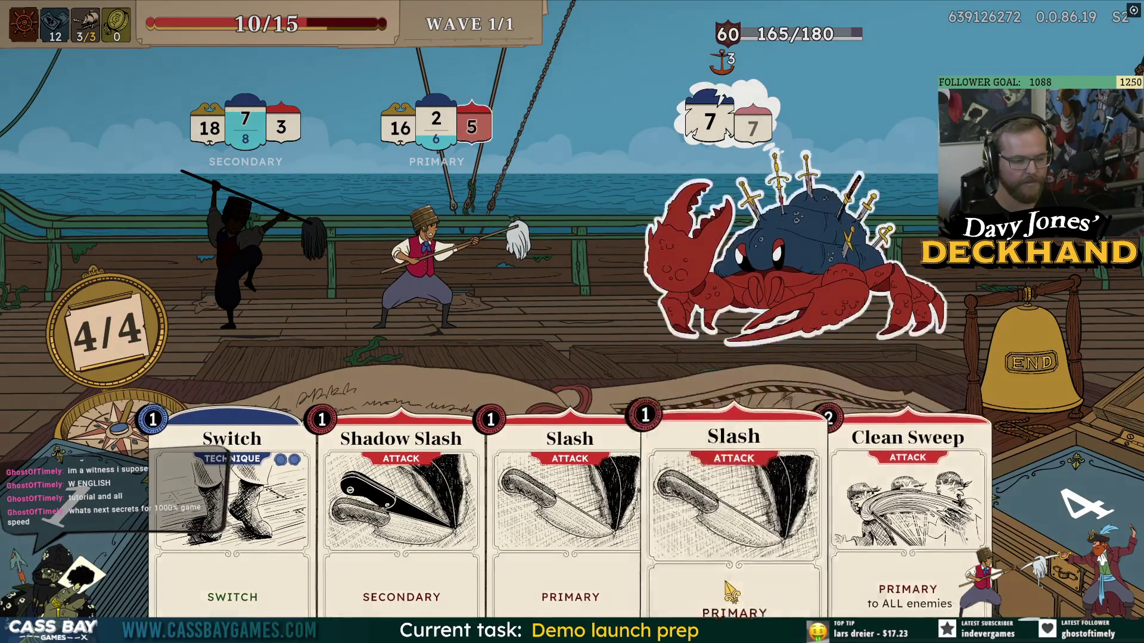
left_click(739, 524)
left_click(674, 524)
left_click(421, 509)
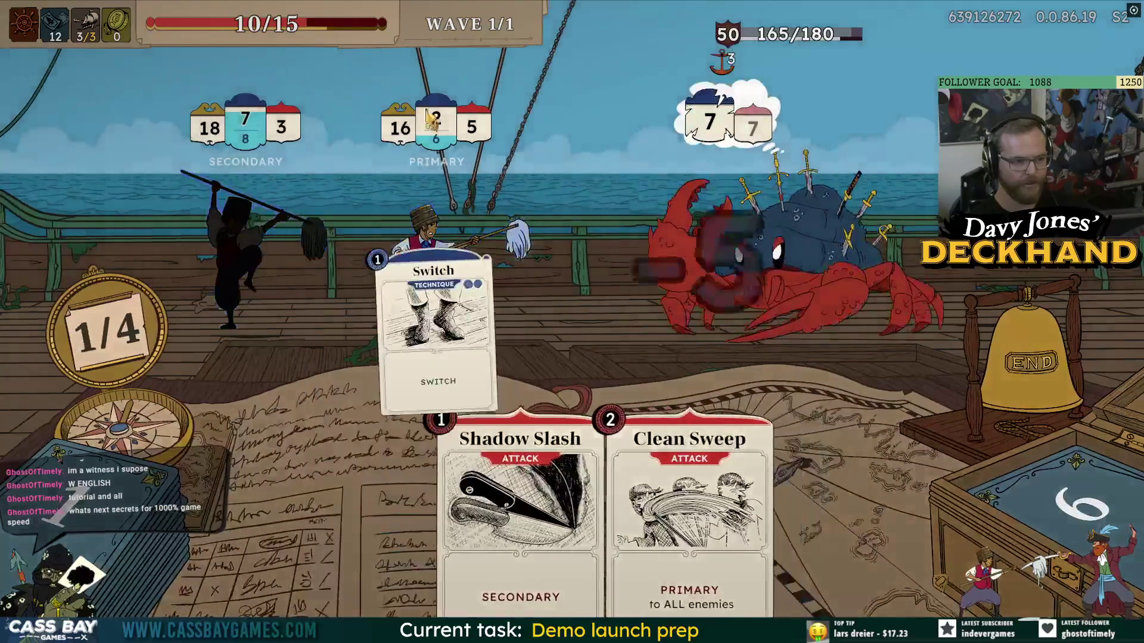
left_click(494, 513)
left_click(975, 375)
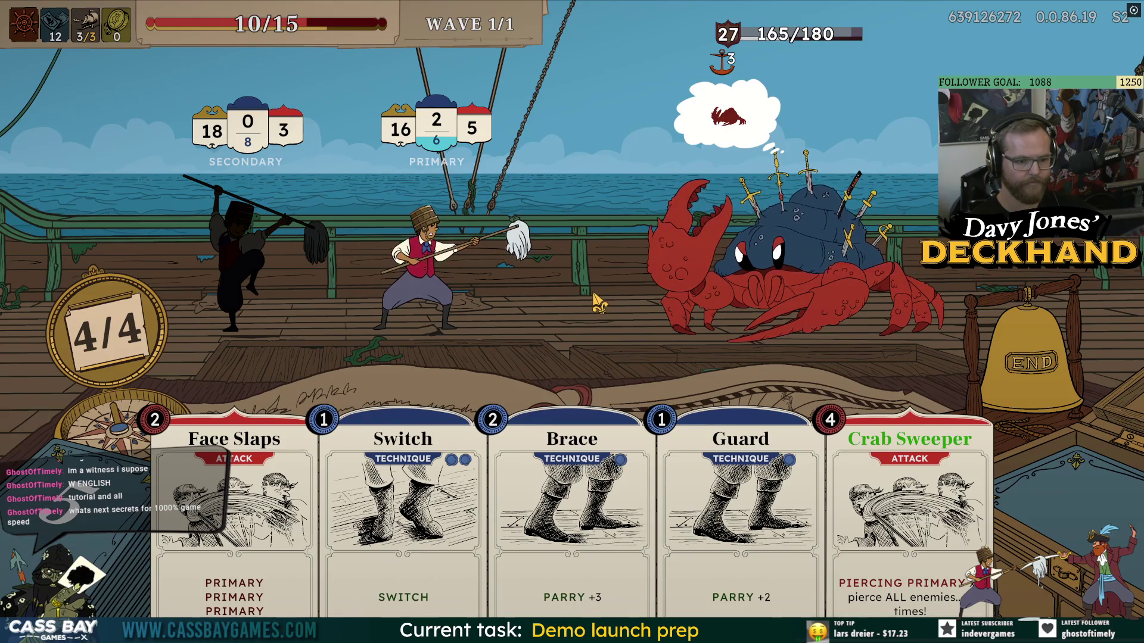
Give the secondary deckhand parry with Brace and Guard, then end the turn with E.
left_click_drag(544, 568, 238, 256)
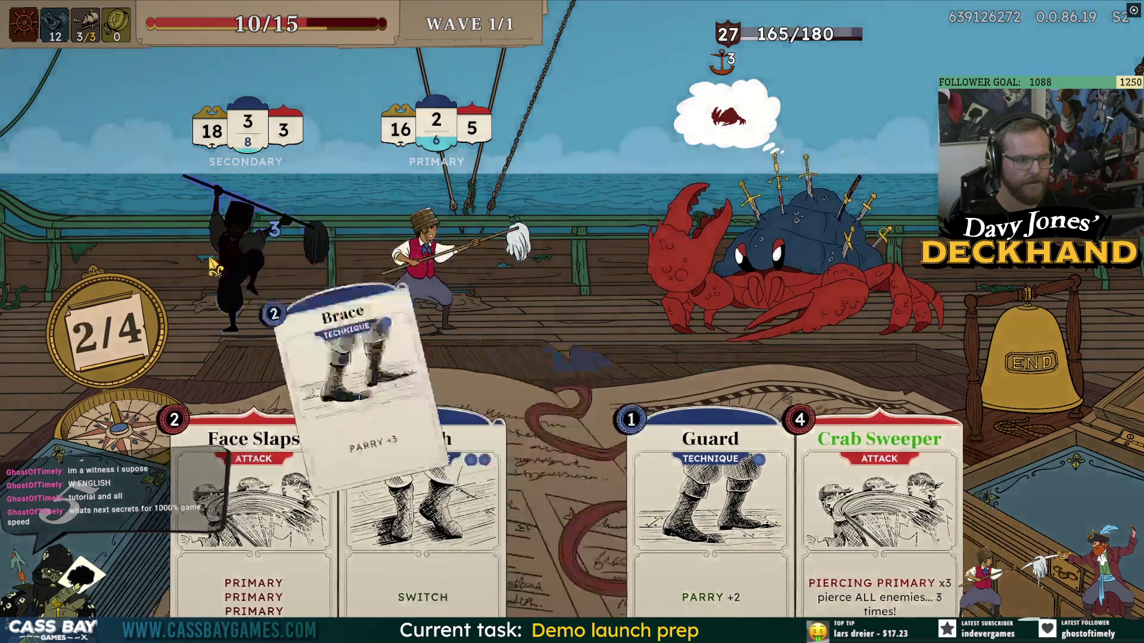
left_click_drag(617, 536, 241, 238)
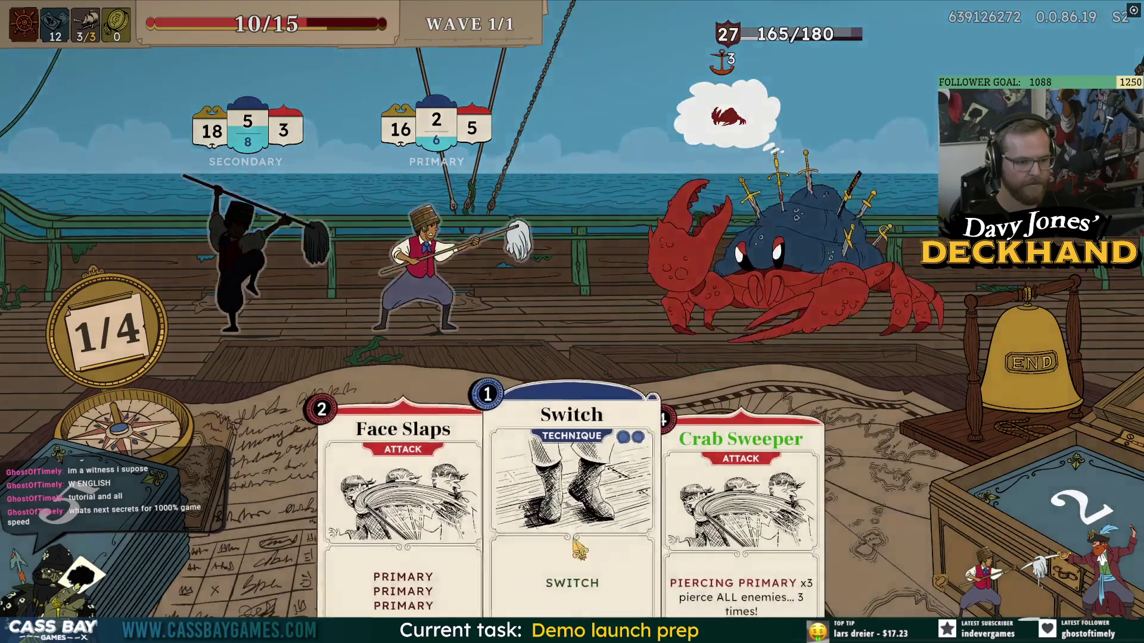
mouse_move(601, 548)
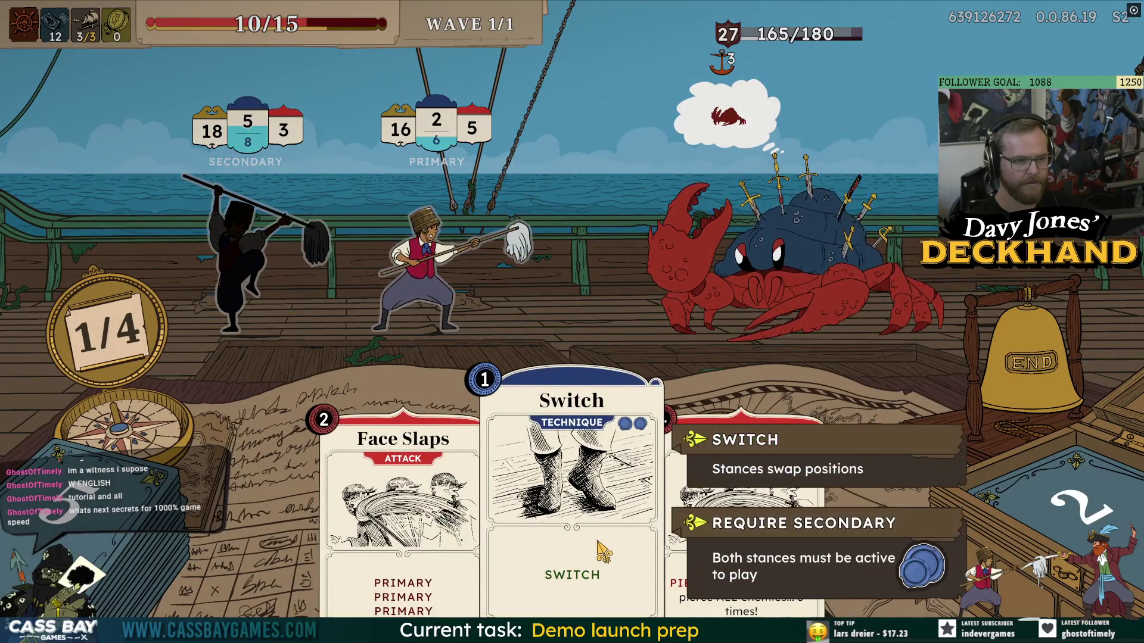
key("e")
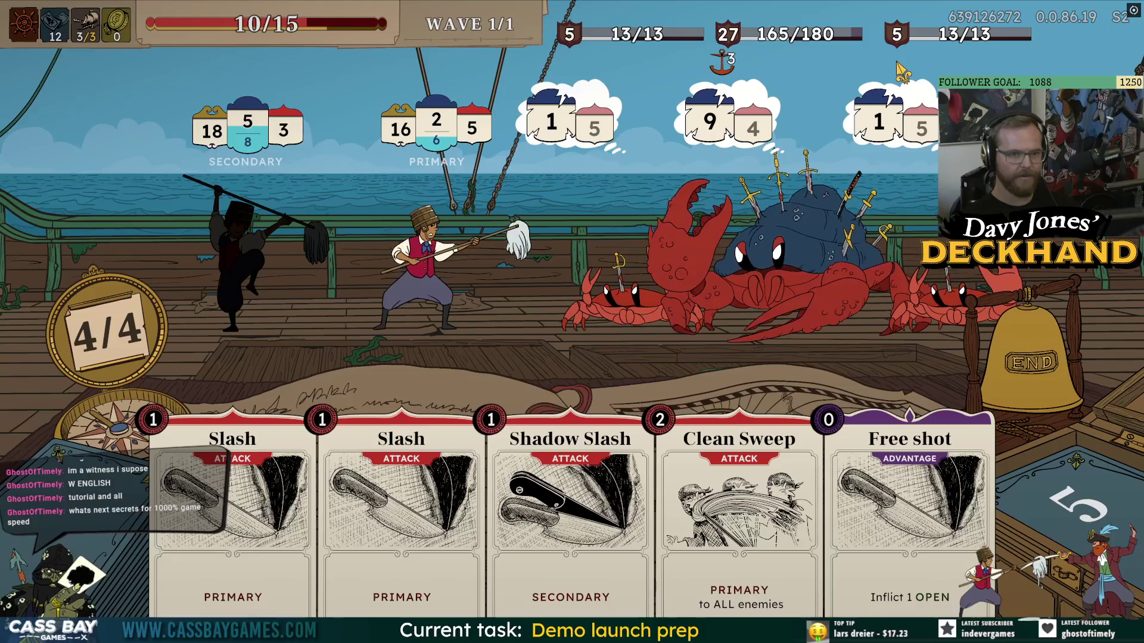
Open the big crab with Free shot, strip shields with Clean Sweep, and kill the small crab.
left_click_drag(881, 536, 777, 271)
mouse_move(823, 506)
left_mouse_down()
mouse_move(679, 476)
mouse_move(870, 241)
left_mouse_up()
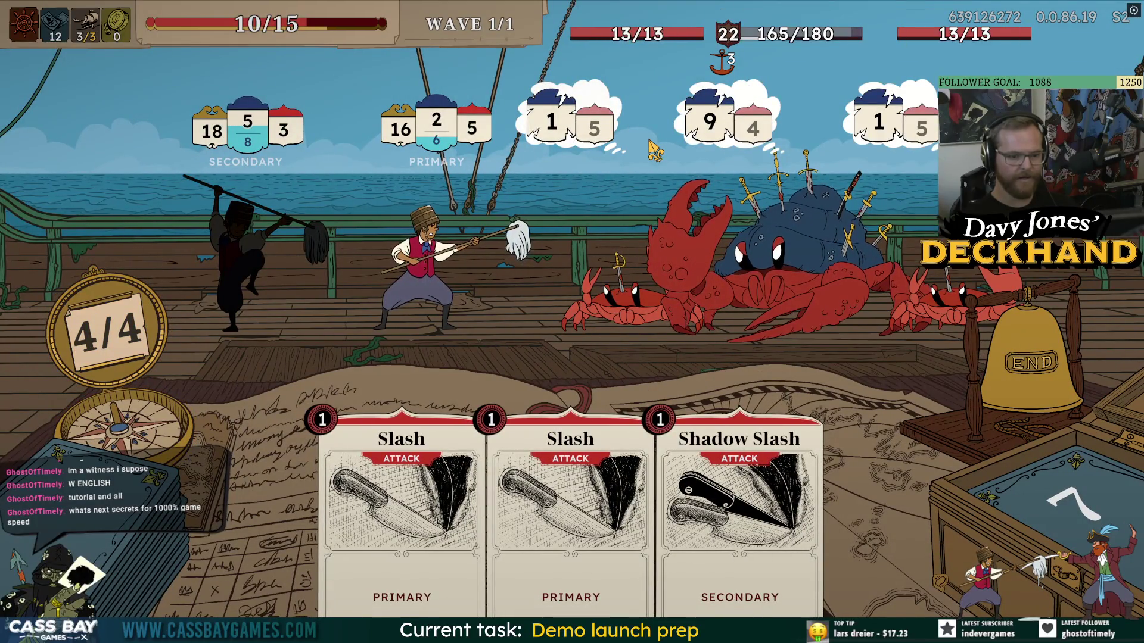
left_click_drag(570, 507, 611, 294)
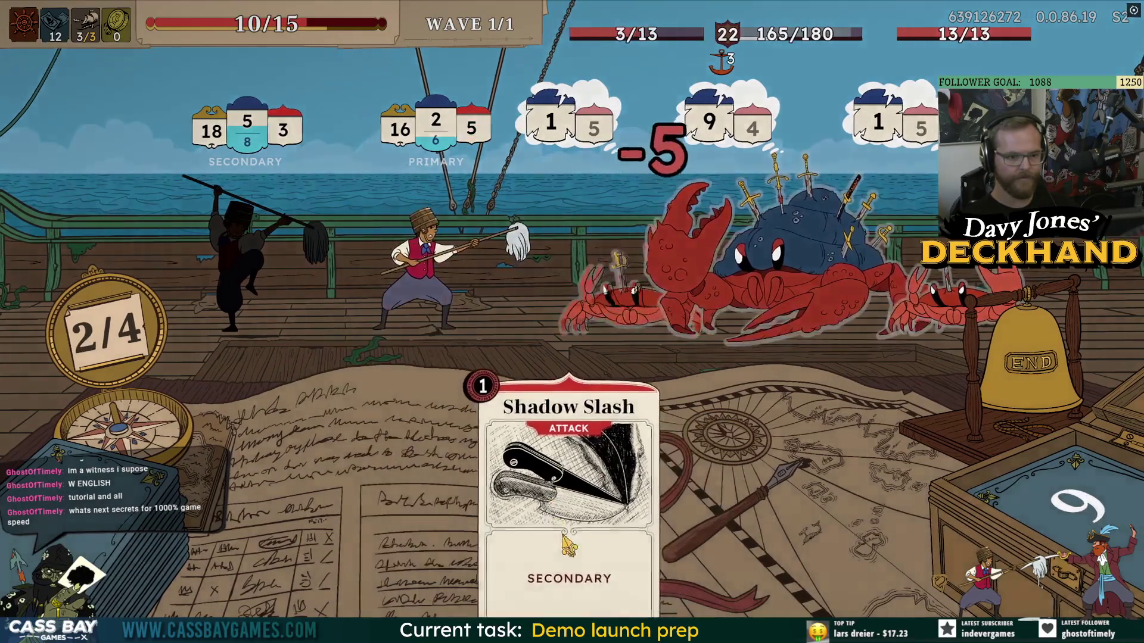
left_click_drag(567, 539, 611, 294)
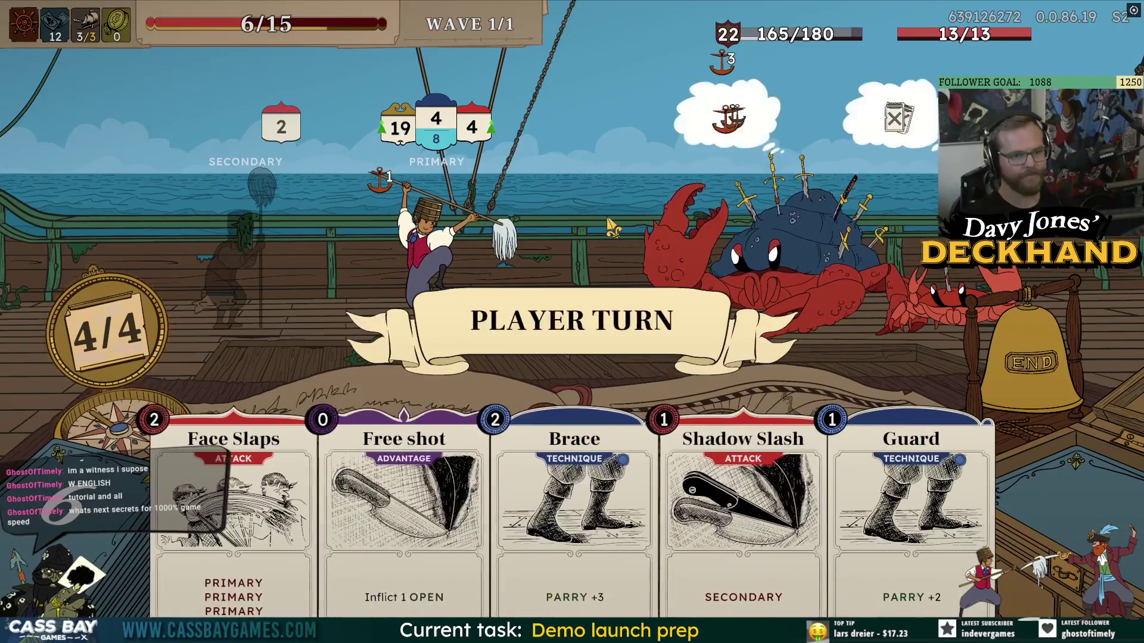
Kill the red lobster with Free shot, Face Slaps and Shadow Slash, Brace the primary deckhand, and end the turn.
mouse_move(403, 506)
left_mouse_down()
mouse_move(744, 250)
mouse_move(798, 262)
left_mouse_up()
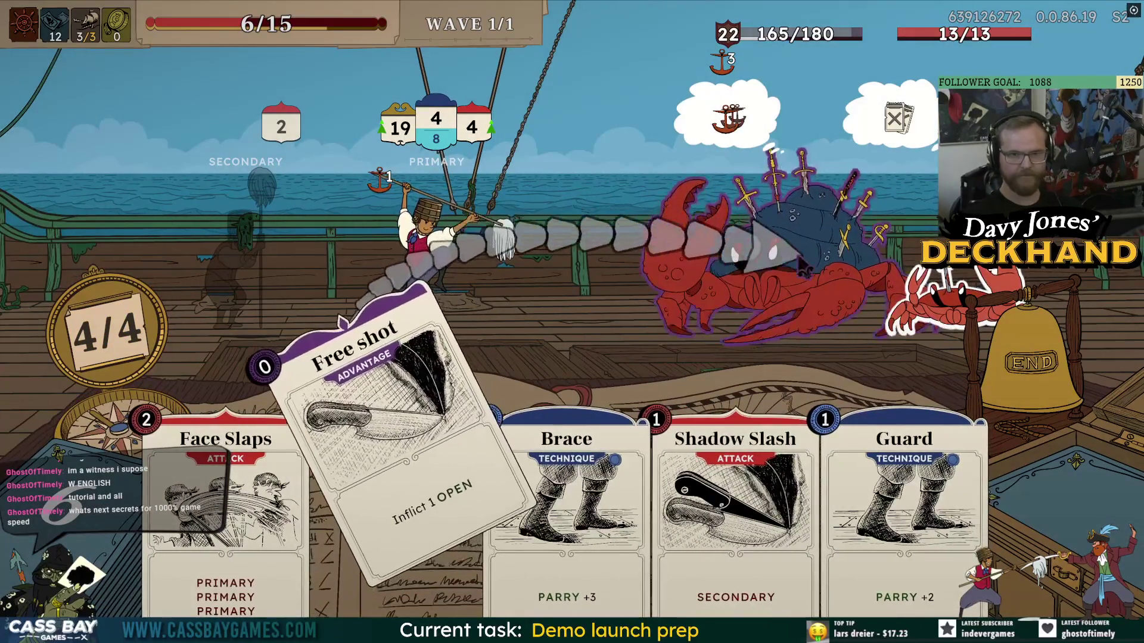
left_click_drag(962, 296, 962, 298)
mouse_move(233, 506)
left_mouse_down()
mouse_move(834, 268)
mouse_move(965, 313)
left_mouse_up()
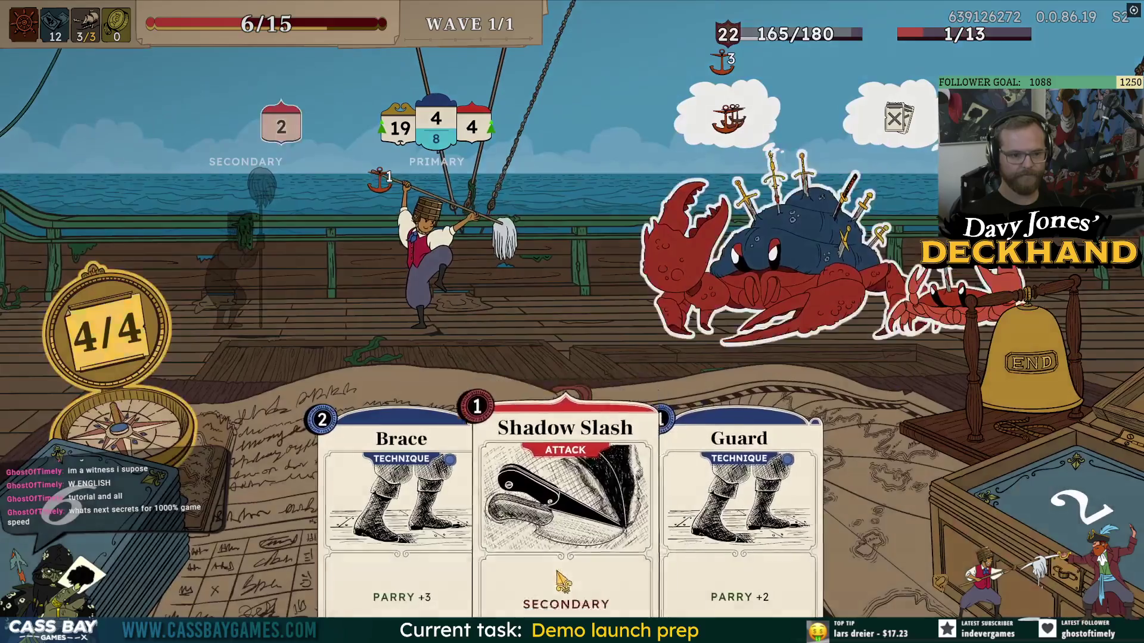
left_click_drag(560, 580, 560, 298)
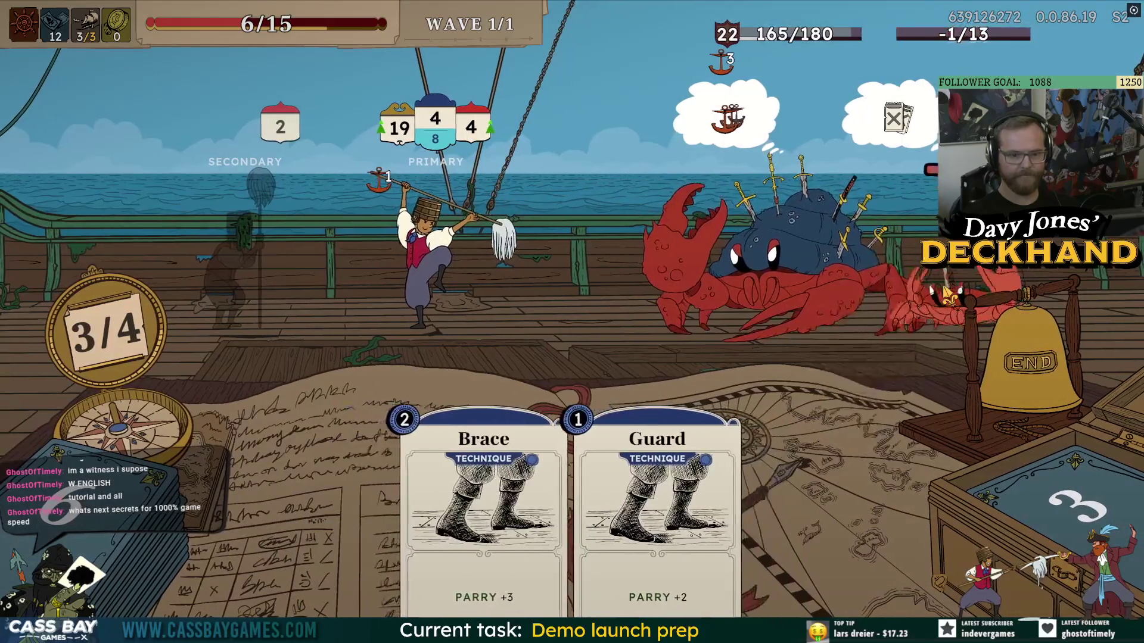
left_click_drag(470, 506, 517, 307)
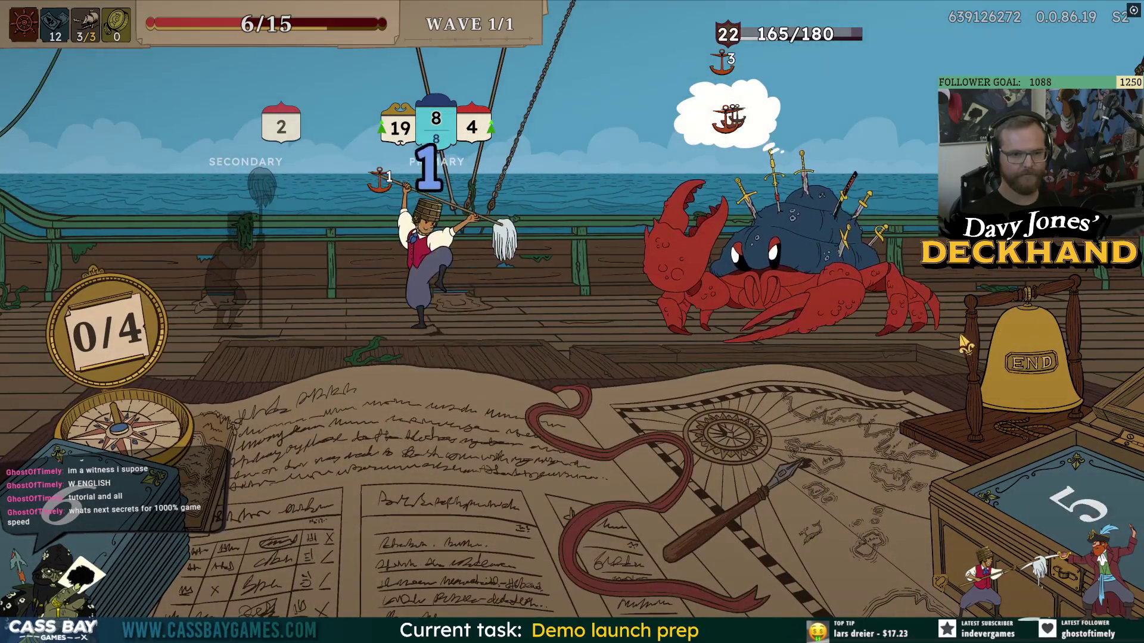
left_click(965, 343)
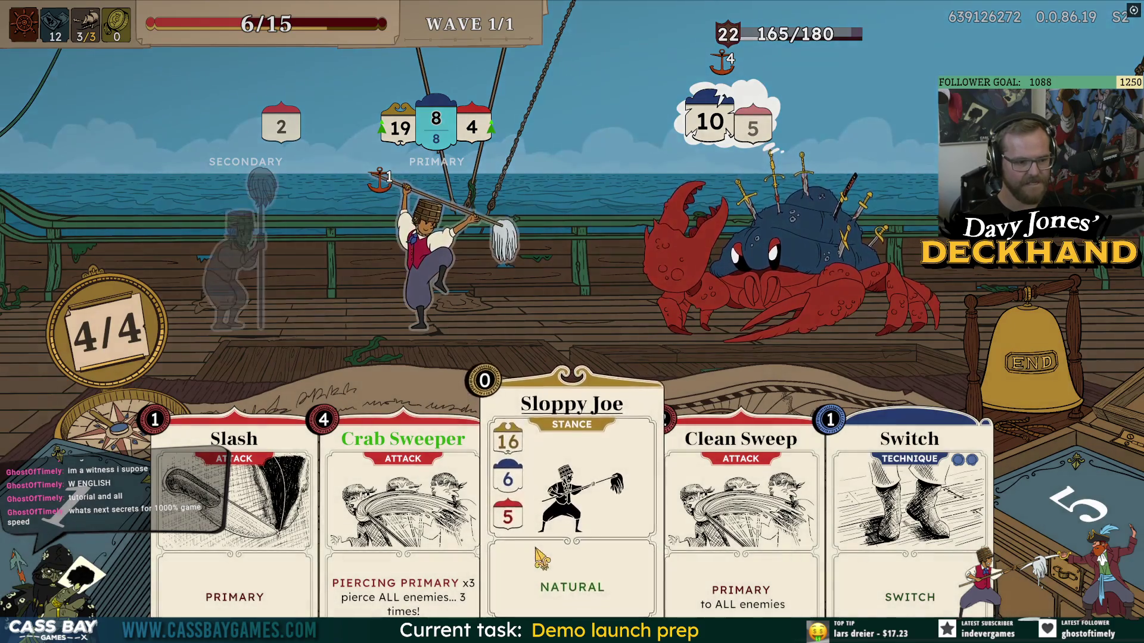
Place Sloppy Joe in the secondary slot, hit the crab with Crab Sweeper, and end the turn.
left_click(547, 491)
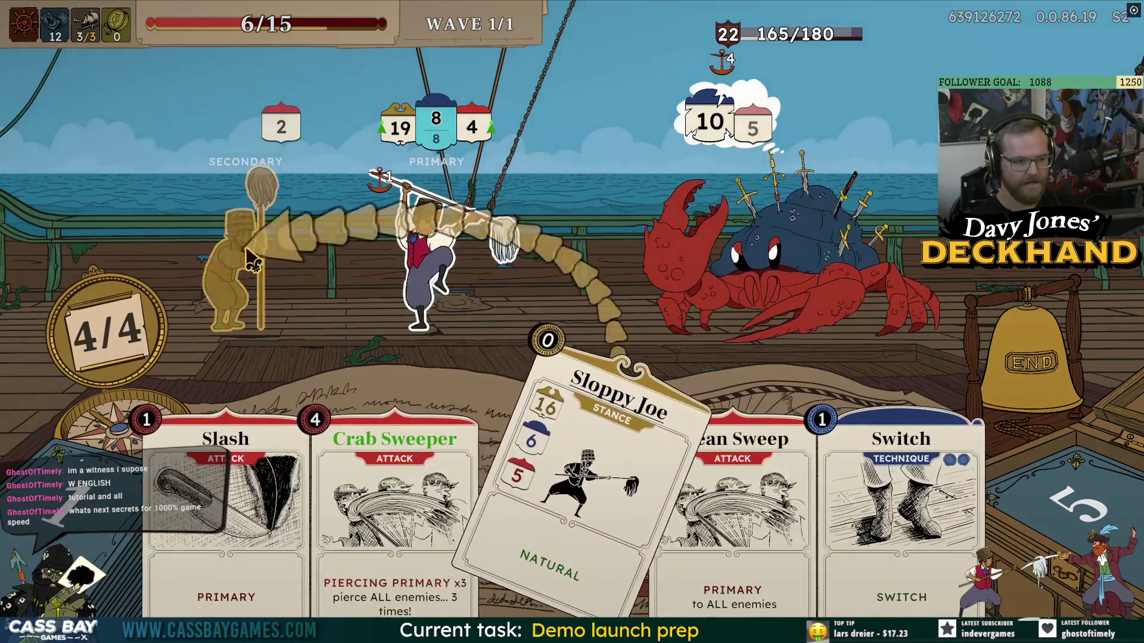
left_click(249, 255)
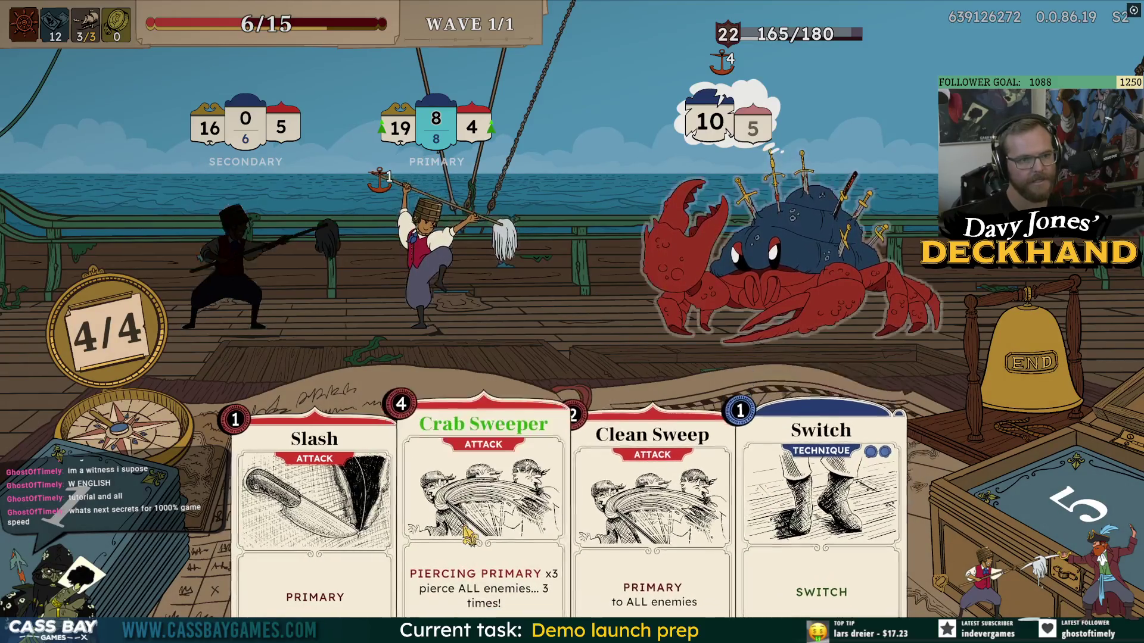
left_click(485, 560)
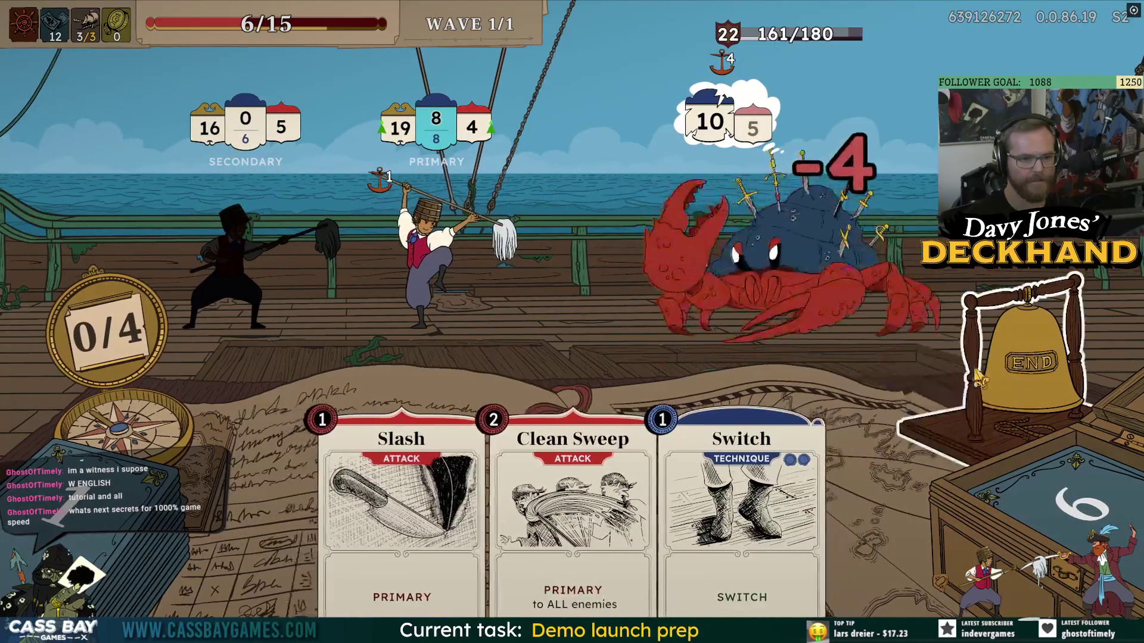
left_click(996, 396)
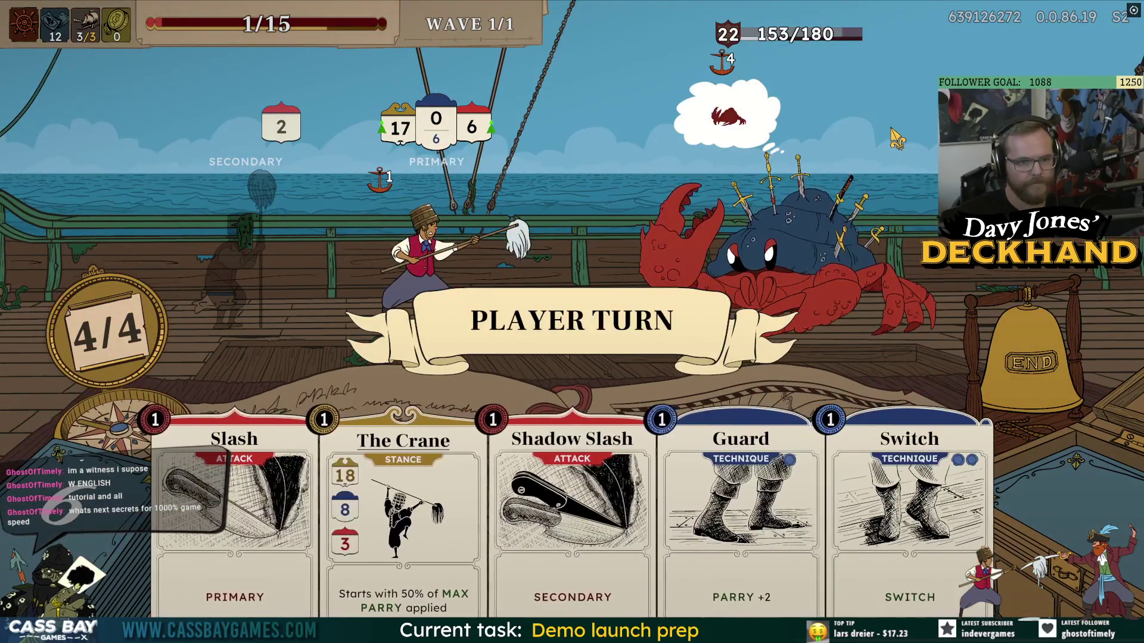
Put The Crane in the secondary slot, give the primary deckhand 2 parry with Guard, and swap stances.
left_click(403, 506)
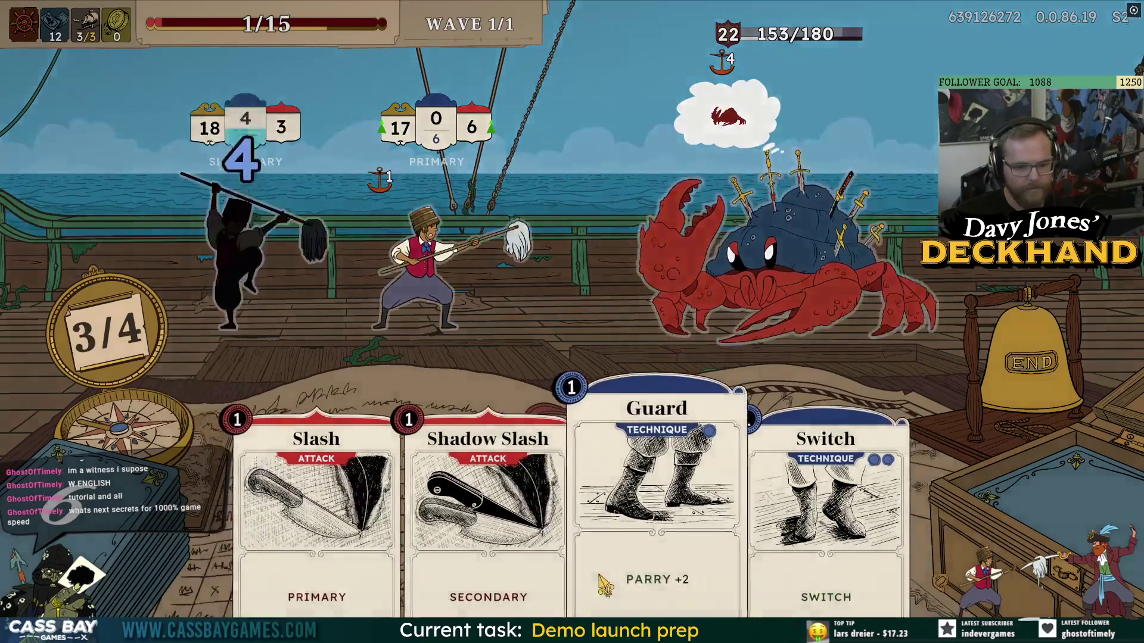
mouse_move(647, 599)
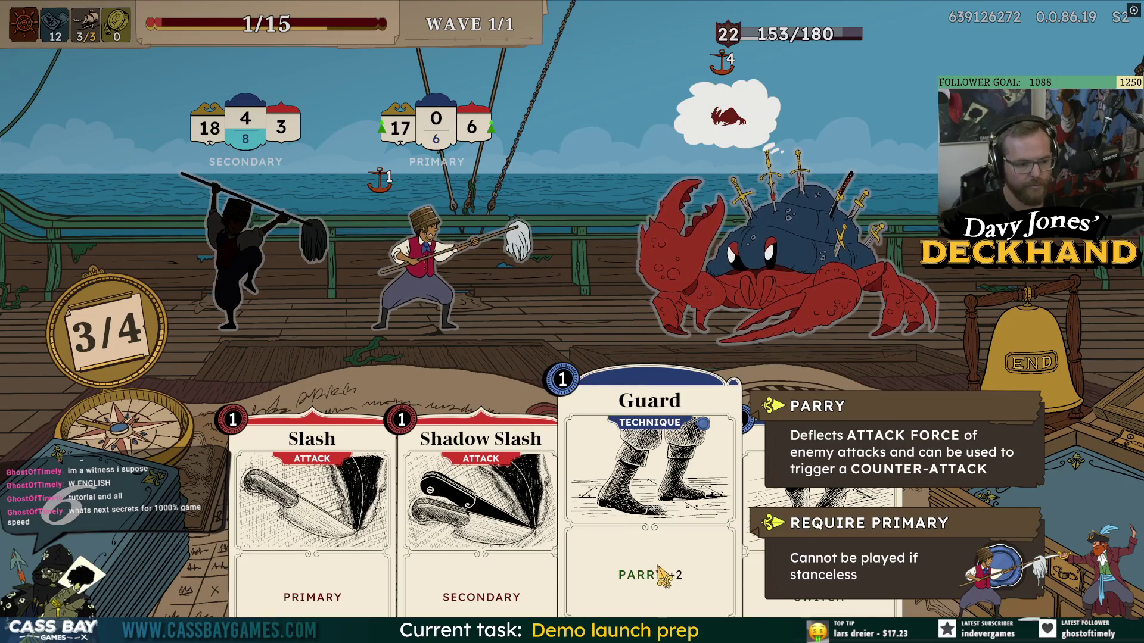
mouse_move(655, 575)
left_mouse_down()
mouse_move(643, 524)
mouse_move(298, 238)
mouse_move(453, 268)
mouse_move(435, 279)
left_mouse_up()
left_click(452, 512)
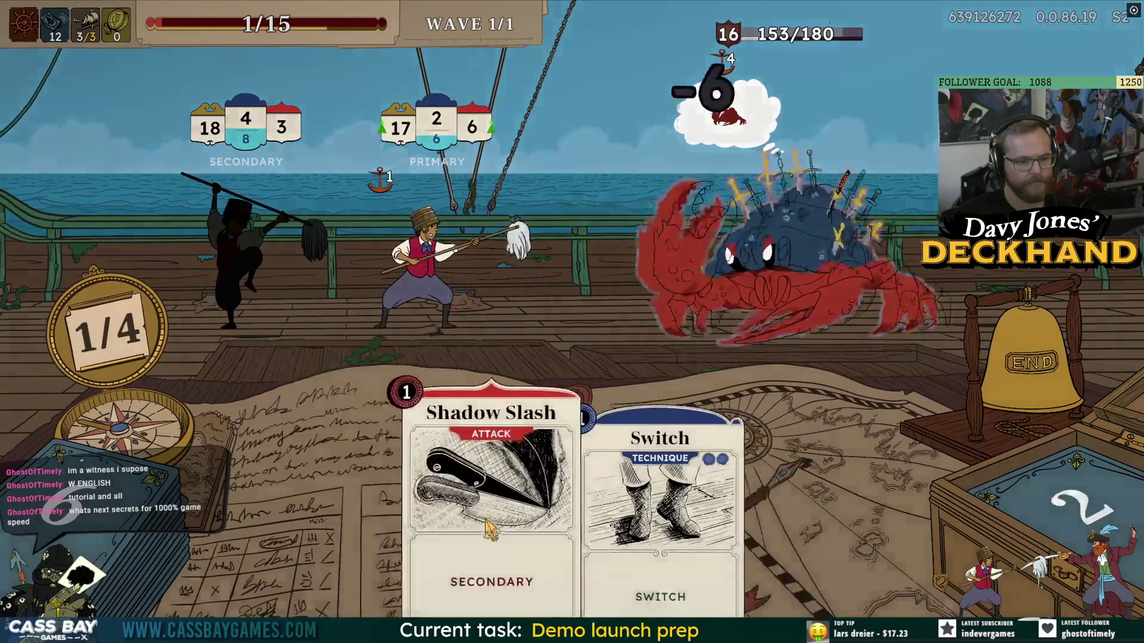
left_click(650, 551)
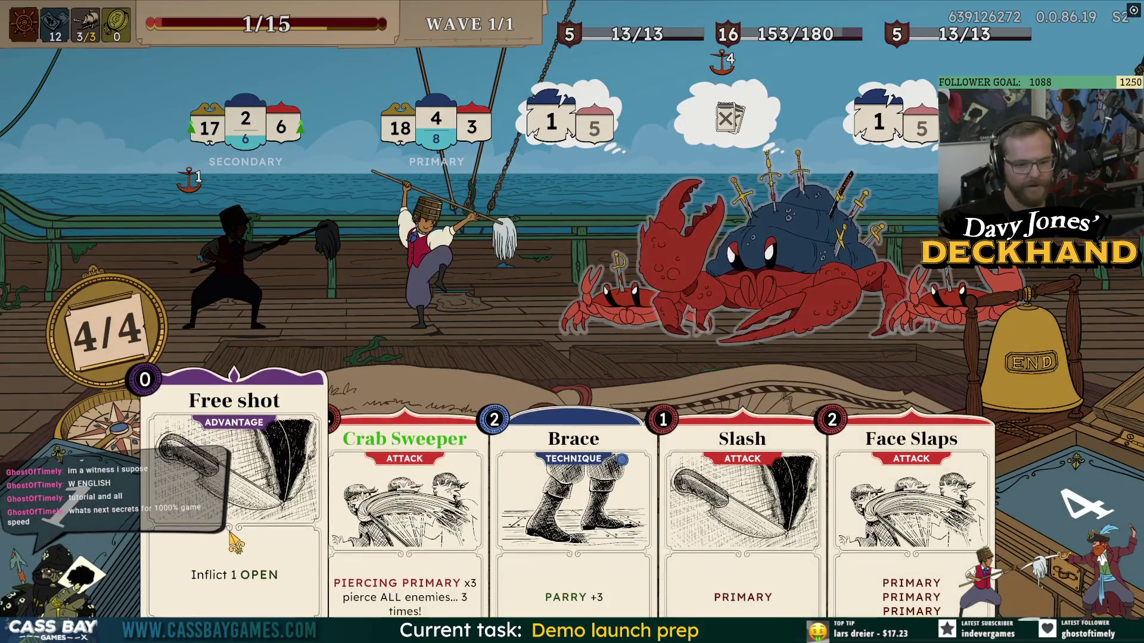
Play Free shot and Crab Sweeper on the crabs, then Face Slaps to defeat the small left crab.
mouse_move(235, 542)
left_mouse_down()
mouse_move(381, 417)
mouse_move(693, 287)
left_mouse_up()
left_click_drag(280, 488, 441, 250)
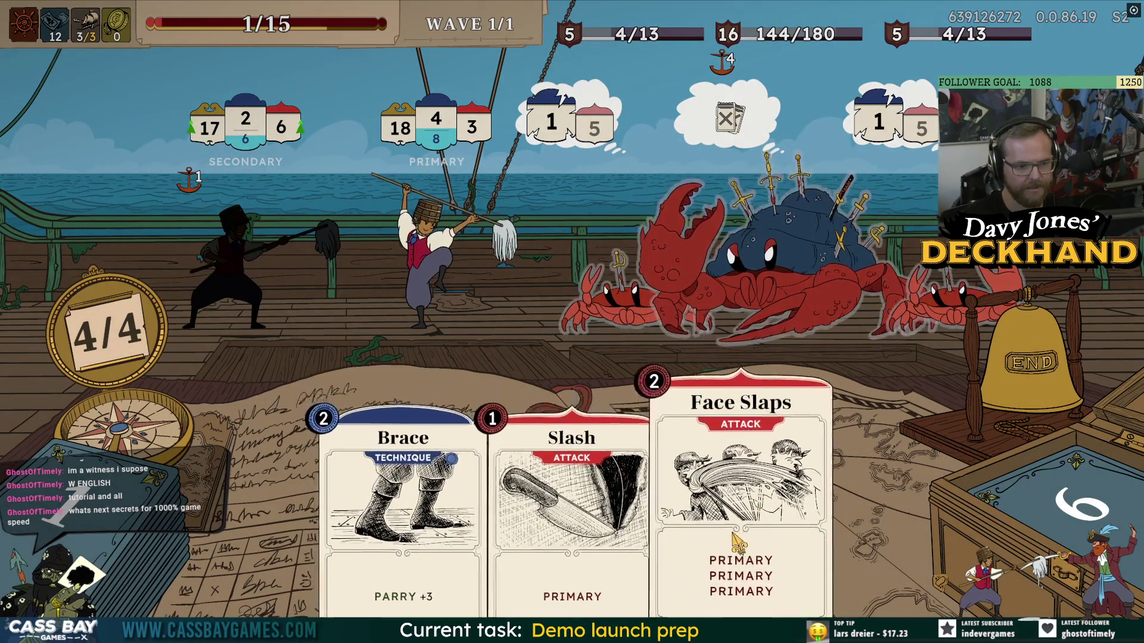
left_click_drag(732, 541, 522, 141)
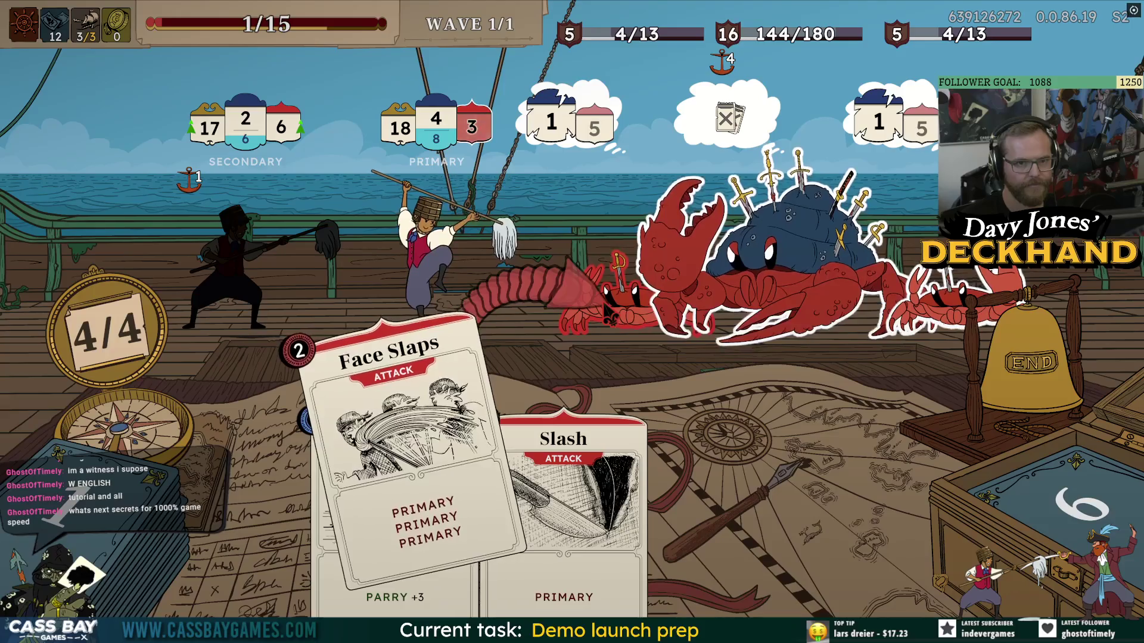
left_click(608, 315)
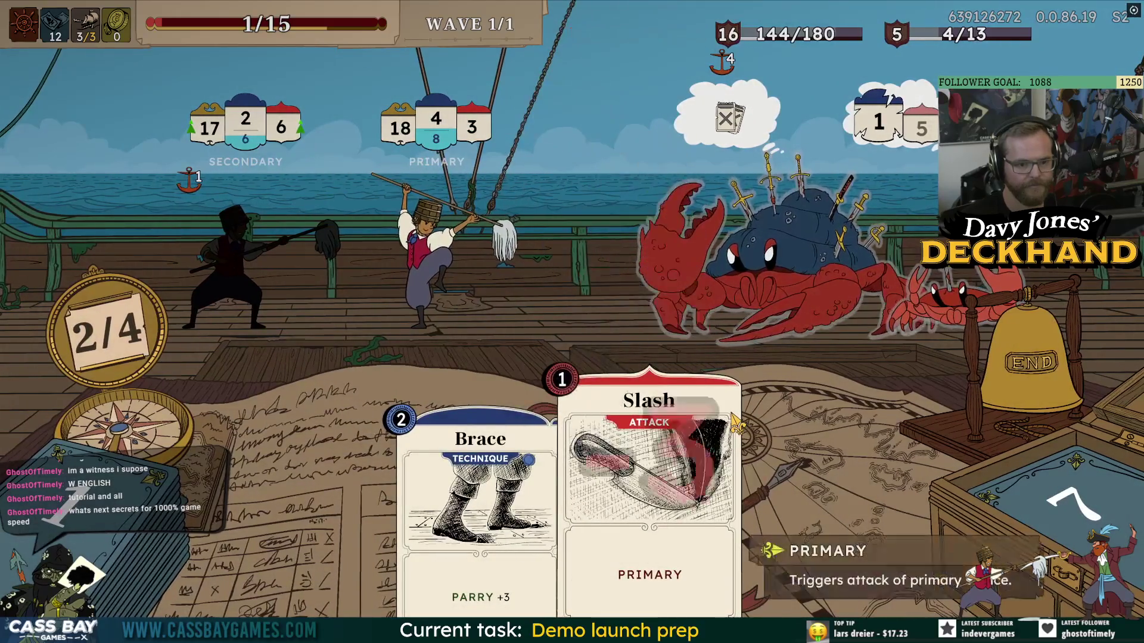
Hit the big crab with Slash and Crab Sweeper, bringing it down to 138/180 health.
left_click(691, 563)
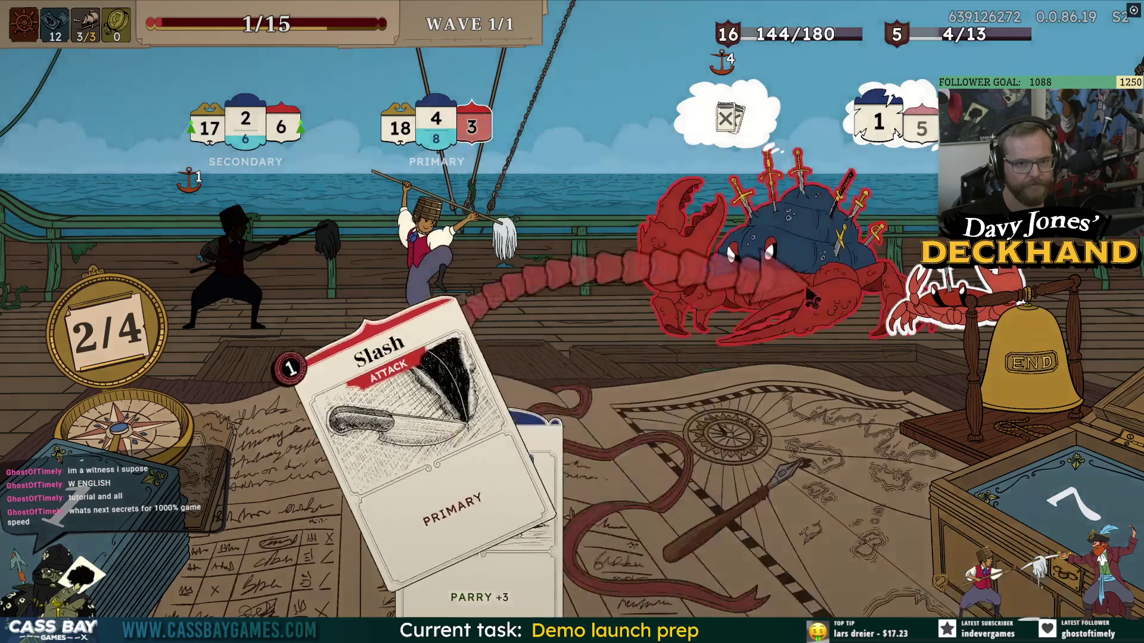
left_click(811, 296)
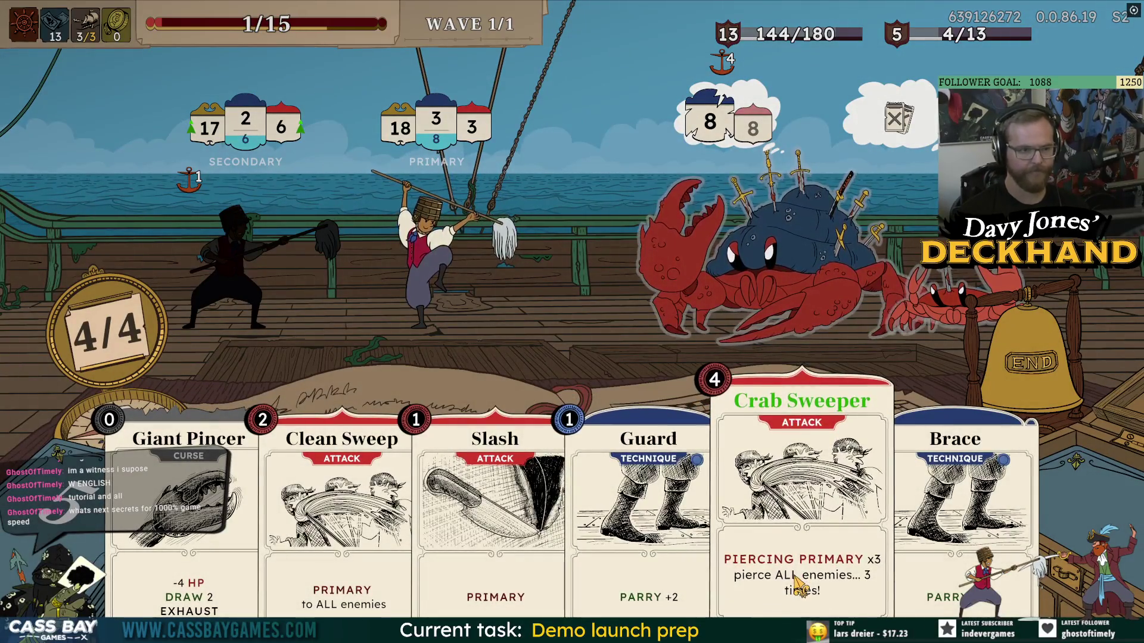
mouse_move(800, 588)
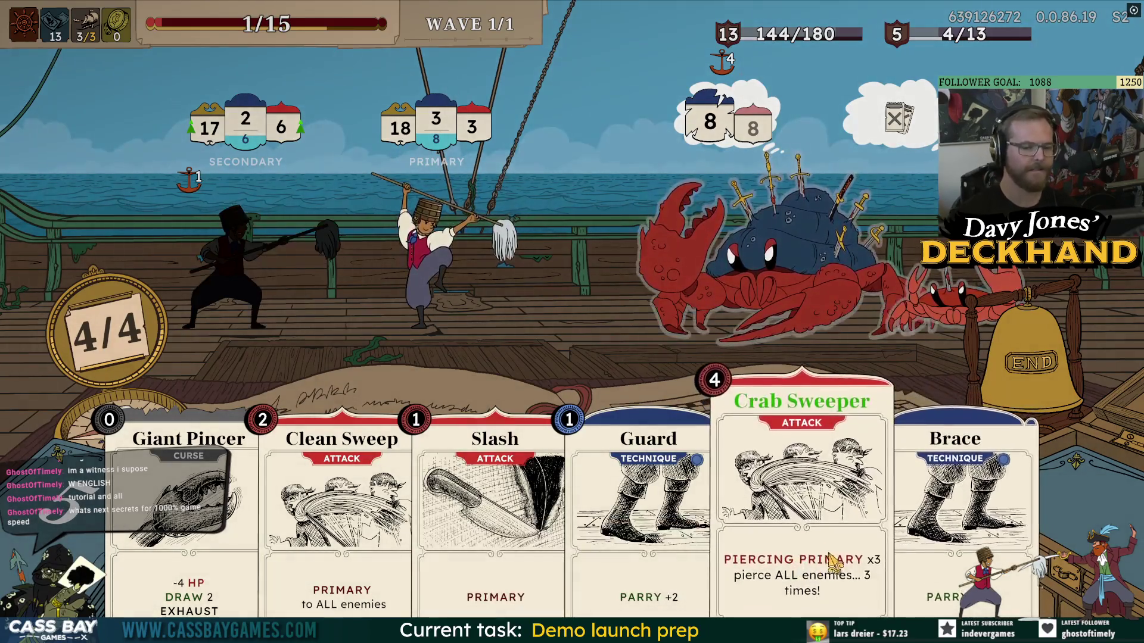
left_click_drag(832, 560, 840, 375)
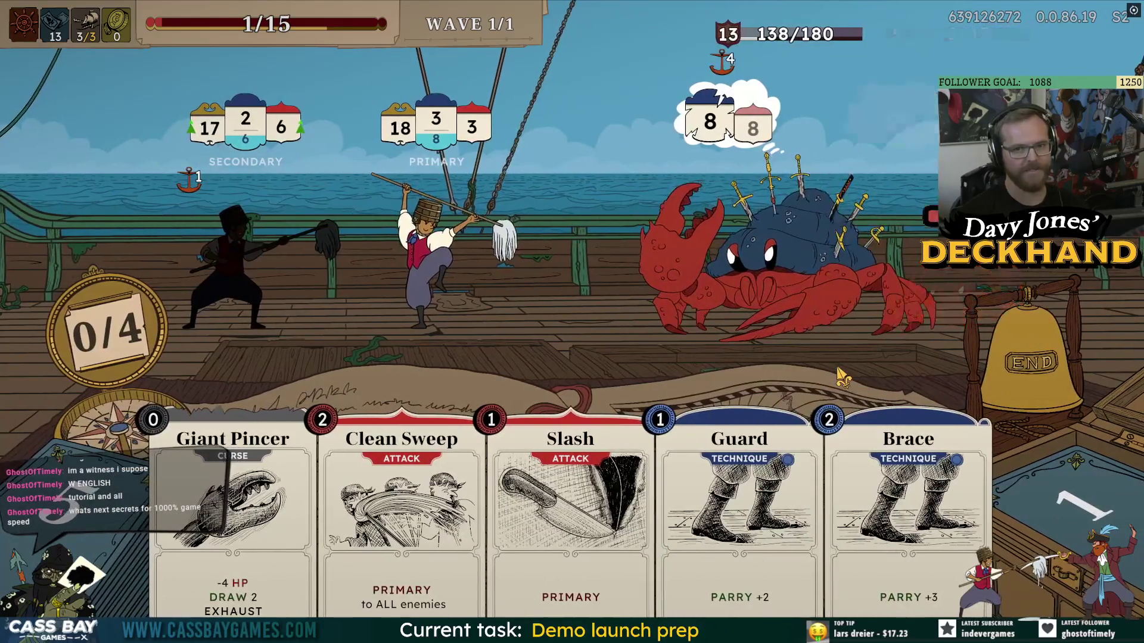
key("shift+Tab")
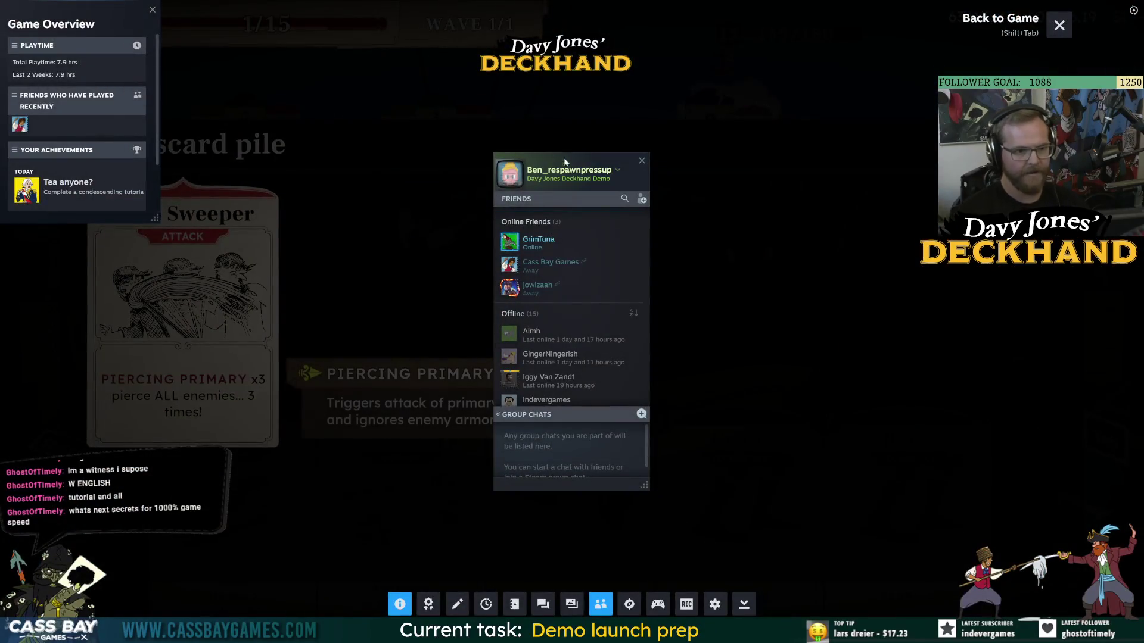
left_click(82, 153)
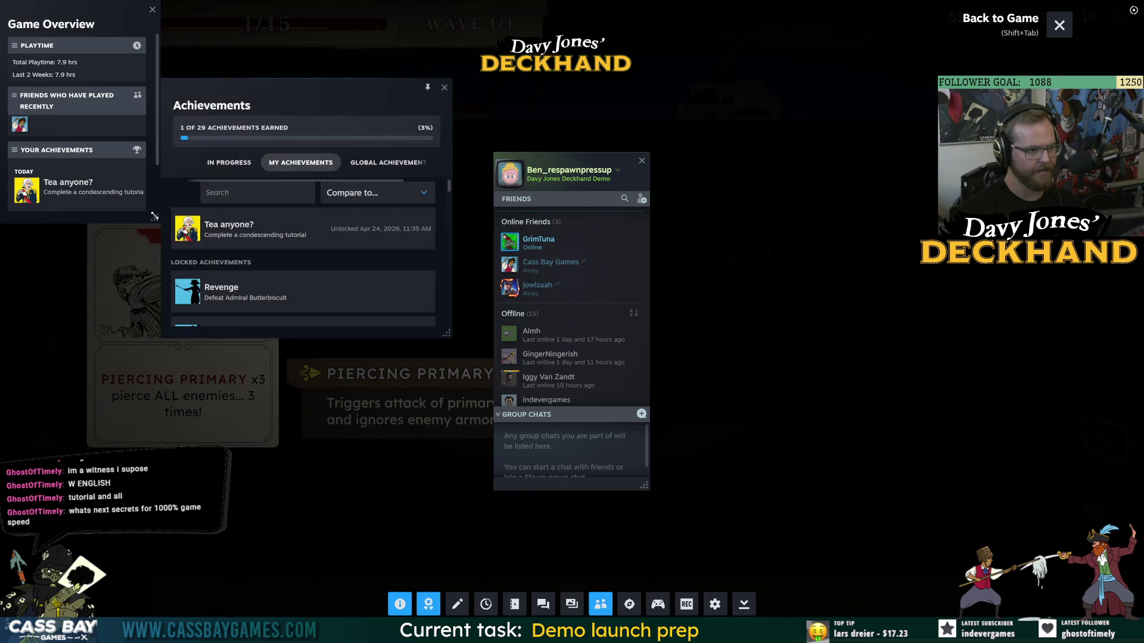
left_click_drag(451, 339, 742, 560)
scroll(304, 242, "down", 4)
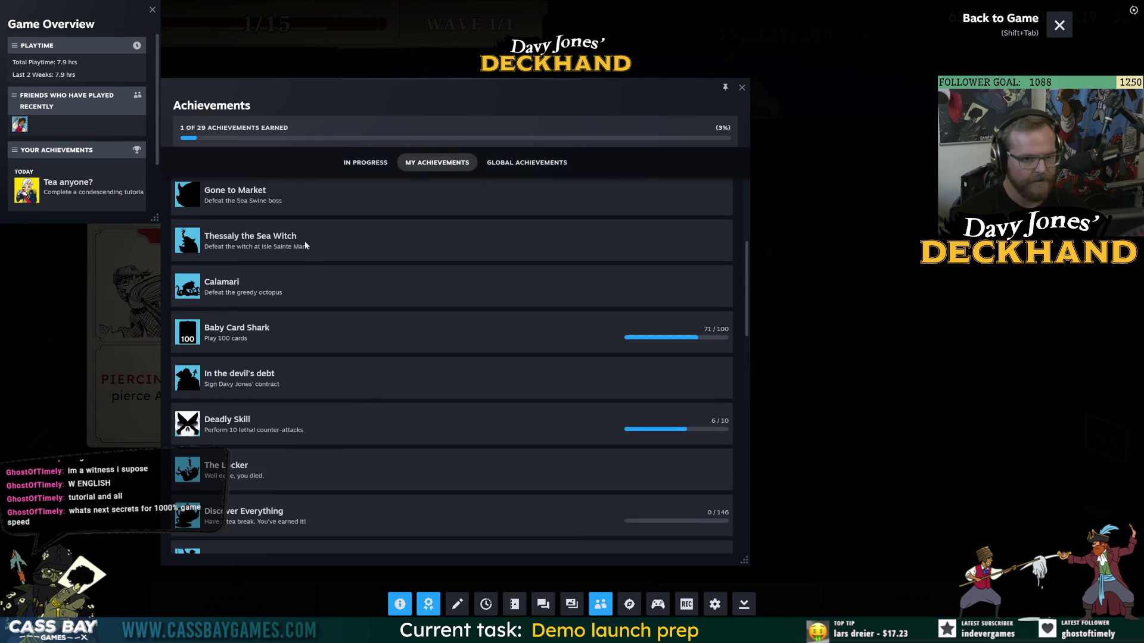
scroll(612, 392, "down", 10)
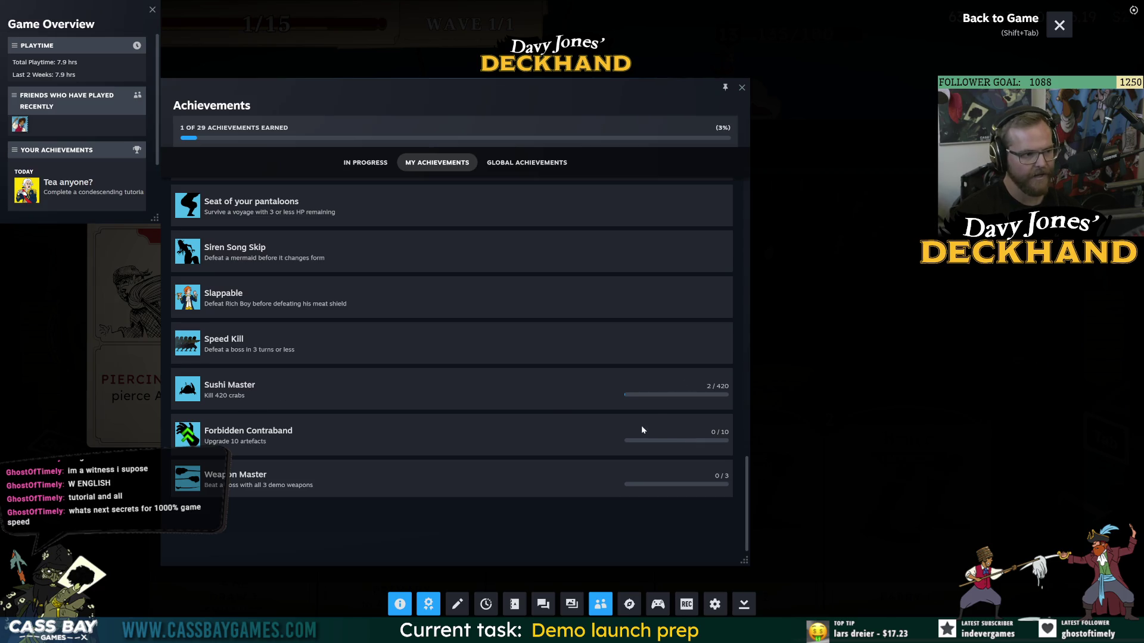
scroll(509, 391, "up", 4)
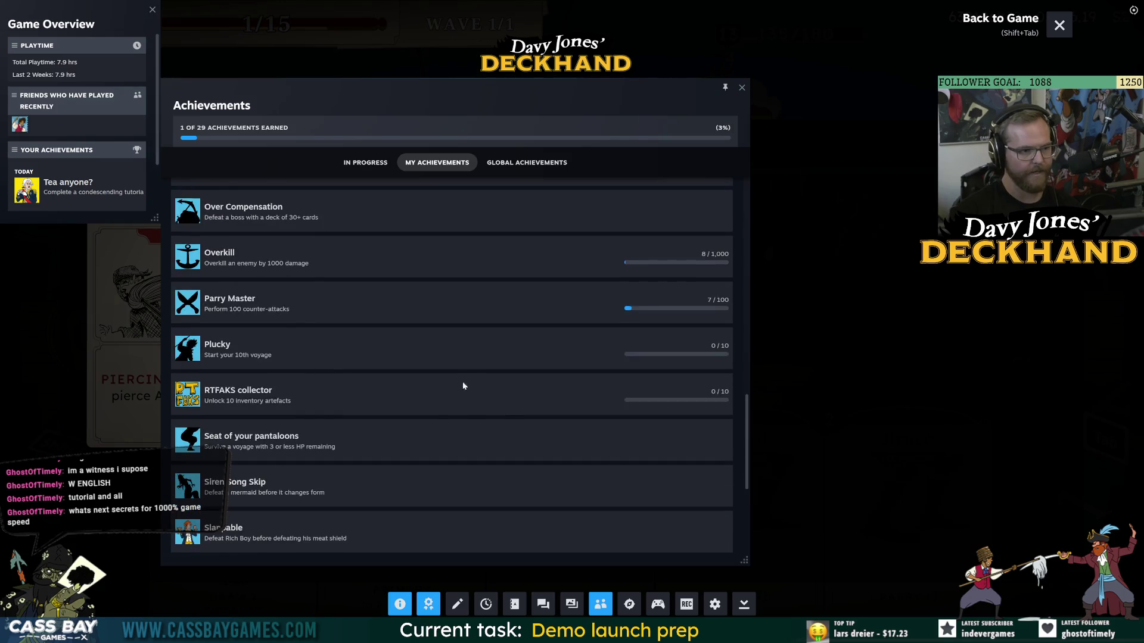
scroll(314, 398, "down", 4)
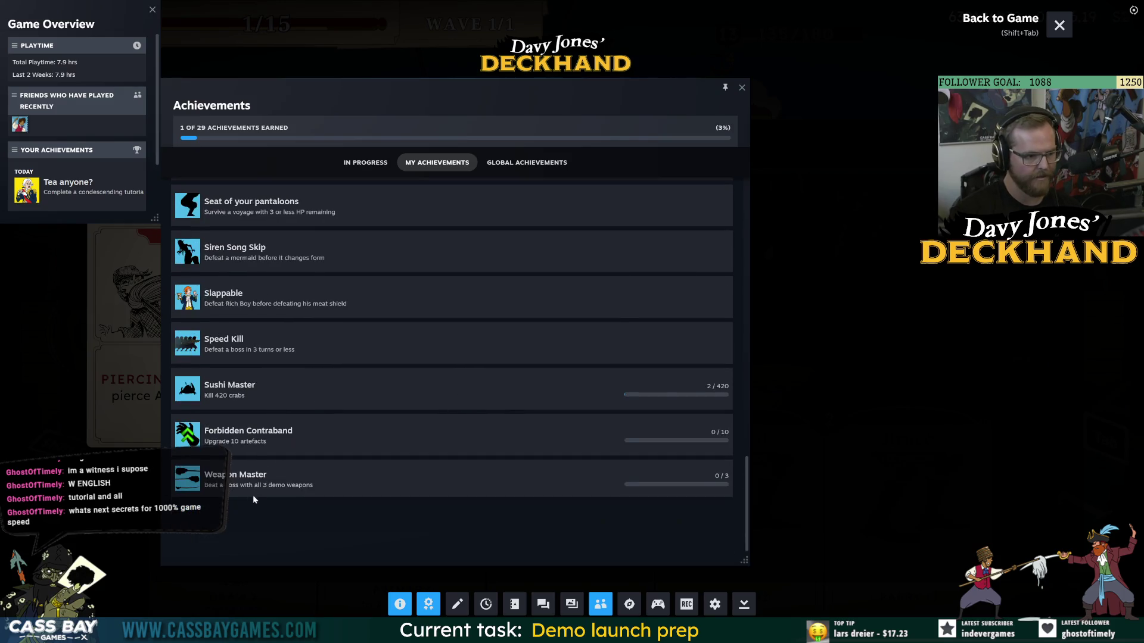
scroll(245, 424, "up", 5)
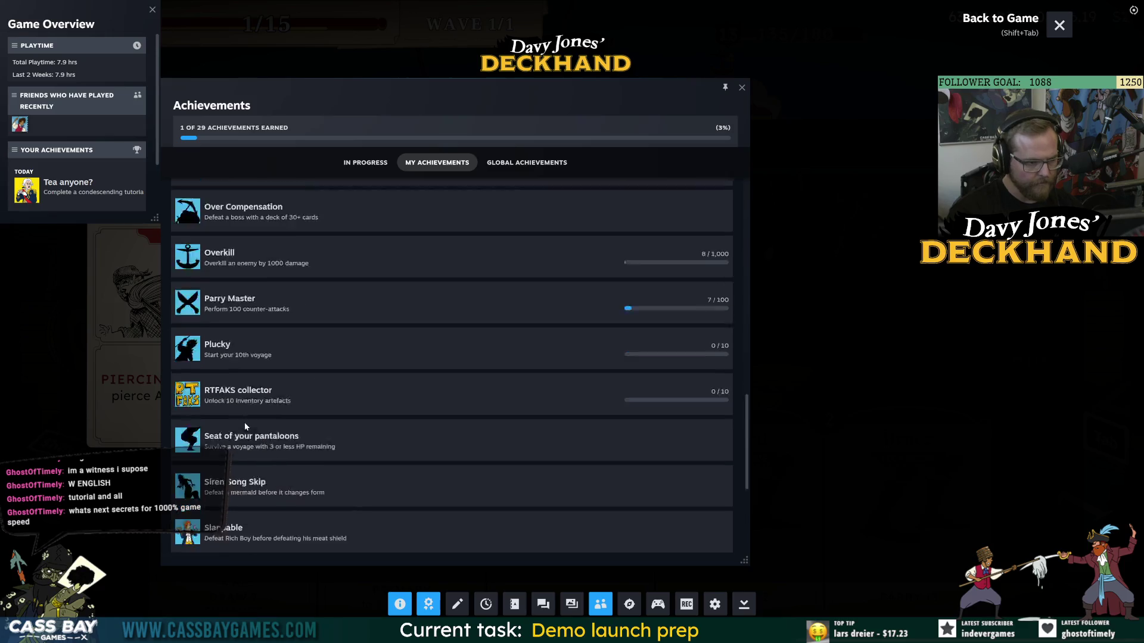
scroll(246, 422, "up", 4)
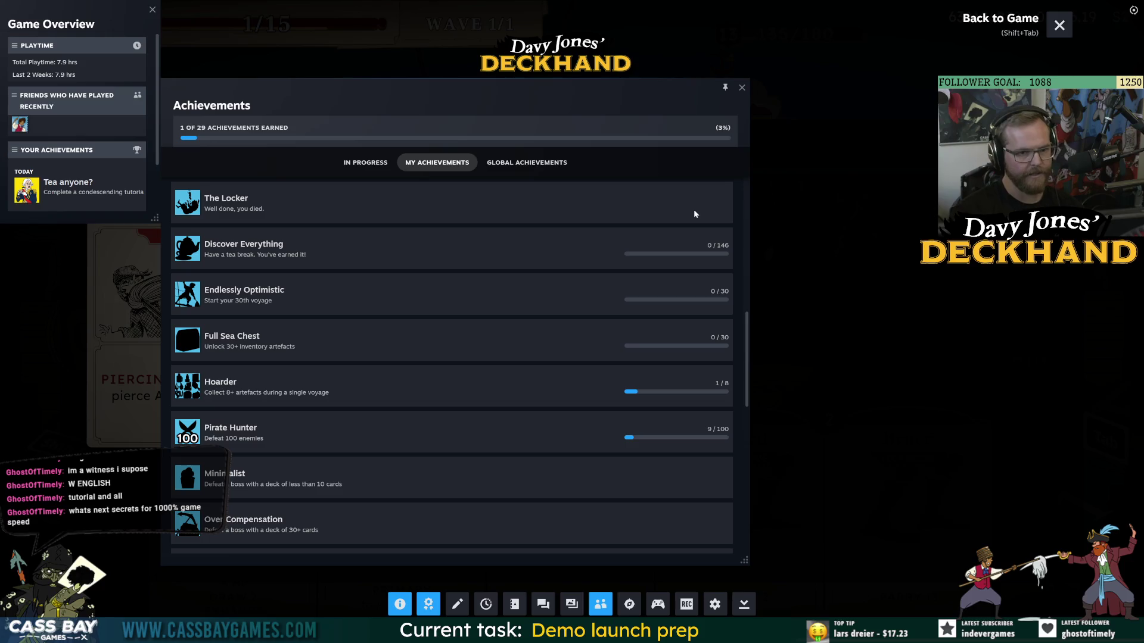
left_click(741, 89)
key("shift+Tab")
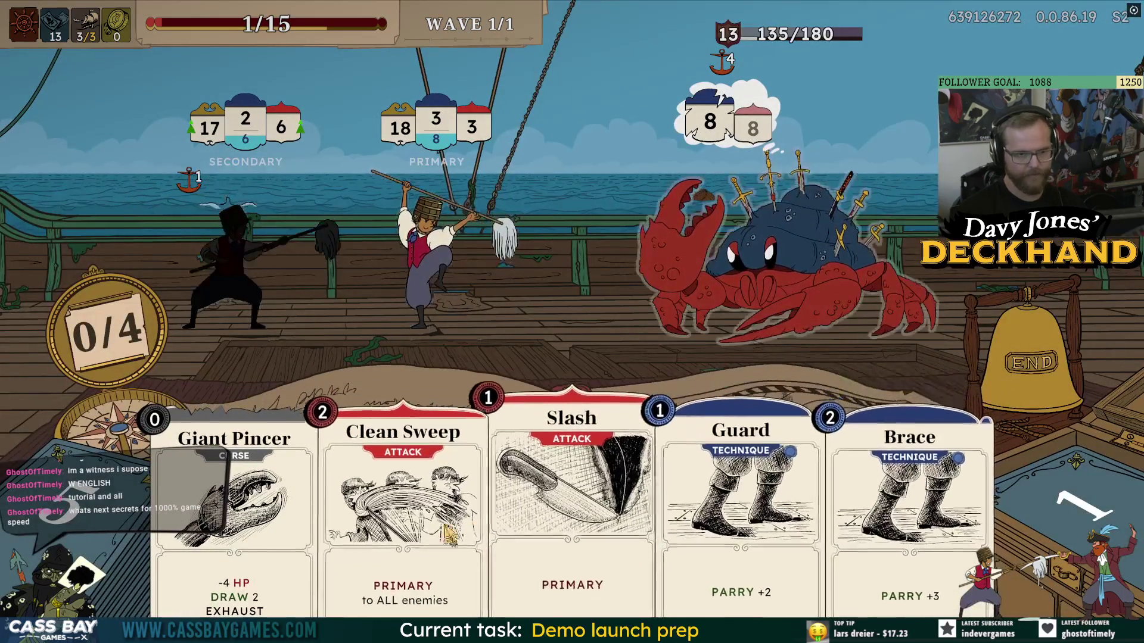
Play the Giant Pincer curse on your own crew, then sign the resurrection contract and continue.
left_click(238, 501)
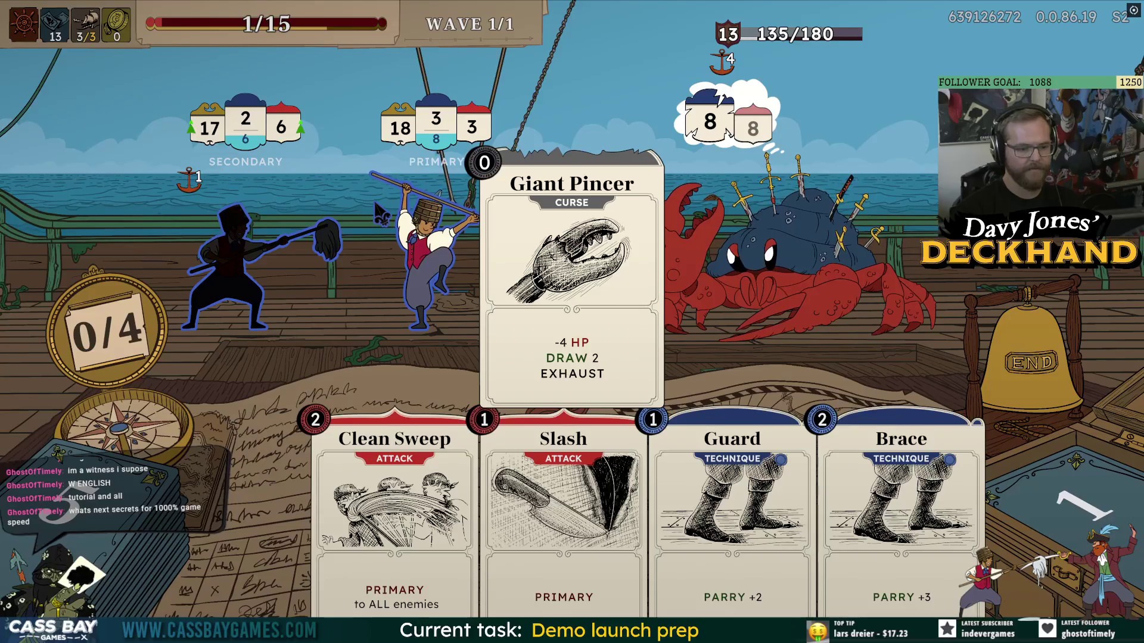
key("shift")
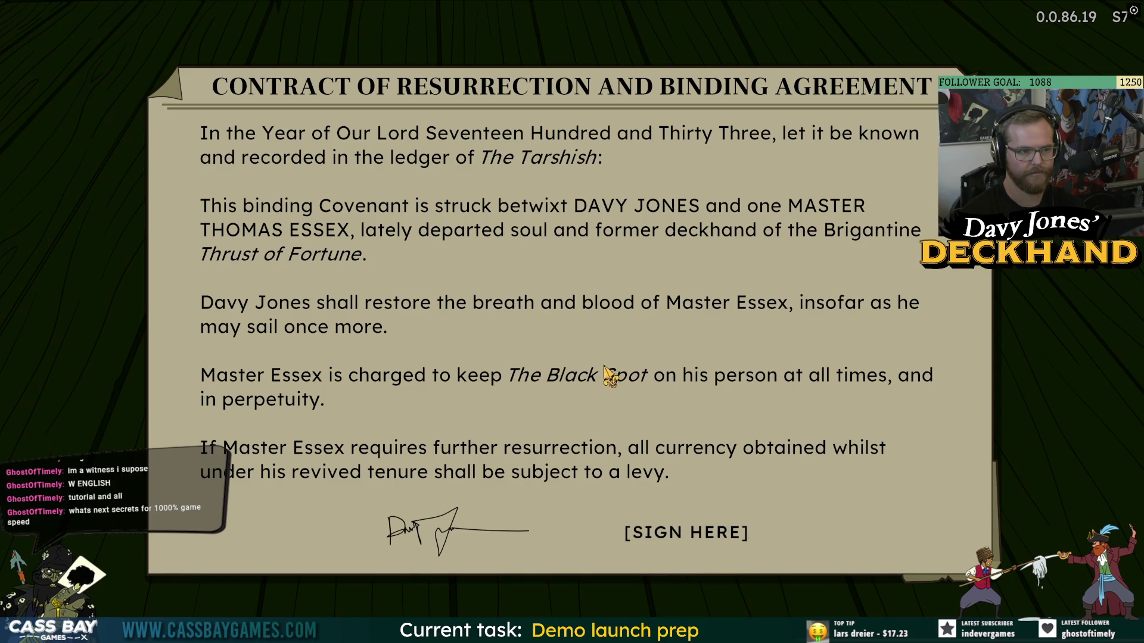
key("Down")
key("Return")
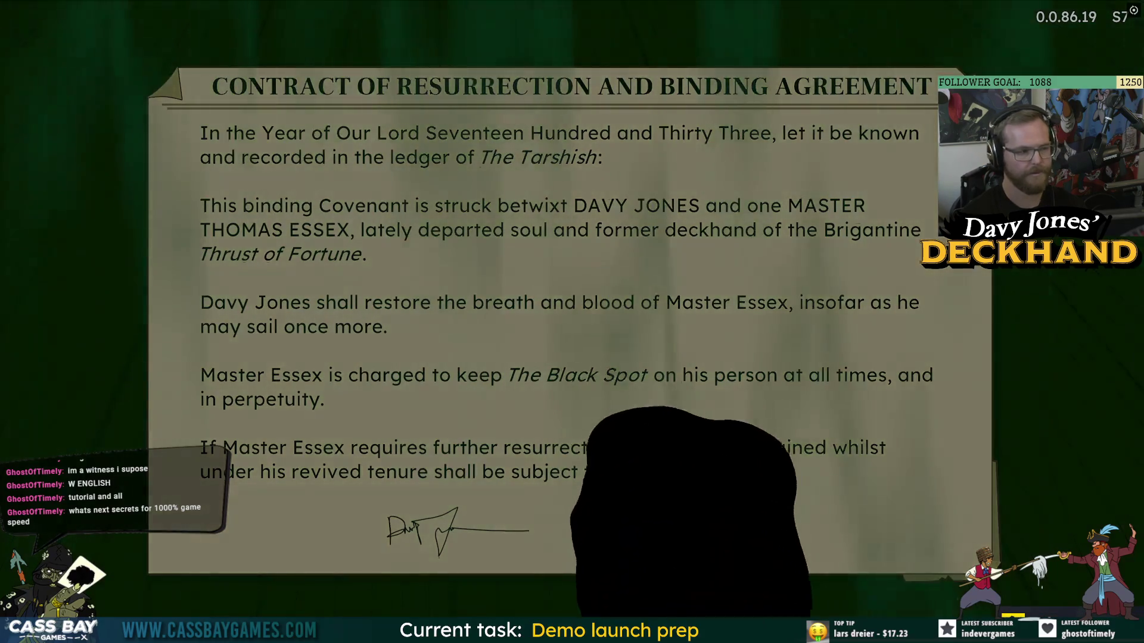
key("shift+Tab")
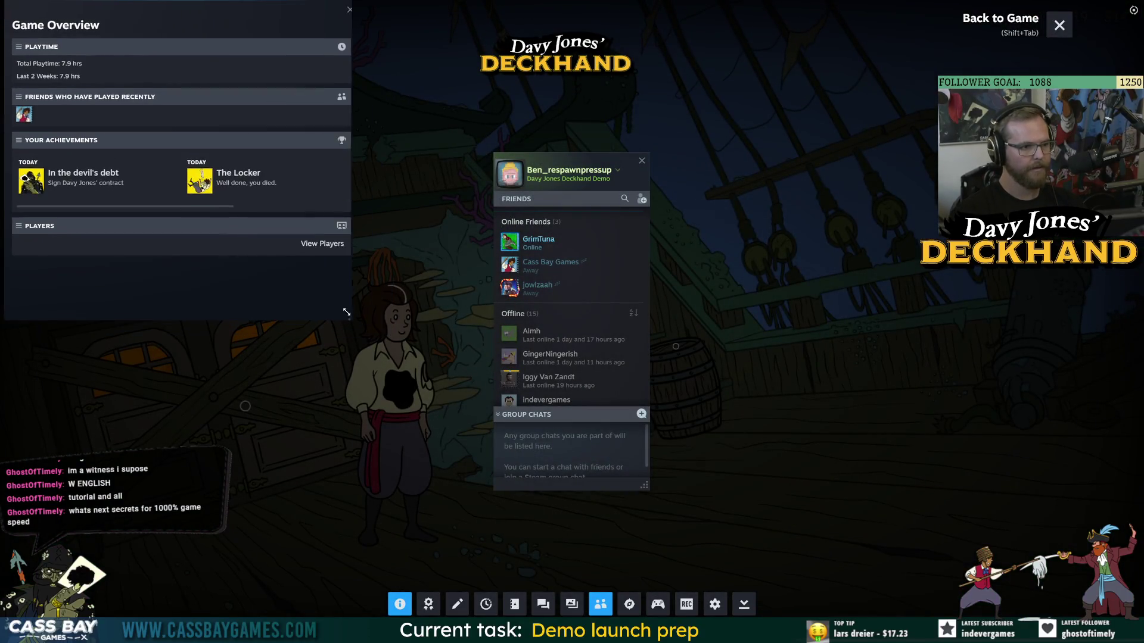
Open the achievements list showing 3 of 29 earned and move it to the right.
left_click(41, 144)
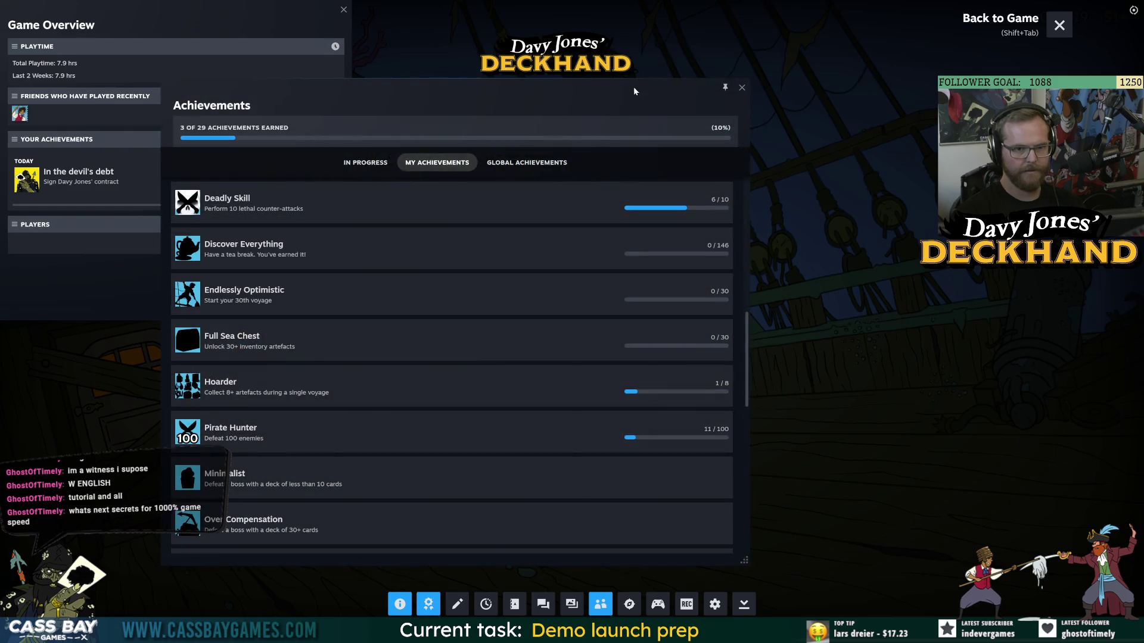
left_click_drag(631, 92, 716, 83)
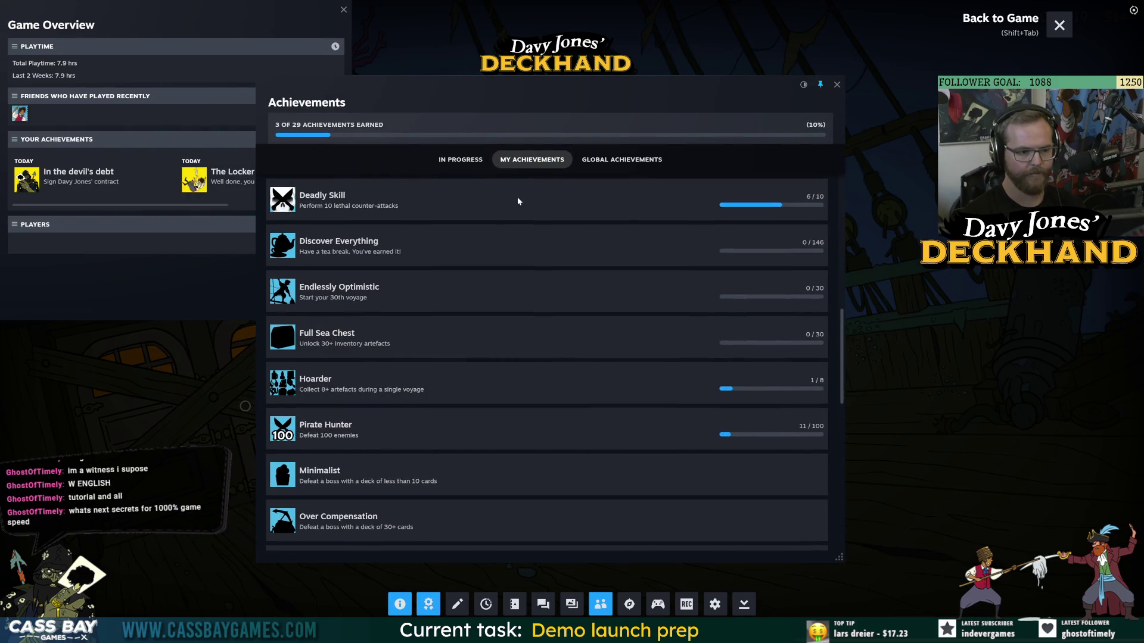
scroll(791, 367, "up", 10)
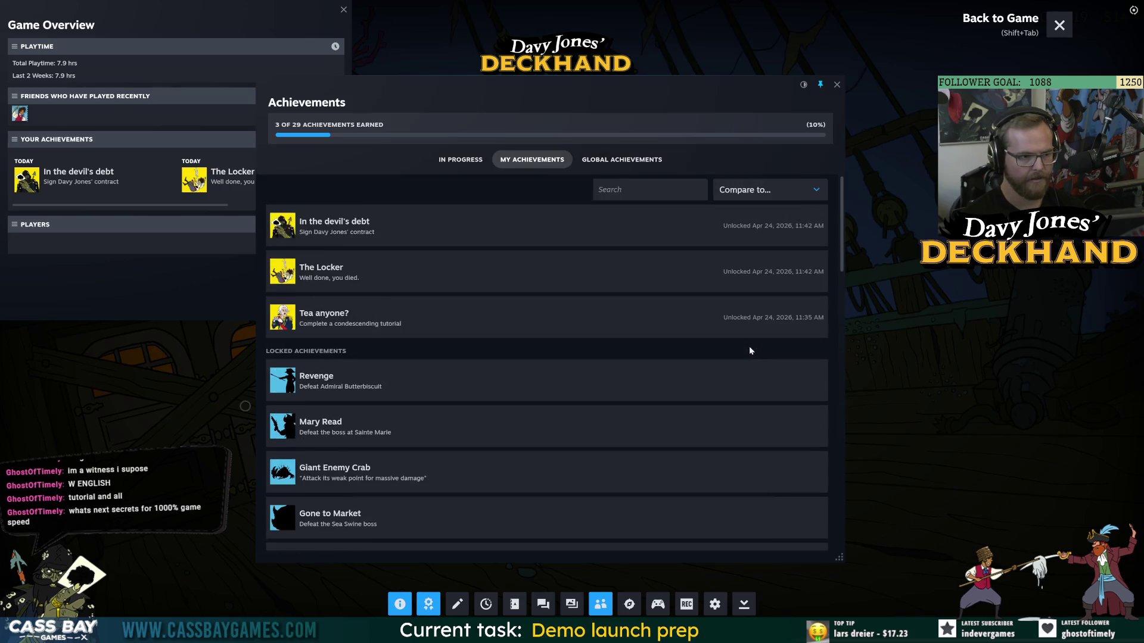
key("shift+Tab")
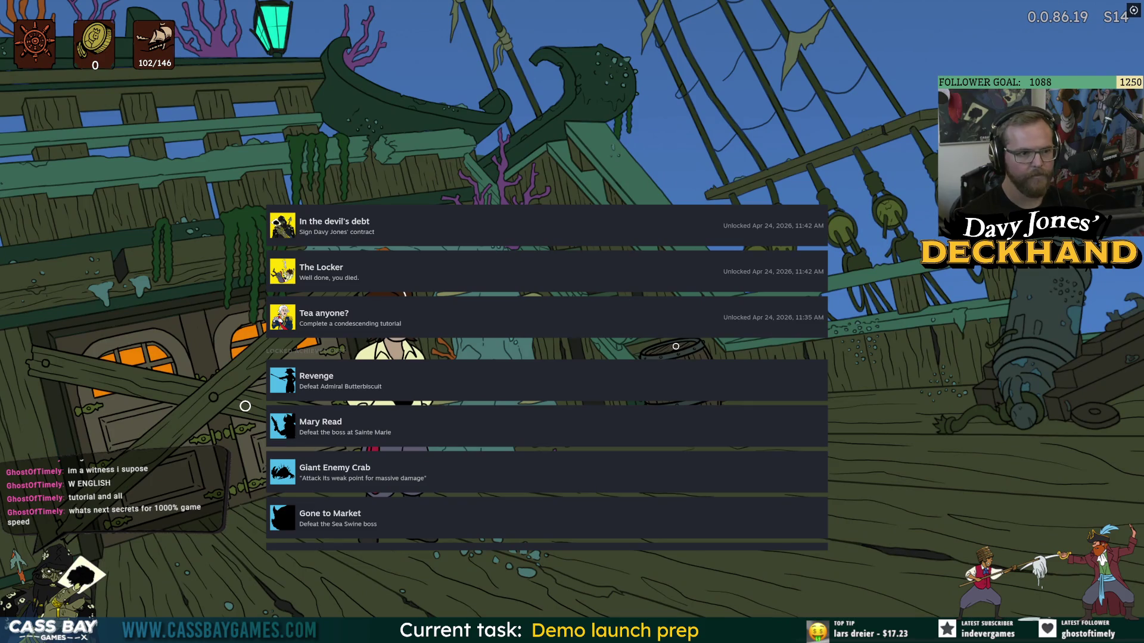
key("shift+Tab")
Shrink the achievements window to uncover the friends list and move it toward the centre.
mouse_move(842, 558)
left_mouse_down()
mouse_move(433, 556)
mouse_move(446, 543)
mouse_move(433, 560)
mouse_move(454, 382)
mouse_move(459, 453)
mouse_move(477, 142)
left_mouse_up()
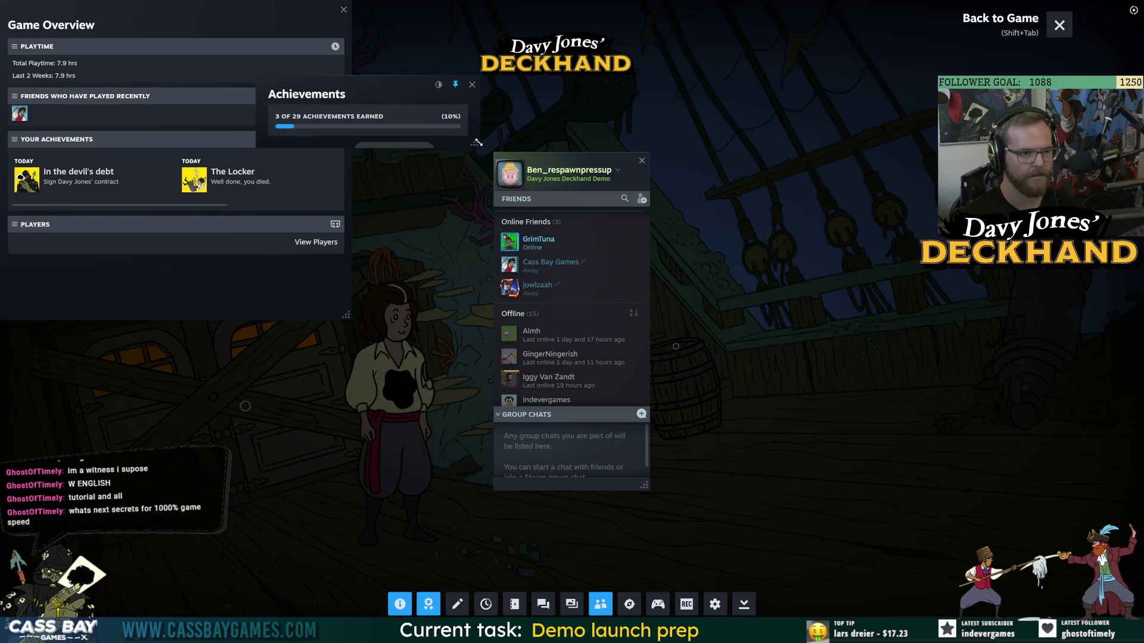
mouse_move(359, 95)
left_mouse_down()
mouse_move(958, 63)
mouse_move(1002, 32)
mouse_move(748, 55)
mouse_move(587, 19)
mouse_move(653, 16)
mouse_move(858, 261)
mouse_move(231, 545)
mouse_move(155, 589)
mouse_move(169, 596)
left_mouse_up()
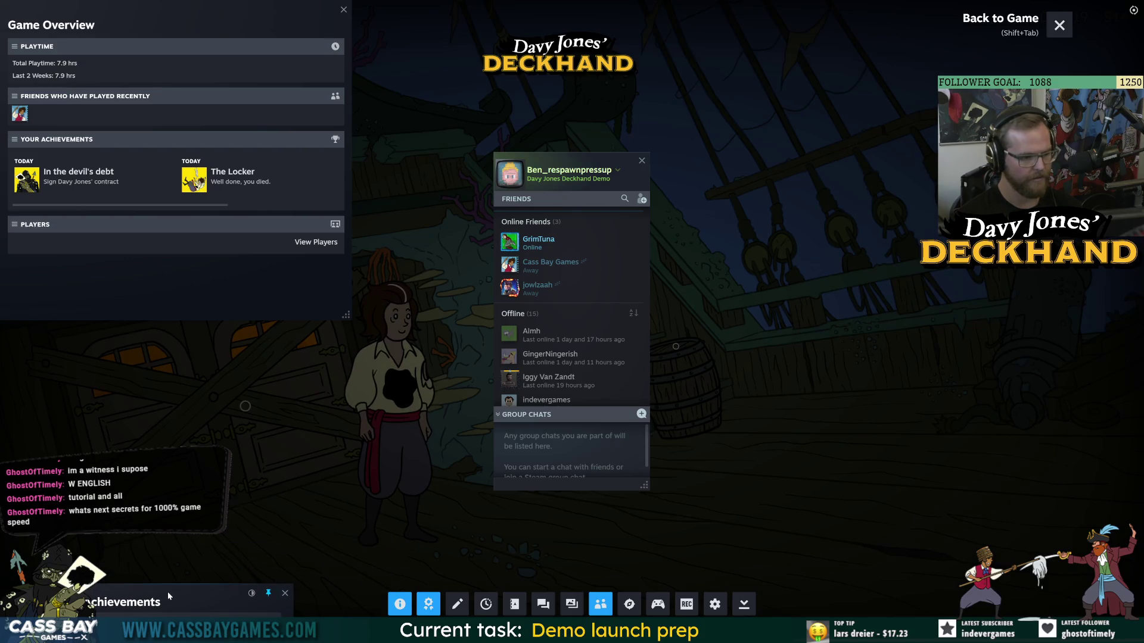
key("shift+Tab")
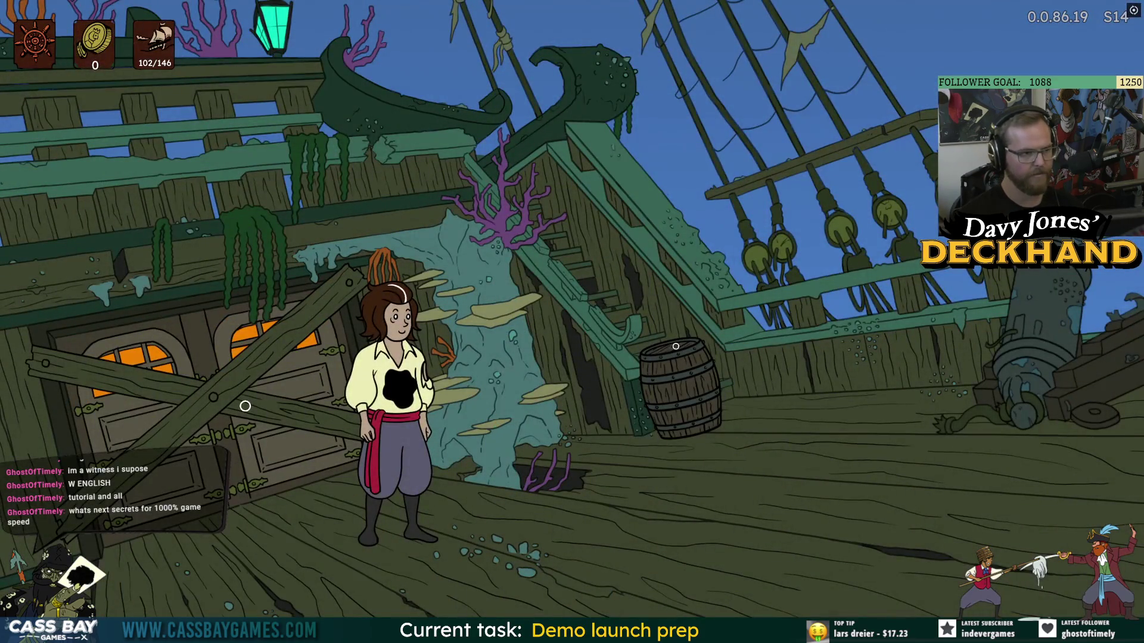
key("shift+Tab")
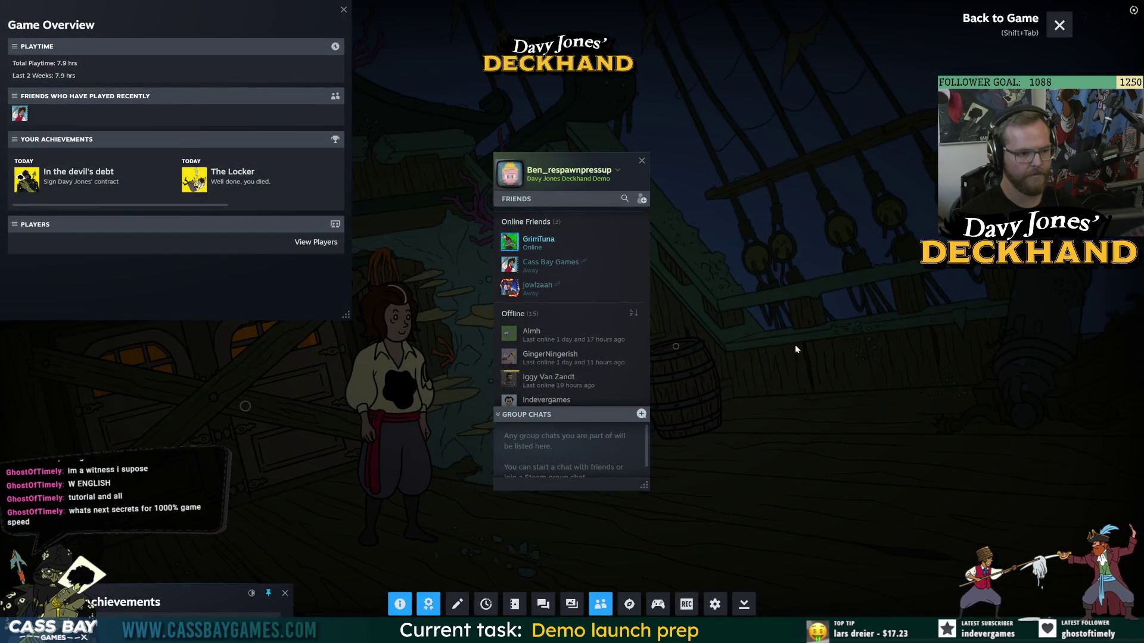
key("shift+Tab")
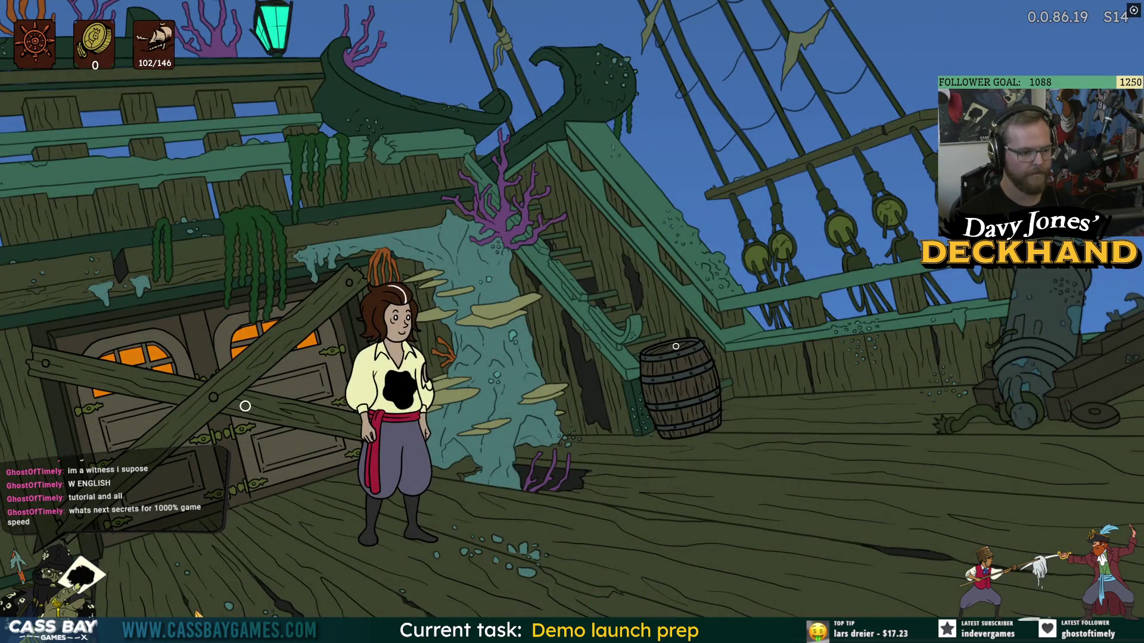
key("shift+Tab")
mouse_move(205, 595)
left_mouse_down()
mouse_move(305, 394)
mouse_move(507, 232)
left_mouse_up()
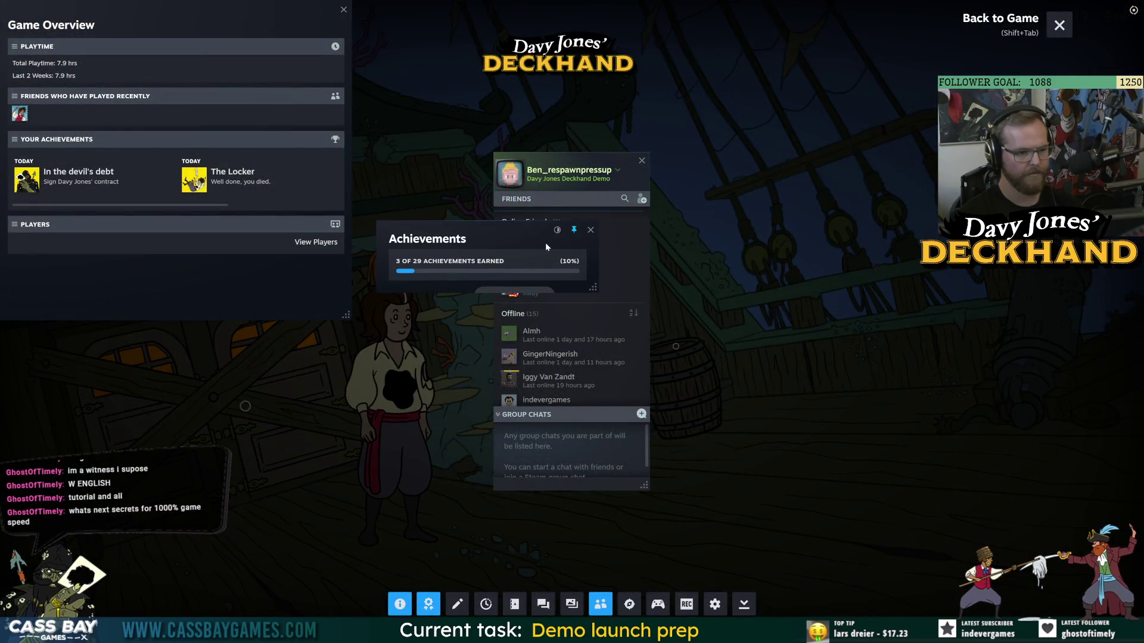
Enlarge the achievements window to reveal the locked list and move it to the lower left.
left_click(557, 232)
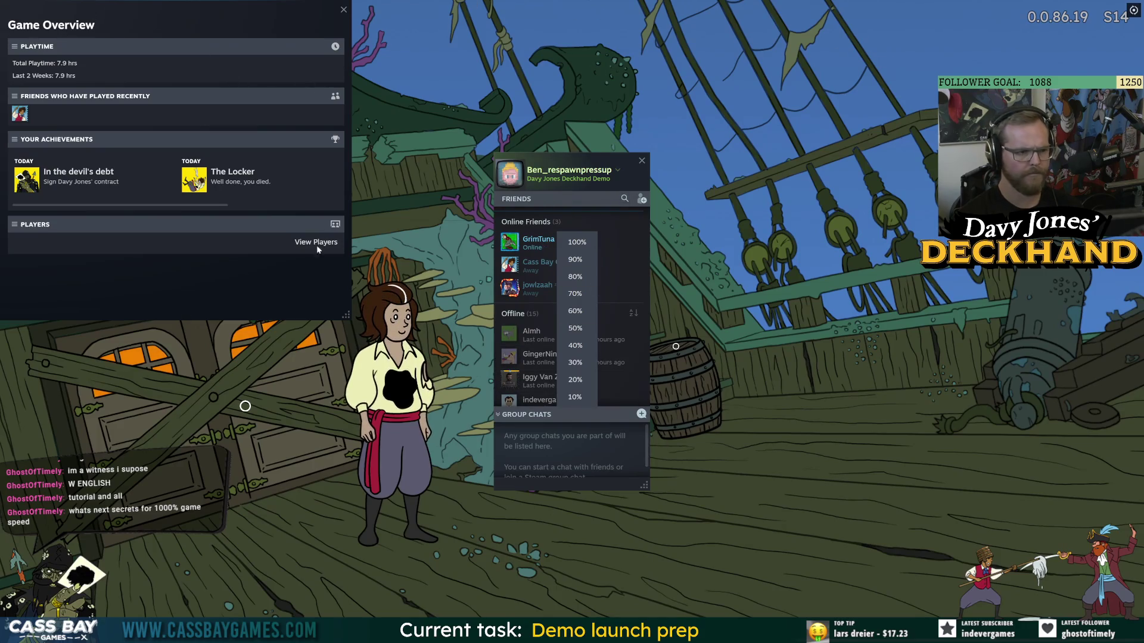
key("shift+Tab")
key("shift+Tab")
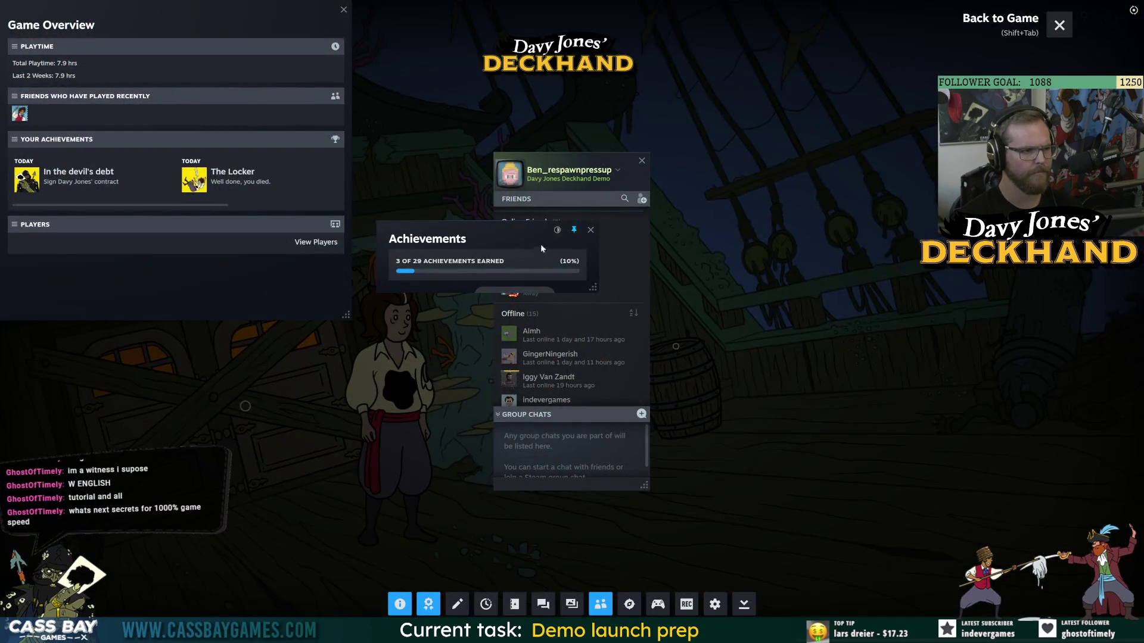
left_click_drag(596, 289, 727, 461)
key("shift+Tab")
key("shift+Tab")
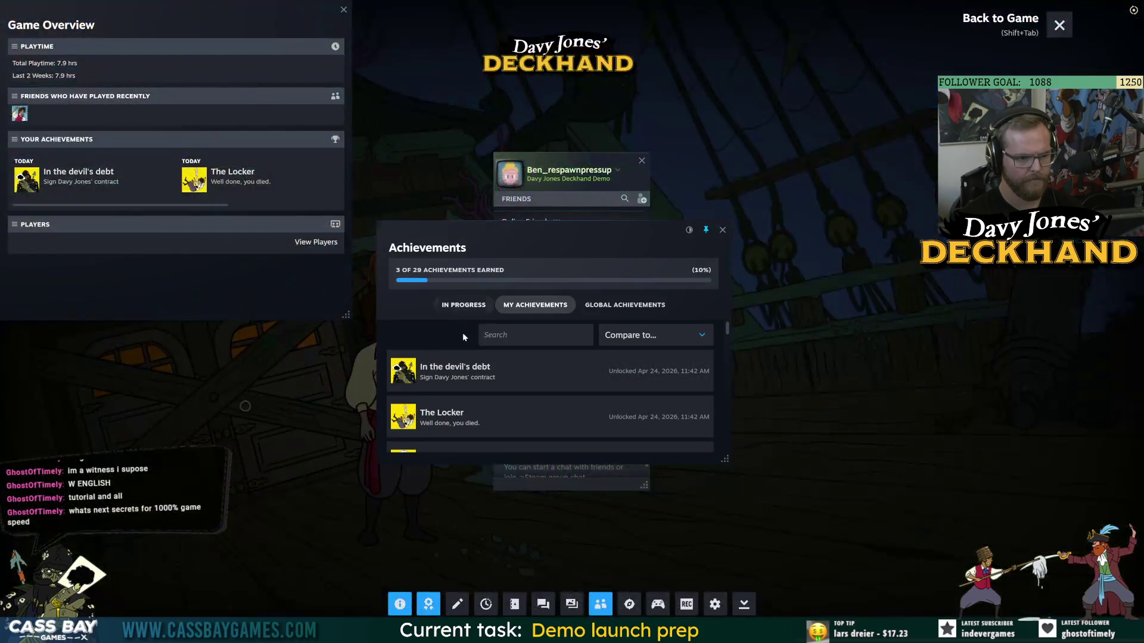
left_click_drag(586, 226, 217, 309)
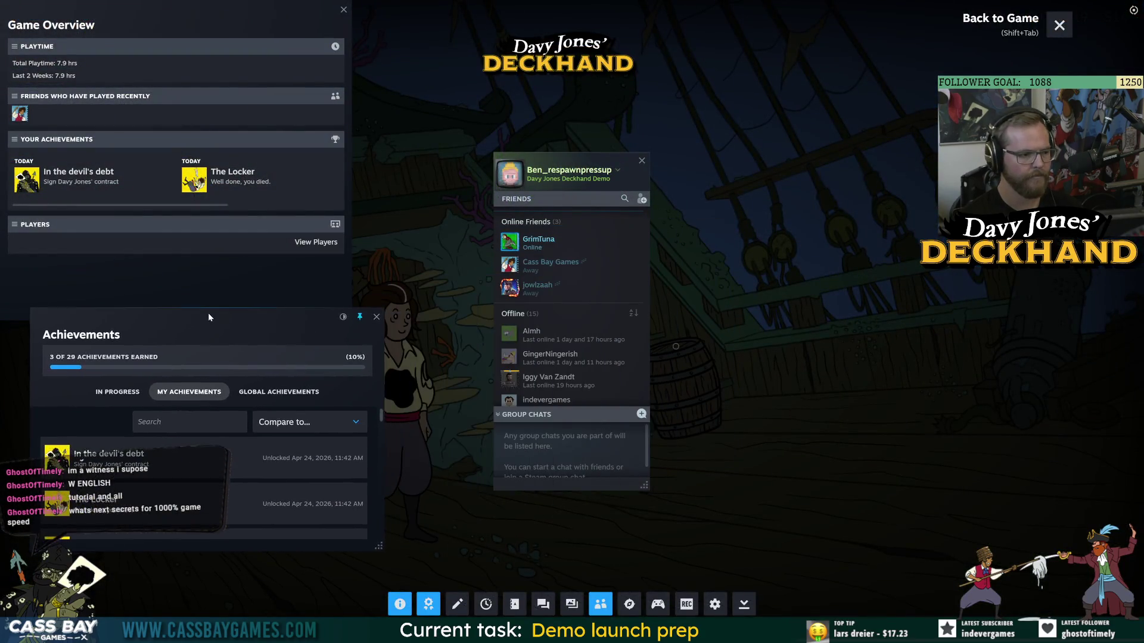
key("shift+Tab")
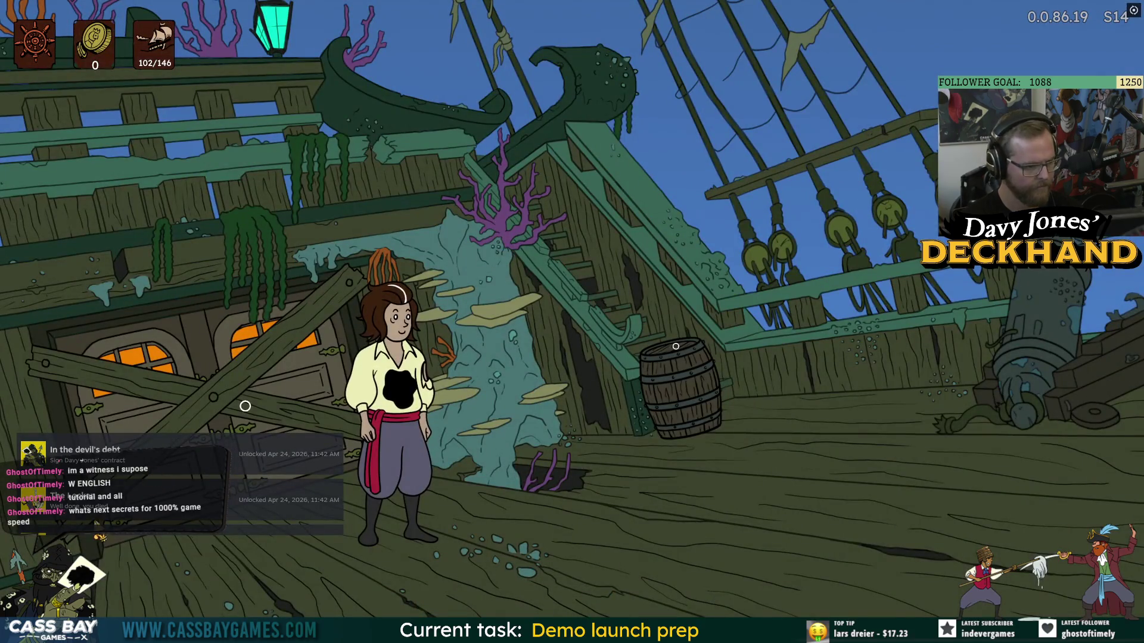
key("shift+Tab")
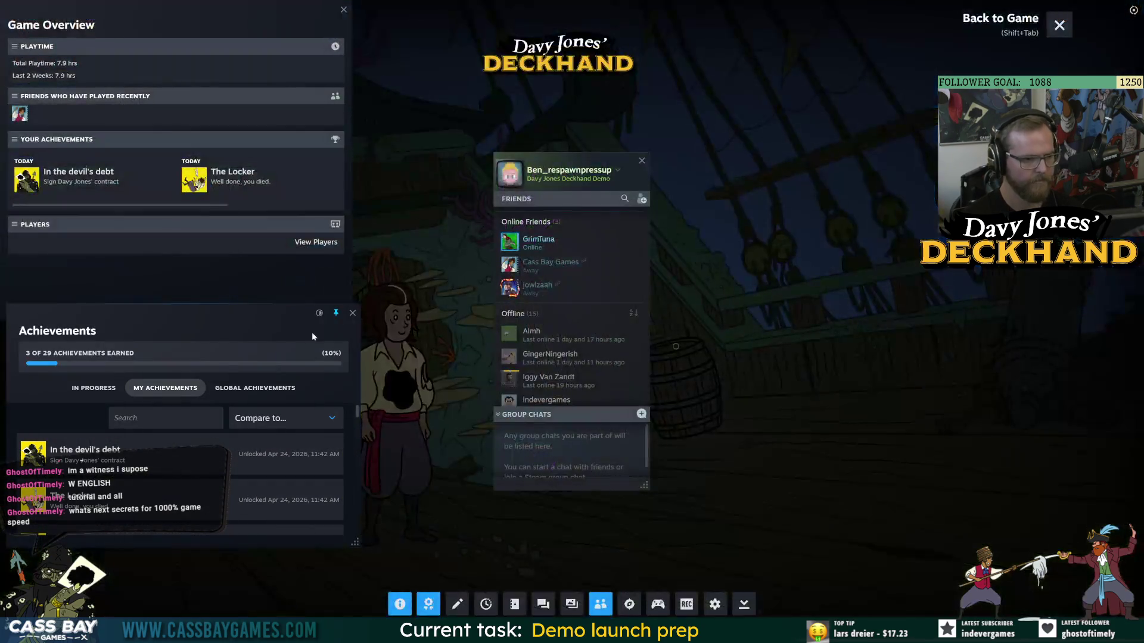
Set the achievements window to about 20% opacity and pin it, tall, at the top right.
left_click(319, 314)
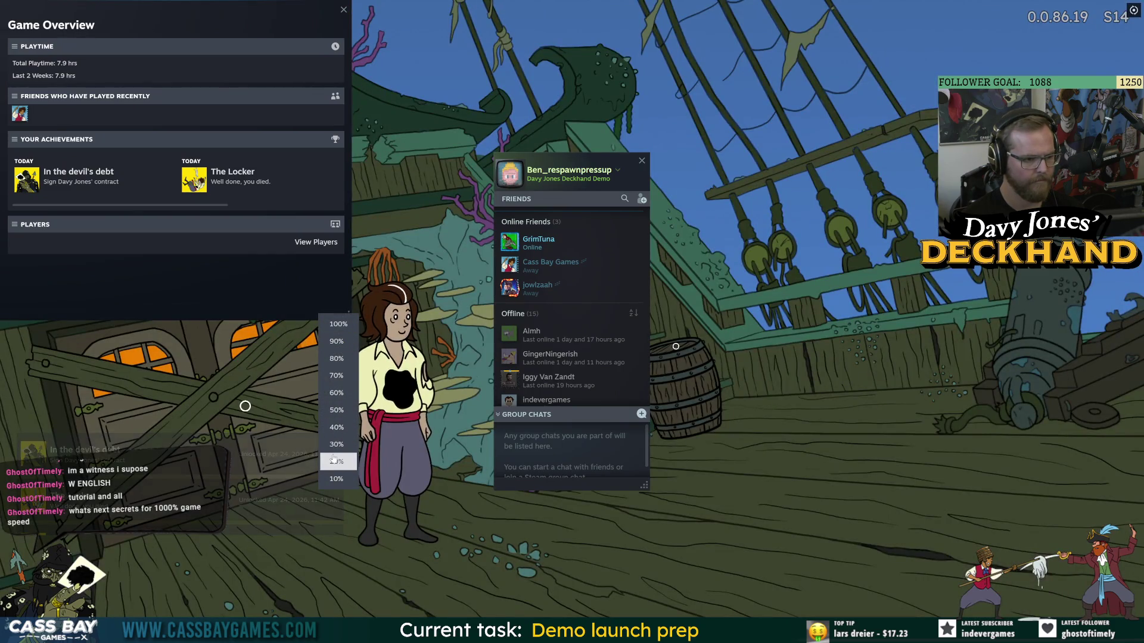
left_click(333, 459)
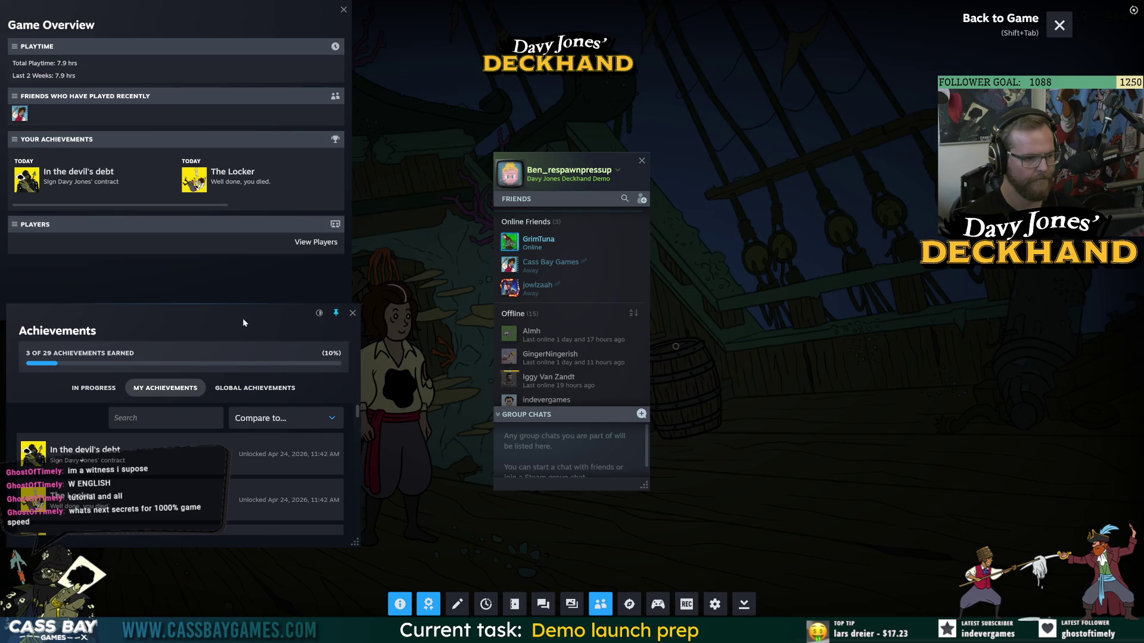
left_click_drag(240, 318, 889, 14)
mouse_move(967, 576)
left_mouse_down()
mouse_move(821, 578)
mouse_move(897, 591)
left_mouse_up()
left_click_drag(759, 27, 996, 30)
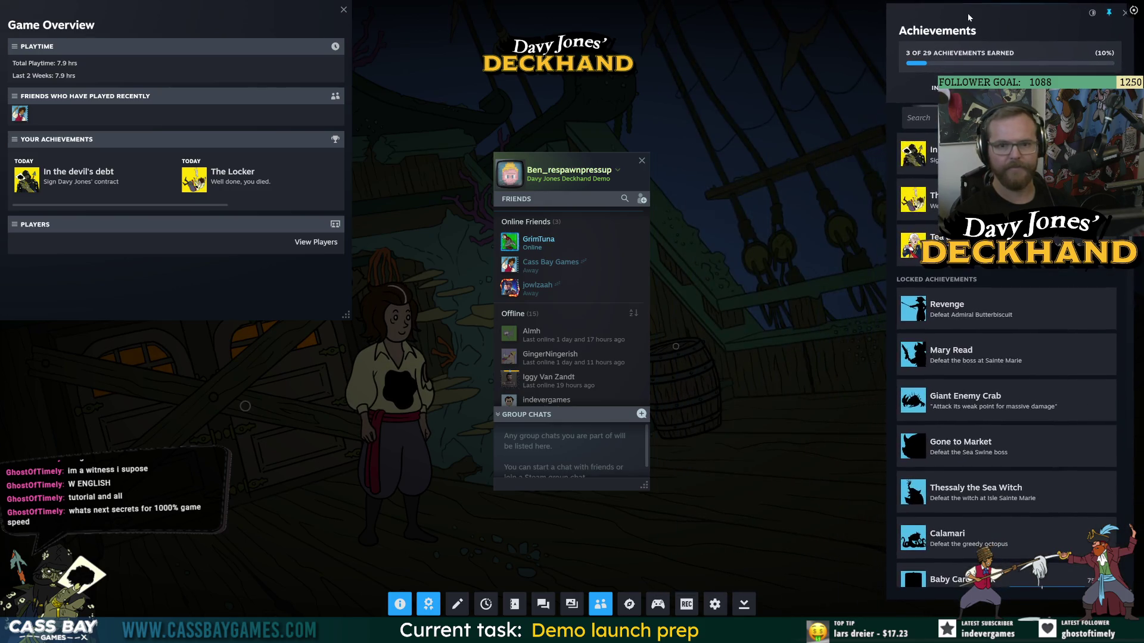
key("shift+Tab")
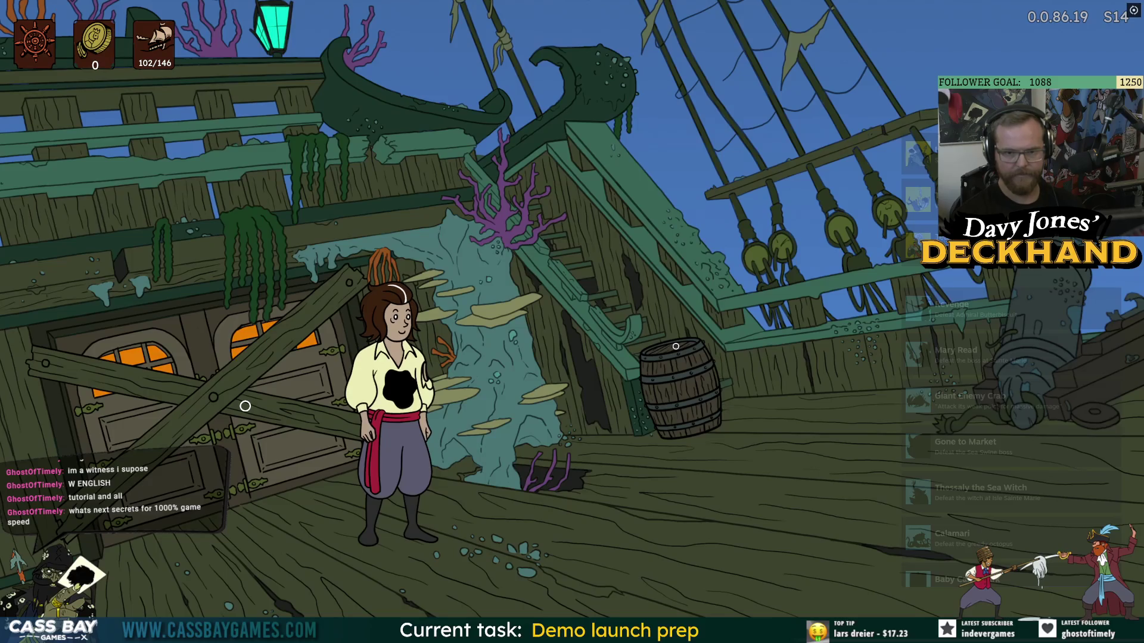
Search the barrel on deck, resurrect, and dismiss the Nosy Bugle card on the sea chart.
left_click(694, 354)
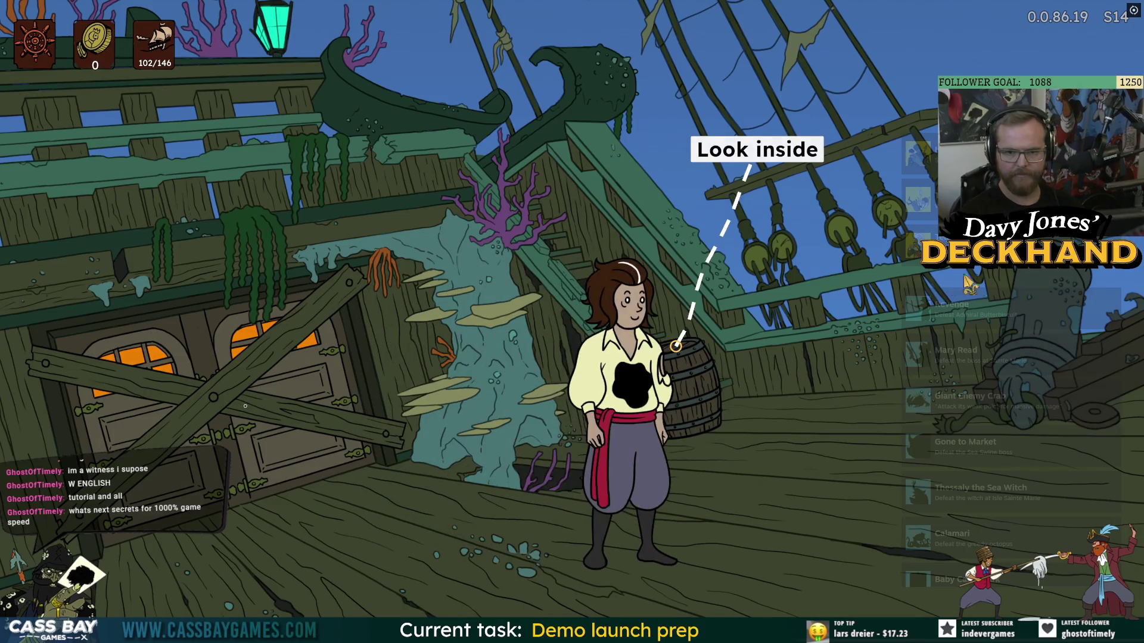
left_click(748, 169)
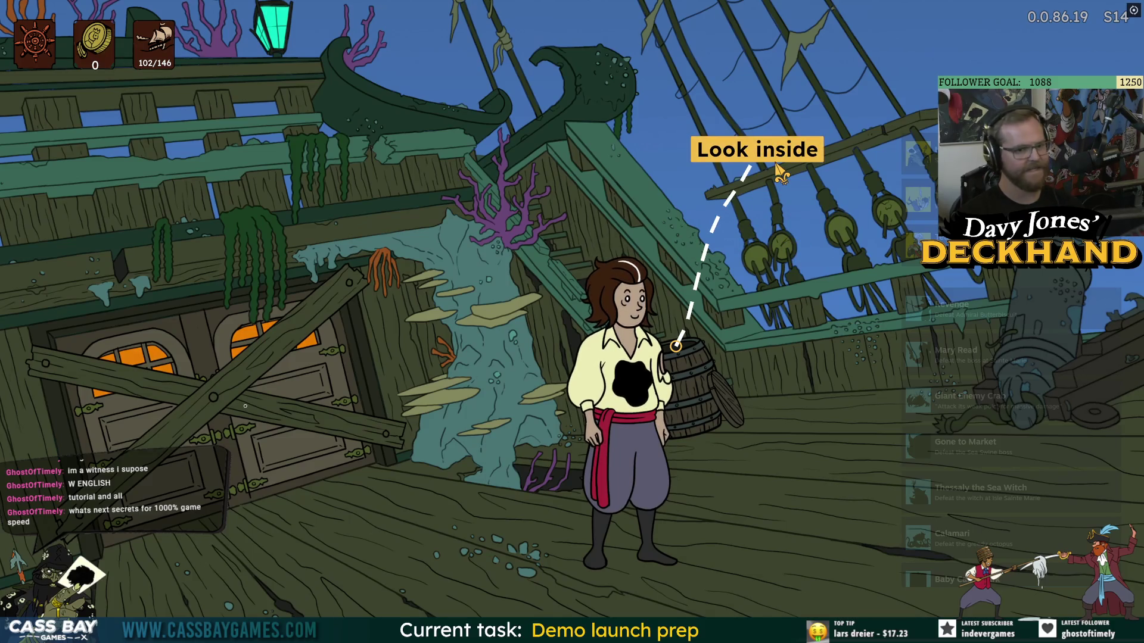
left_click(1039, 438)
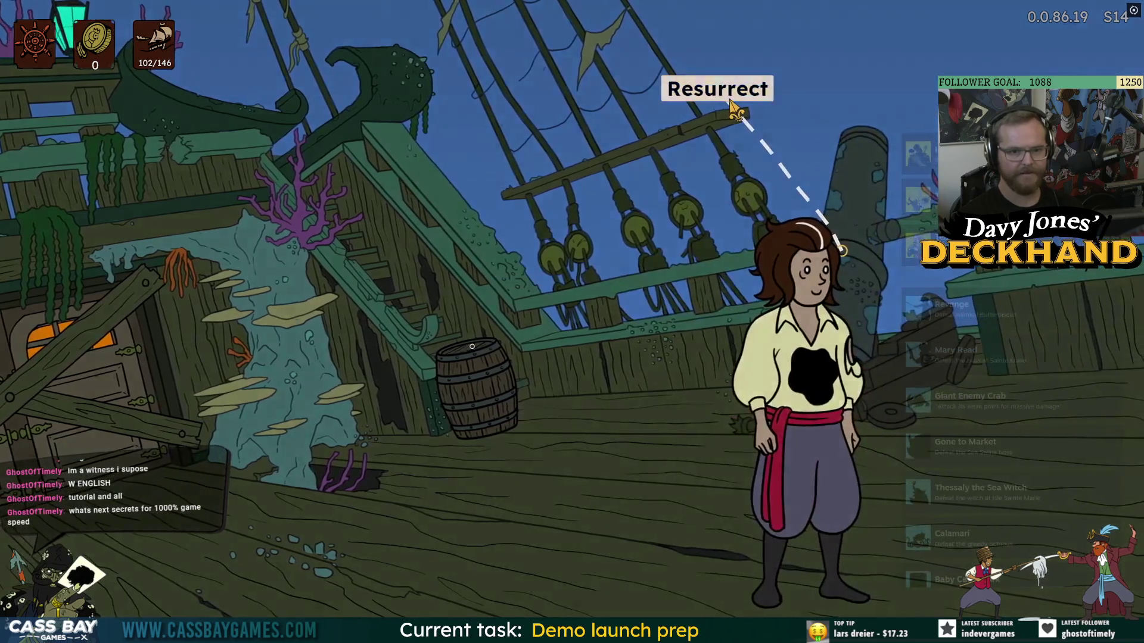
left_click(734, 109)
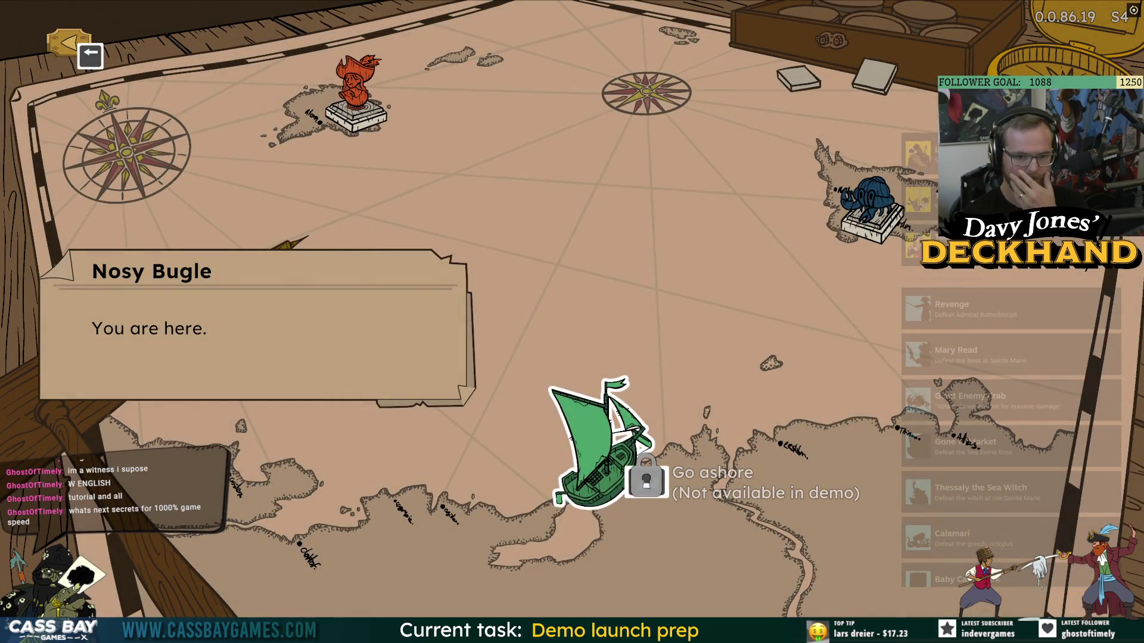
left_click(768, 414)
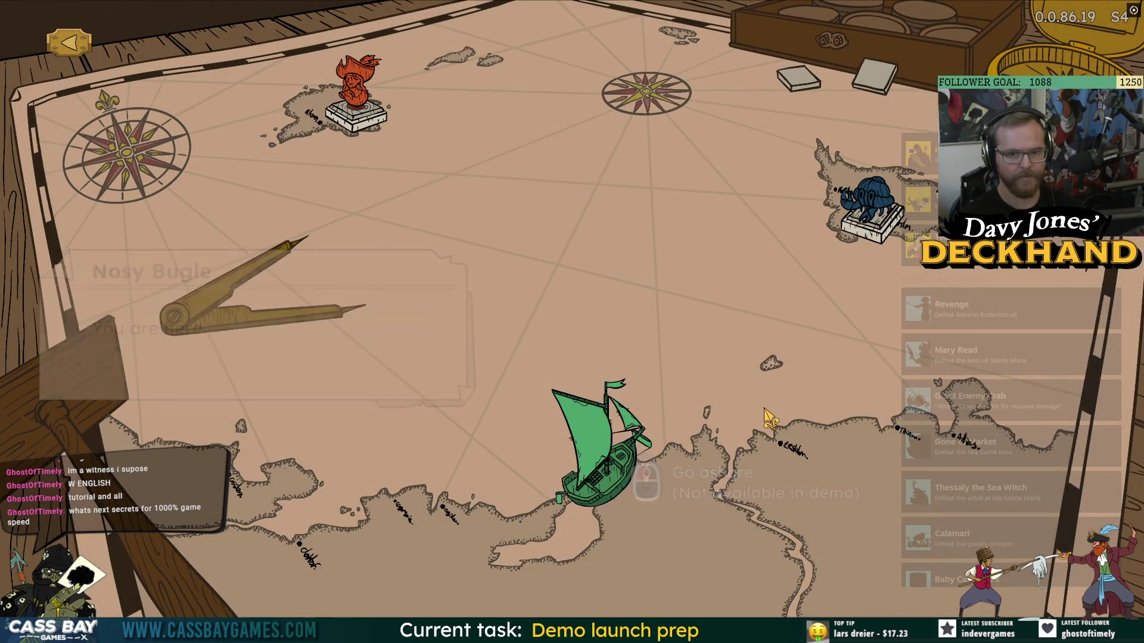
Plot a route to Crab Island and check the overlay's achievements panel, including The Locker.
left_click(866, 205)
key("shift+Tab")
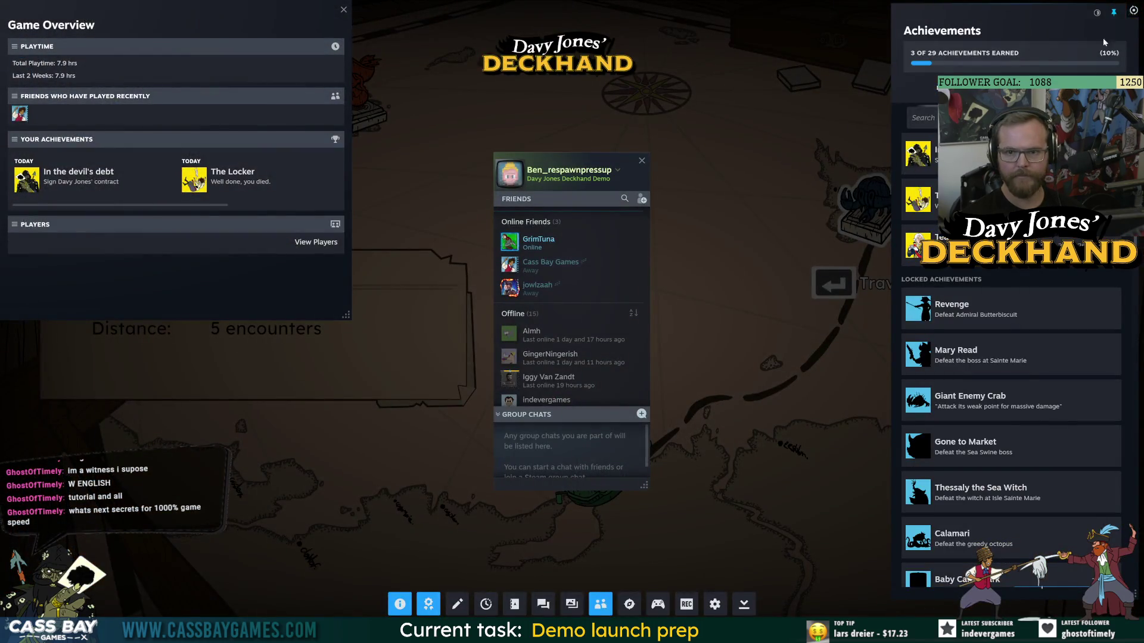
left_click(1098, 13)
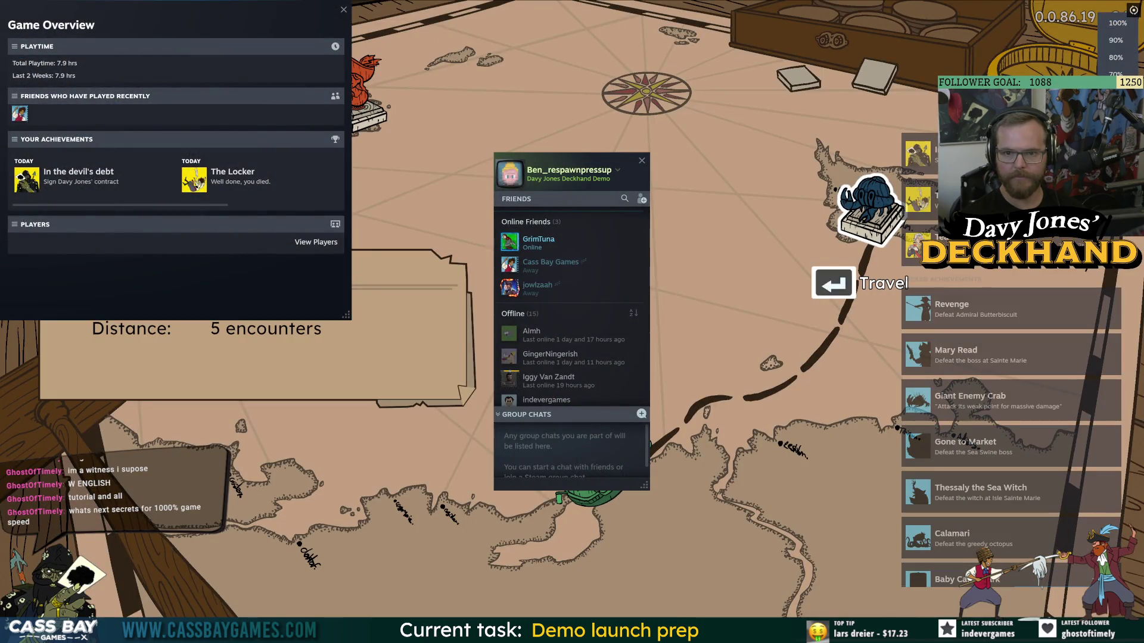
left_click(1123, 73)
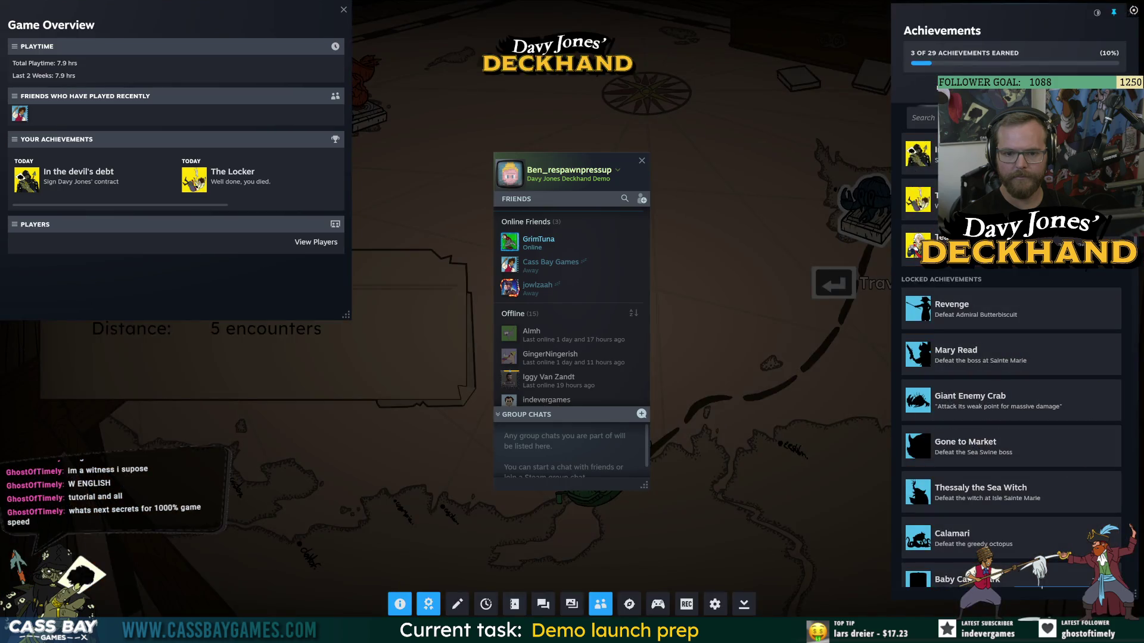
key("shift+Tab")
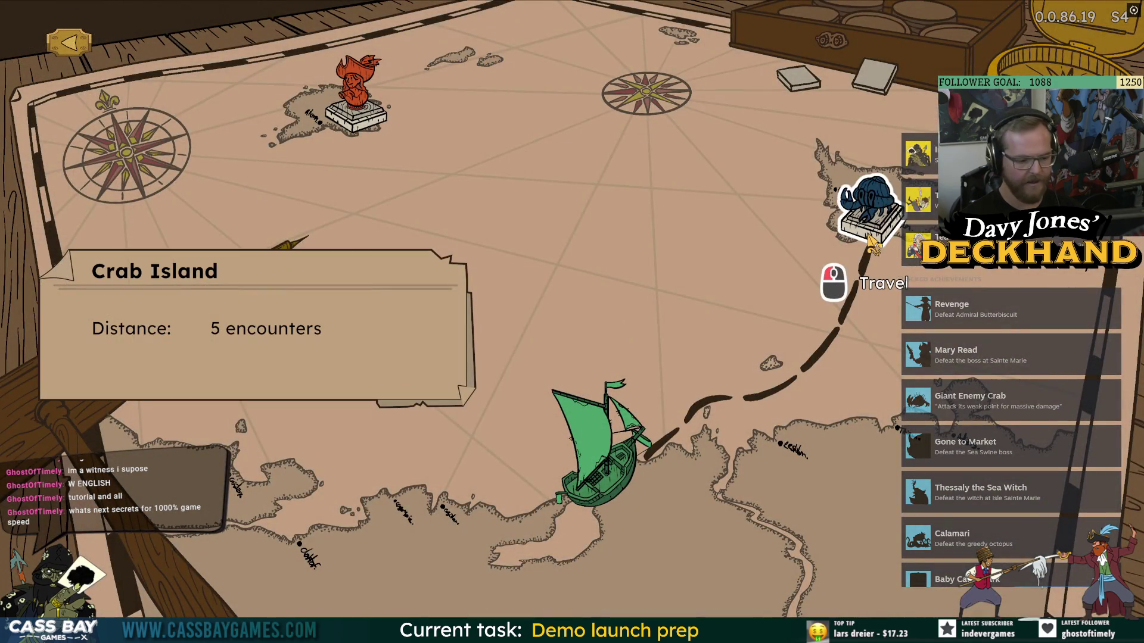
key("shift+Tab")
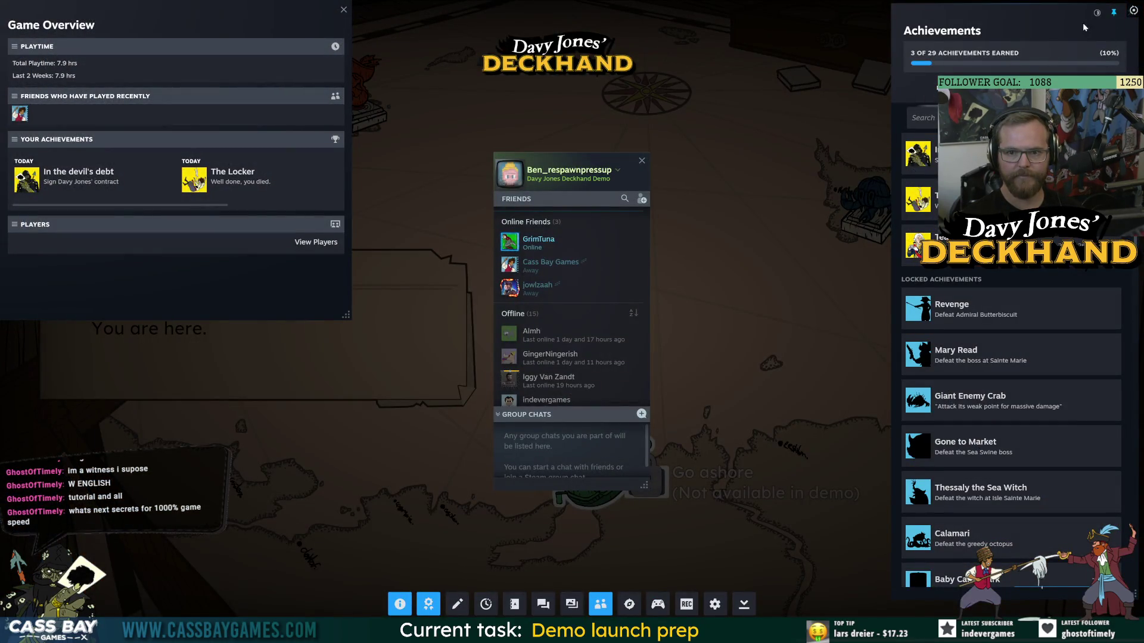
key("shift+Tab")
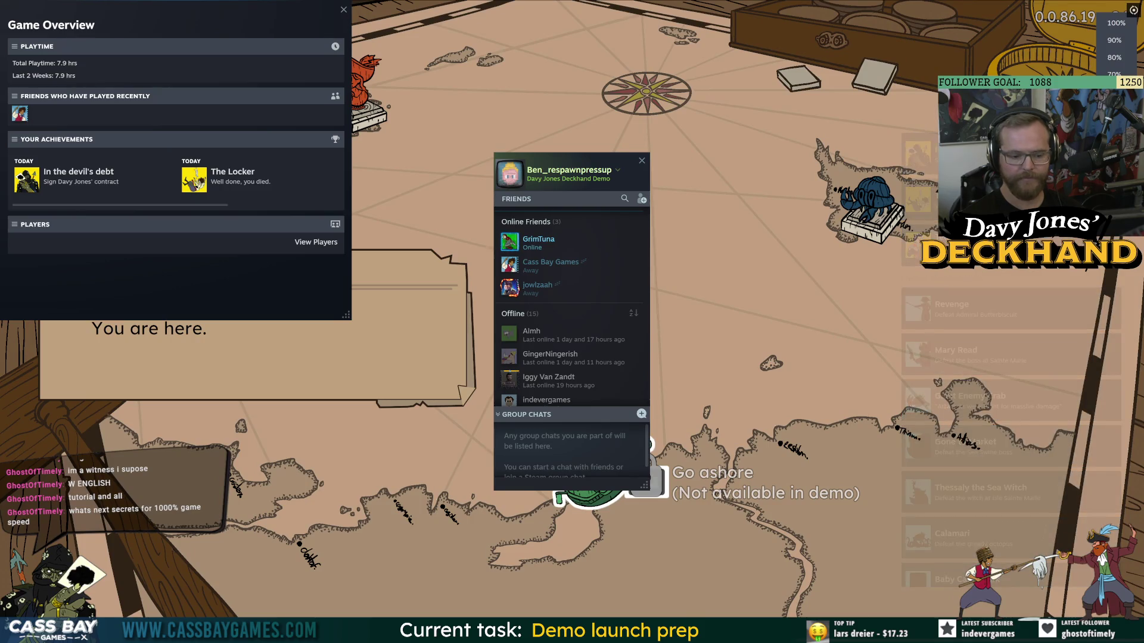
key("shift+Tab")
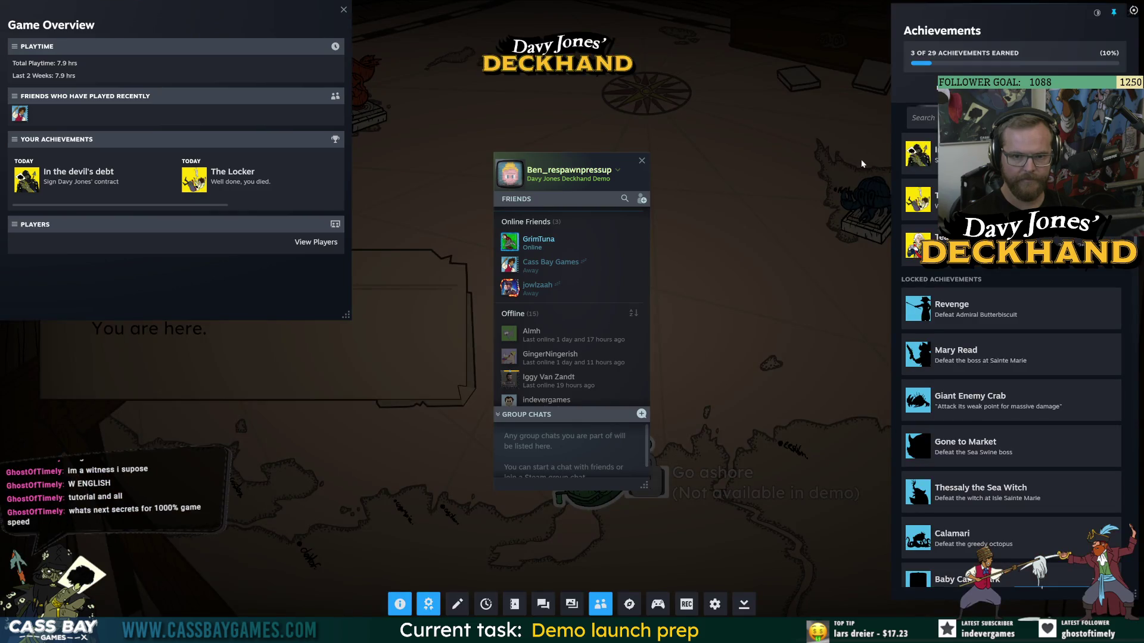
key("shift+Tab")
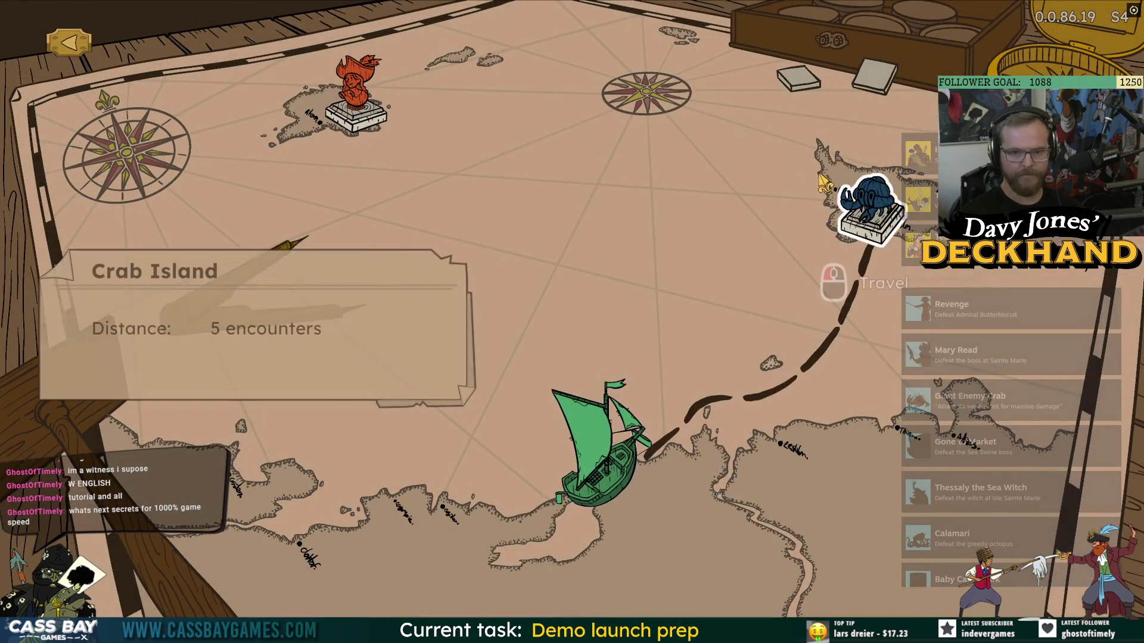
Adjust the achievements panel's transparency and pinning, close the friends list, and try going ashore.
key("shift+Tab")
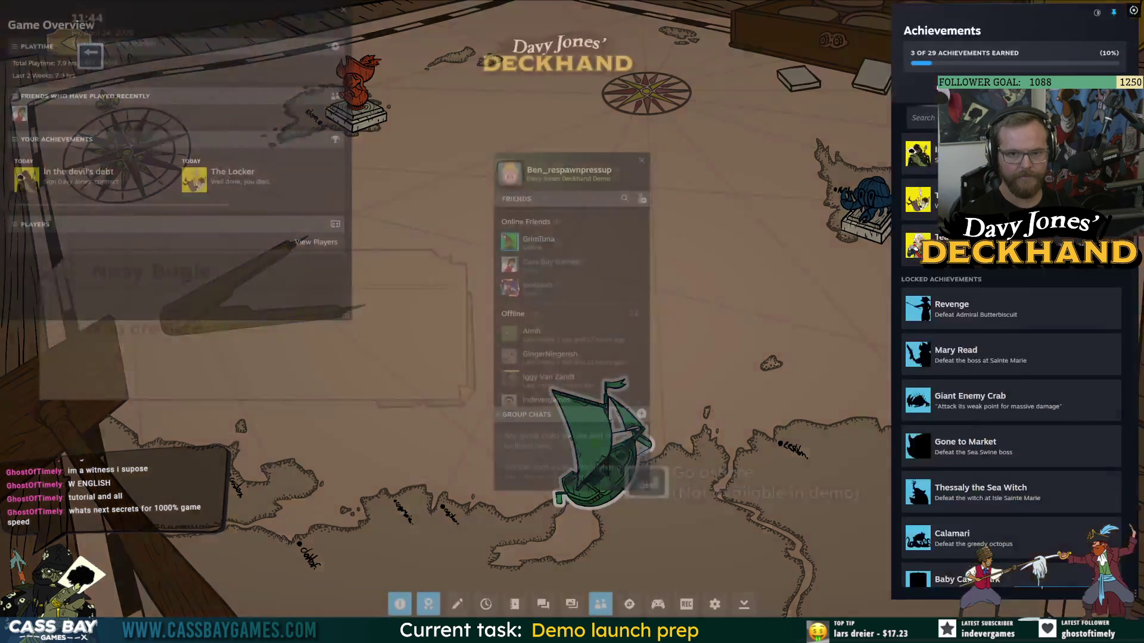
left_click(1096, 12)
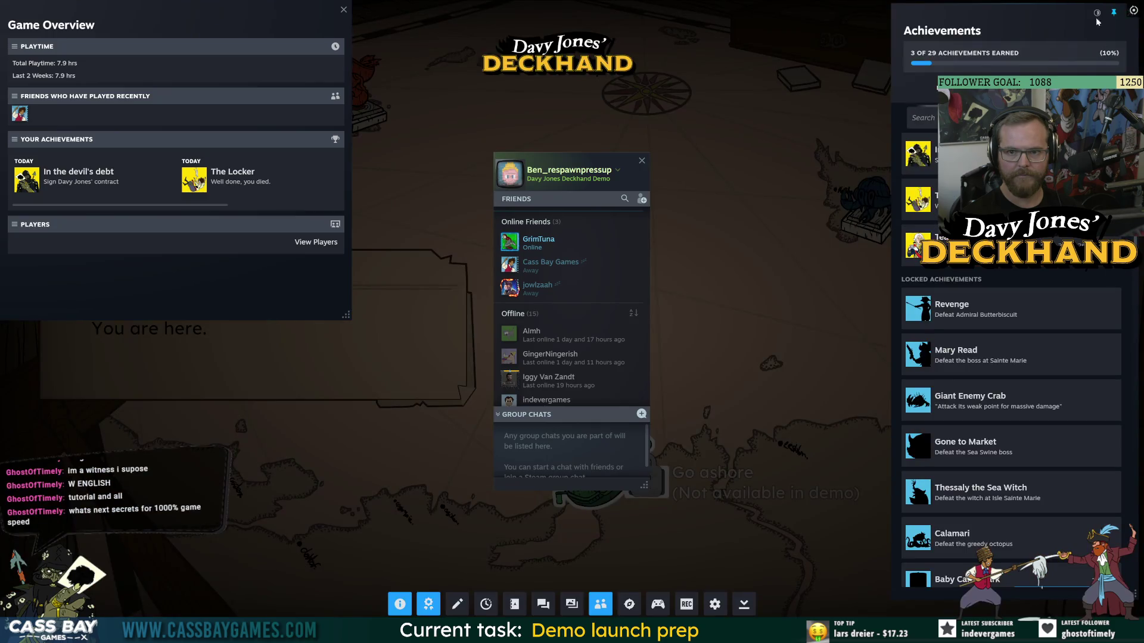
left_click(1113, 17)
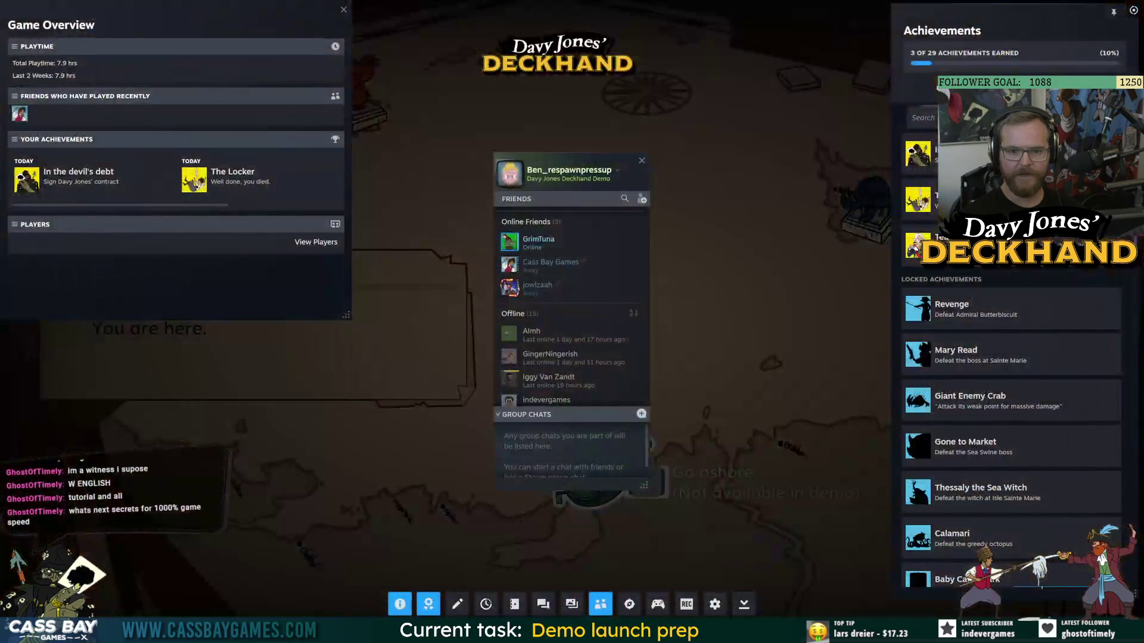
key("shift+Tab")
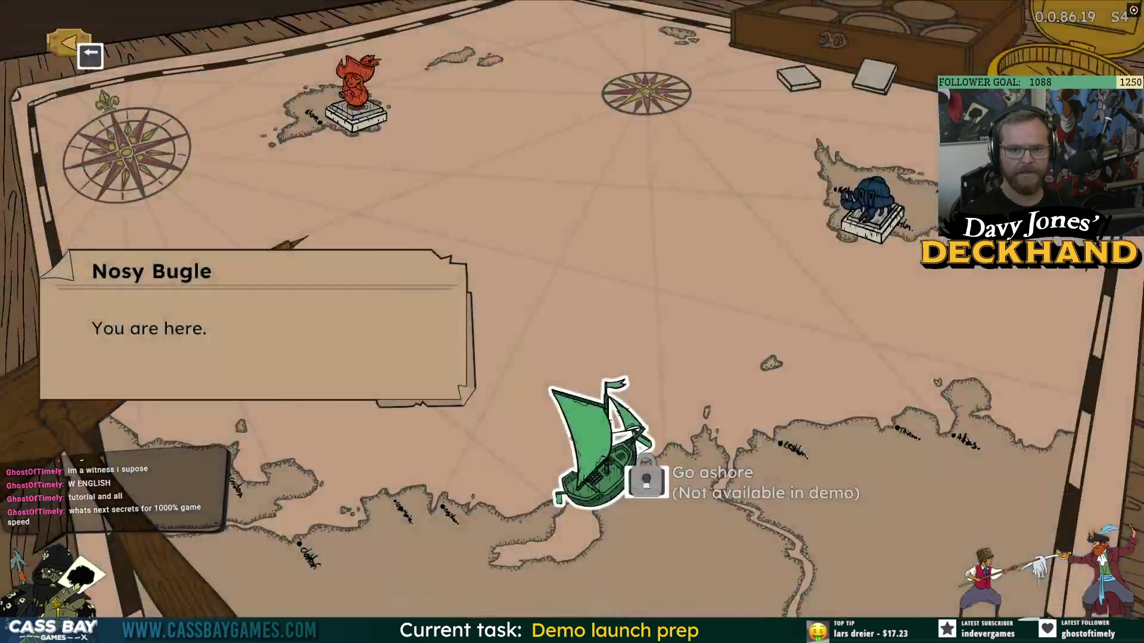
key("shift+Tab")
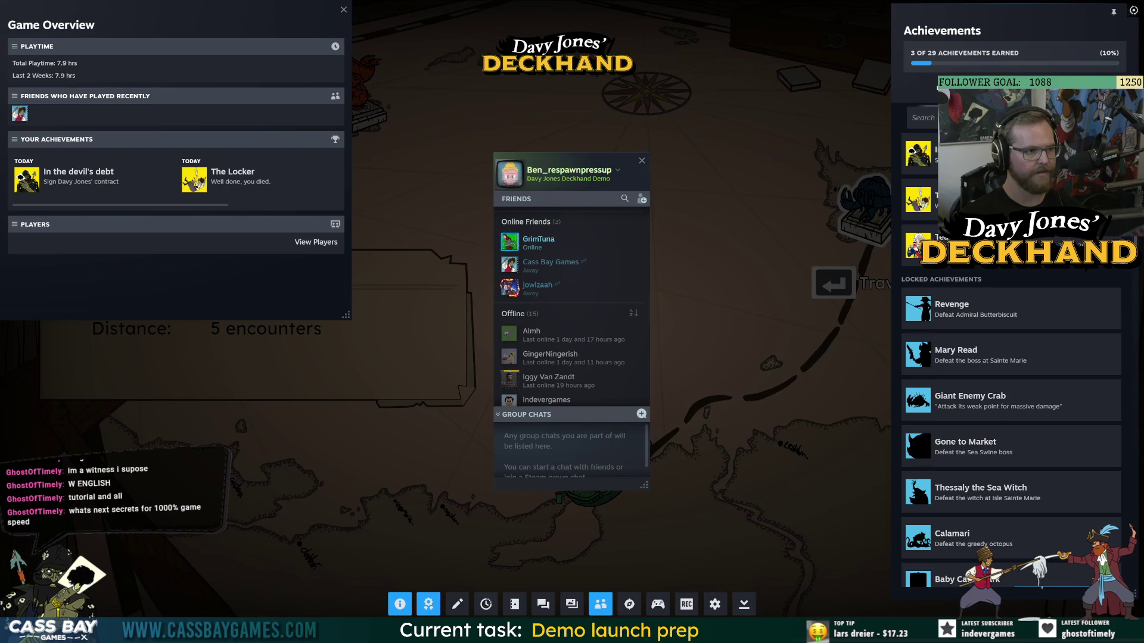
left_click(642, 161)
key("shift+Tab")
key("shift+Tab")
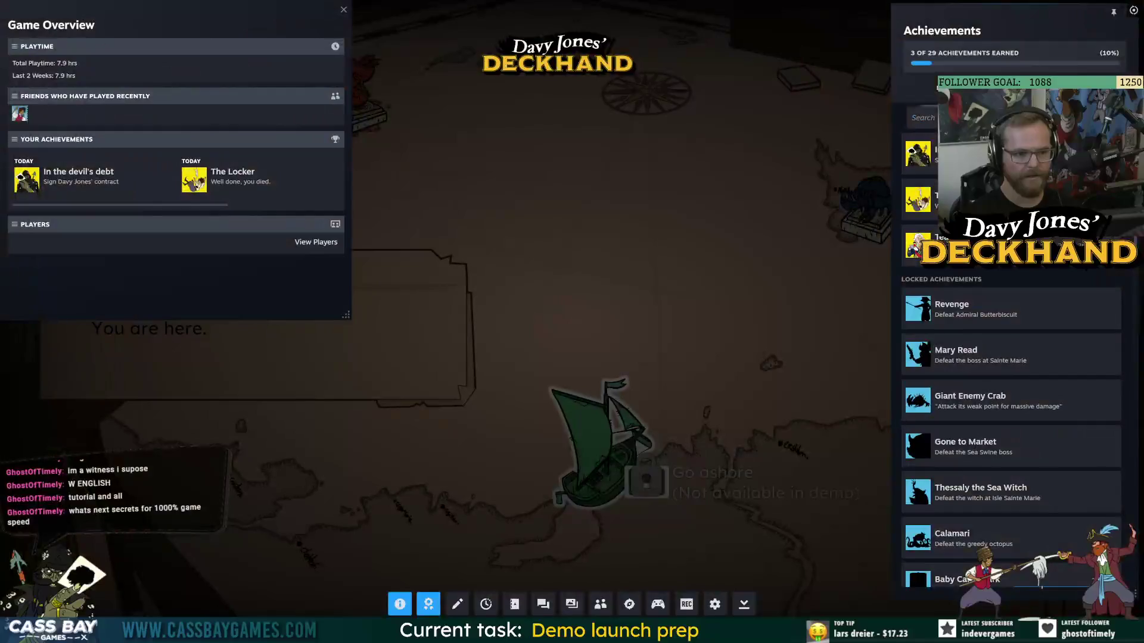
key("shift+Tab")
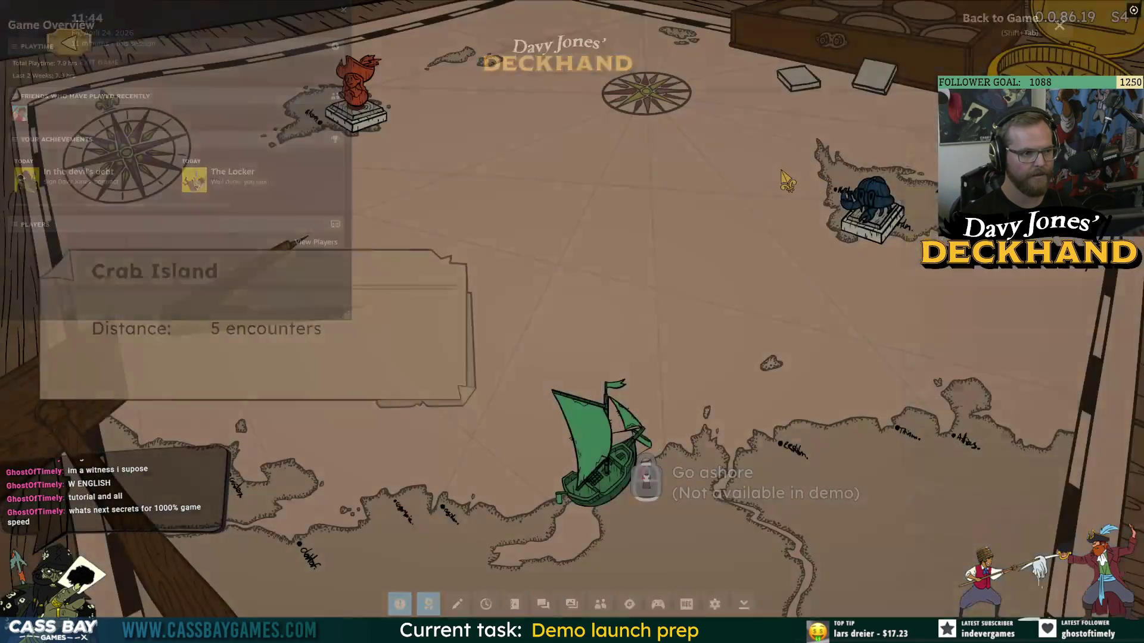
left_click(601, 482)
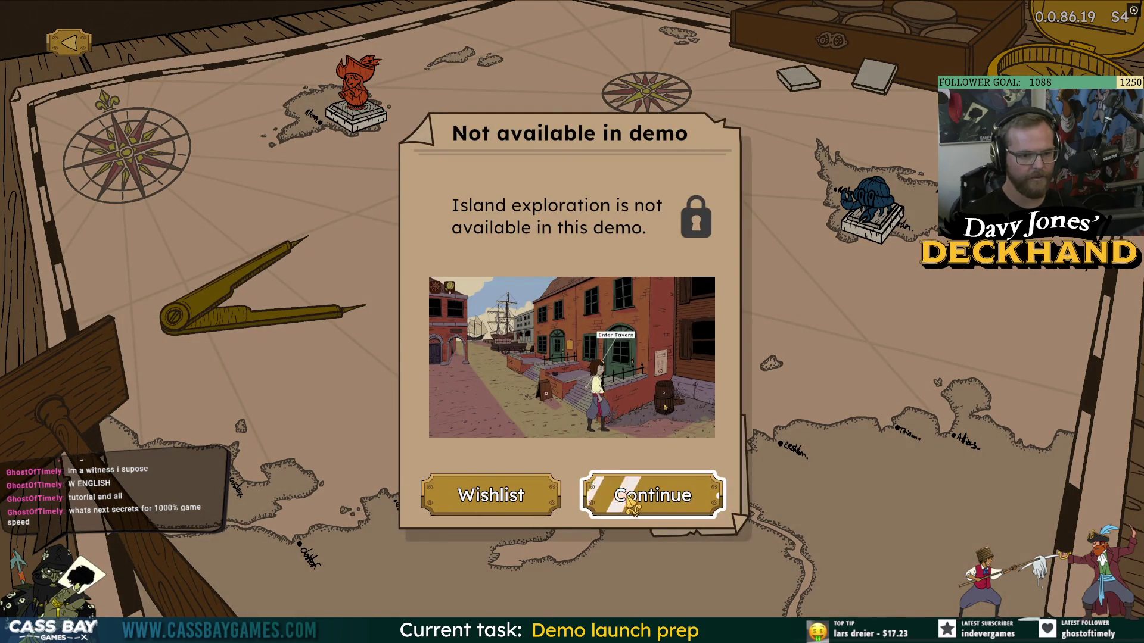
Follow the demo notice's Wishlist link to the Davy Jones' Deckhand store page, then its library page.
left_click(655, 503)
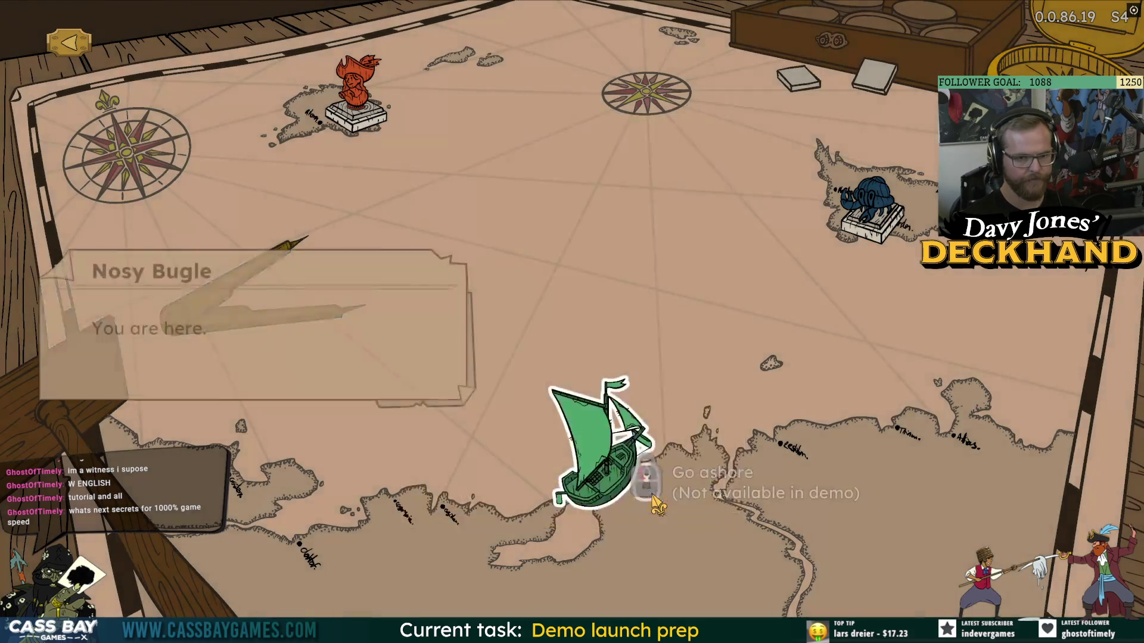
left_click(520, 529)
left_click(516, 518)
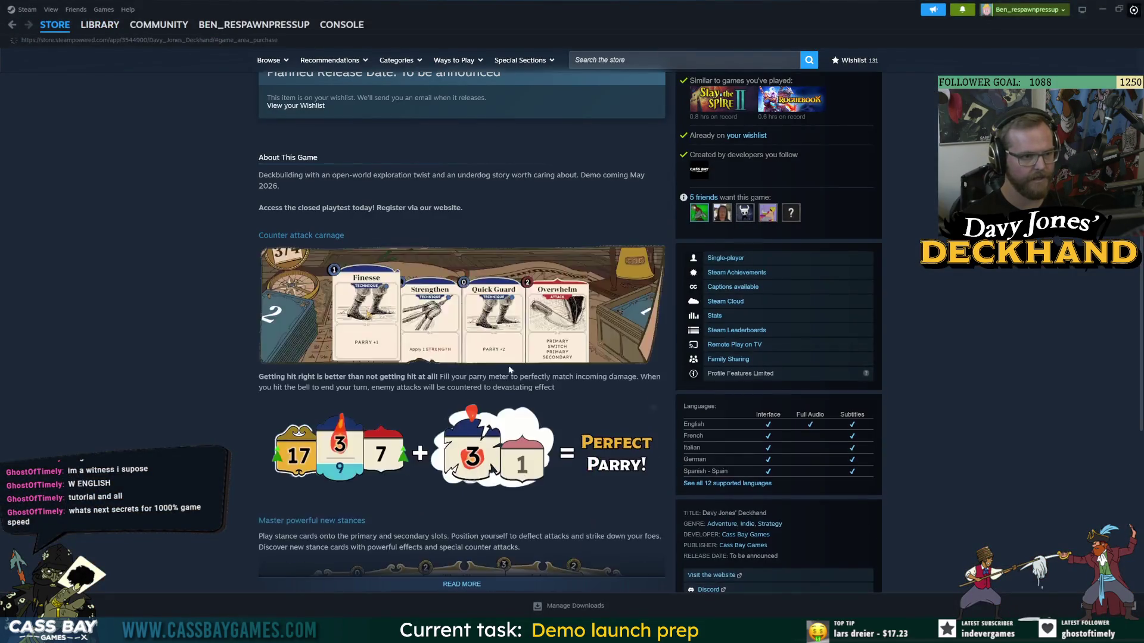
scroll(501, 380, "up", 5)
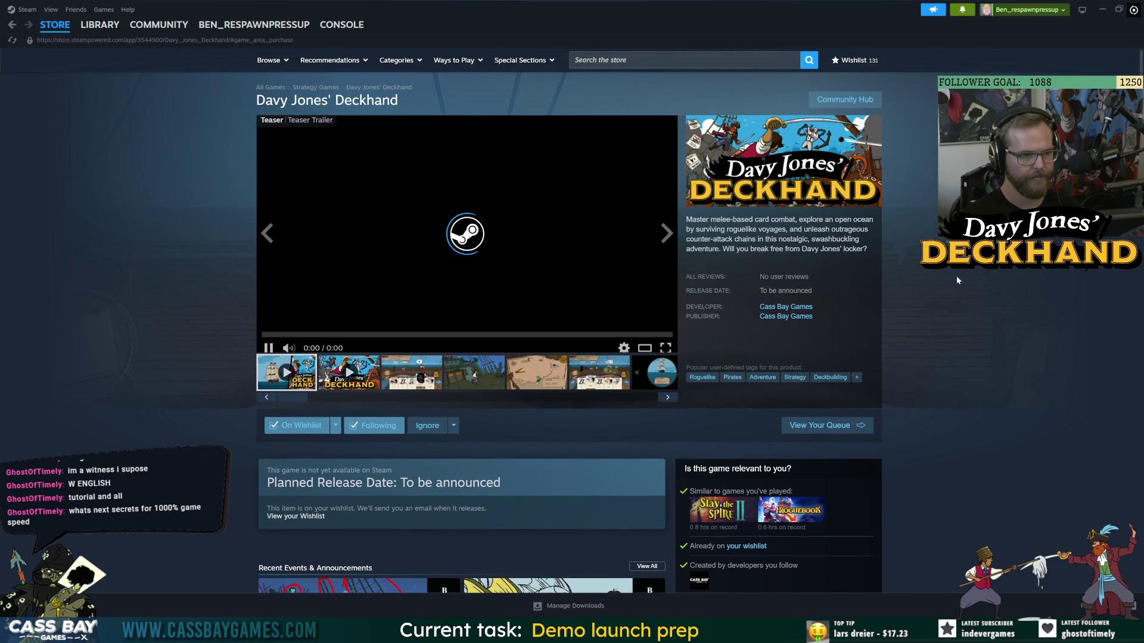
left_click(96, 27)
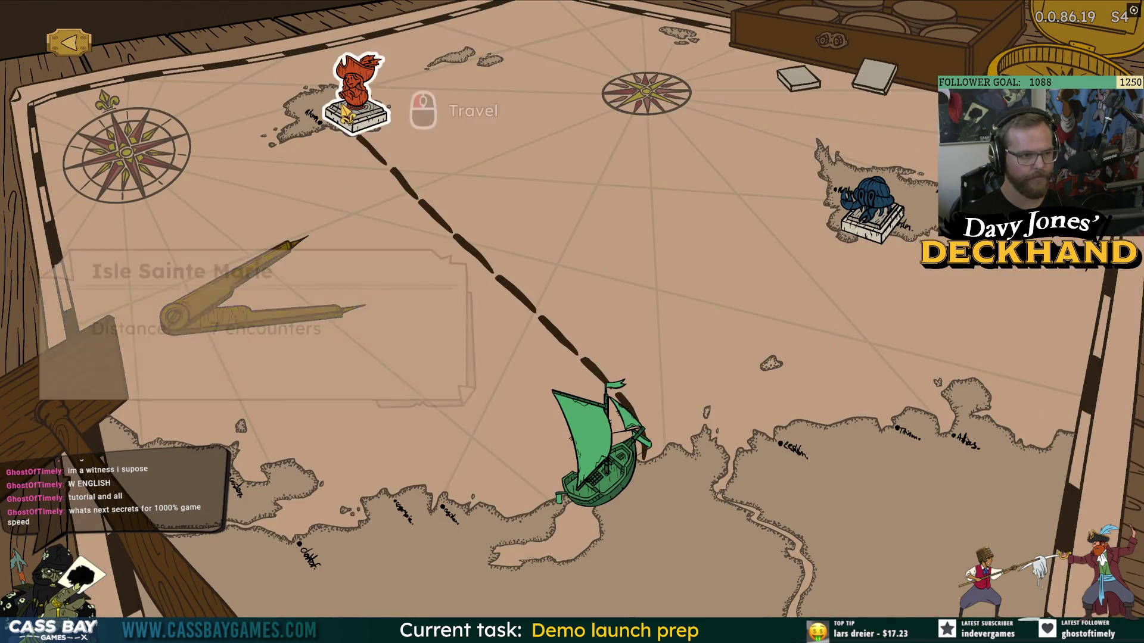
Switch the voyage destination from Isle Sainte Marie to Crab Island and confirm the voyage.
left_click(344, 108)
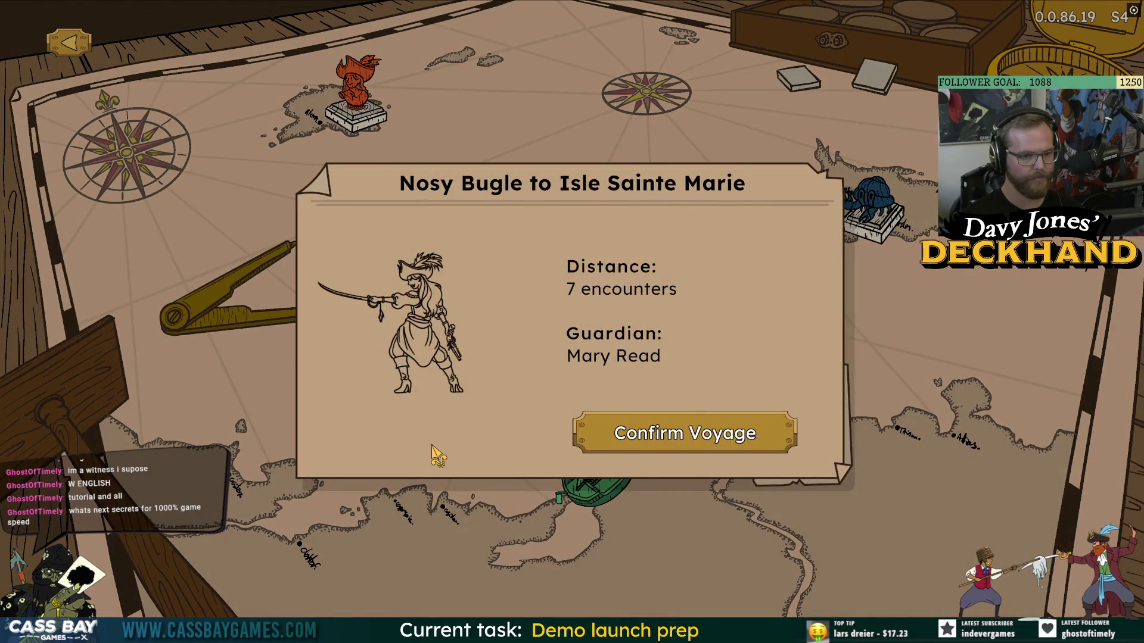
left_click(944, 351)
left_click(871, 223)
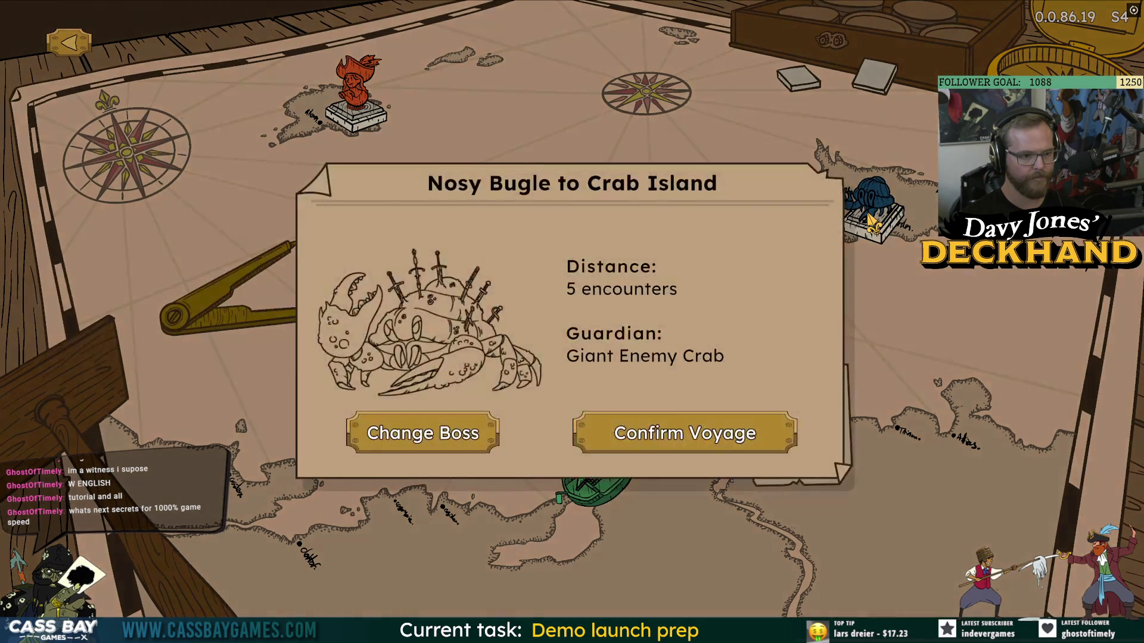
left_click(701, 439)
key("Escape")
left_click(871, 224)
left_click(744, 433)
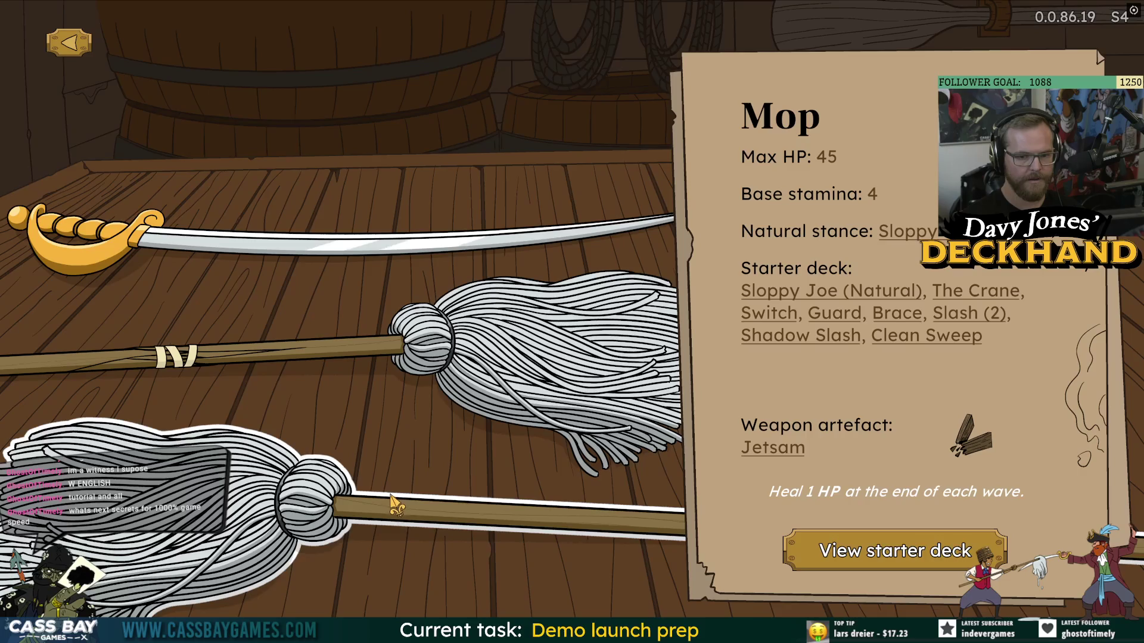
Pick a starting weapon, pack the Bad Knot and Blue Candle into cargo, and set sail.
left_click(358, 235)
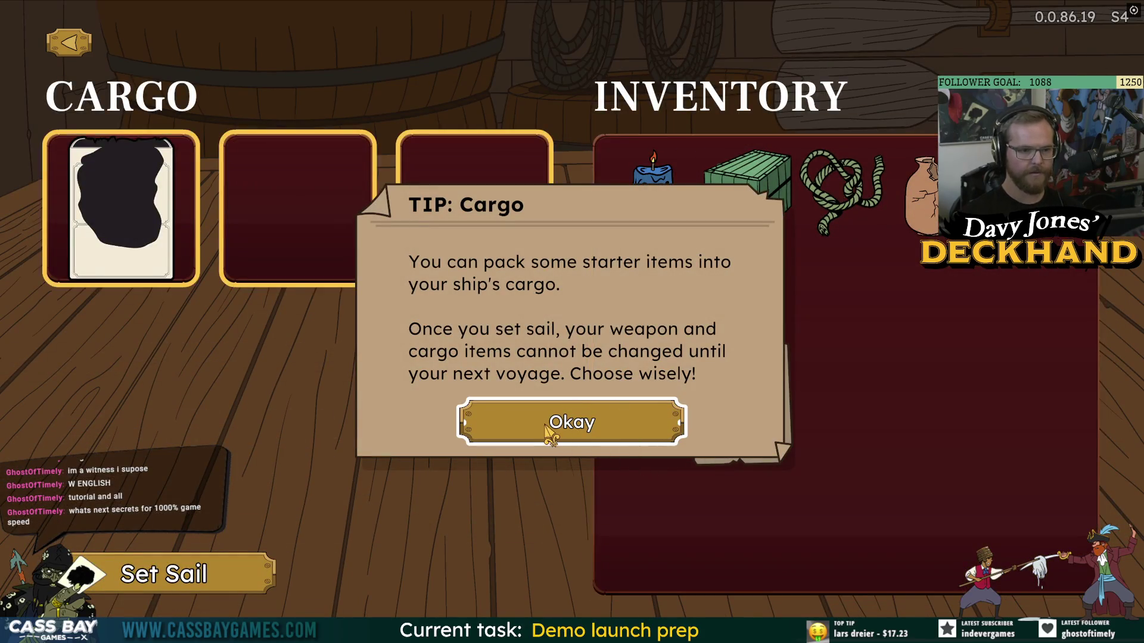
left_click(554, 426)
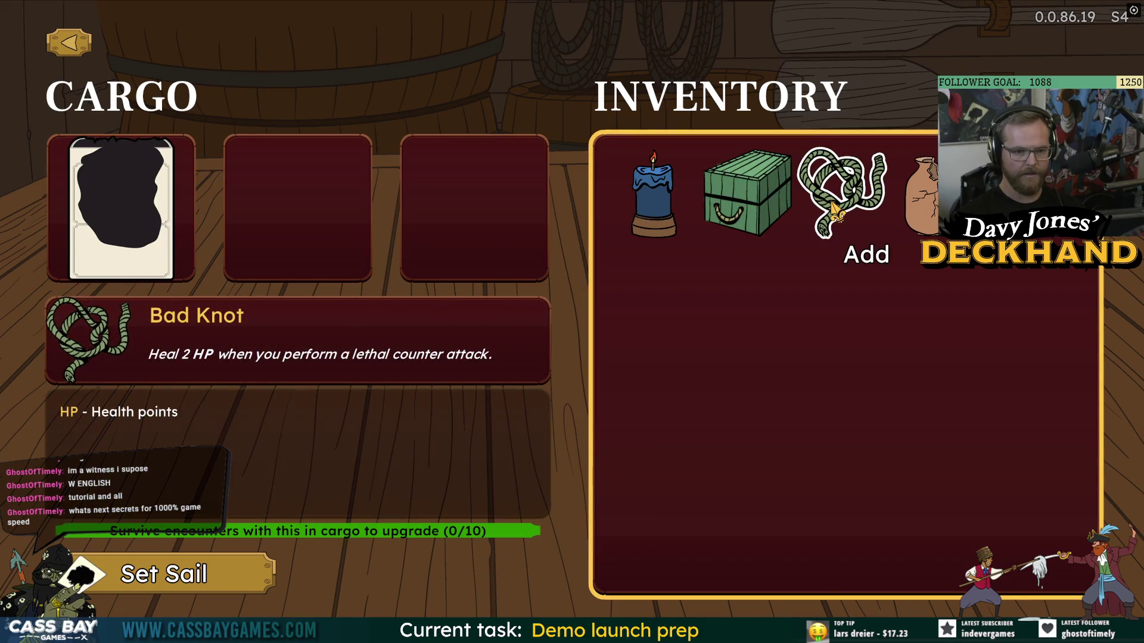
key("shift+Tab")
key("shift+Tab")
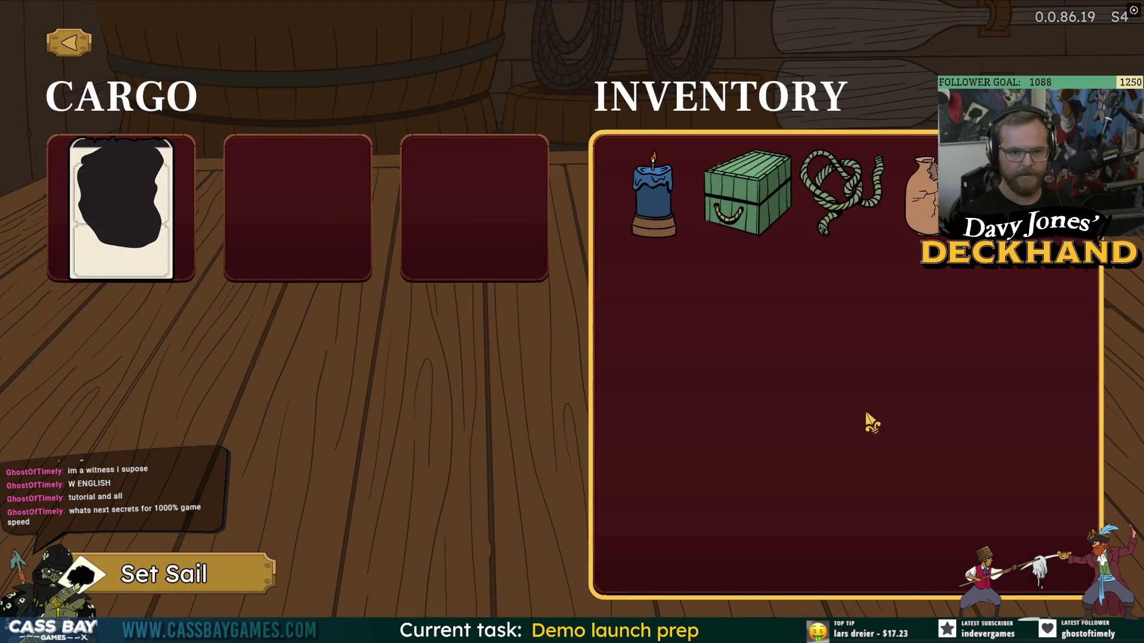
mouse_move(845, 208)
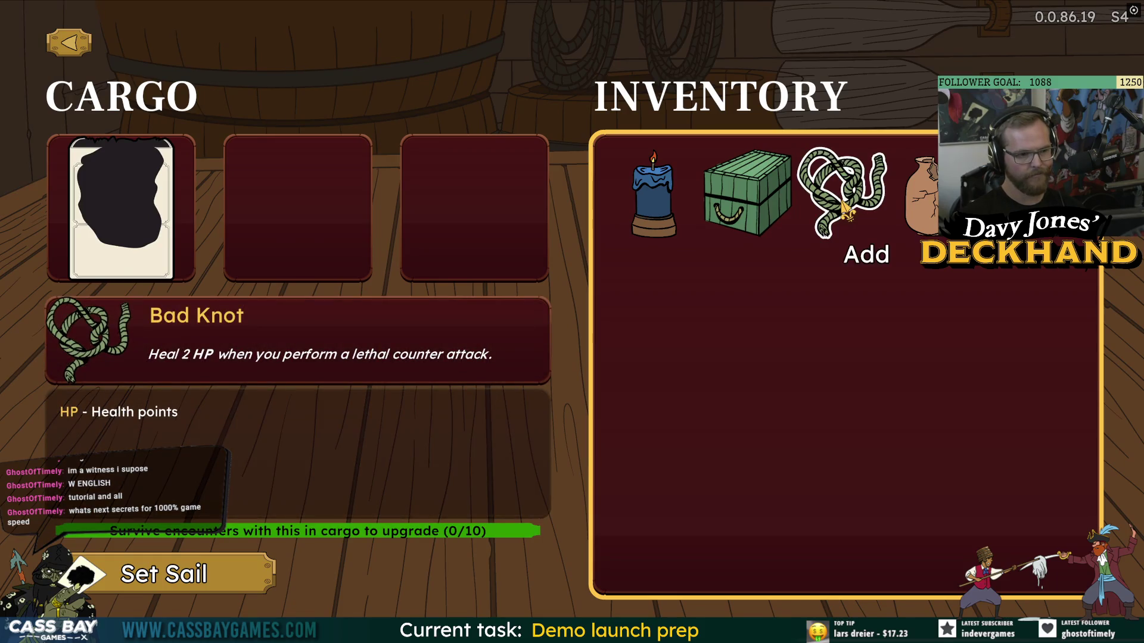
left_click(845, 209)
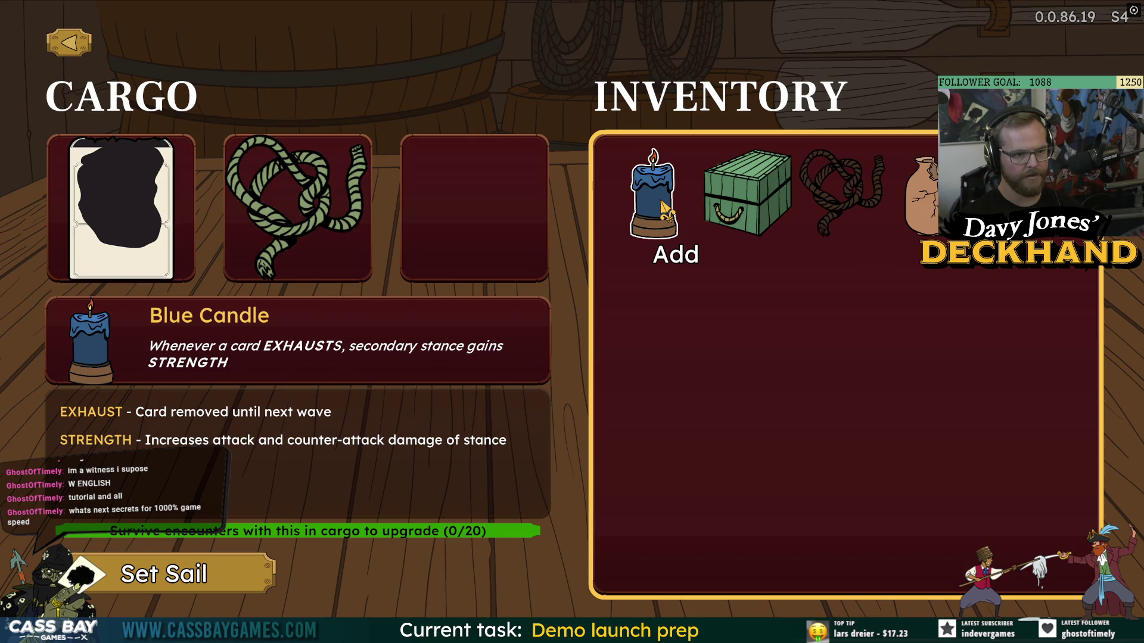
left_click(663, 208)
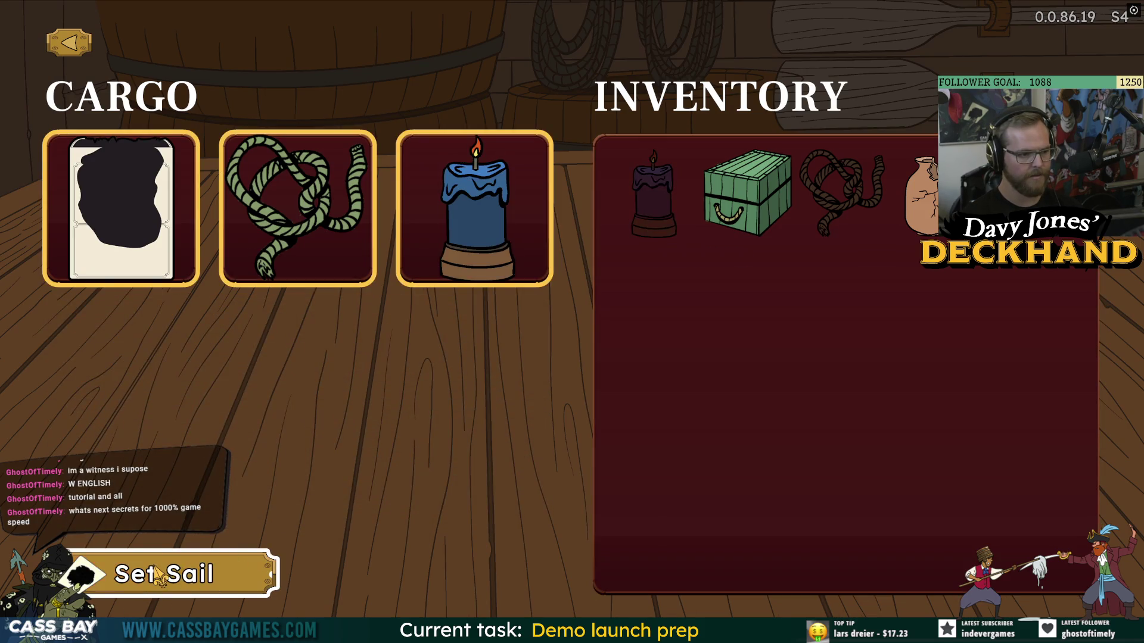
left_click(159, 574)
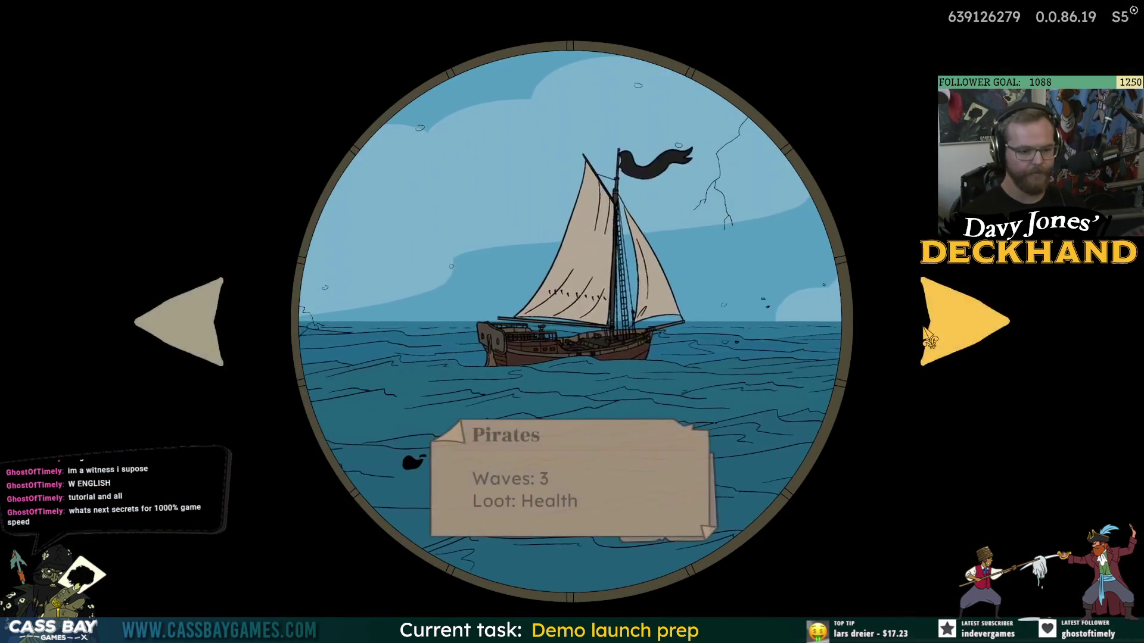
Select the Navy encounter from the options and start the battle.
left_click(927, 336)
left_click(205, 331)
left_click(202, 331)
left_click(474, 348)
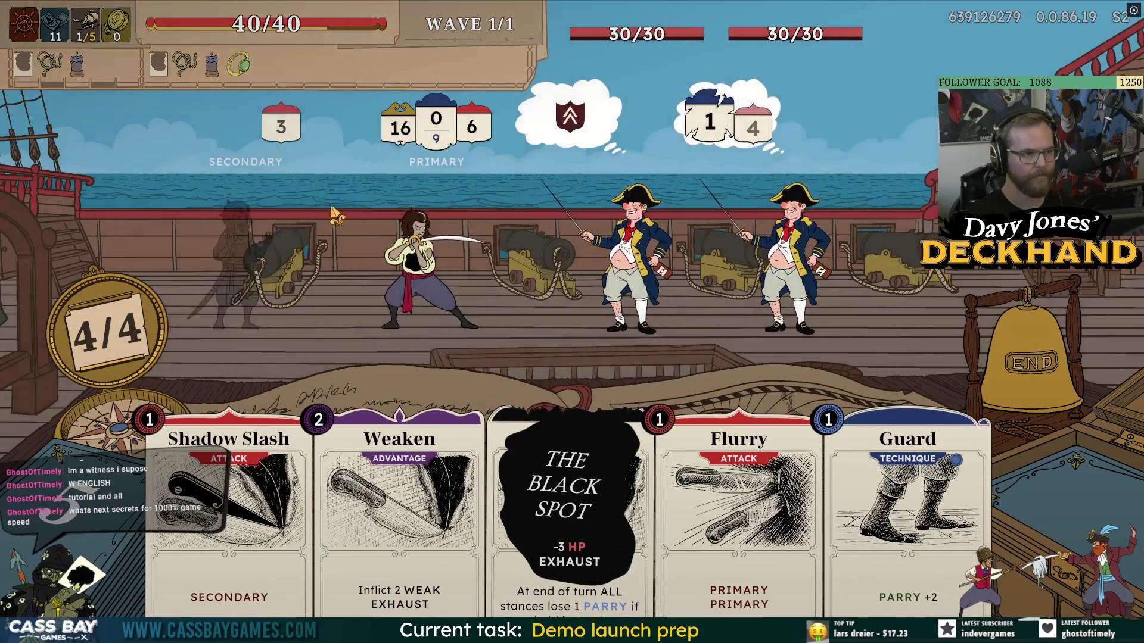
Play Guard for parry, then Flurry and Shadow Slash on the right enemy, and end the turn.
key("Right")
key("Up")
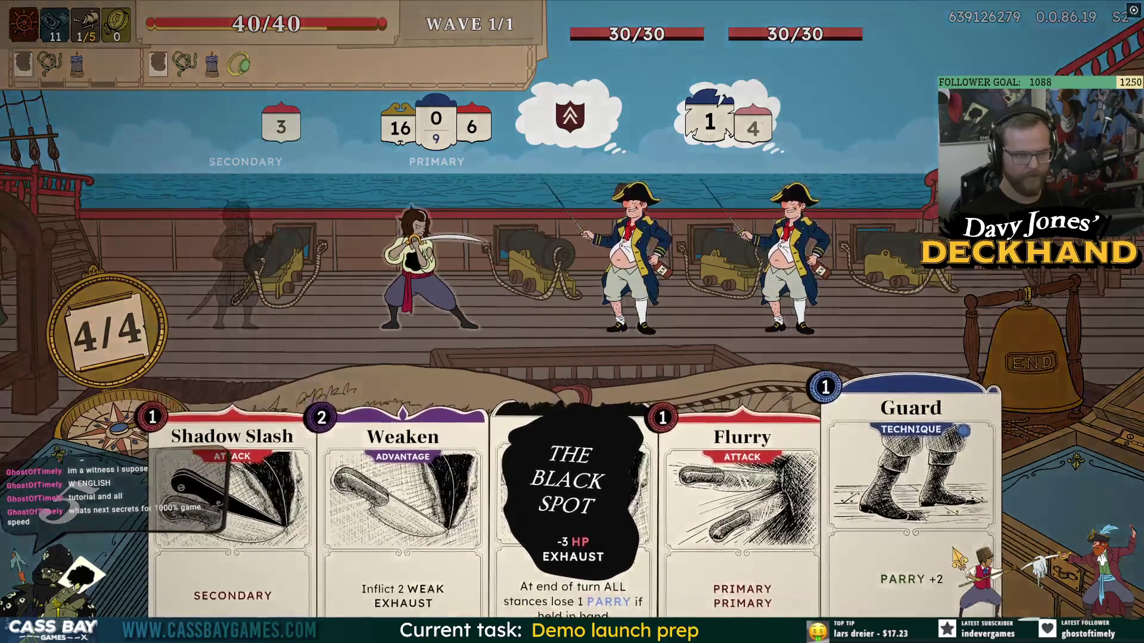
left_click(917, 477)
left_click(437, 241)
left_click(734, 507)
left_click(818, 190)
key("1")
left_click(1024, 375)
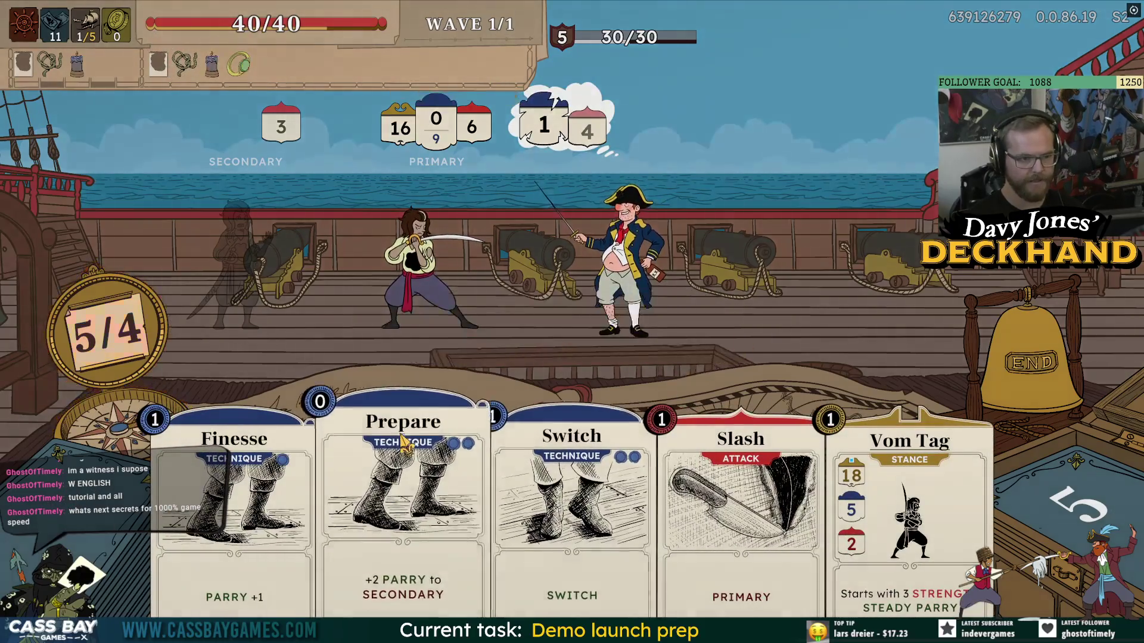
Play Finesse, Vom Tag, Slash, Prepare, Weaken and Finesse, then end the turn for Victory.
left_click_drag(234, 500, 453, 262)
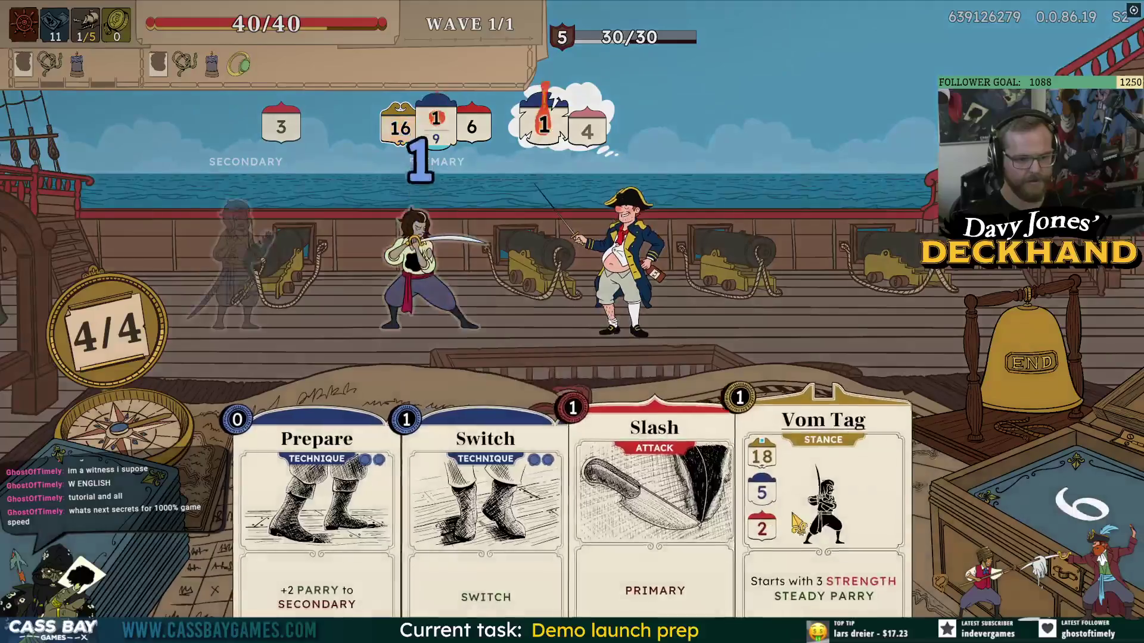
left_click(870, 519)
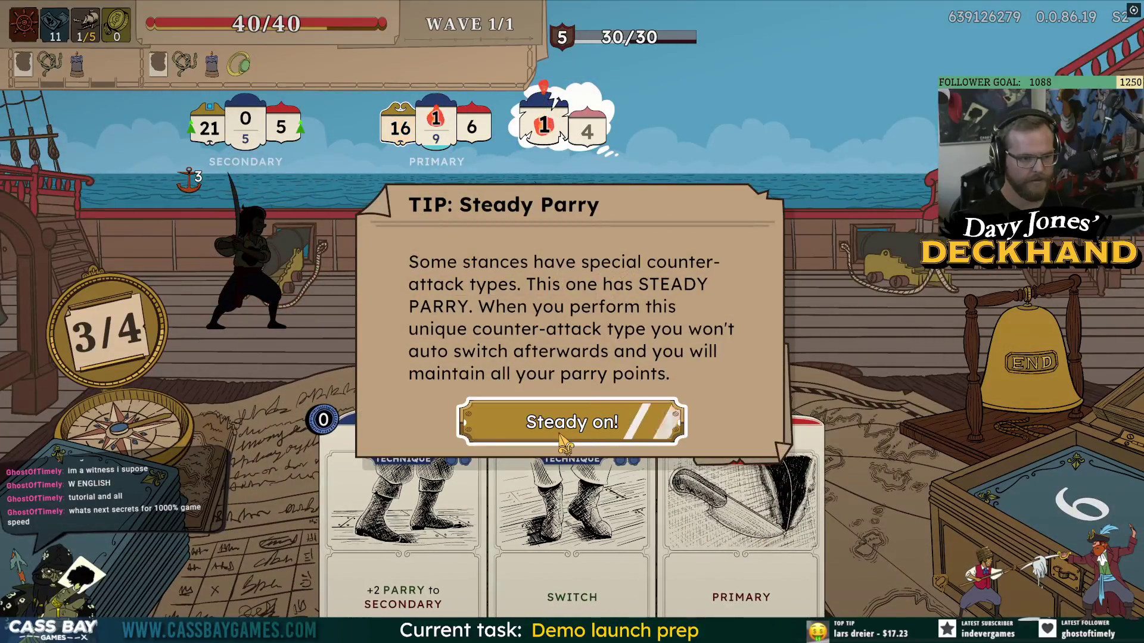
left_click(560, 438)
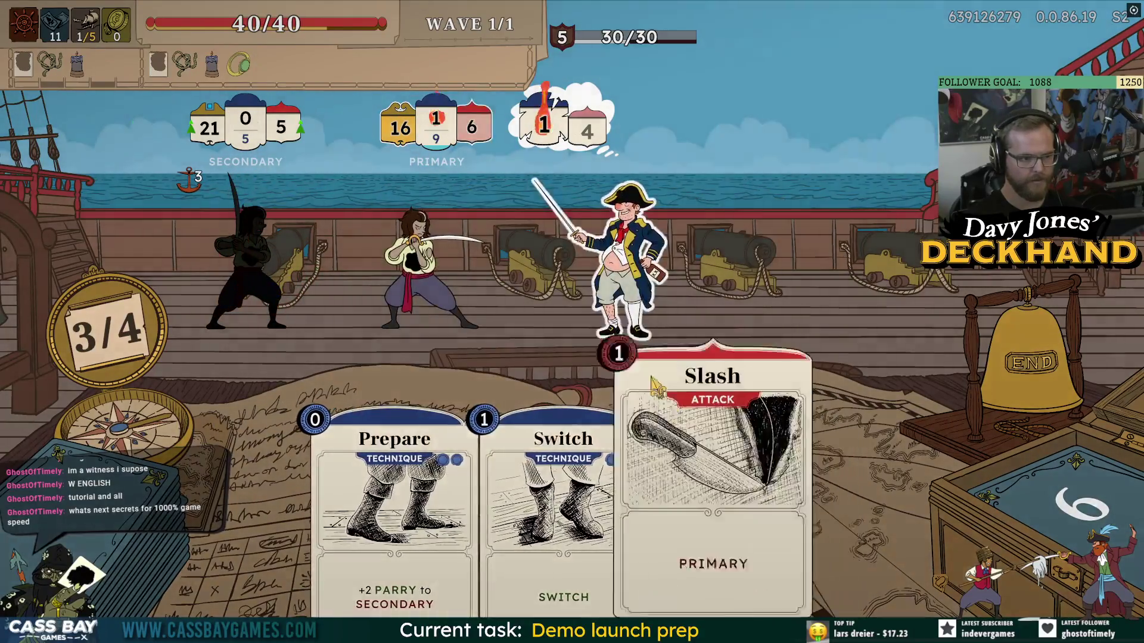
left_click(768, 581)
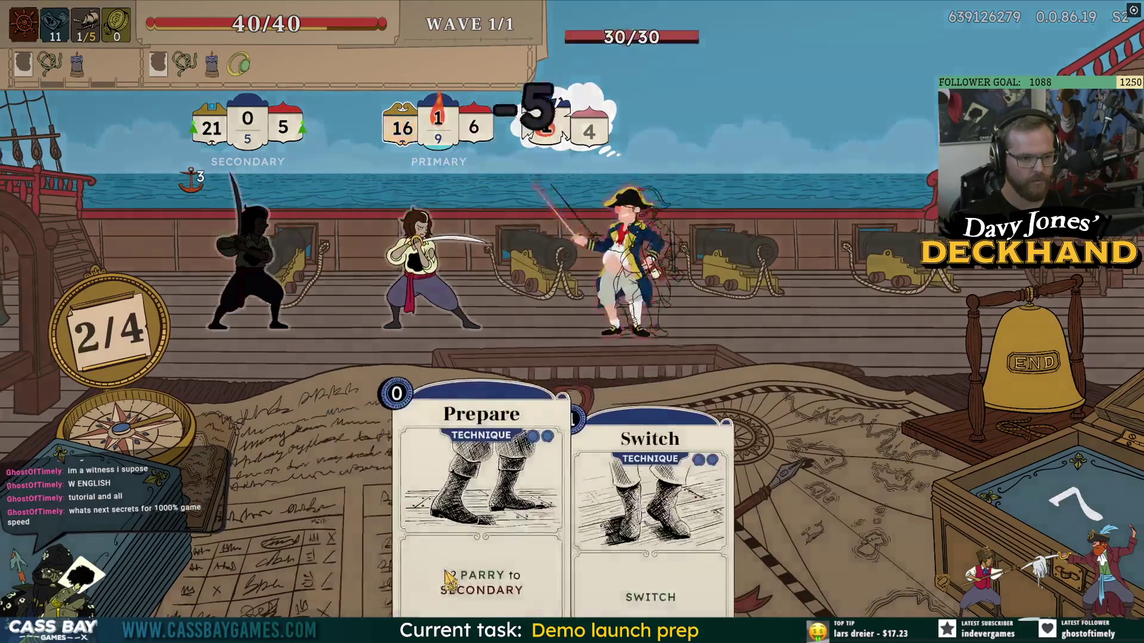
left_click_drag(477, 506, 587, 275)
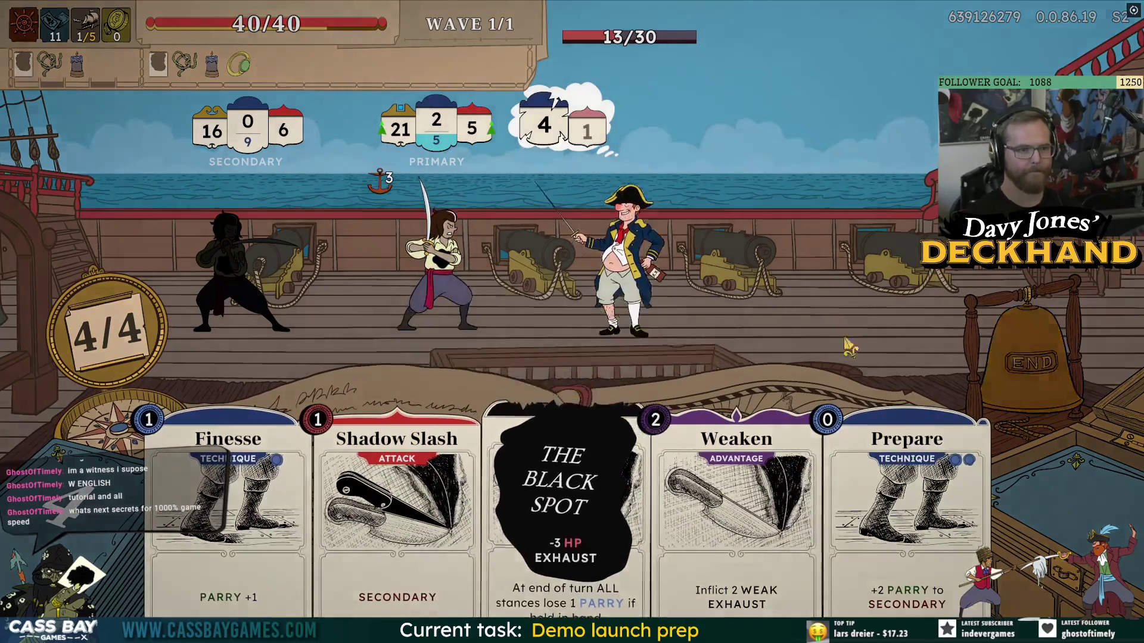
left_click(733, 583)
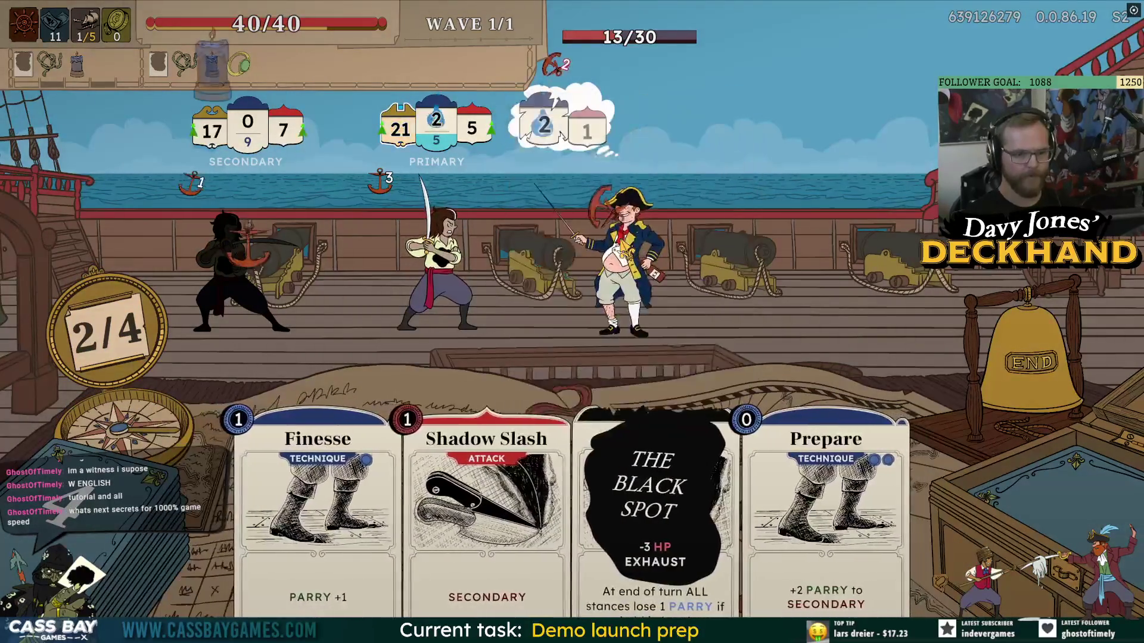
left_click(250, 506)
left_click(971, 324)
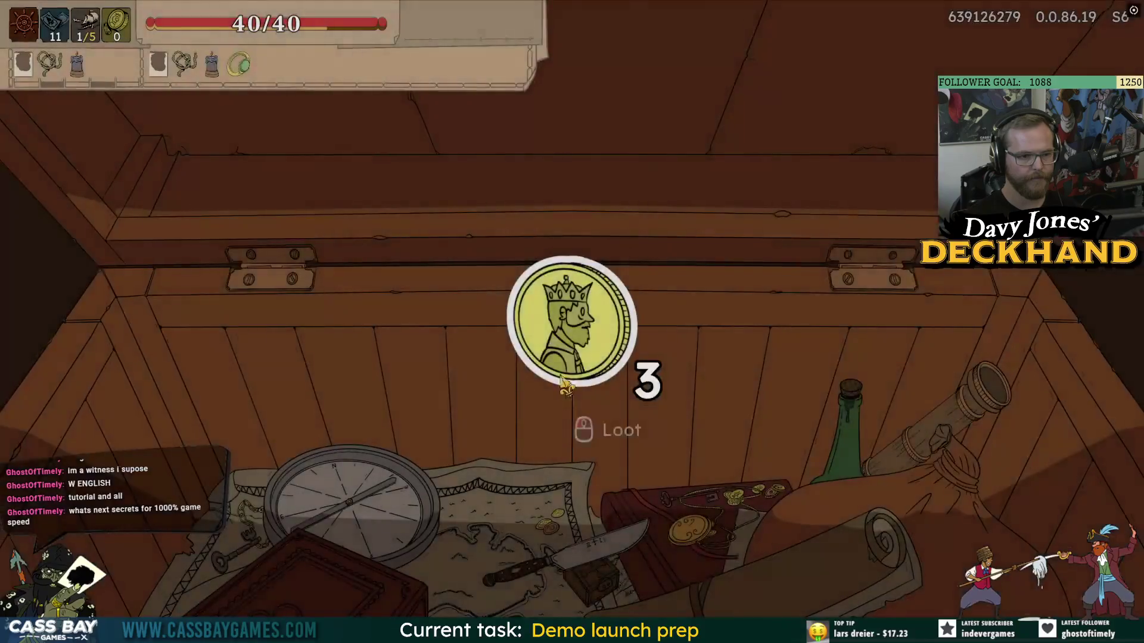
Collect the fight's loot and scroll through the Progress menu.
left_click(569, 366)
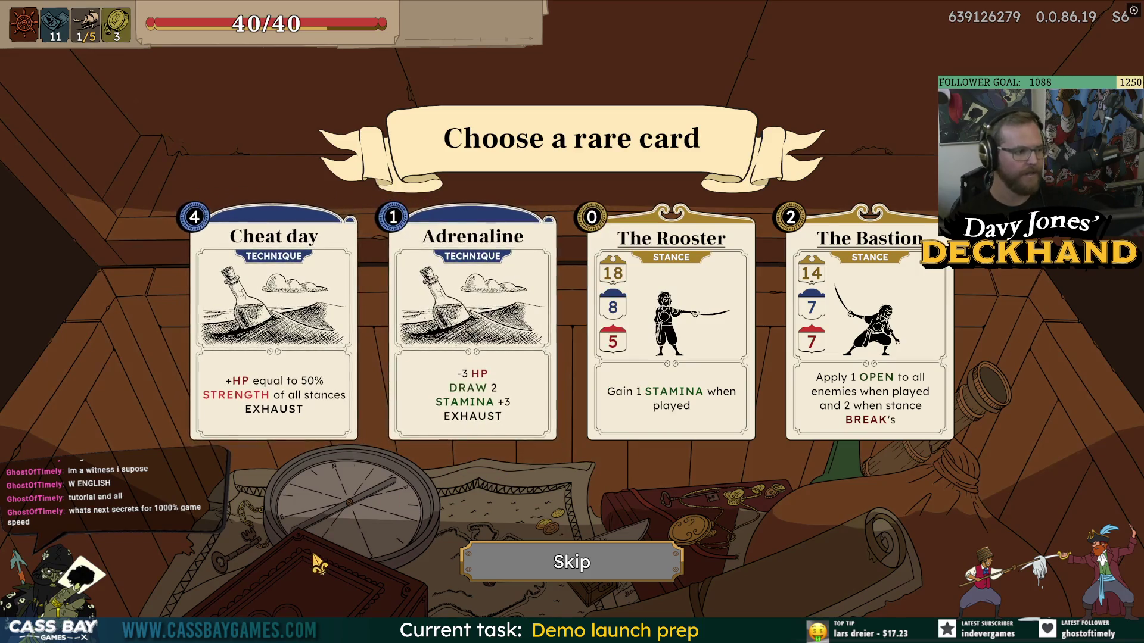
left_click(23, 37)
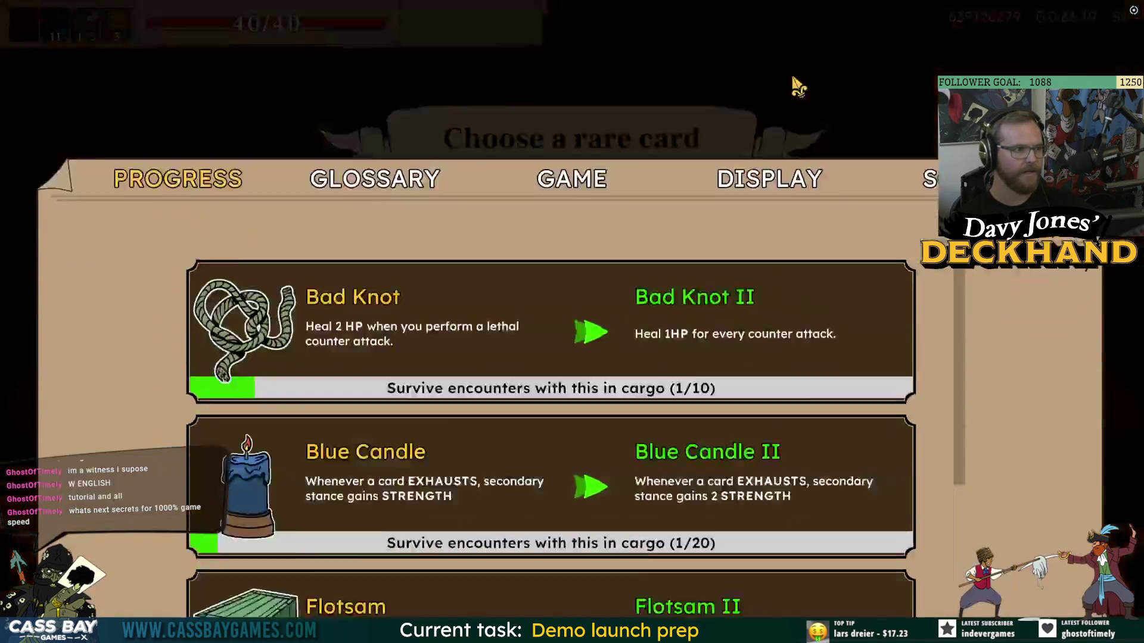
scroll(690, 498, "down", 3)
scroll(691, 498, "up", 3)
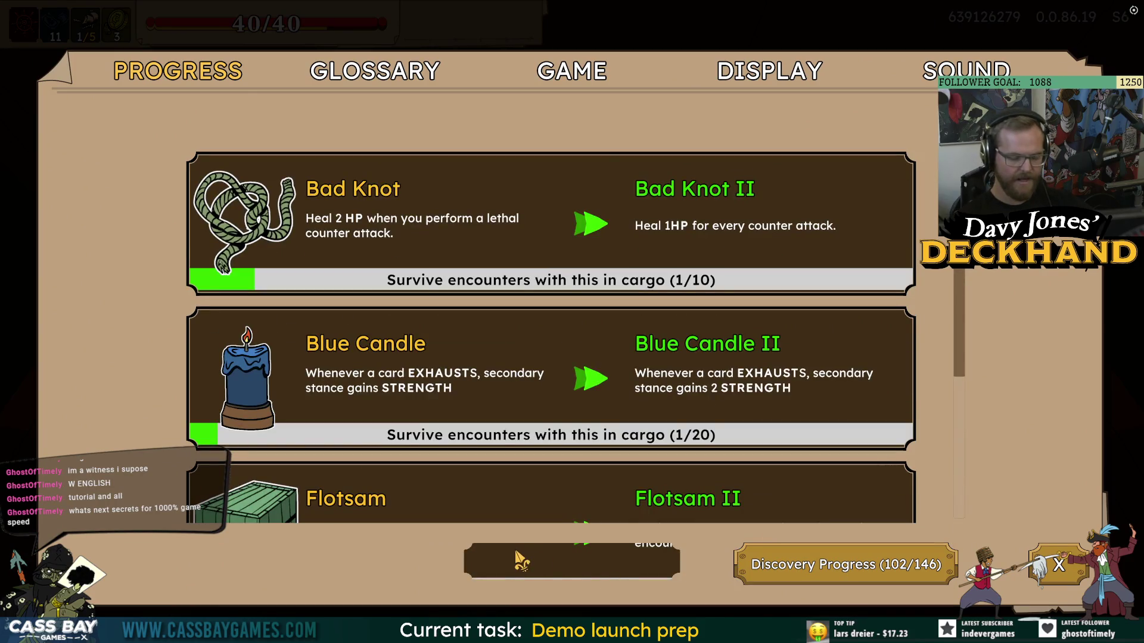
scroll(620, 500, "down", 3)
scroll(667, 507, "up", 3)
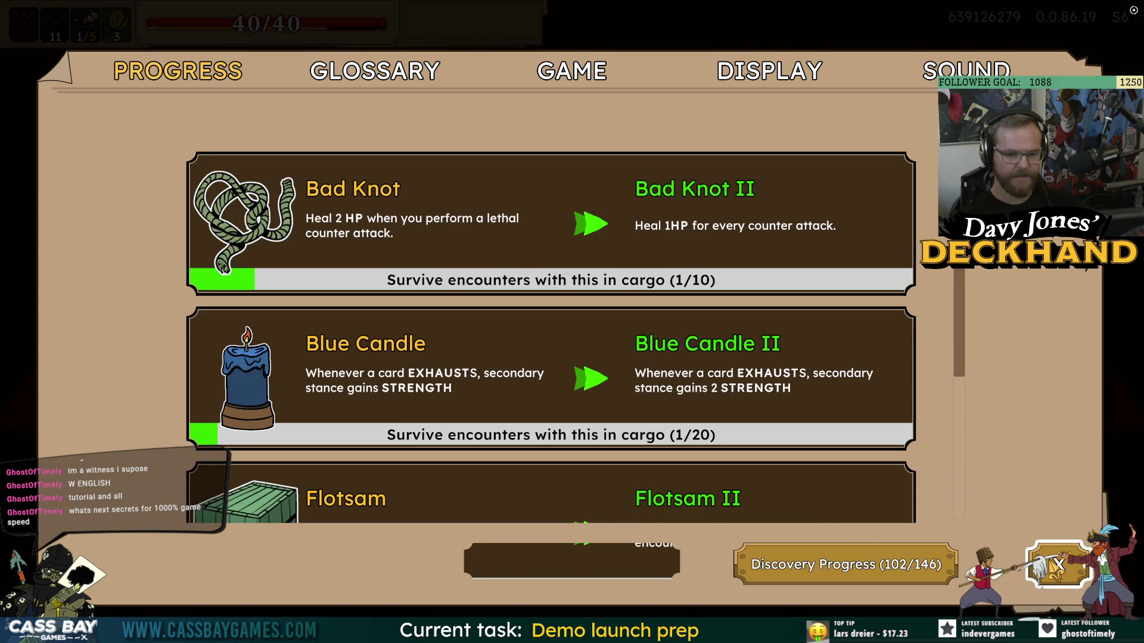
key("Escape")
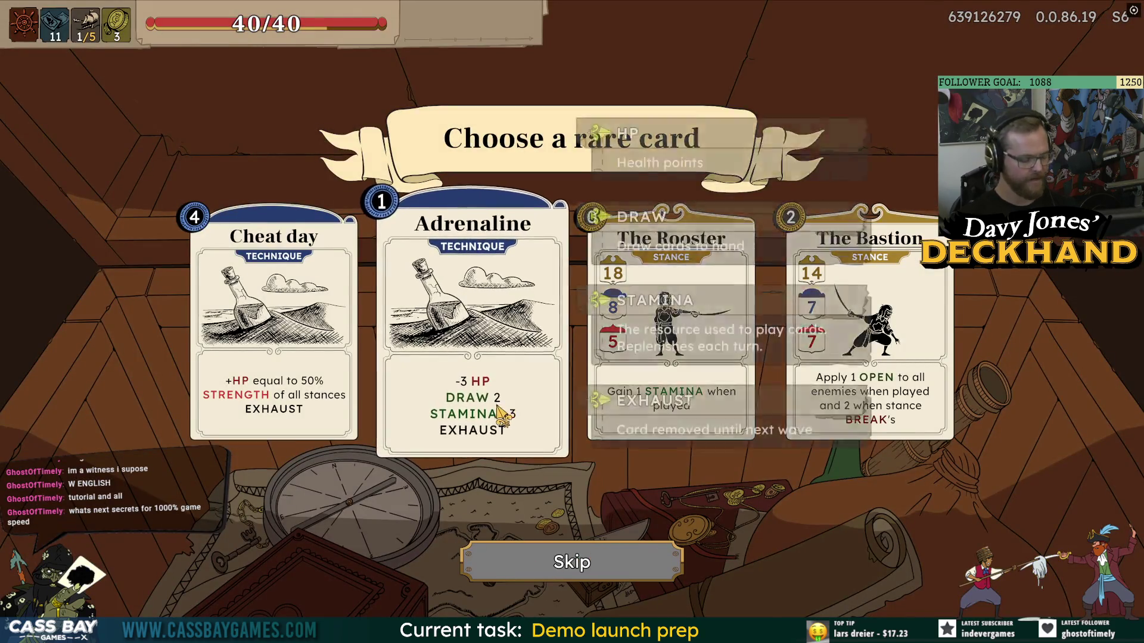
key("Escape")
scroll(480, 372, "down", 3)
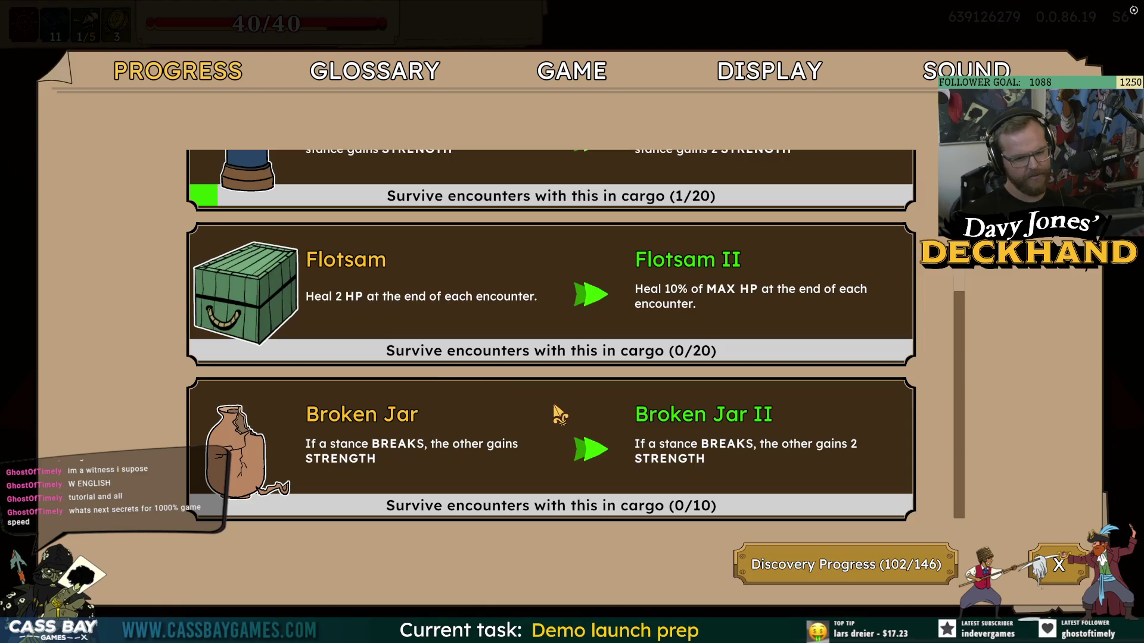
scroll(557, 414, "up", 3)
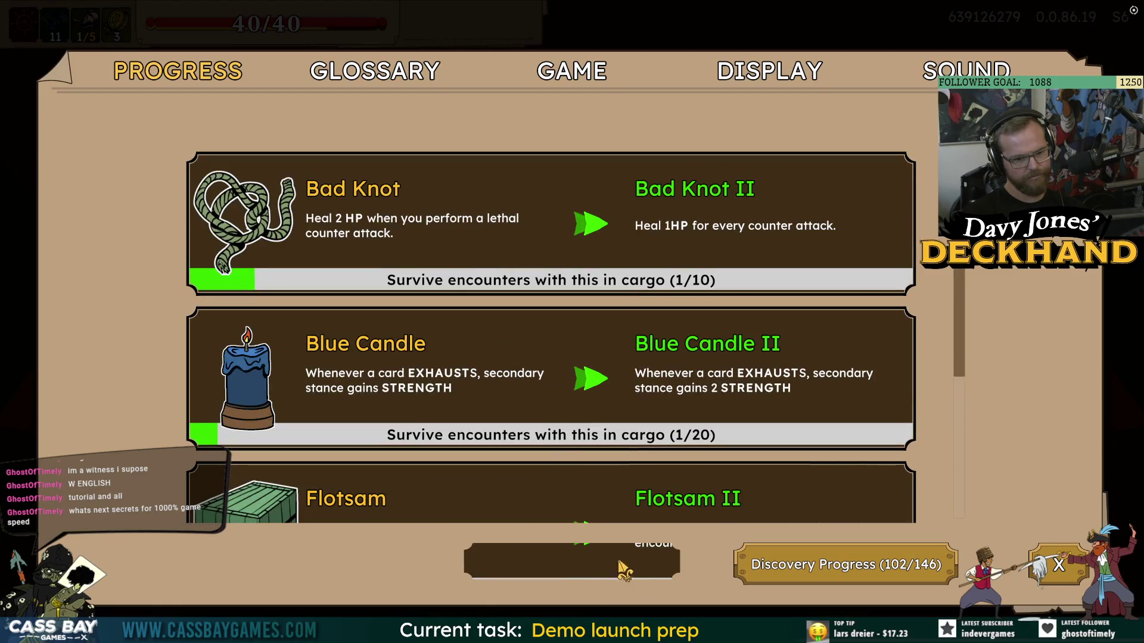
scroll(574, 533, "down", 3)
scroll(520, 446, "up", 3)
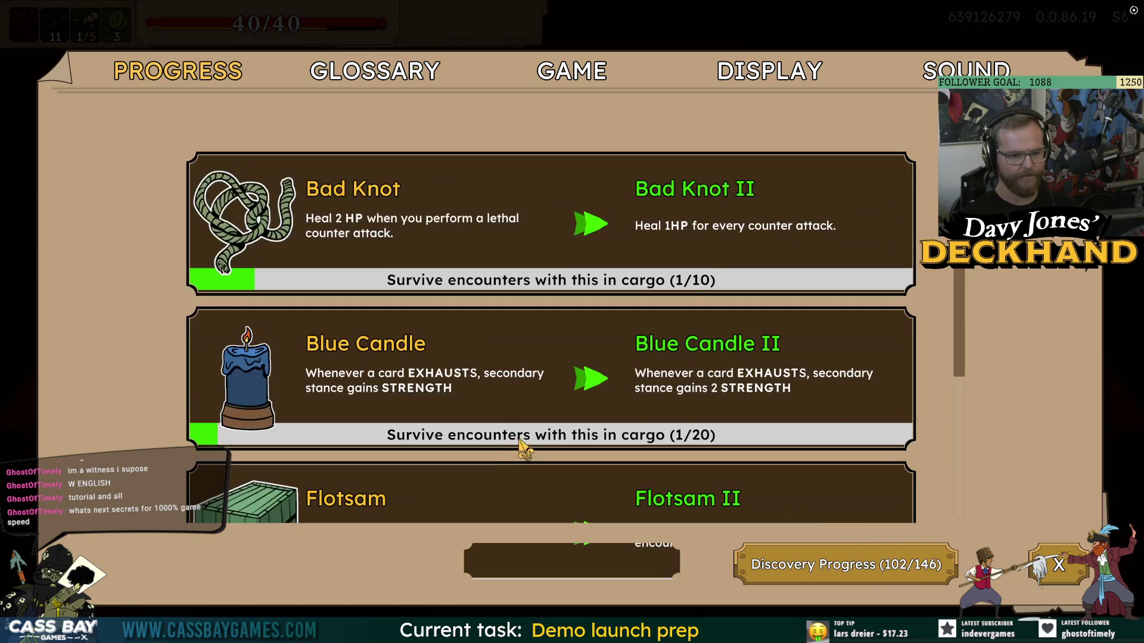
View the Discovery Progress card collection, then close it to return to the card choice.
left_click(851, 577)
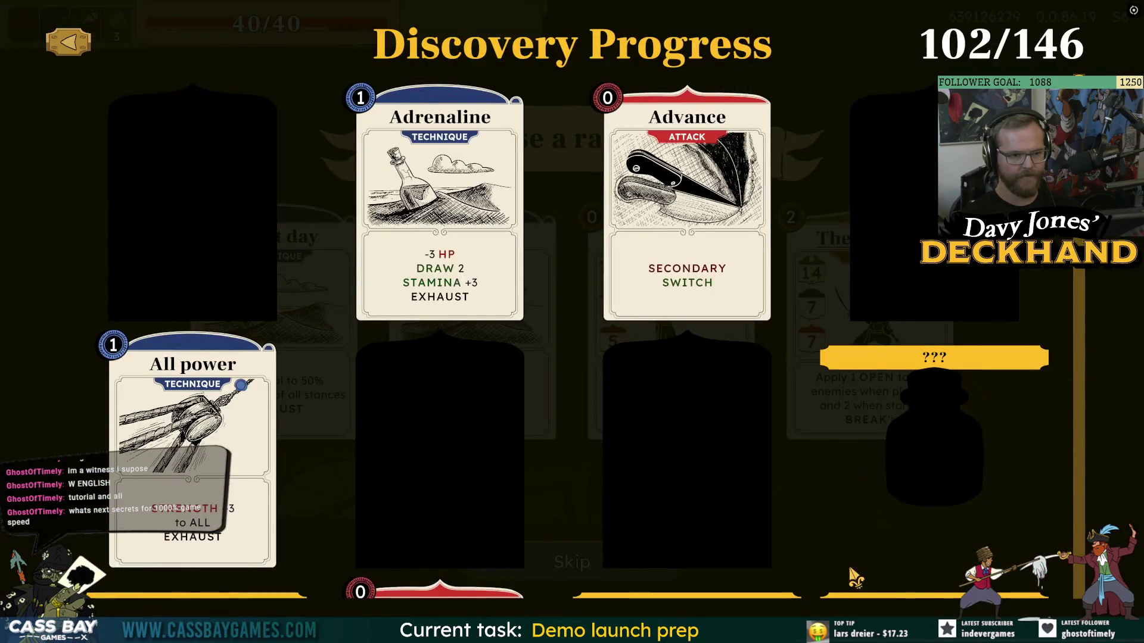
key("Escape")
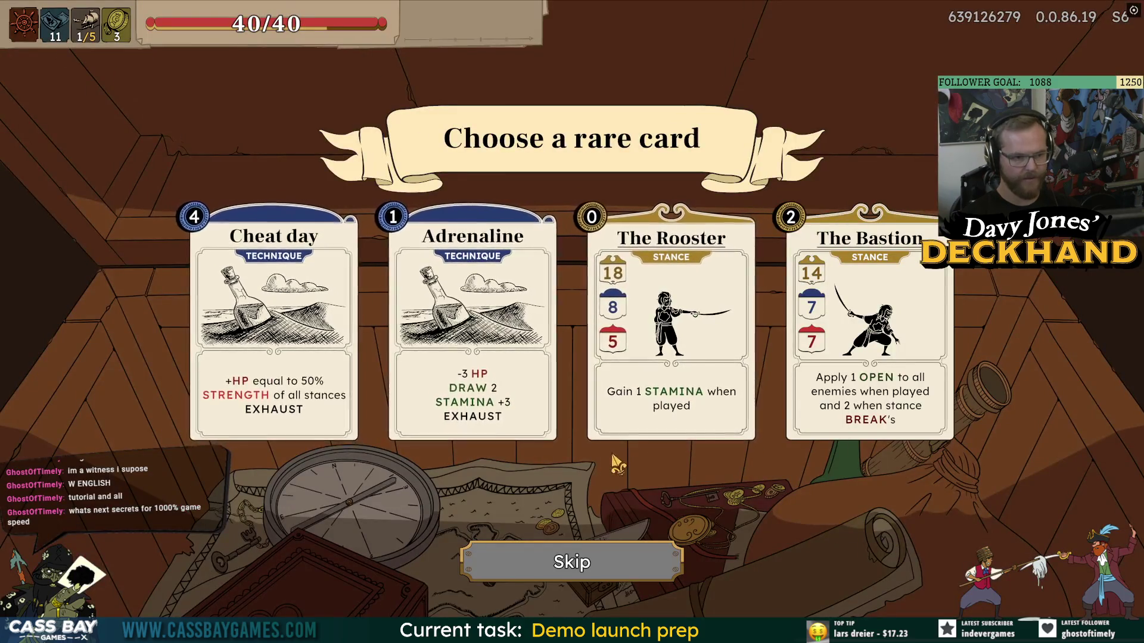
key("Escape")
scroll(572, 327, "down", 3)
left_click(846, 488)
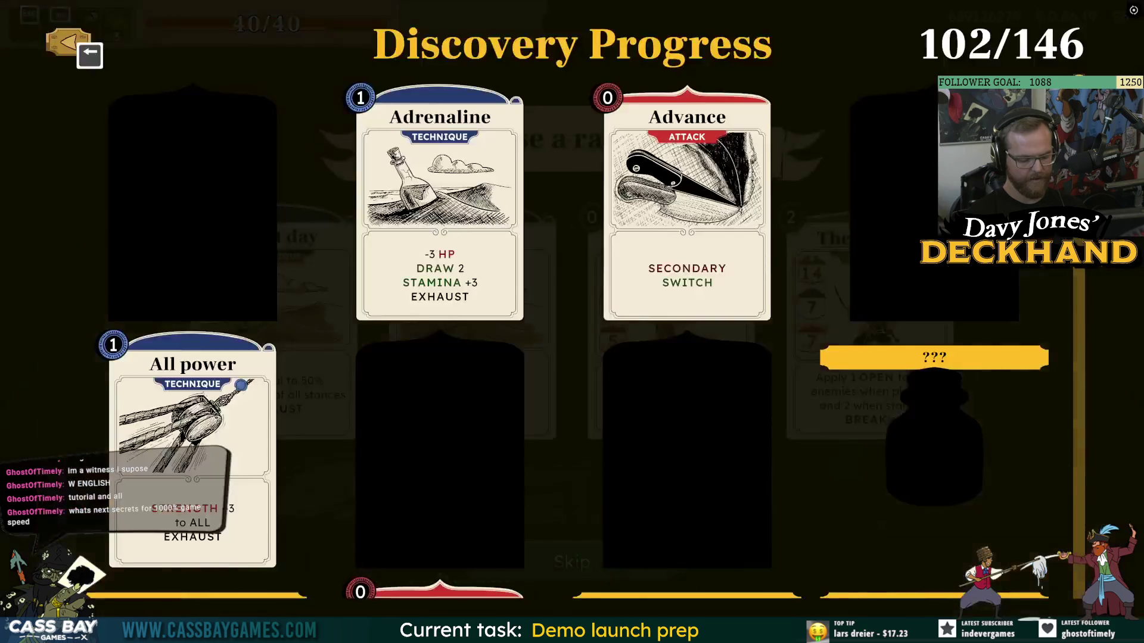
key("Escape")
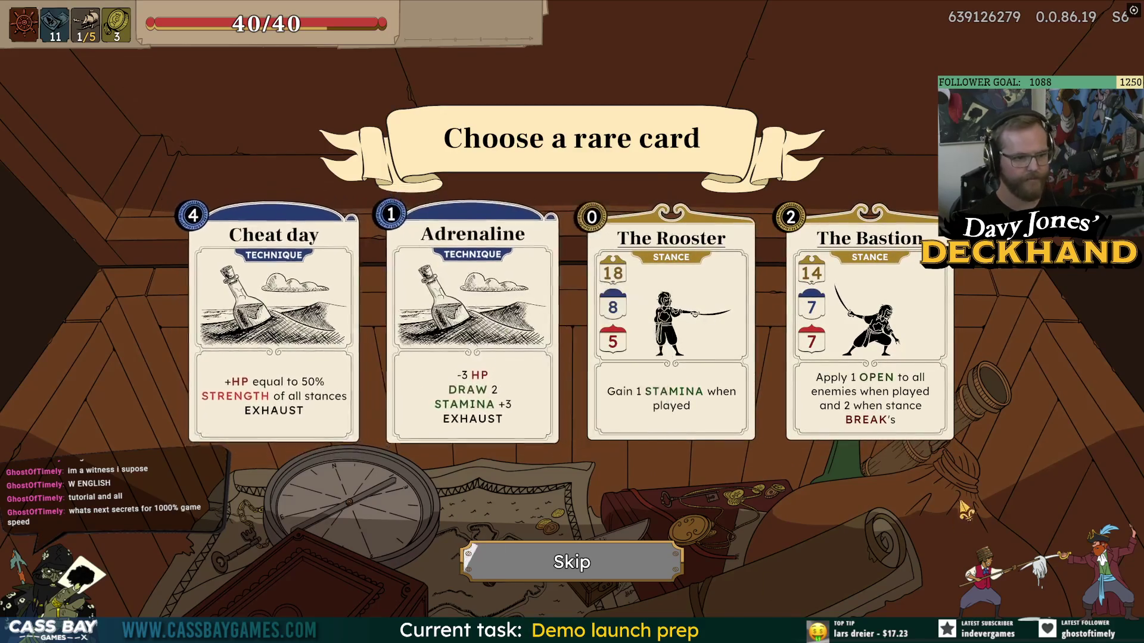
Take Adrenaline as the rare card reward and confirm it.
mouse_move(909, 401)
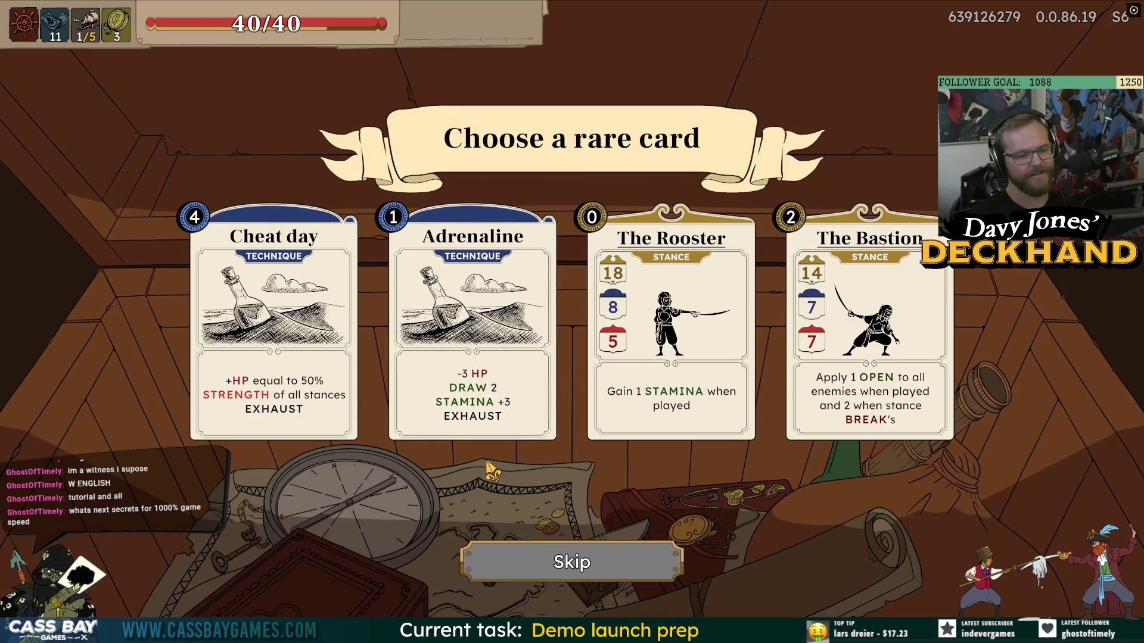
left_click(485, 411)
left_click(571, 554)
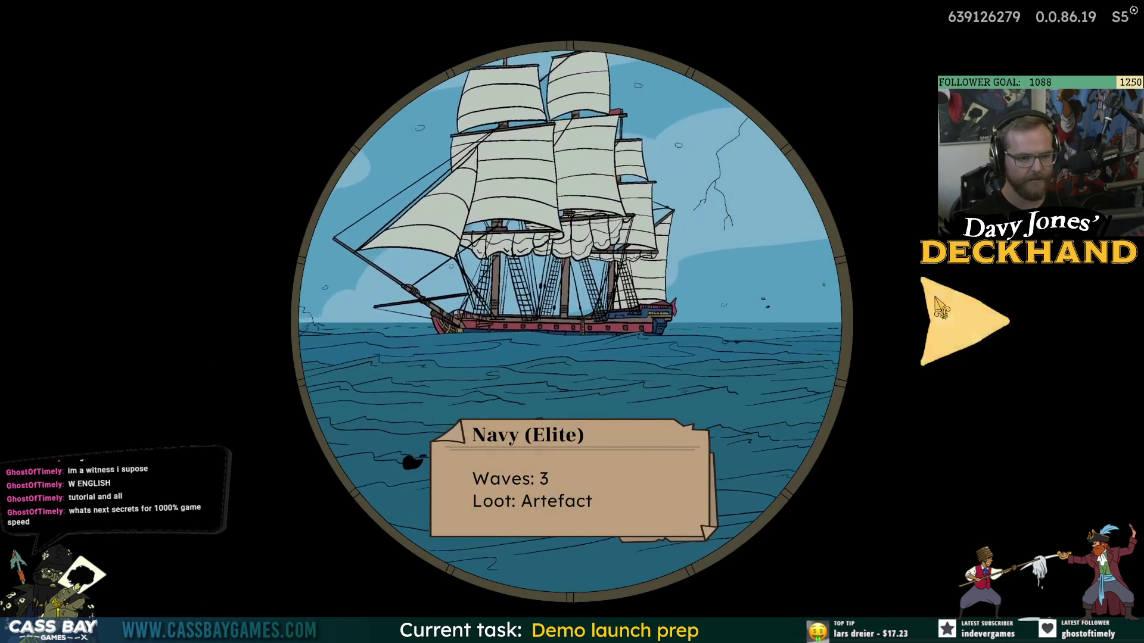
Cycle through the encounters to Navy (Elite) and set sail.
left_click(941, 308)
left_click(943, 307)
left_click(178, 317)
left_click(196, 318)
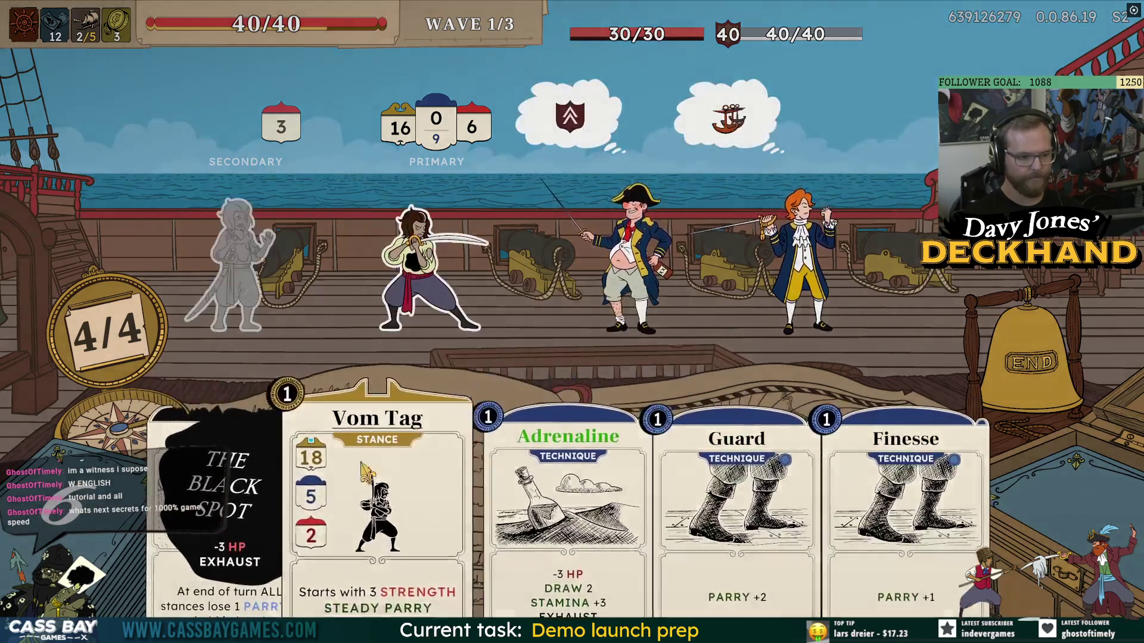
On the first turn, play Vom Tag, Adrenaline, Prepare, Flurry, Guard and Finesse, then end the turn.
left_click_drag(362, 471, 308, 238)
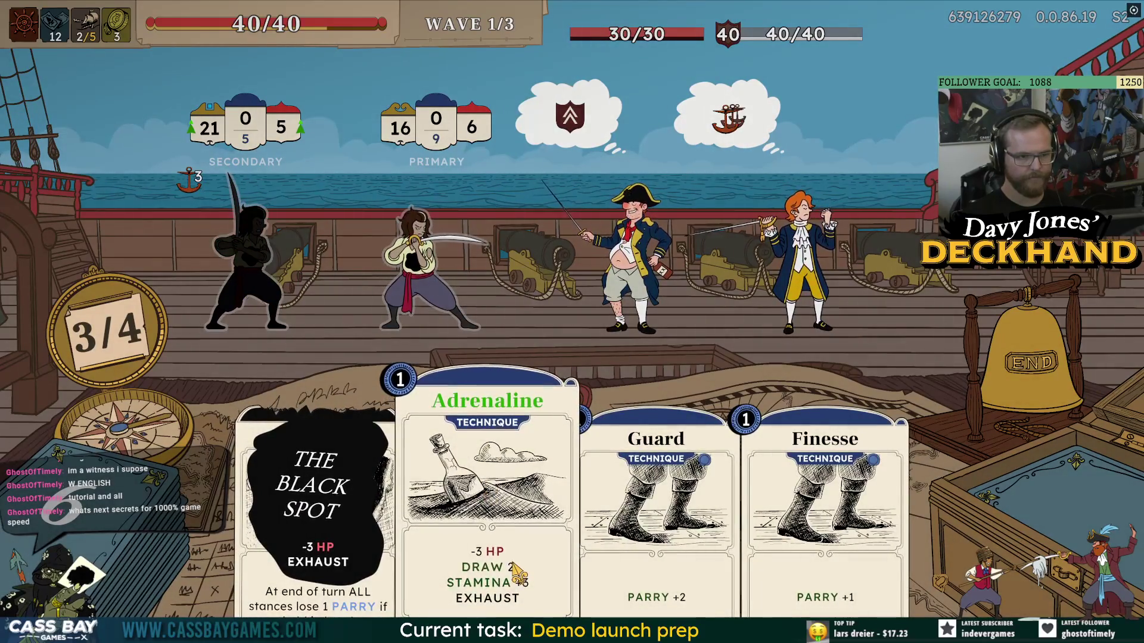
left_click_drag(516, 572, 542, 239)
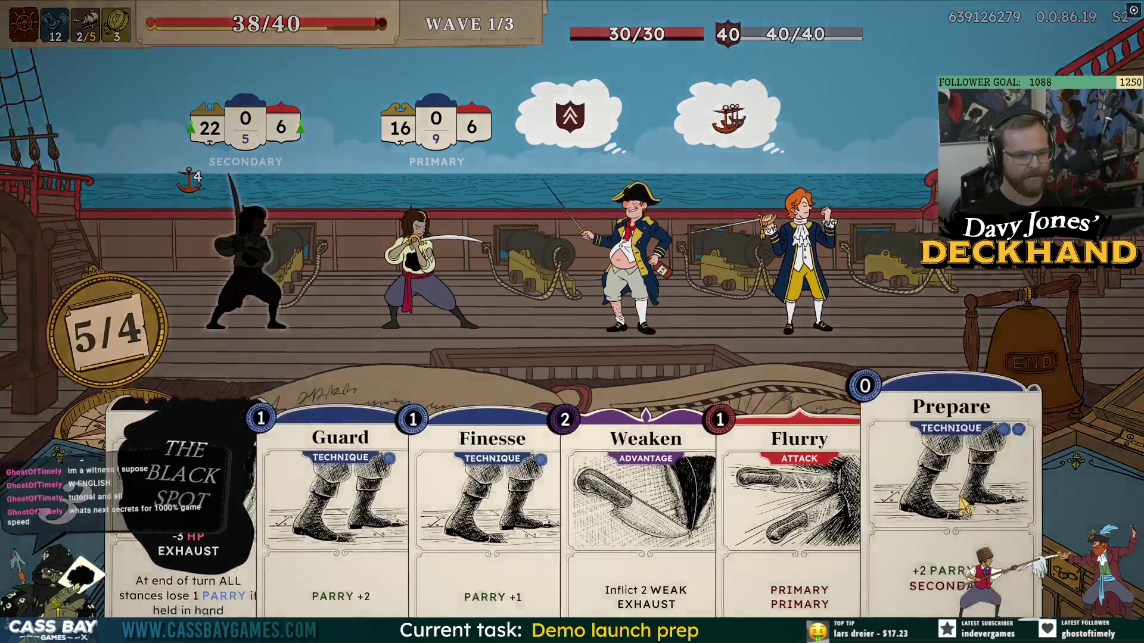
left_click_drag(953, 507, 1013, 357)
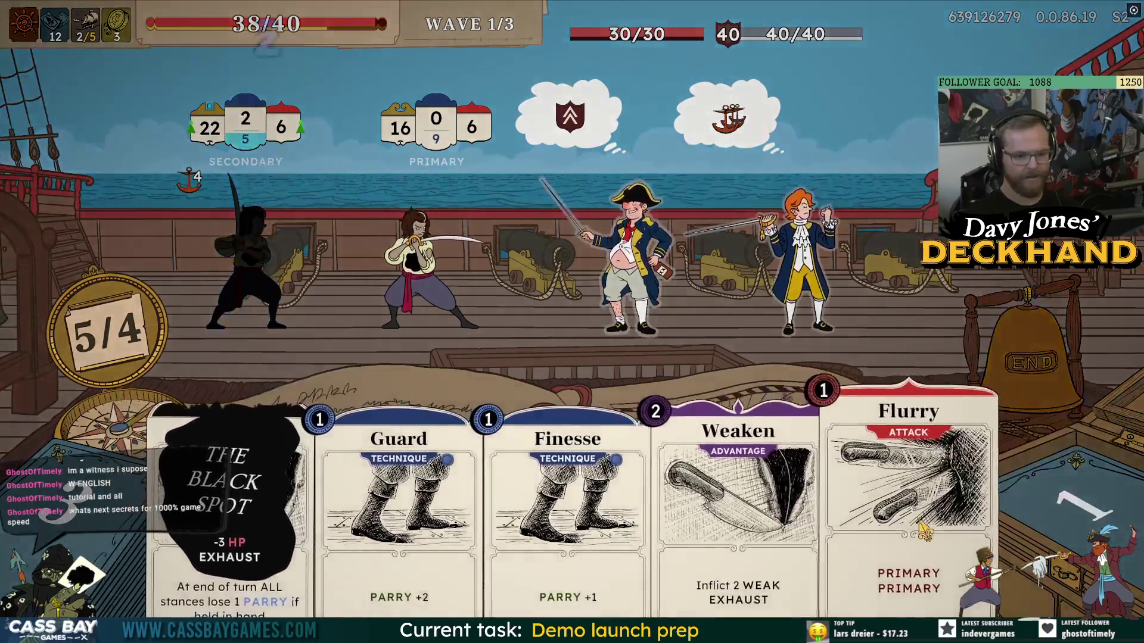
mouse_move(923, 530)
left_mouse_down()
mouse_move(470, 429)
mouse_move(447, 286)
left_mouse_up()
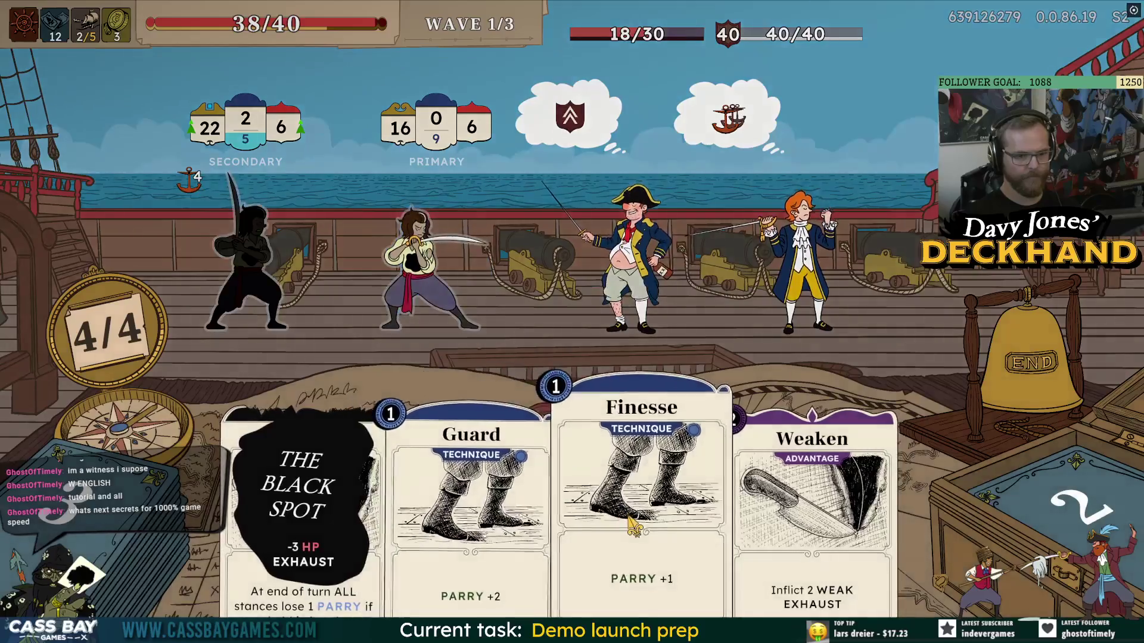
left_click_drag(485, 477, 434, 274)
left_click_drag(560, 464, 453, 274)
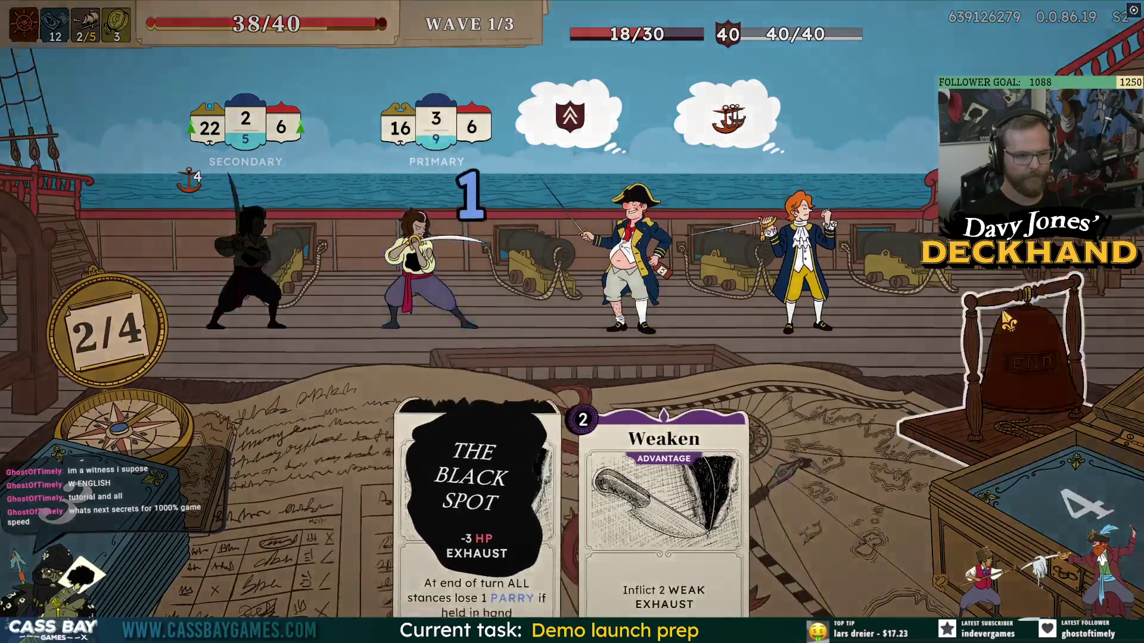
left_click(995, 315)
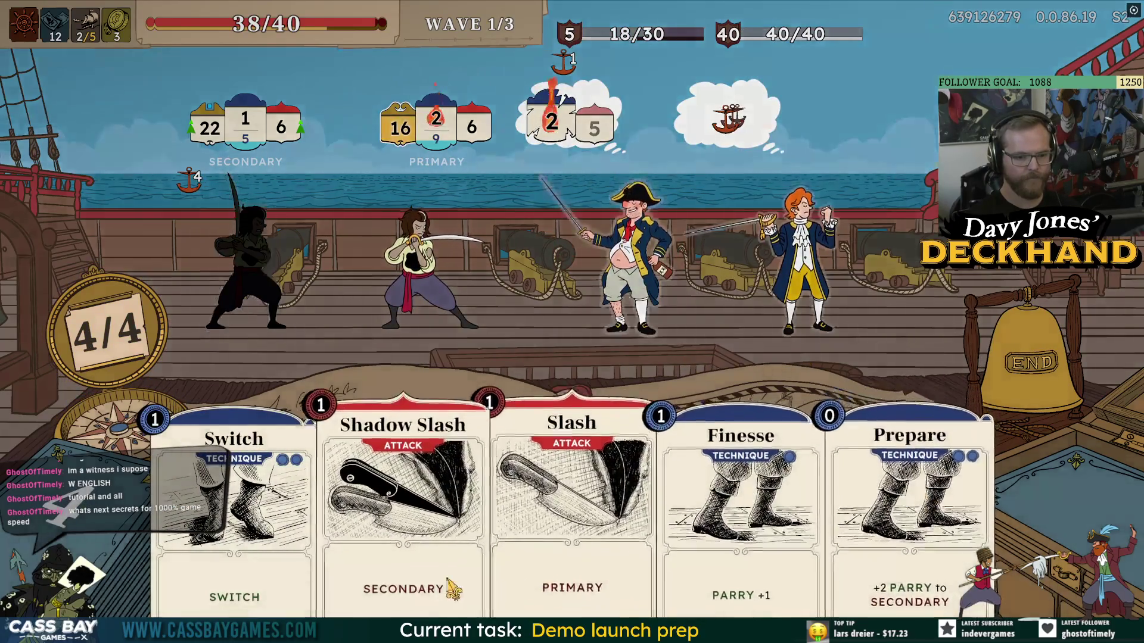
Play Slash, Shadow Slash, Guard and Switch, end the turn to win wave 1, and bring up the Steam overlay.
left_click(634, 555)
left_click(417, 506)
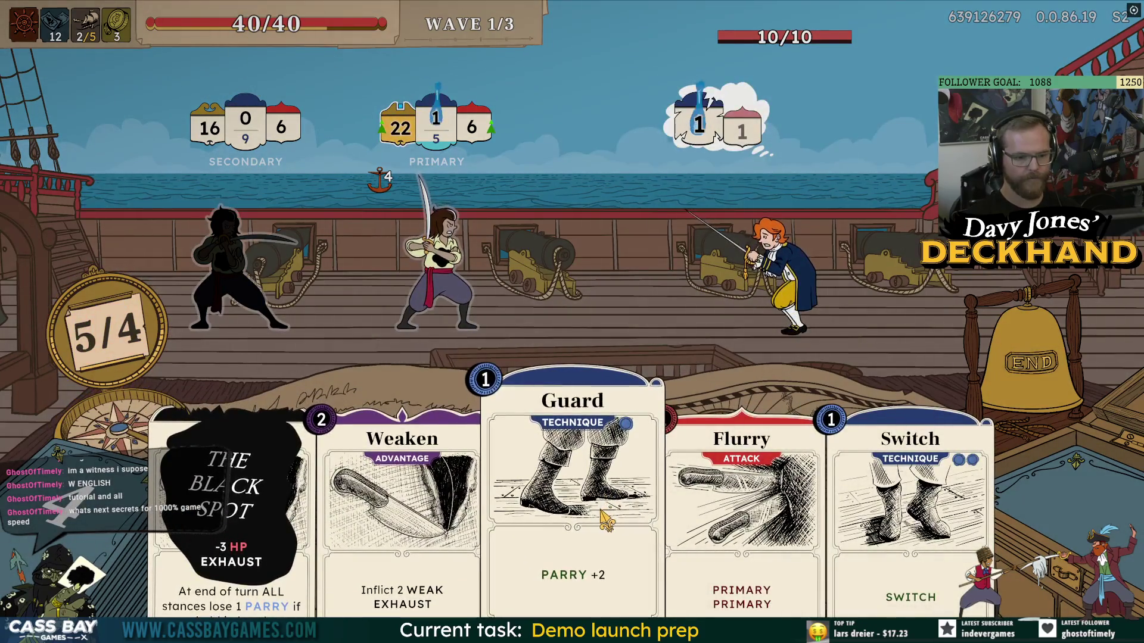
left_click(601, 518)
left_click(749, 468)
mouse_move(749, 468)
left_mouse_down()
mouse_move(536, 387)
mouse_move(959, 382)
left_mouse_up()
left_click(1025, 358)
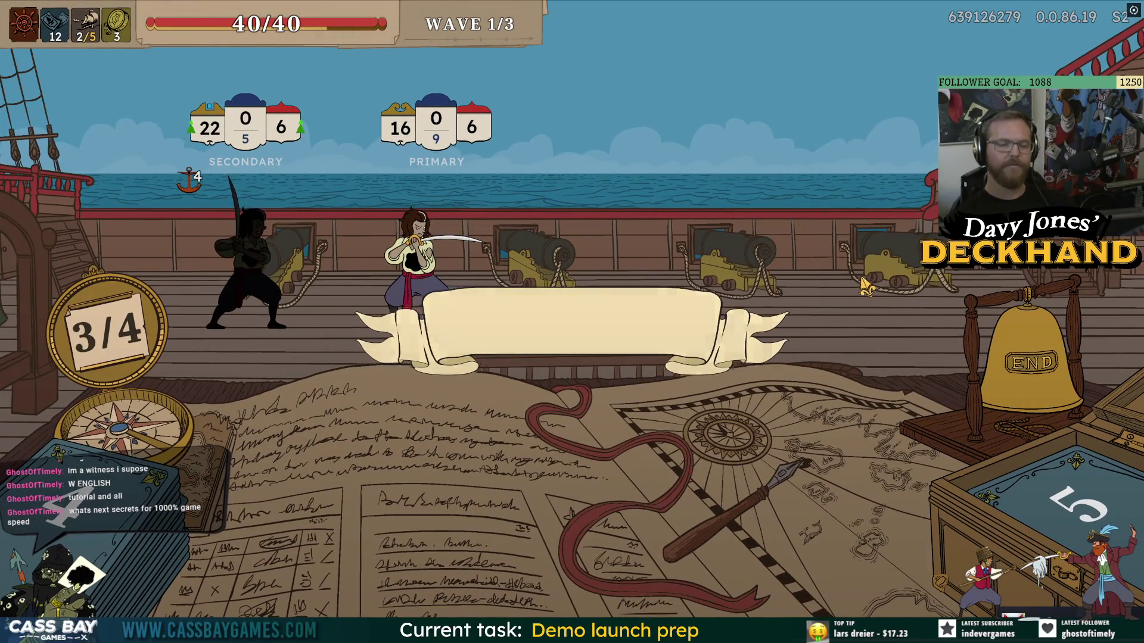
key("shift+Tab")
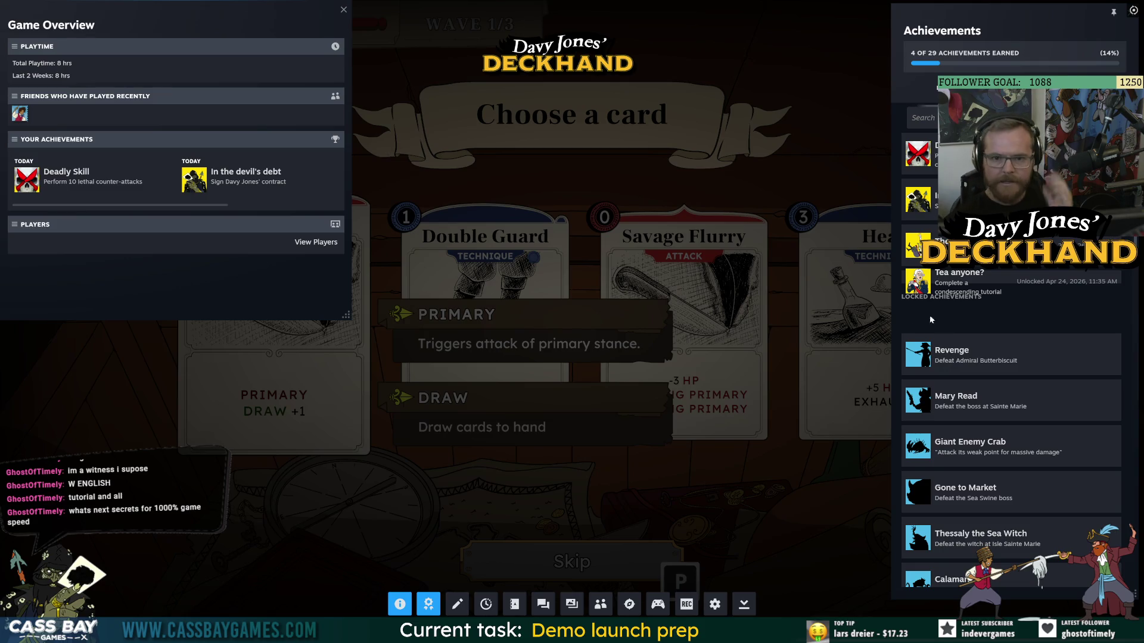
Switch from the game to the Steamworks publishing page in Chrome.
key("alt+Tab")
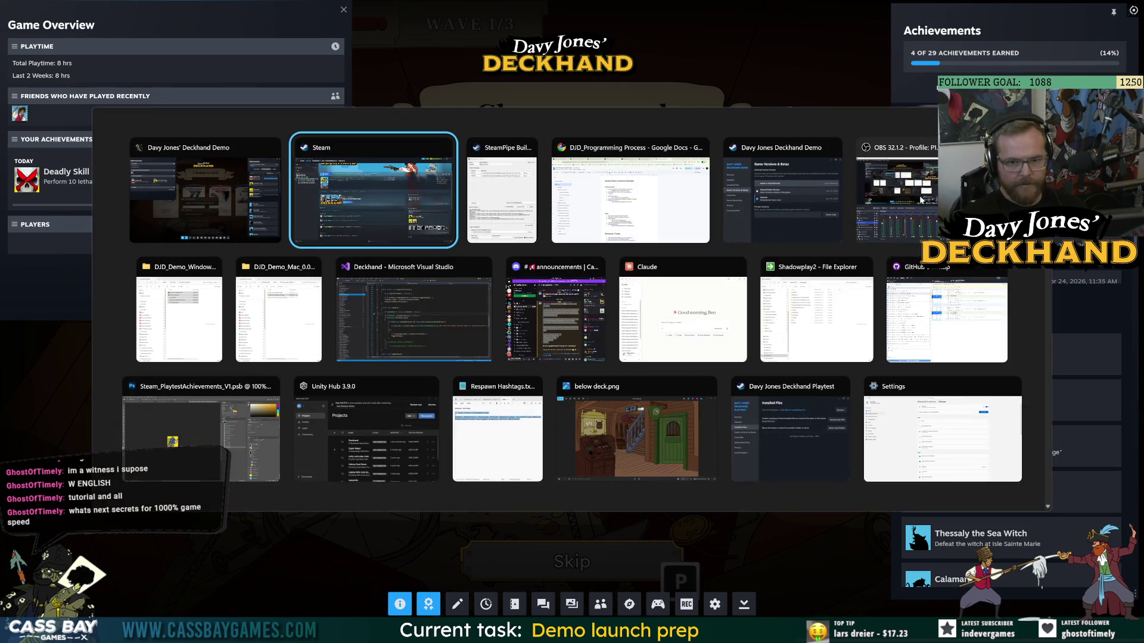
key("Tab")
key("Tab")
left_click(550, 18)
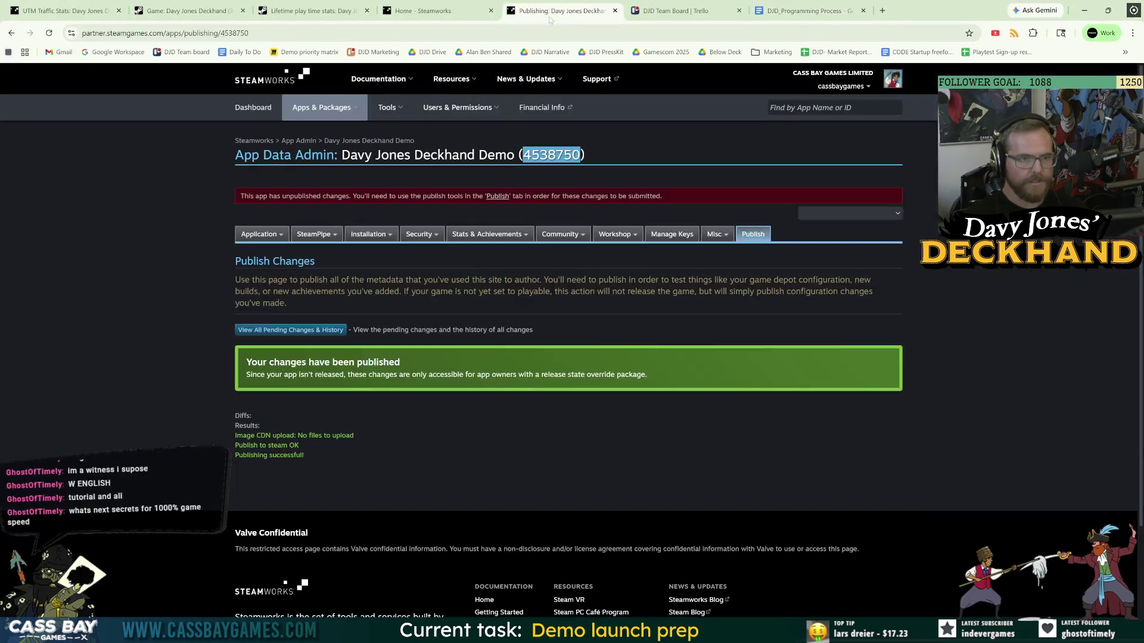
Edit ACH_DeadlySkill and keep STAT_LethalCounterAttacks as its progress stat.
mouse_move(502, 237)
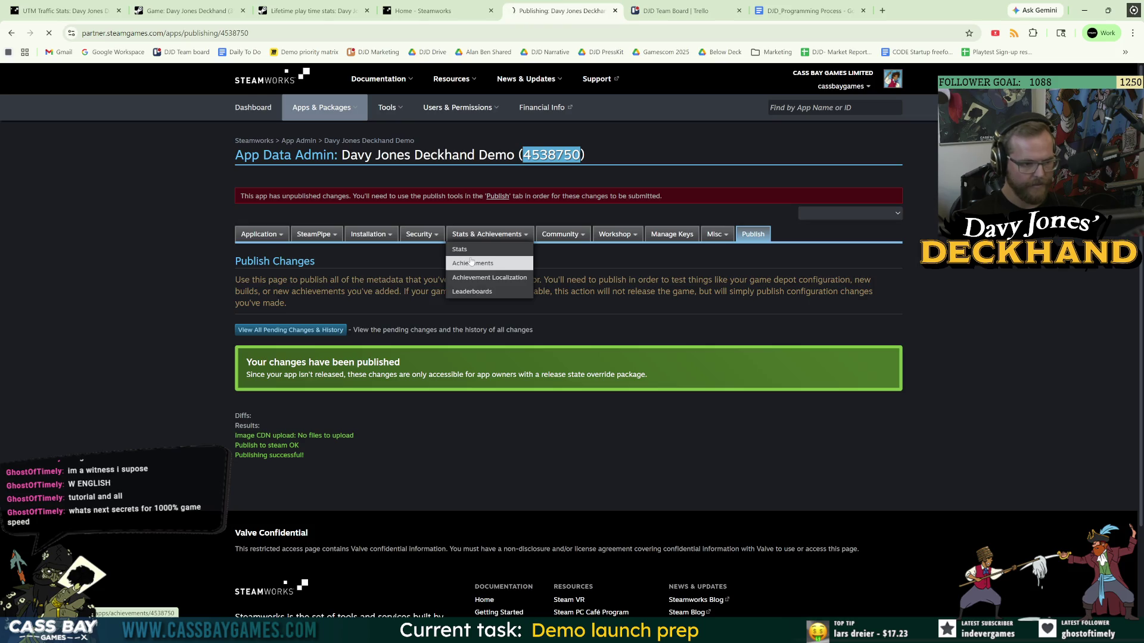
scroll(413, 385, "down", 5)
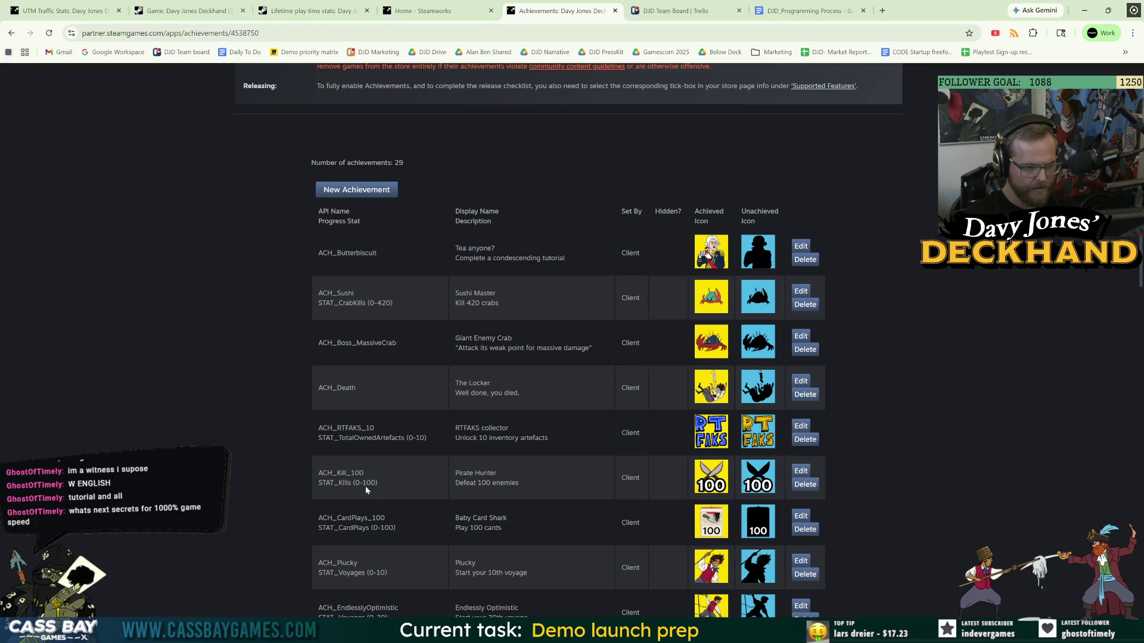
scroll(381, 370, "down", 4)
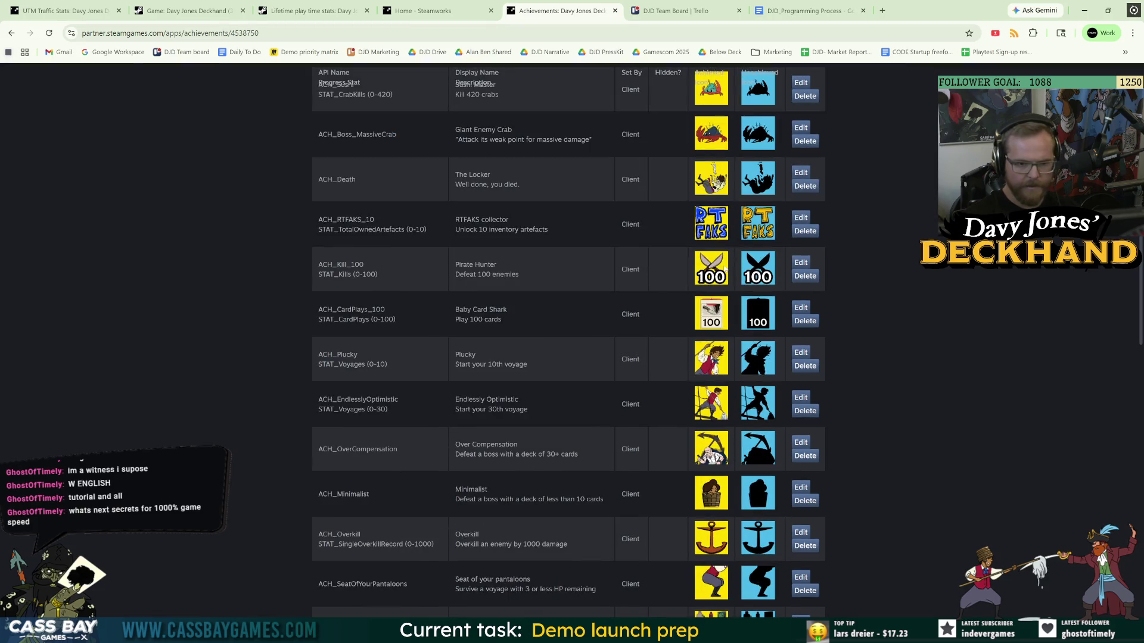
scroll(728, 298, "down", 6)
scroll(748, 474, "down", 6)
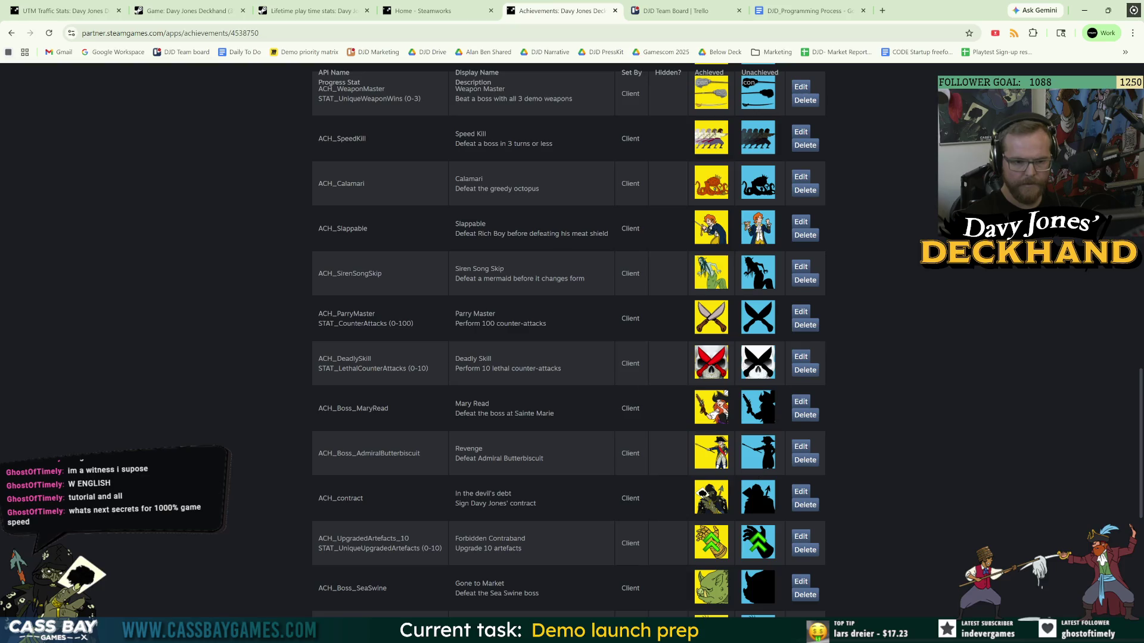
left_click(801, 356)
left_click(256, 433)
left_click(257, 488)
Return to the Deadly Skill editor and recheck the progress stat options.
key("alt+Tab")
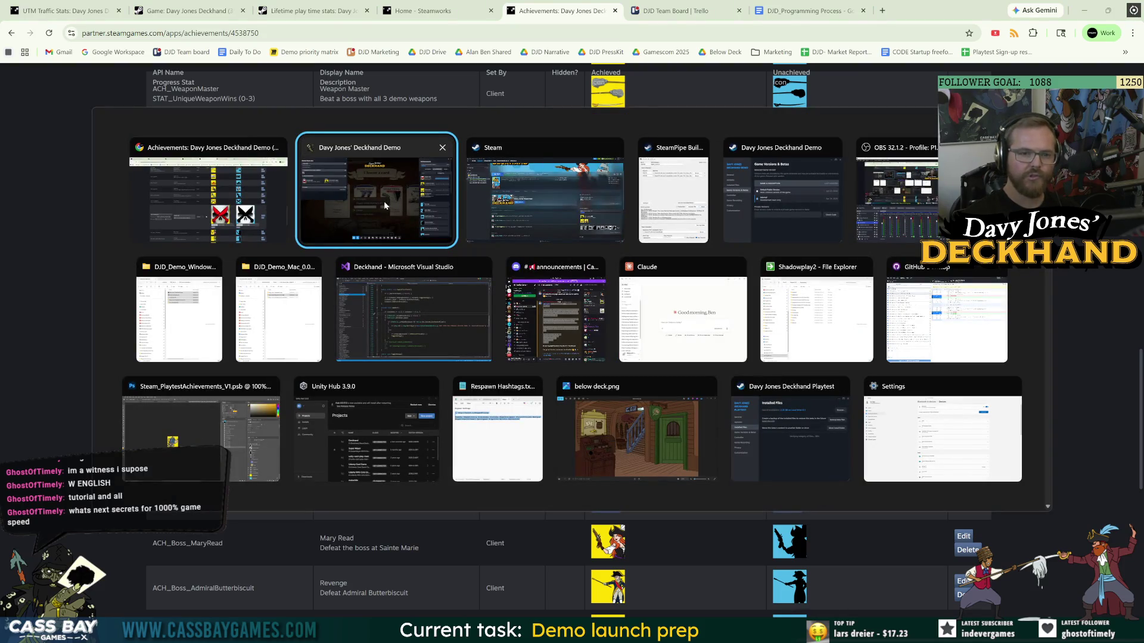
left_click(271, 212)
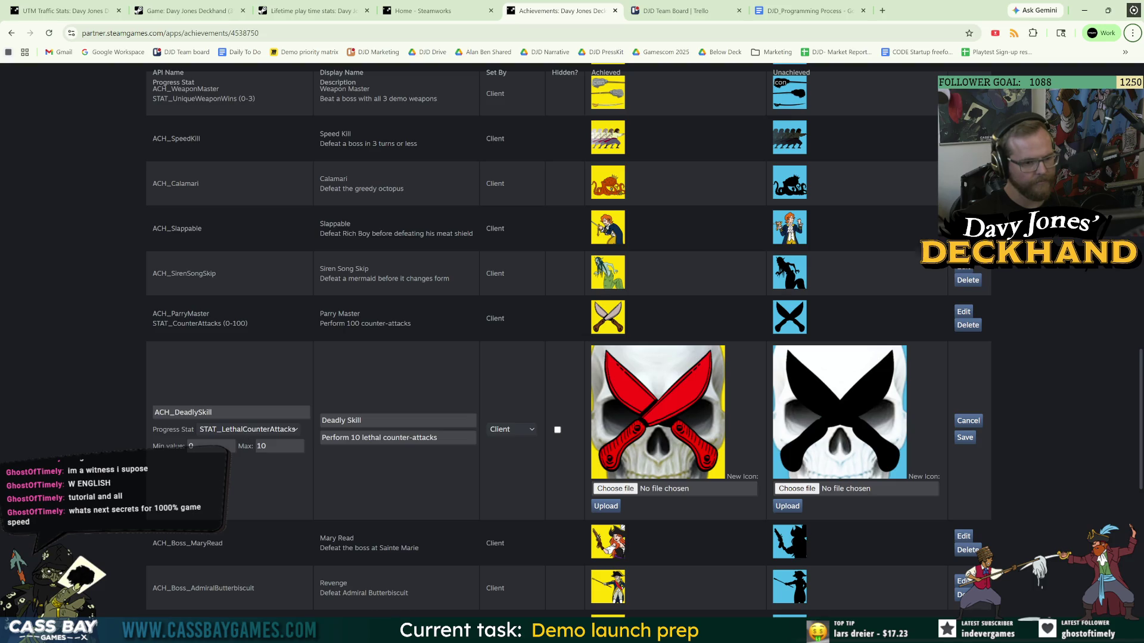
left_click(240, 427)
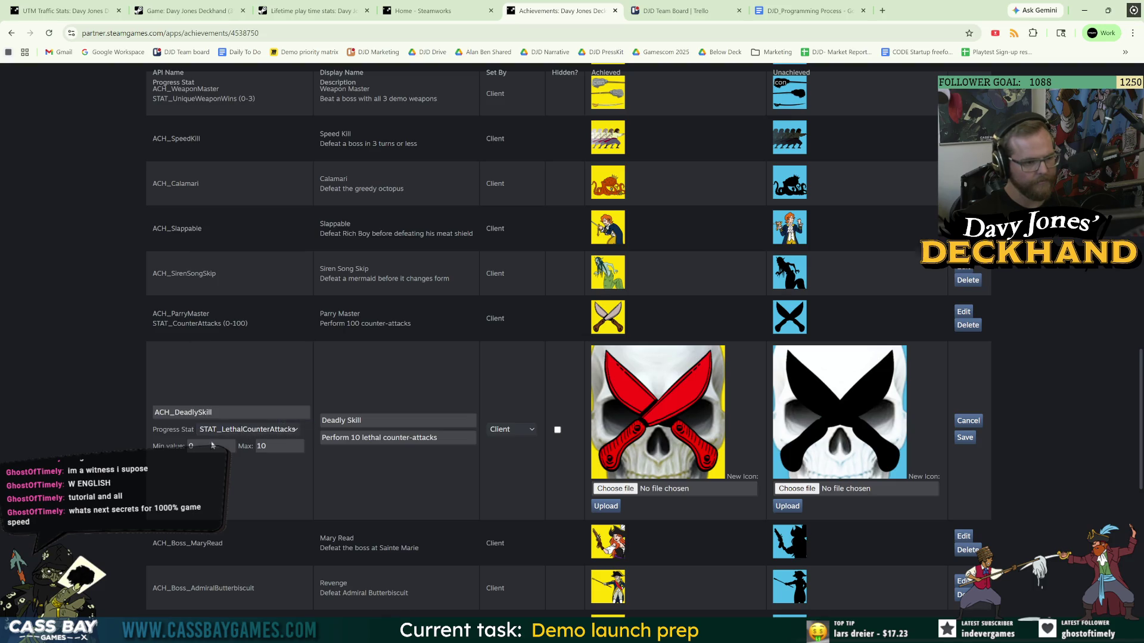
key("alt+Tab")
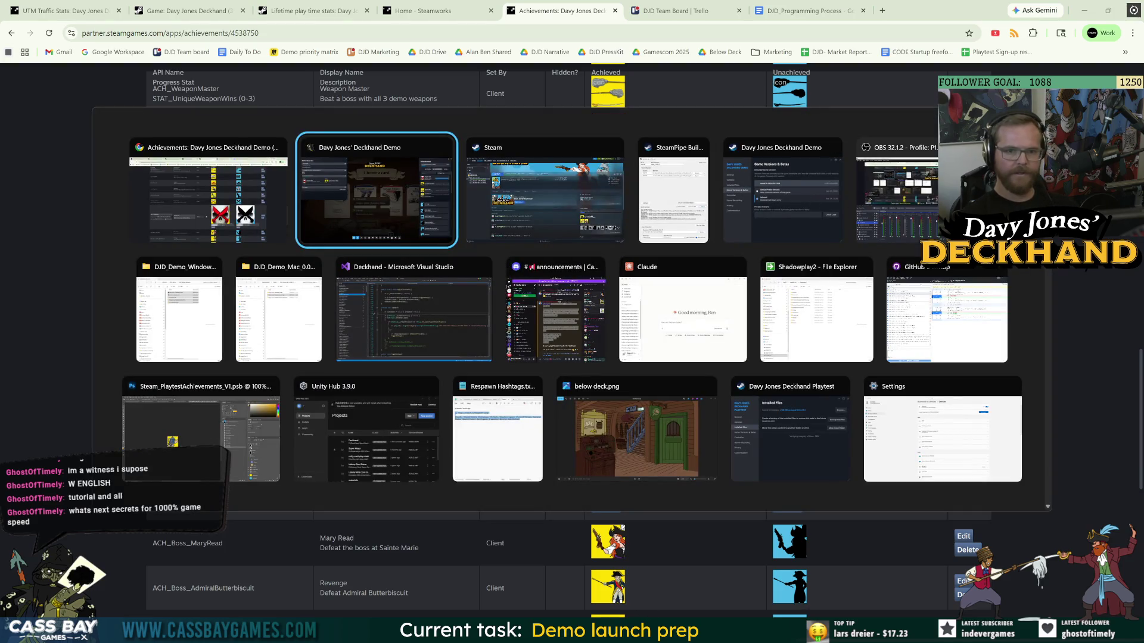
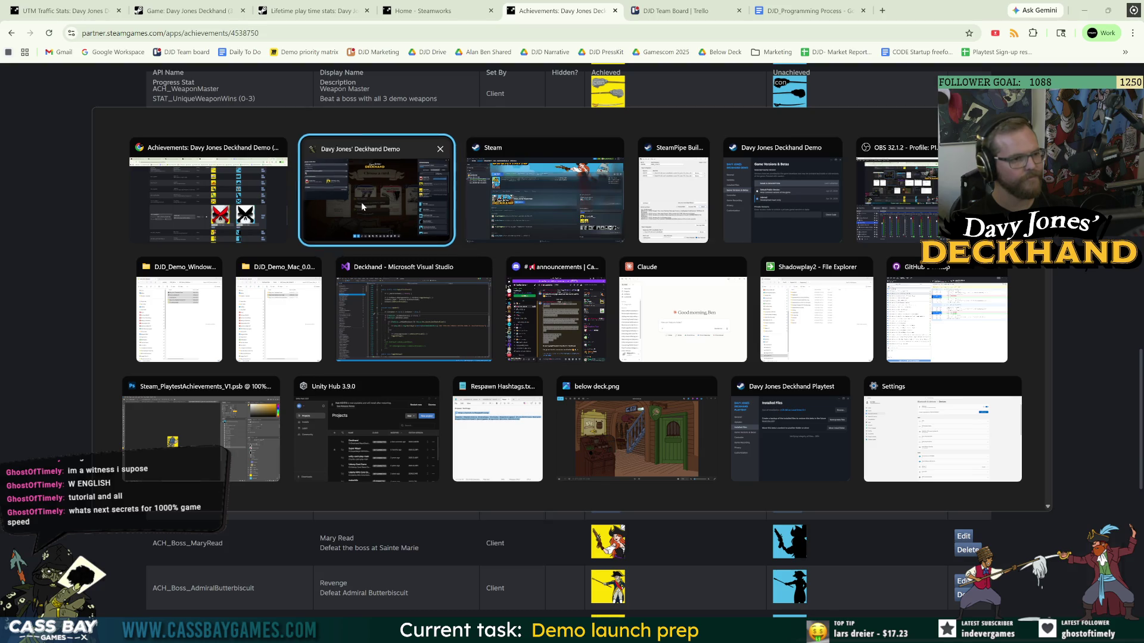
Switch to Visual Studio and open the Achievements.cs script.
left_click(361, 202)
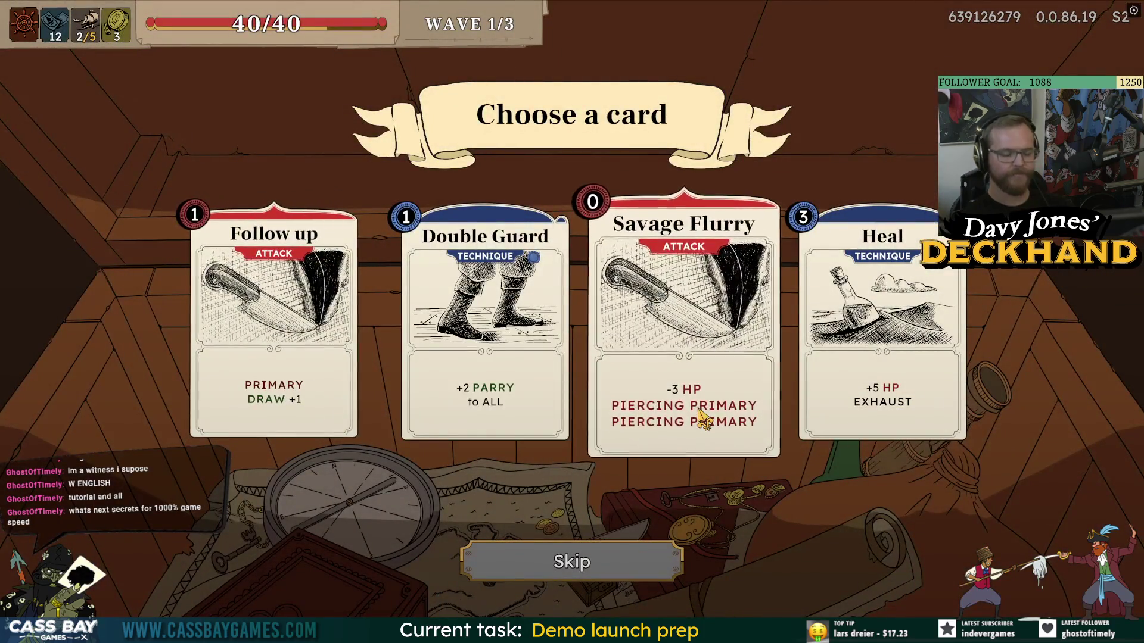
mouse_move(704, 416)
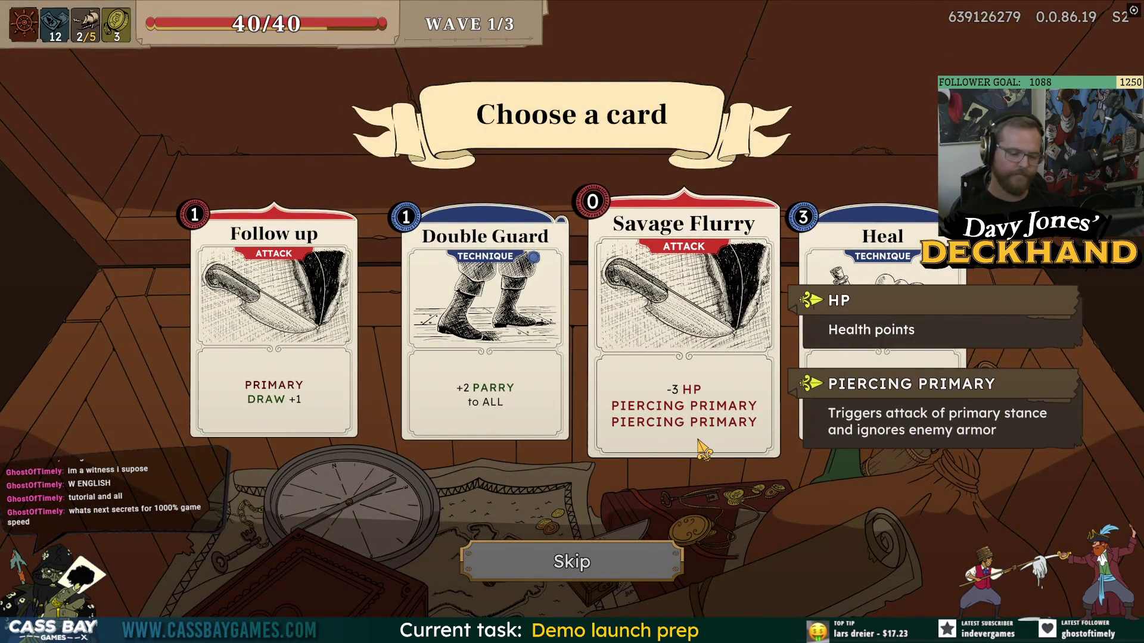
key("alt+Tab")
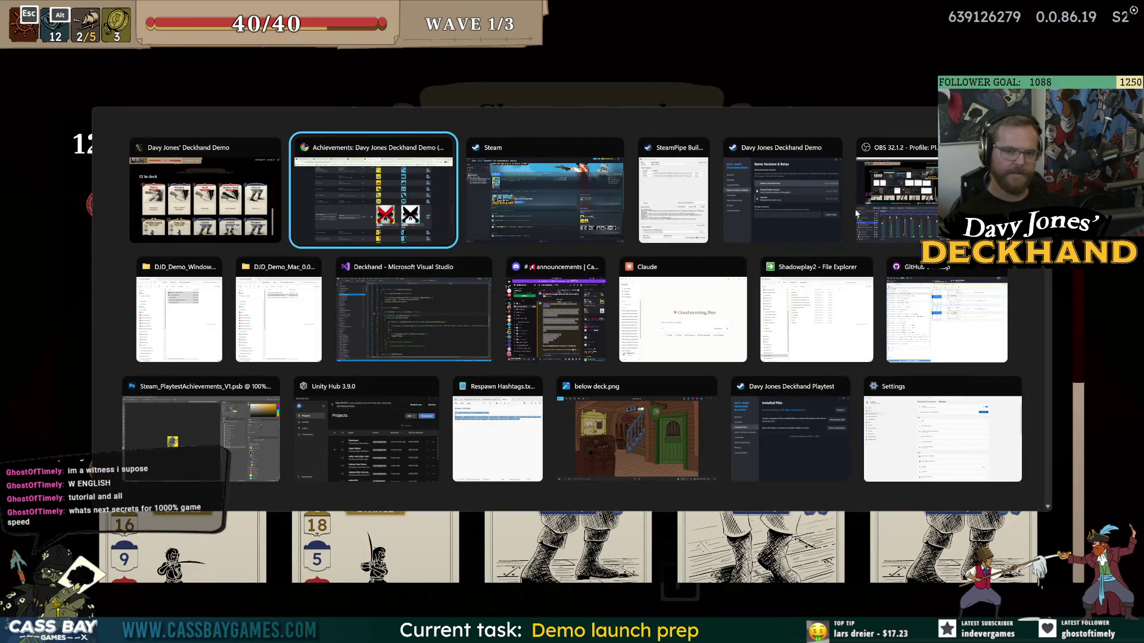
left_click(414, 316)
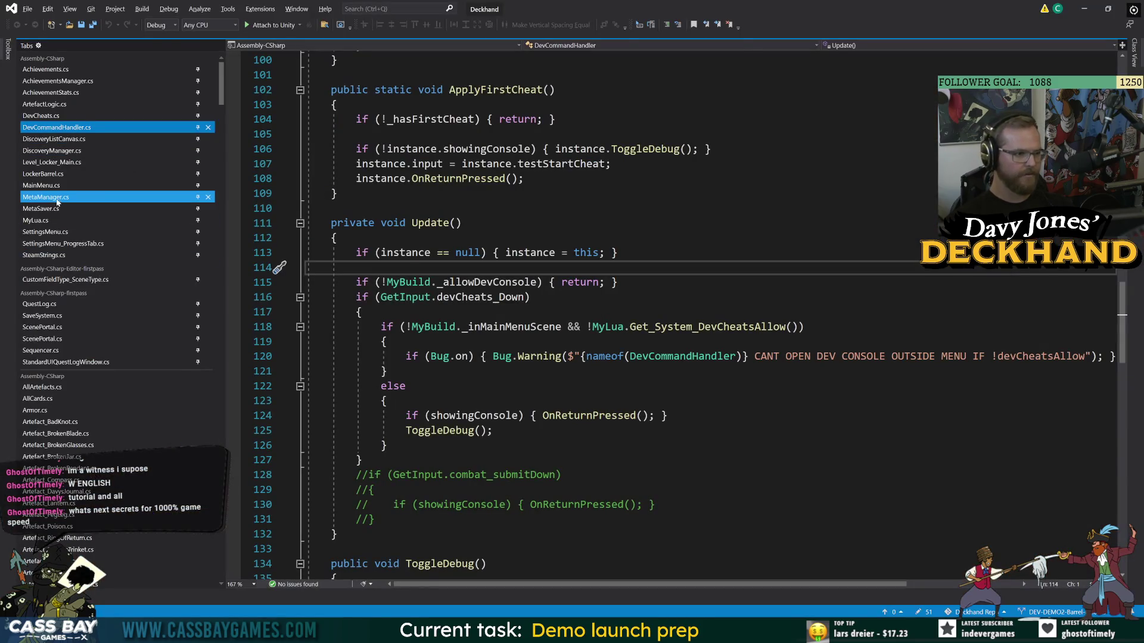
left_click(64, 69)
Return to the Deckhand demo and close the deck view to reveal the card choices.
key("alt+Tab")
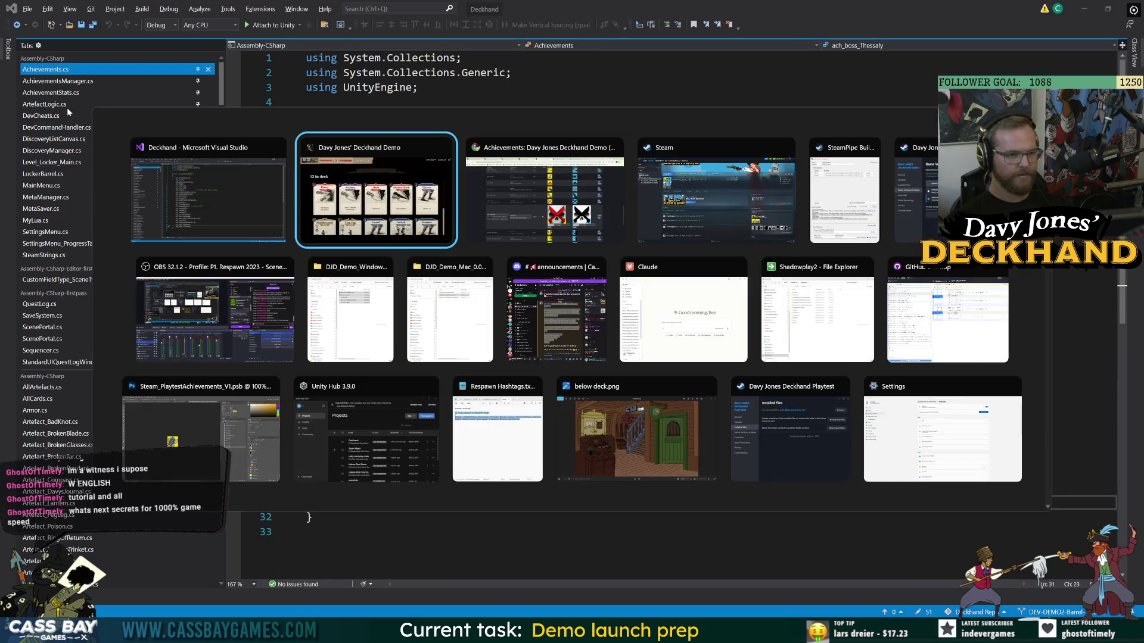
left_click(368, 204)
left_click(662, 98)
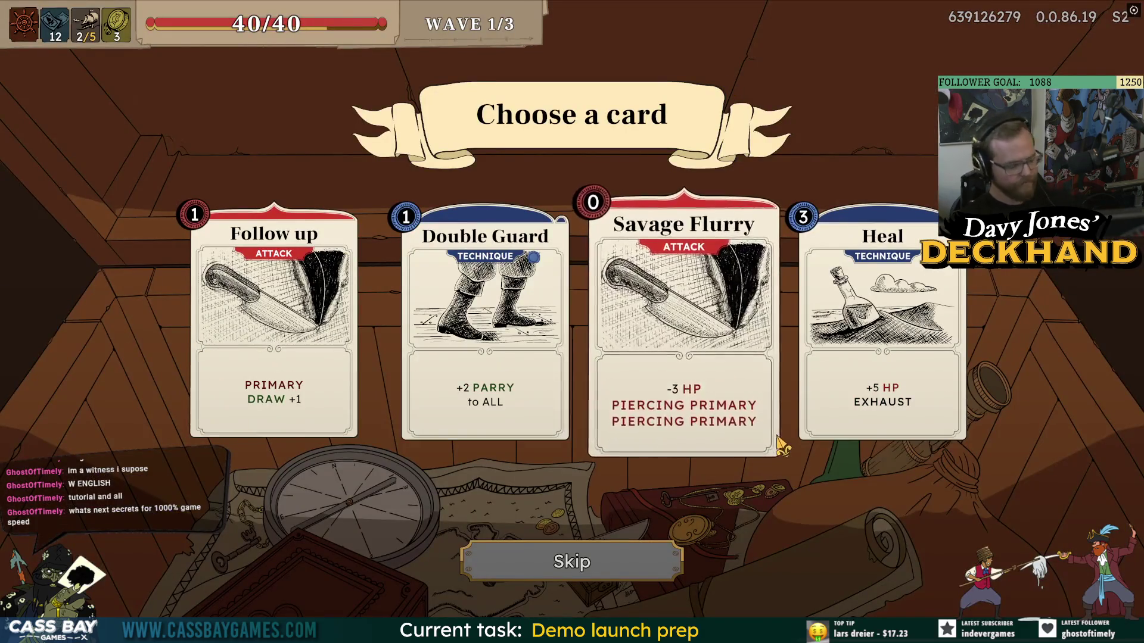
key("shift+Tab")
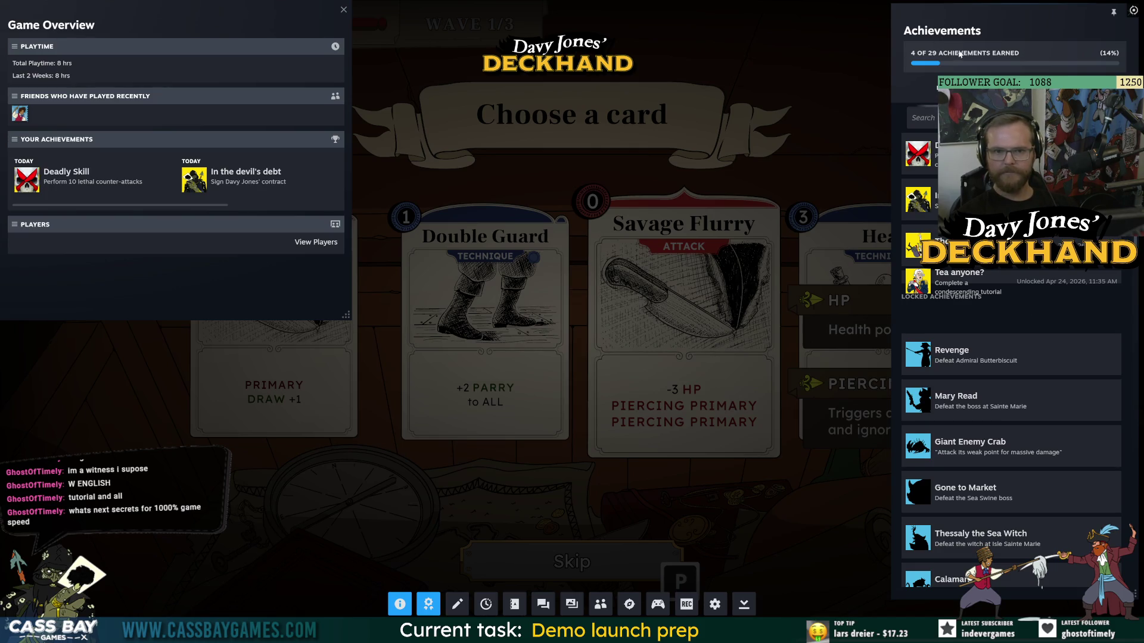
key("shift+Tab")
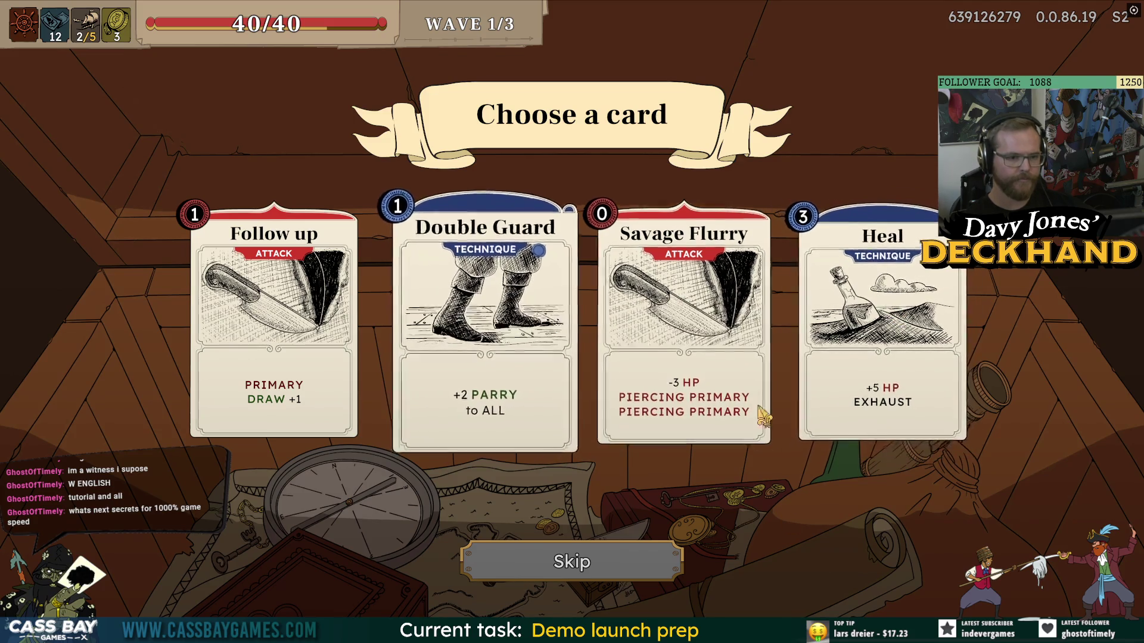
mouse_move(922, 373)
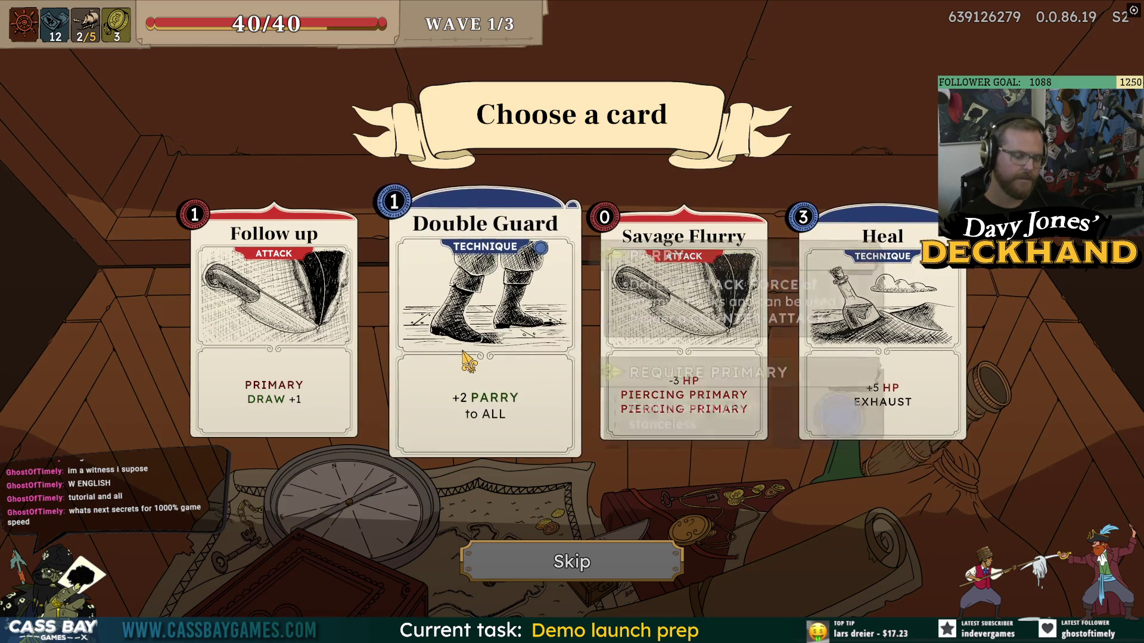
left_click(946, 410)
Take Heal, play Guard on herself, then hit the left sailor with Flurry and Slash.
left_click(602, 557)
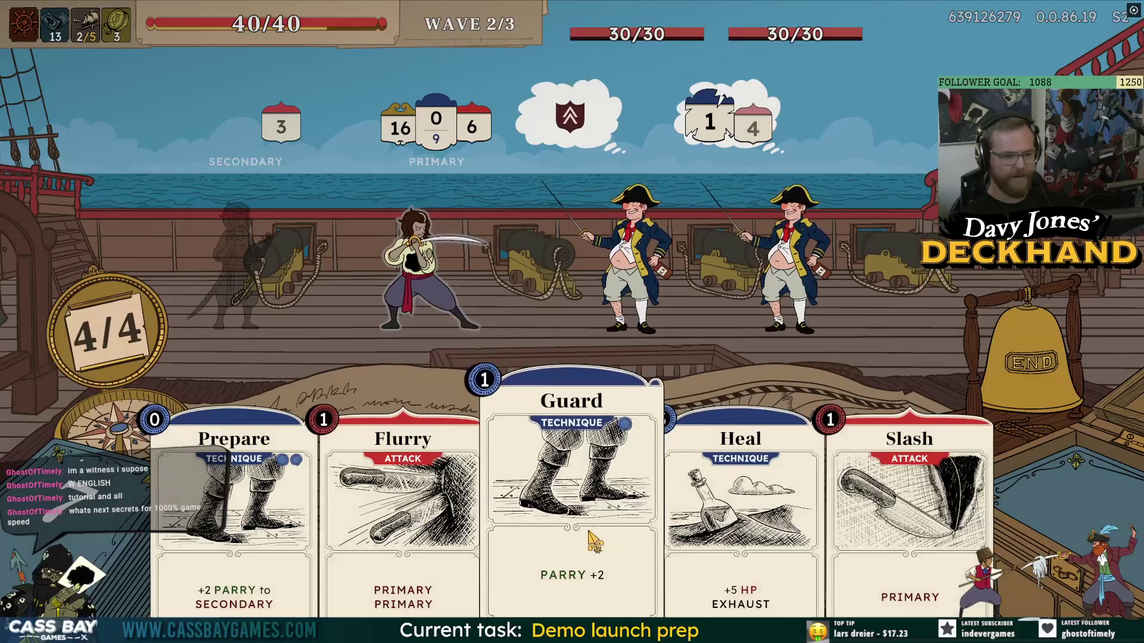
left_click(553, 536)
left_click(458, 291)
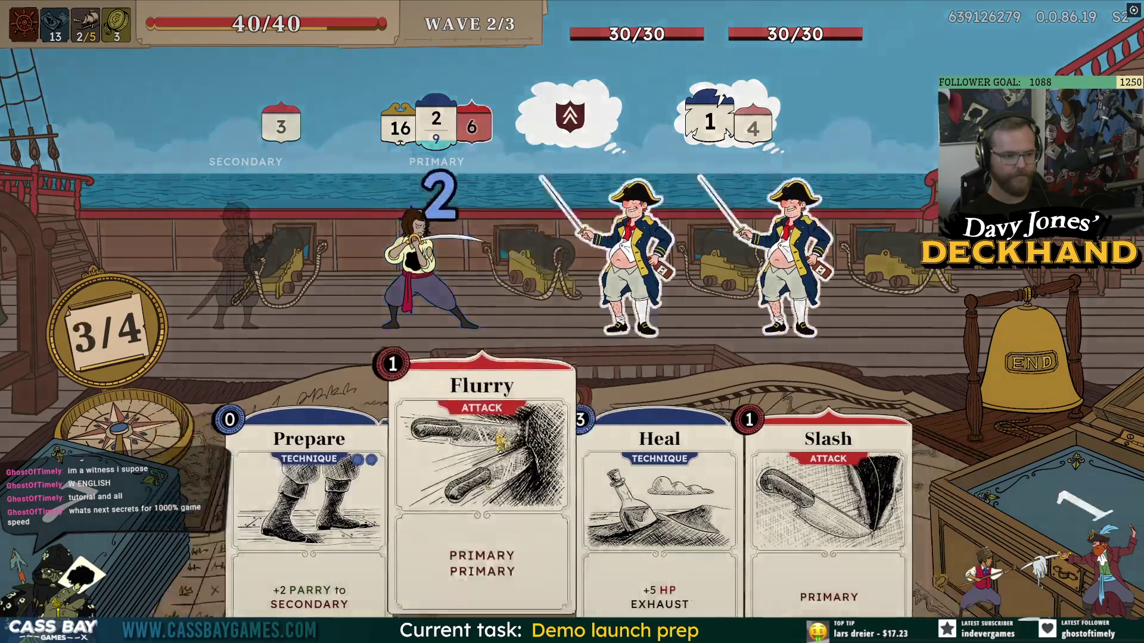
left_click(421, 513)
left_click(632, 262)
left_click(766, 512)
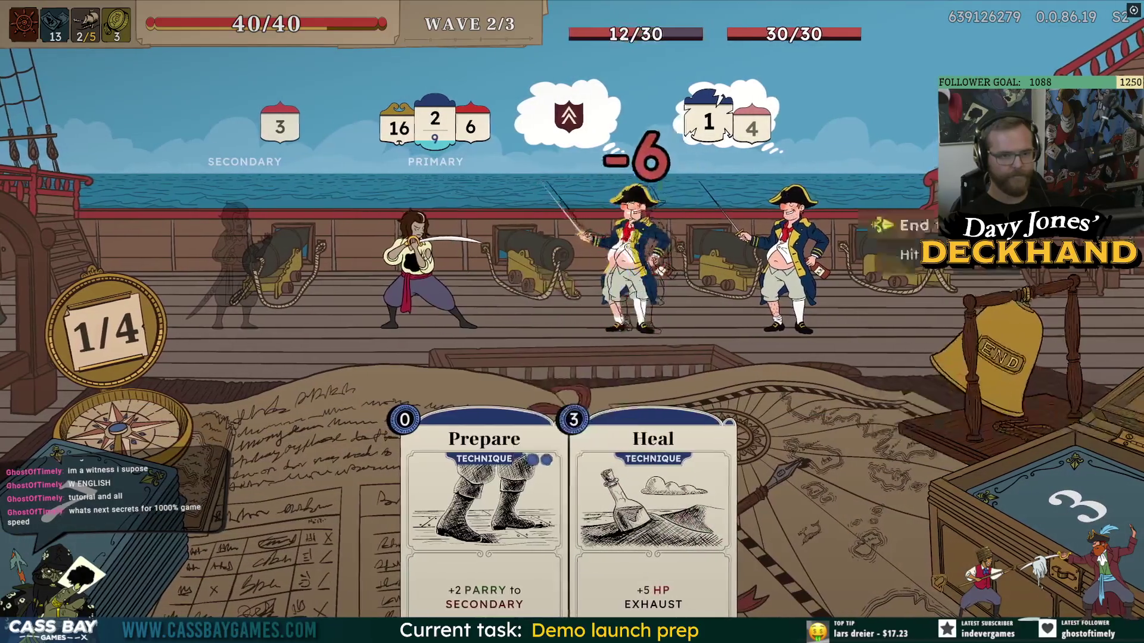
left_click(1033, 386)
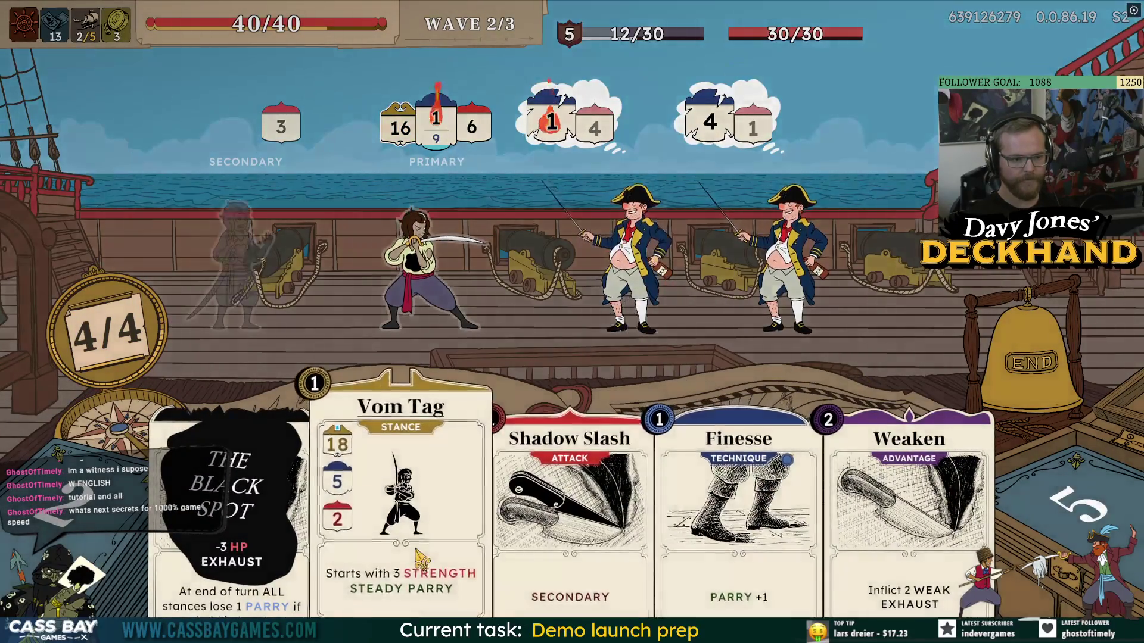
Leave Vom Tag unplayed, Weaken the right sailor, play Finesse and Shadow Slash the left sailor.
mouse_move(405, 477)
left_mouse_down()
mouse_move(257, 226)
mouse_move(242, 240)
left_mouse_up()
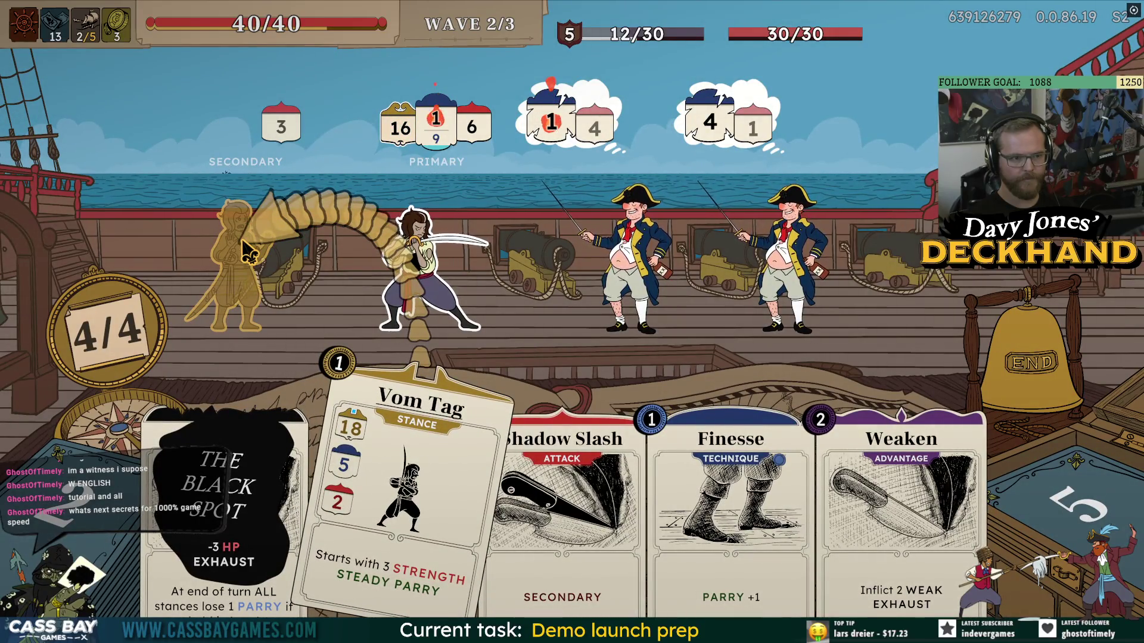
left_click_drag(243, 241, 244, 244)
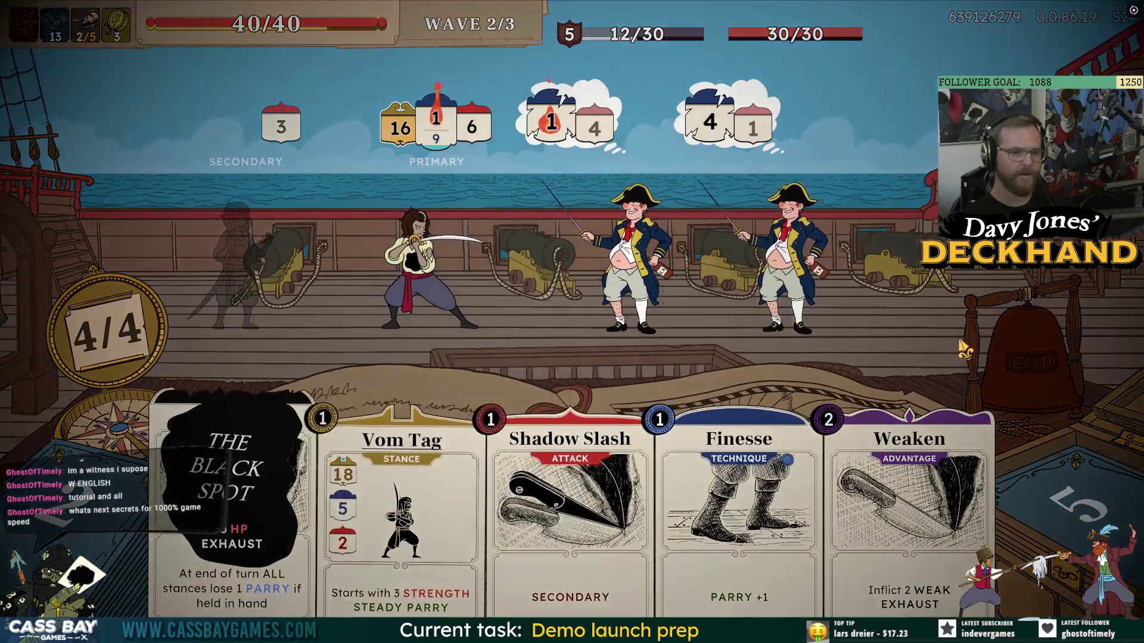
left_click(739, 494)
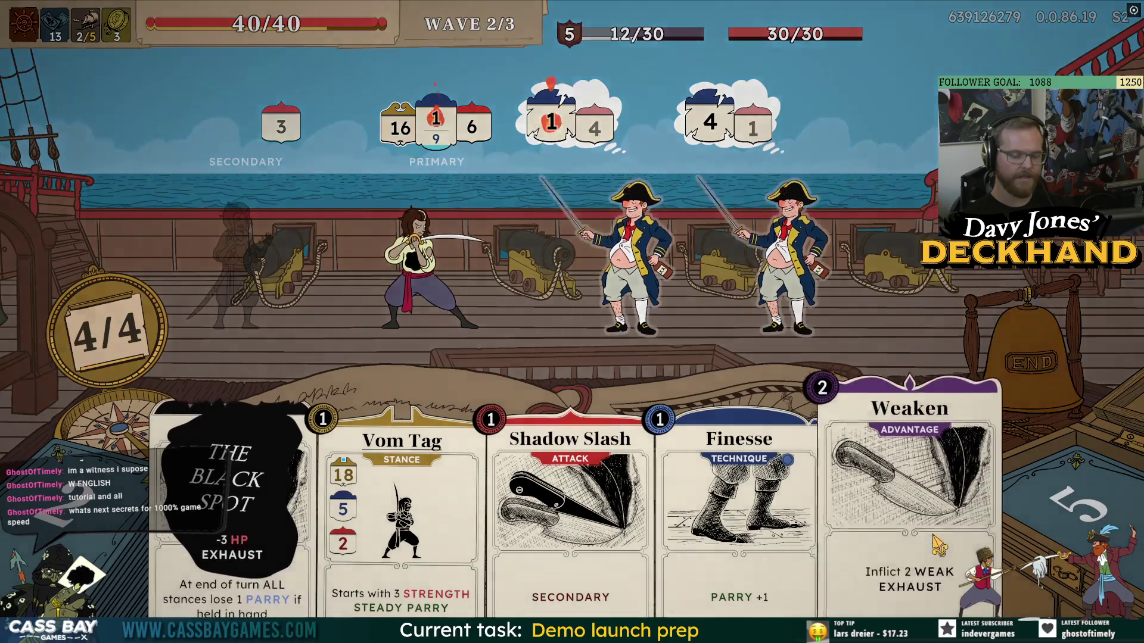
left_click(909, 506)
left_click(768, 206)
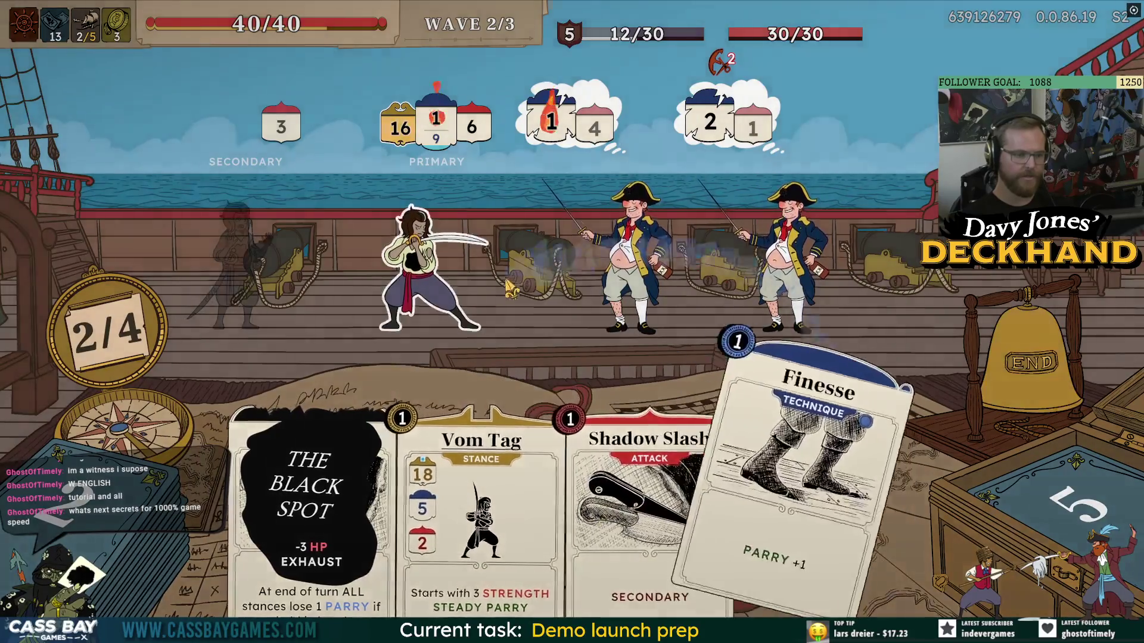
left_click(825, 507)
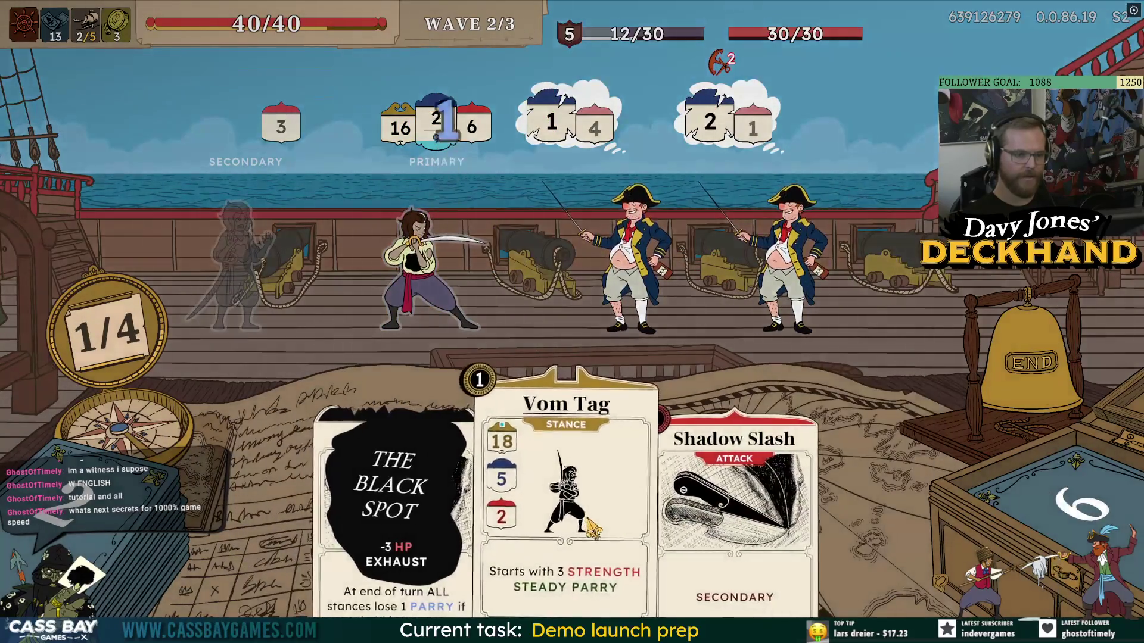
left_click(735, 512)
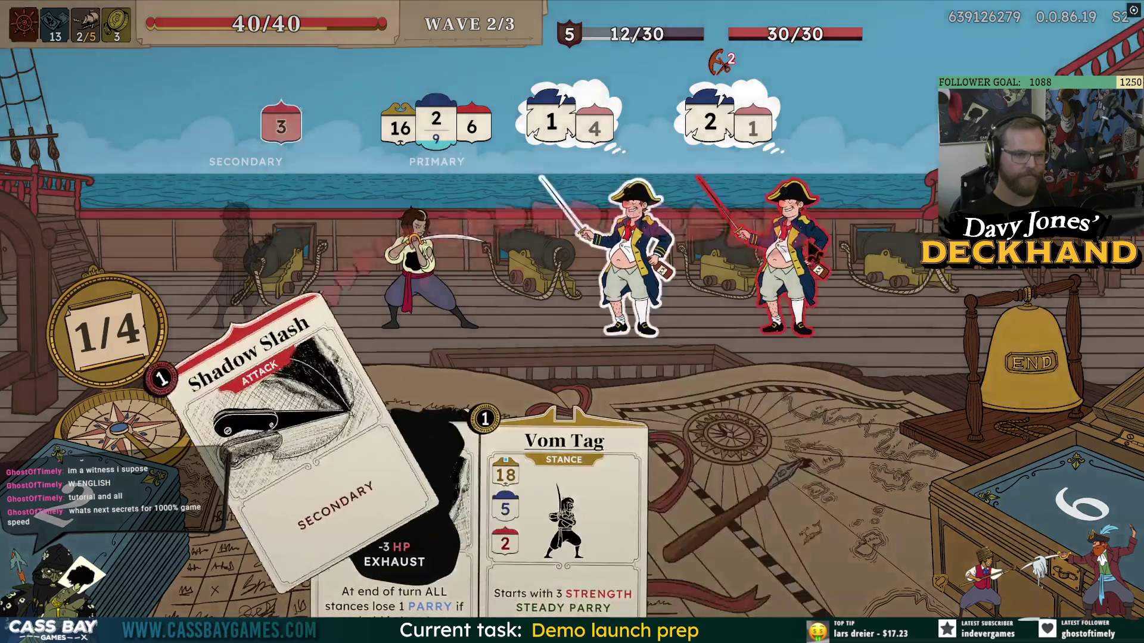
left_click(635, 262)
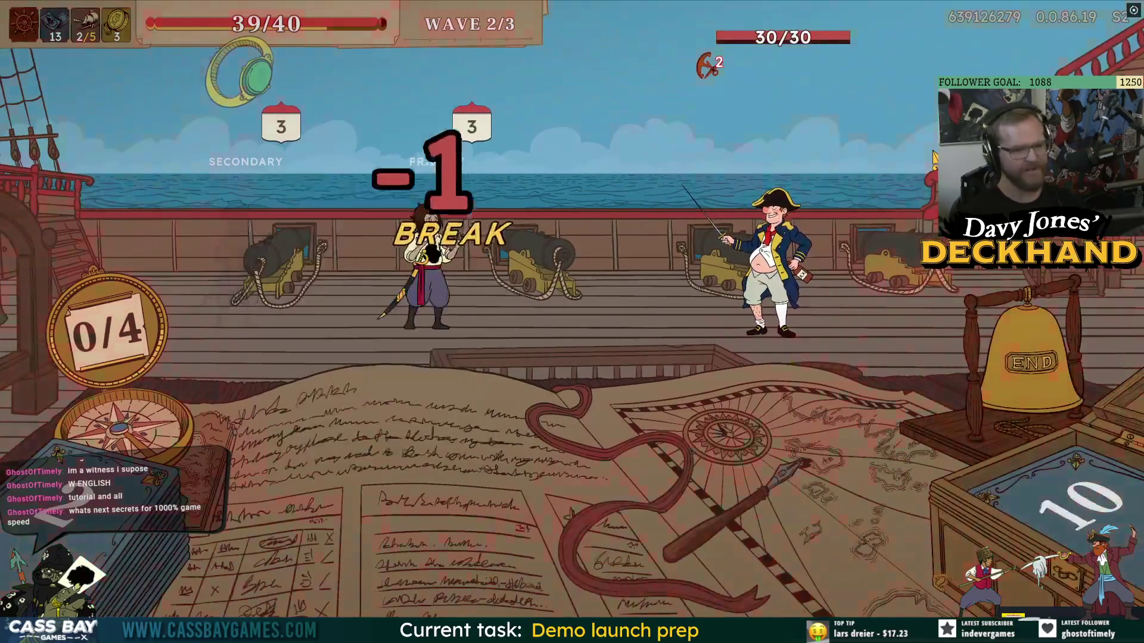
key("shift+Tab")
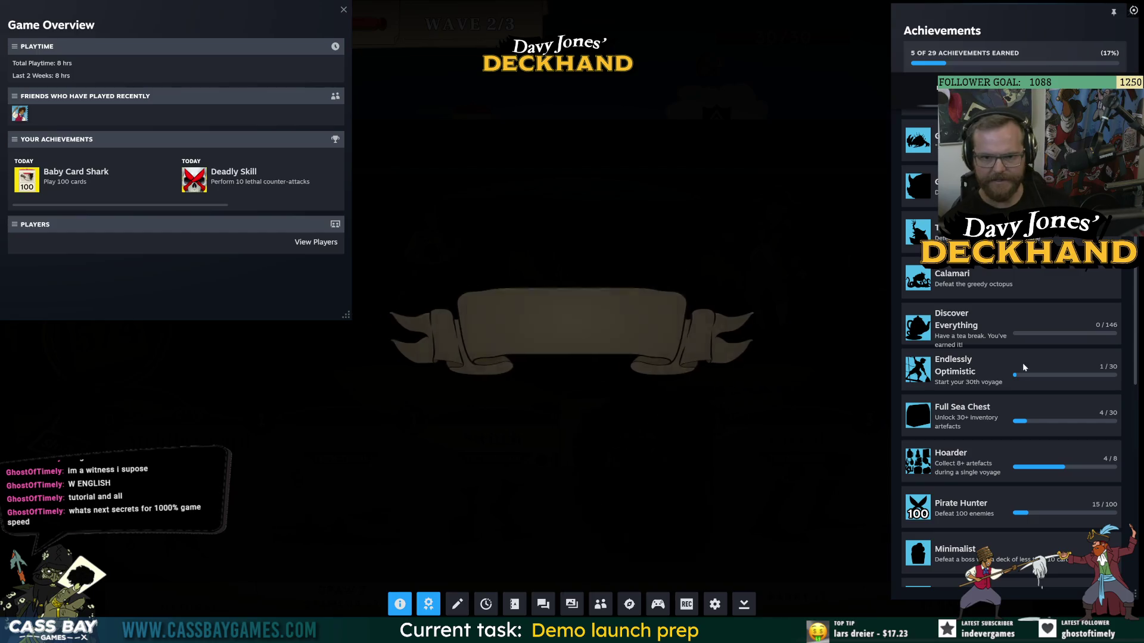
scroll(1028, 320, "down", 2)
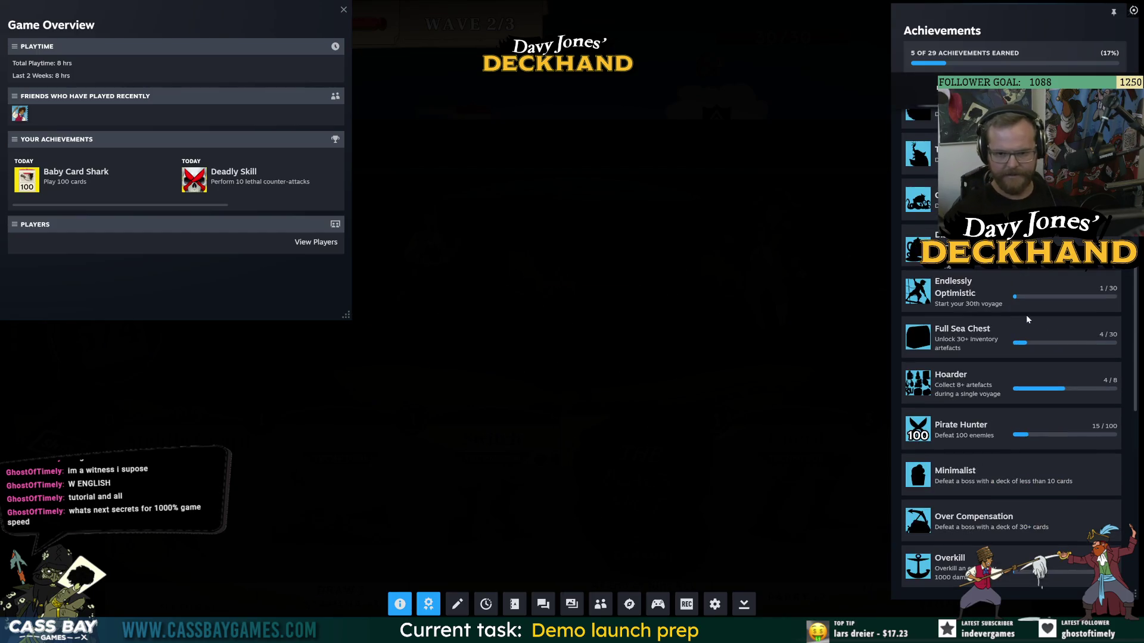
scroll(1040, 298, "down", 2)
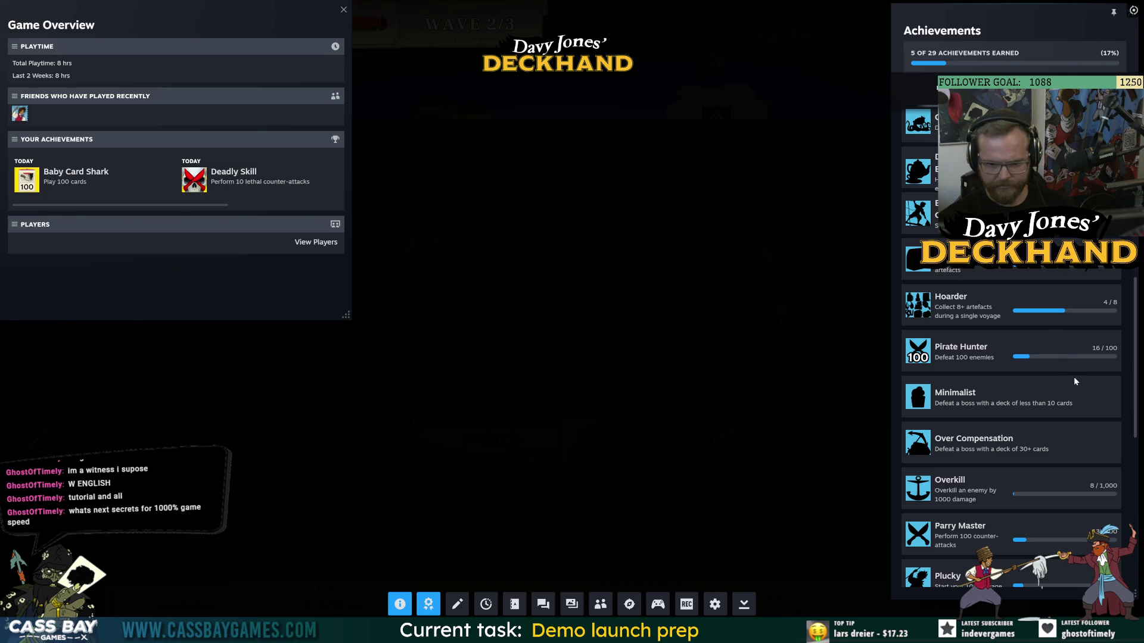
key("shift+Tab")
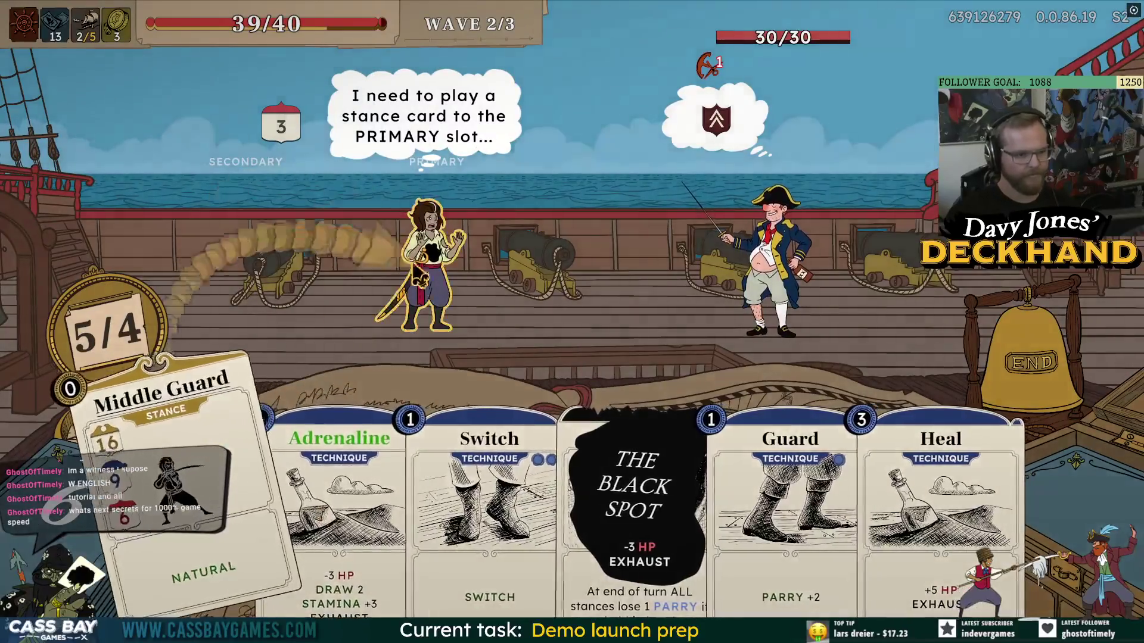
Set Middle Guard as primary stance, play Adrenaline, Guard, Shadow Slash and Heal, then end turn.
left_click(179, 506)
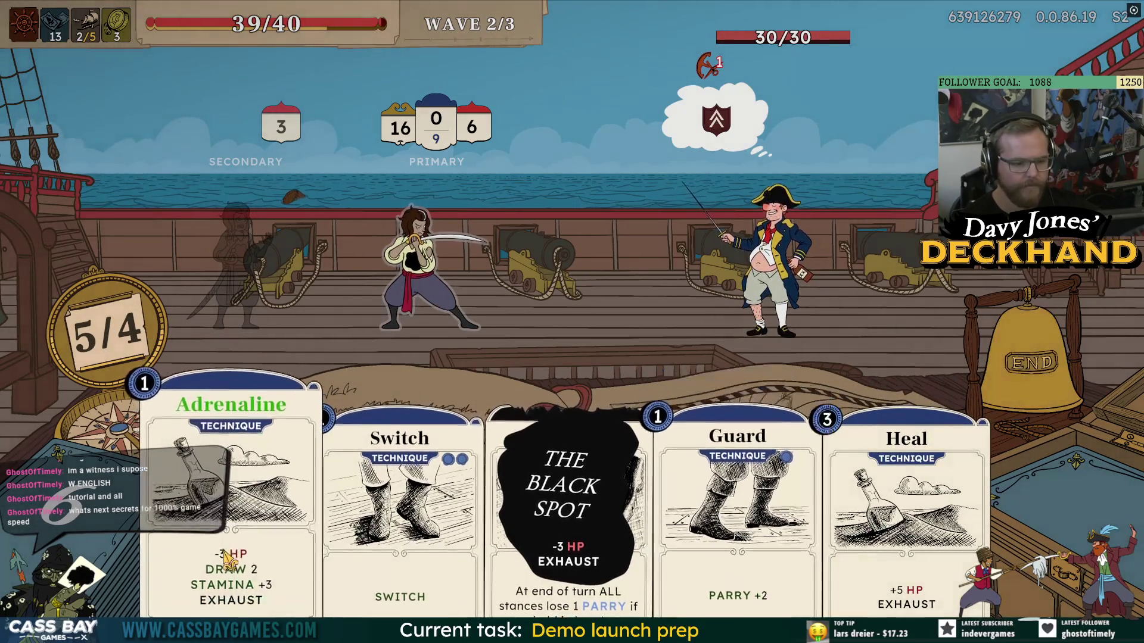
left_click_drag(228, 557, 453, 286)
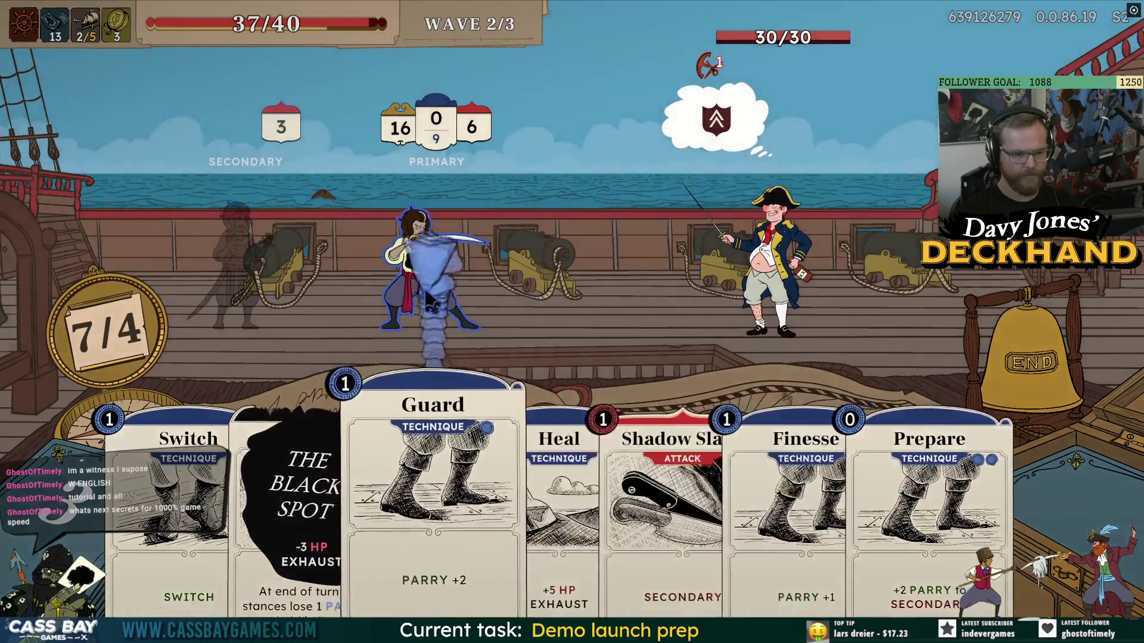
left_click(410, 590)
left_click(638, 524)
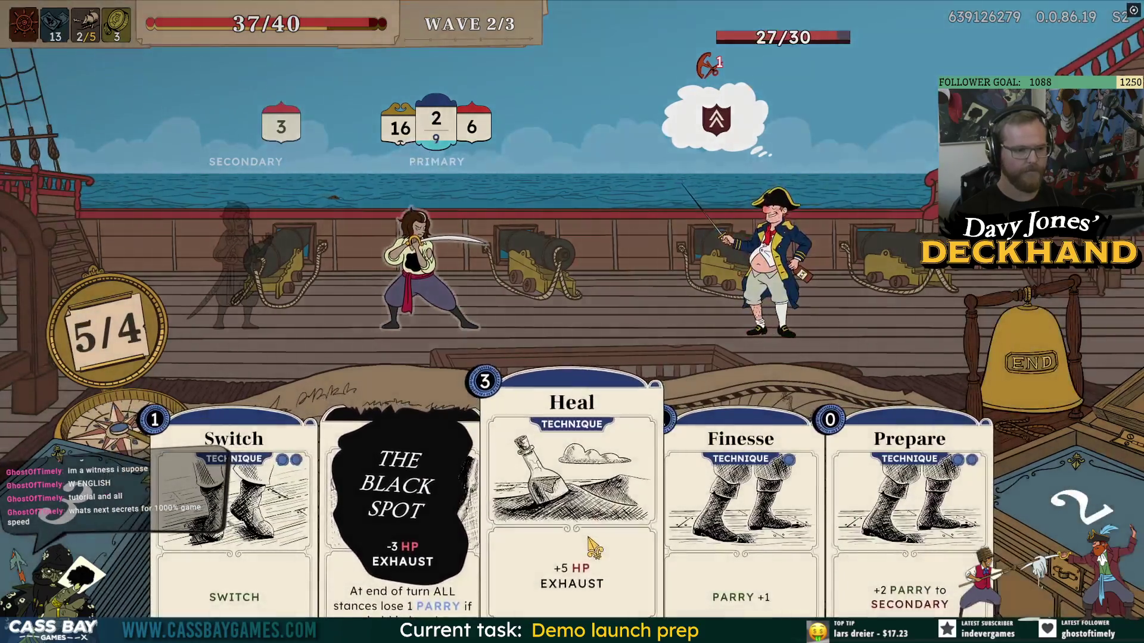
mouse_move(569, 507)
left_mouse_down()
mouse_move(560, 310)
mouse_move(582, 239)
left_mouse_up()
left_click(1030, 364)
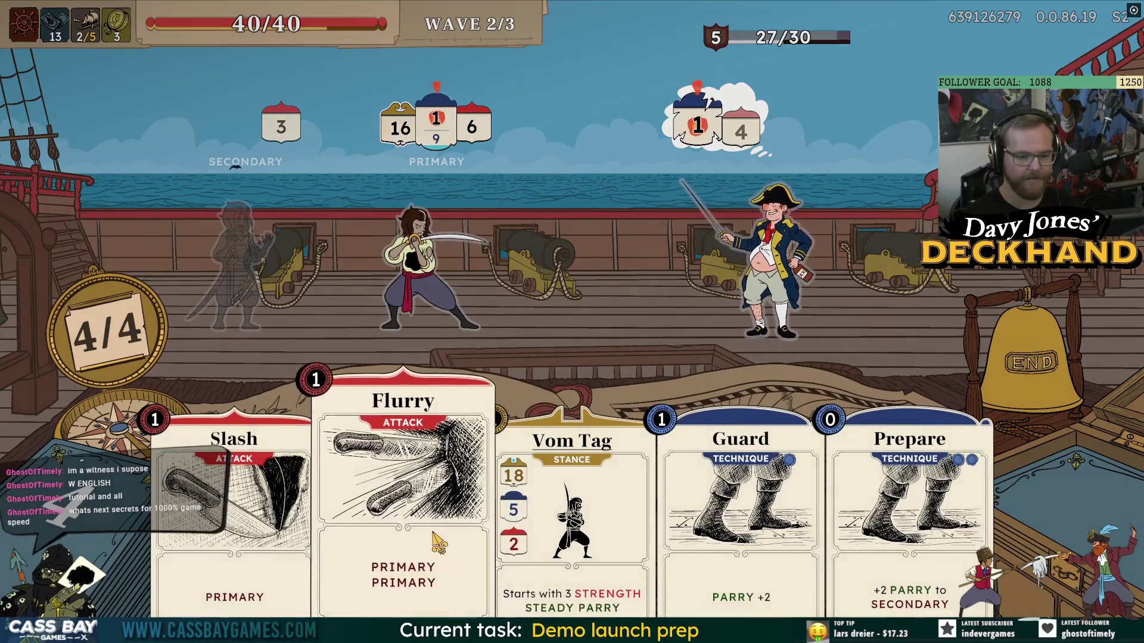
Finish the enemy with Flurry and Slash, then take Power up as the reward.
left_click(470, 495)
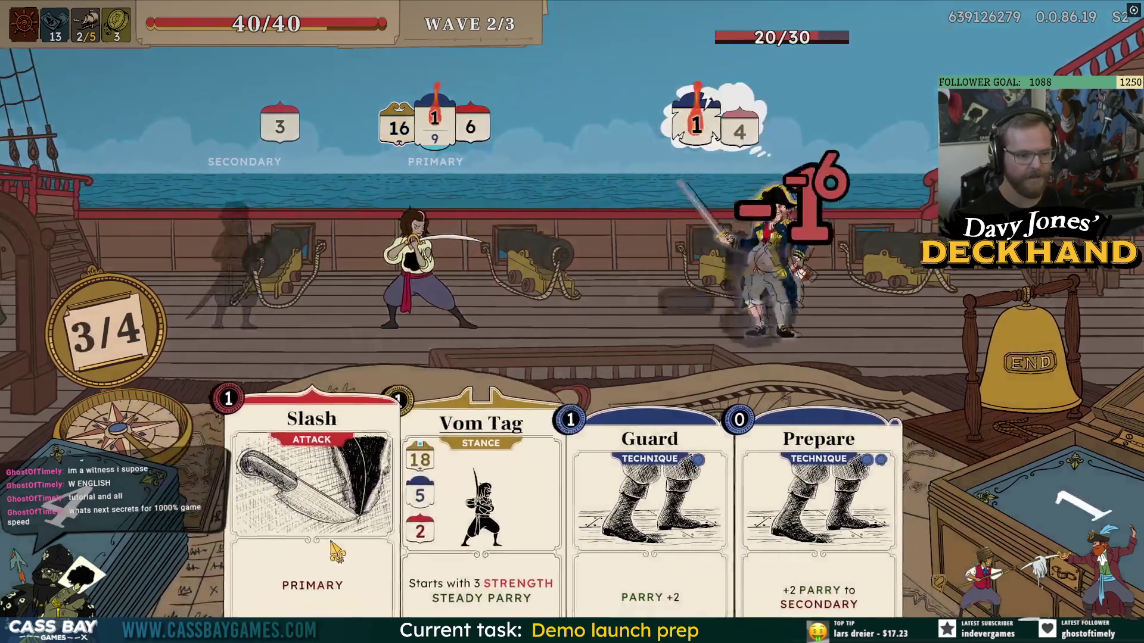
left_click(312, 500)
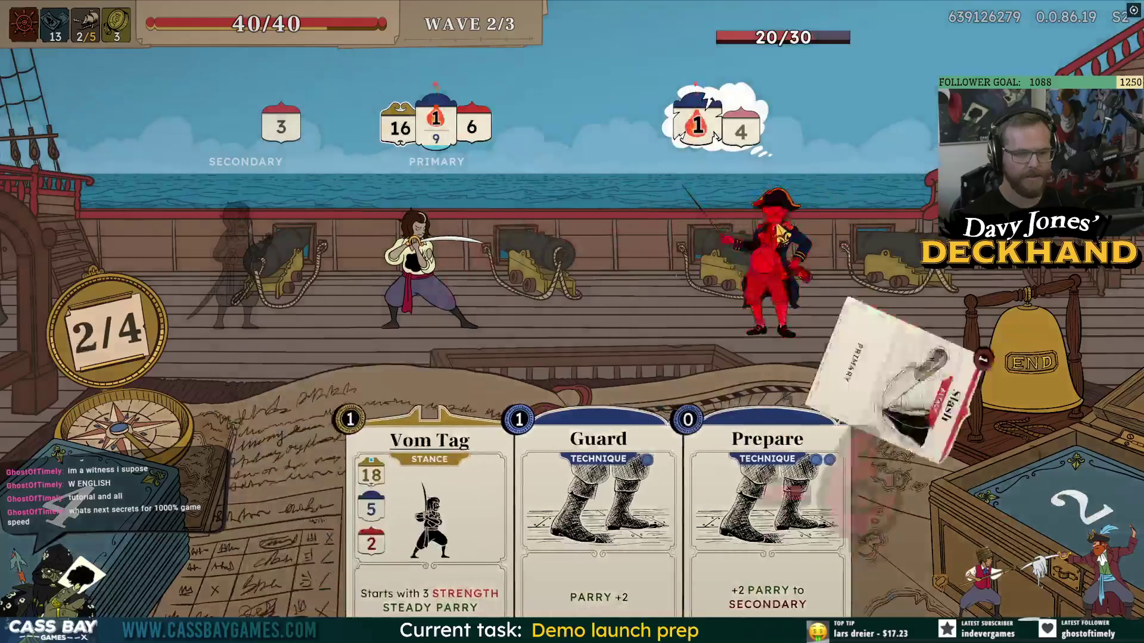
left_click(1031, 362)
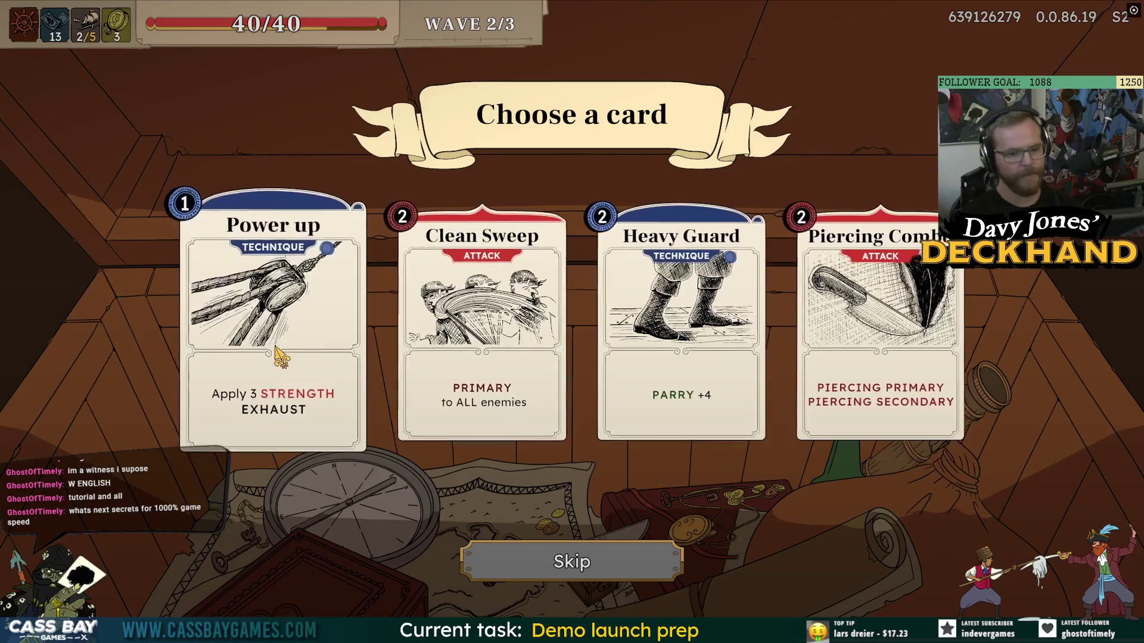
left_click(354, 381)
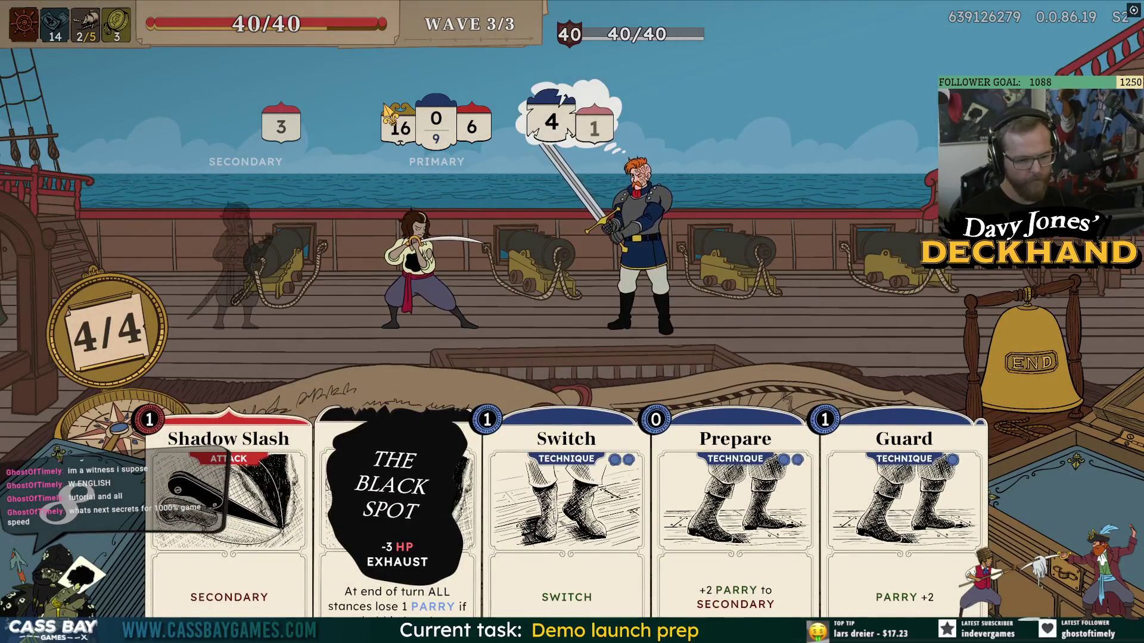
Shadow Slash the boss, then set Middle Guard and Vom Tag stances, Weaken the boss, Power up the ally.
left_click(230, 500)
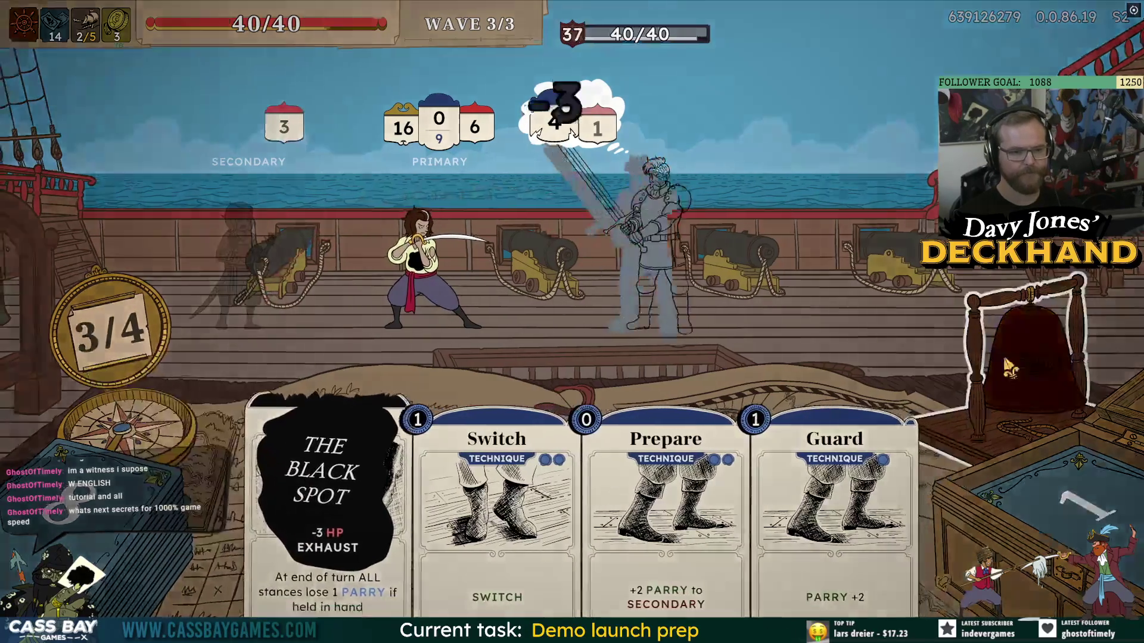
left_click(1003, 361)
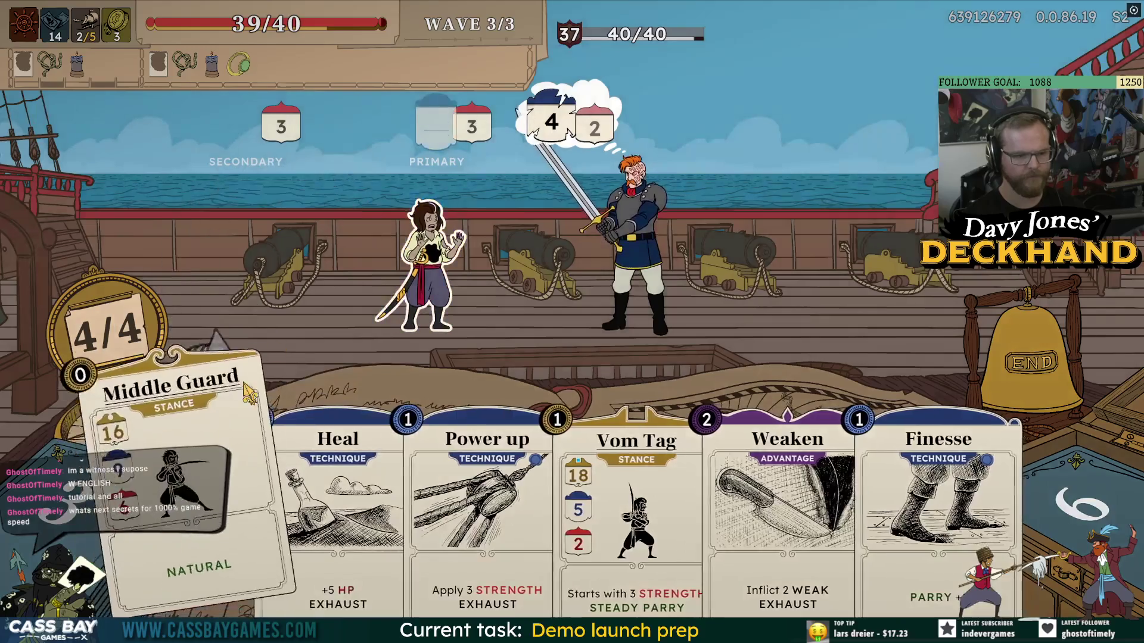
left_click_drag(156, 590, 429, 257)
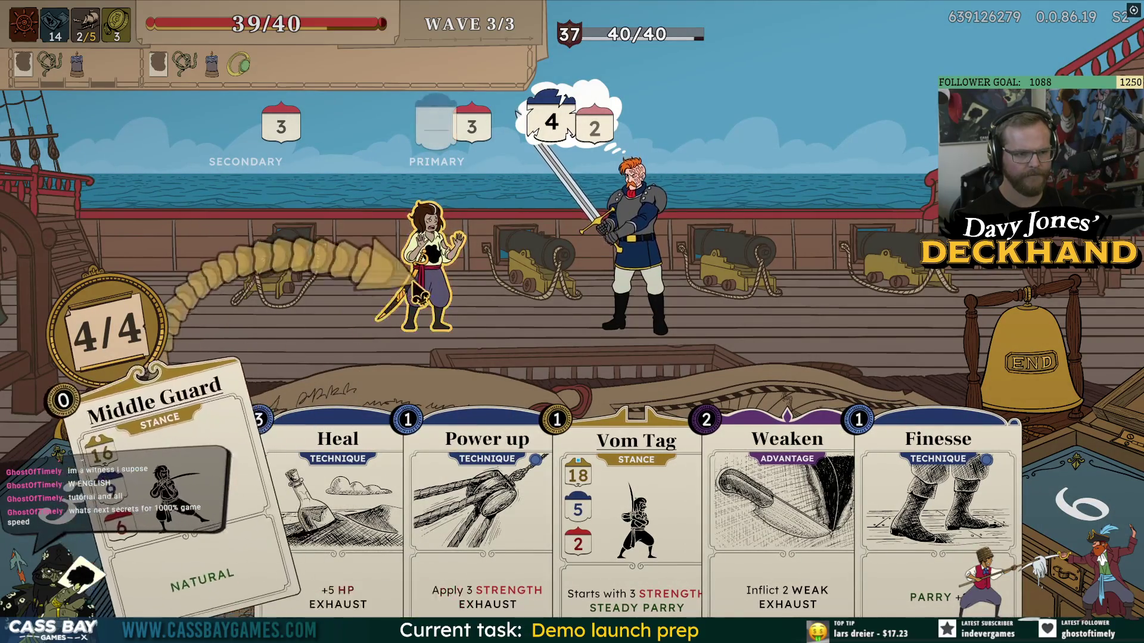
left_click(155, 566)
left_click(670, 486)
mouse_move(670, 486)
left_mouse_down()
mouse_move(637, 256)
mouse_move(658, 233)
left_mouse_up()
mouse_move(572, 494)
left_mouse_down()
mouse_move(566, 464)
mouse_move(256, 215)
left_mouse_up()
left_click_drag(260, 257, 259, 258)
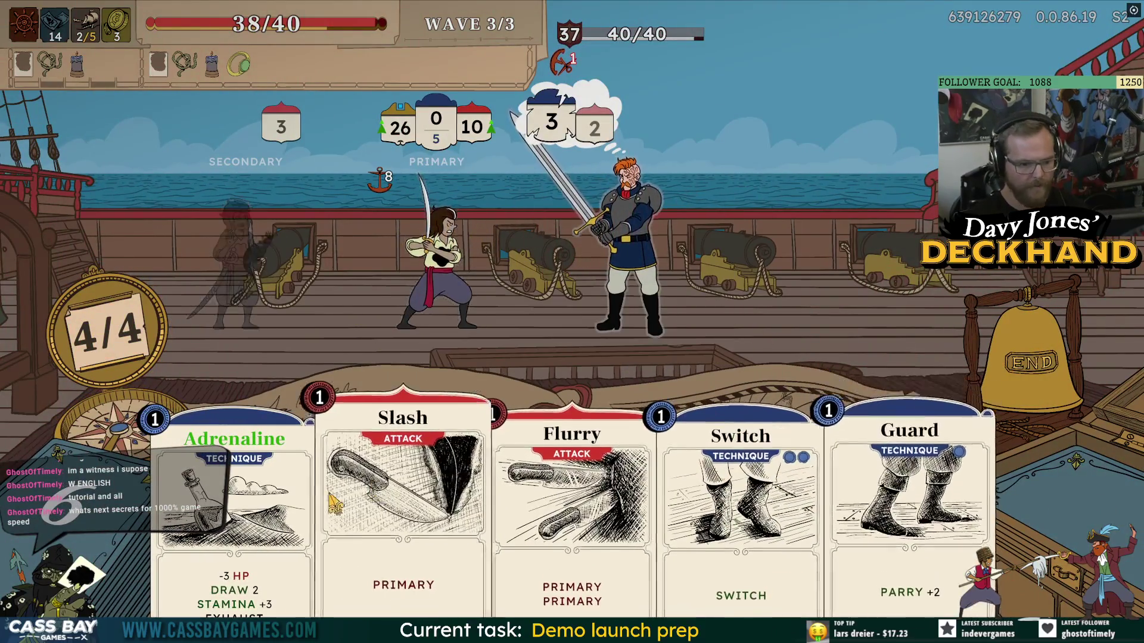
Check the draw pile, then play Adrenaline, Finesse, Guard, The Black Spot, Heal and Flurry.
left_click(102, 562)
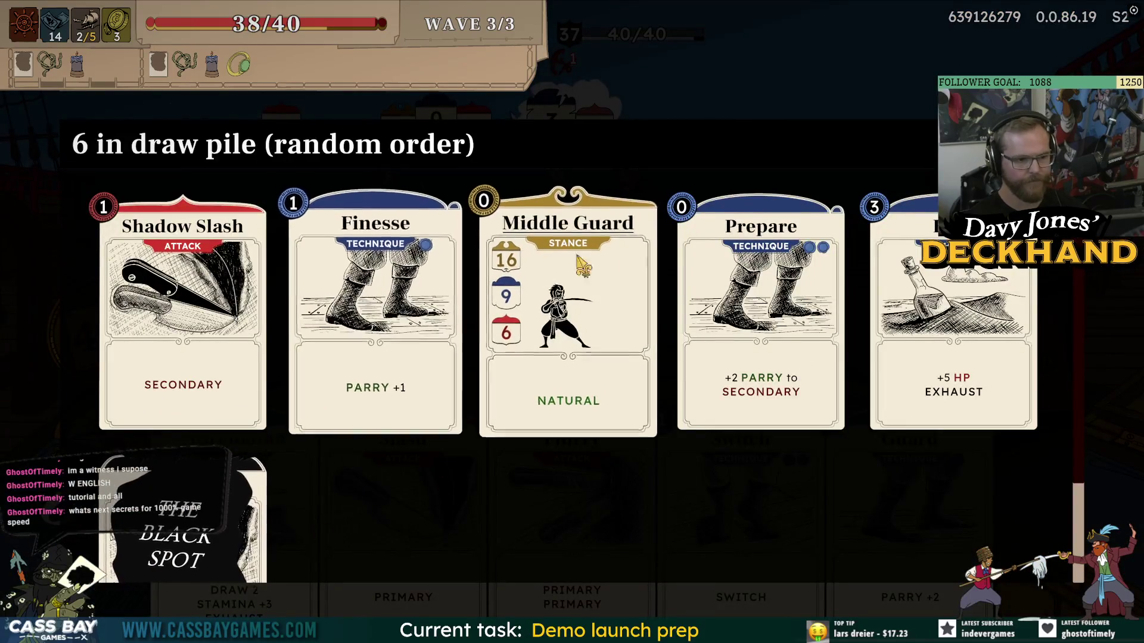
left_click(715, 46)
left_click_drag(357, 453, 349, 186)
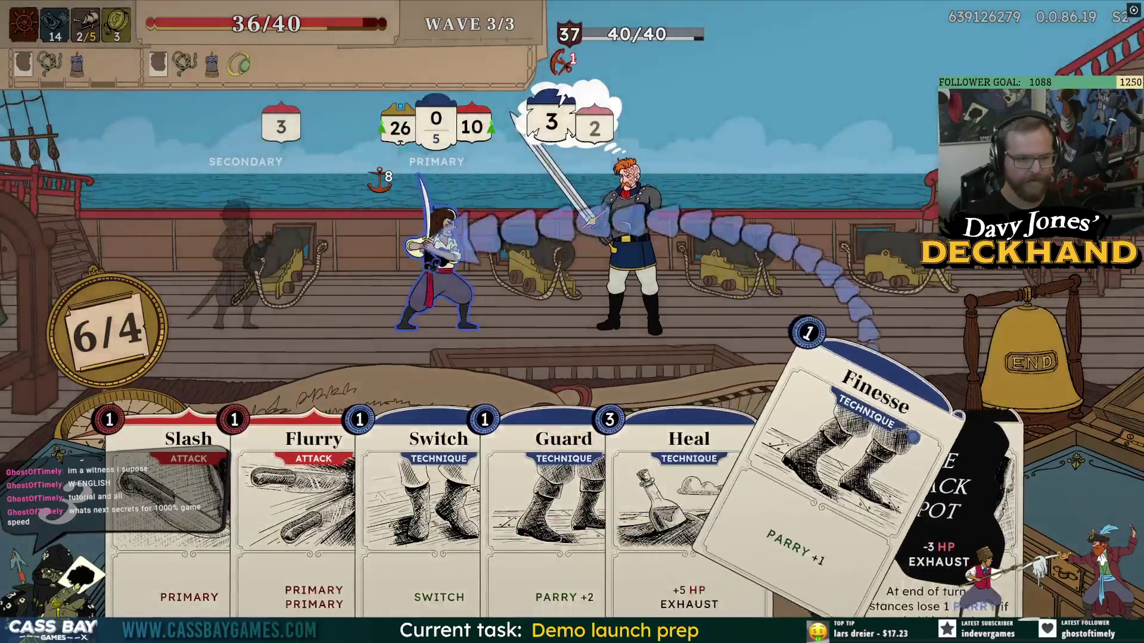
left_click_drag(468, 227, 468, 230)
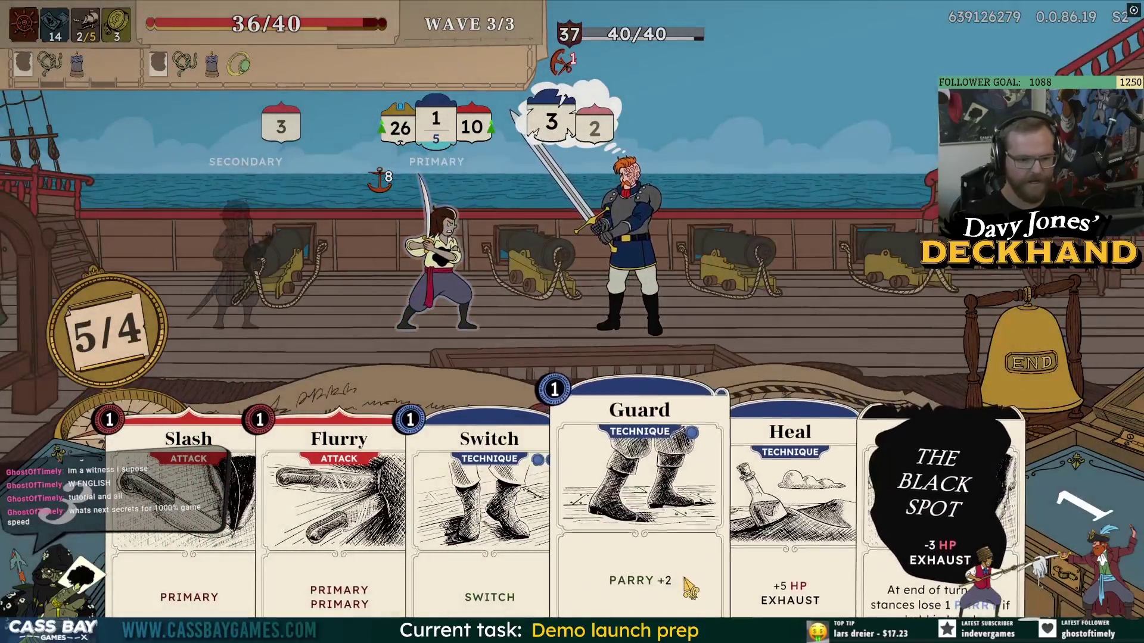
mouse_move(563, 488)
left_mouse_down()
mouse_move(470, 238)
mouse_move(456, 271)
left_mouse_up()
left_click_drag(935, 507, 879, 220)
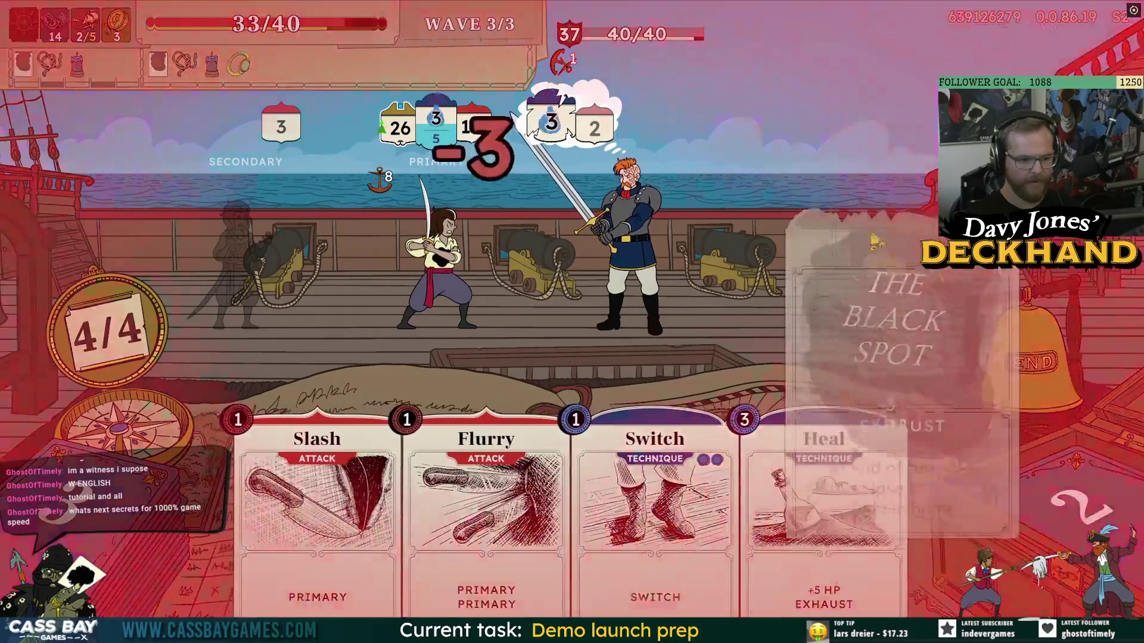
left_click_drag(822, 506, 459, 239)
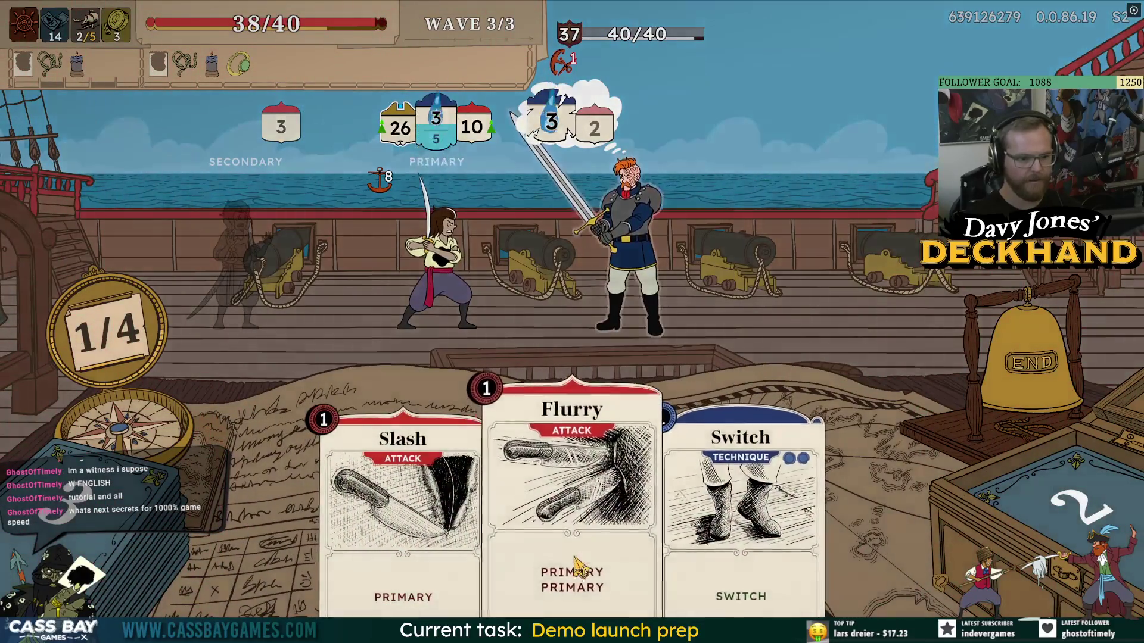
left_click_drag(536, 477, 626, 250)
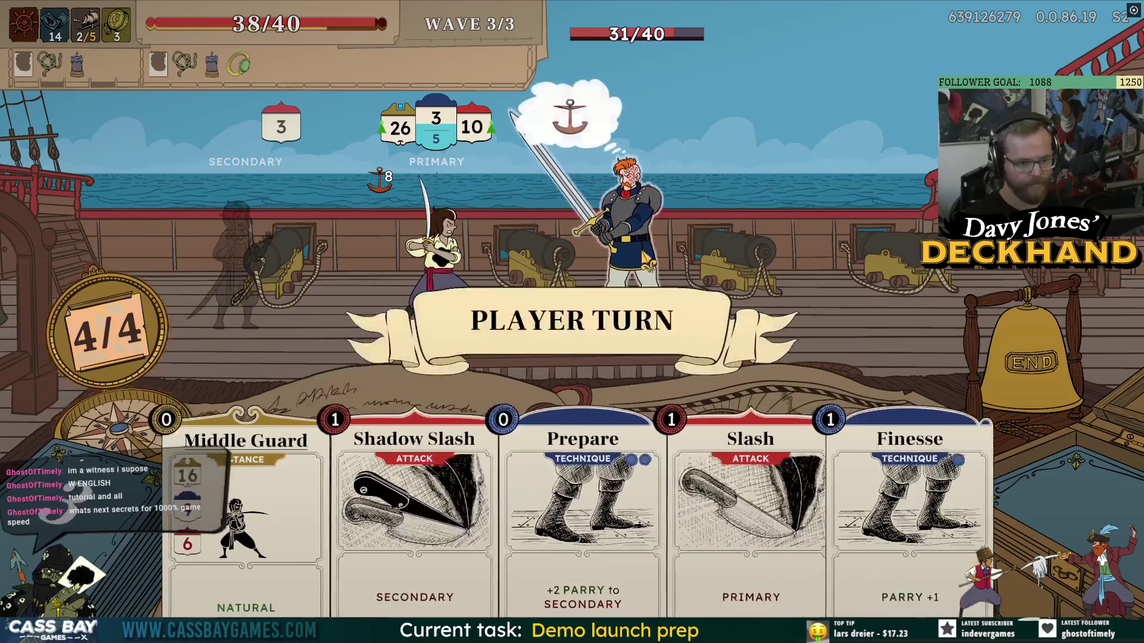
Finish the boss using Middle Guard stance, Slash, Shadow Slash, Prepare and Flurry.
key("1")
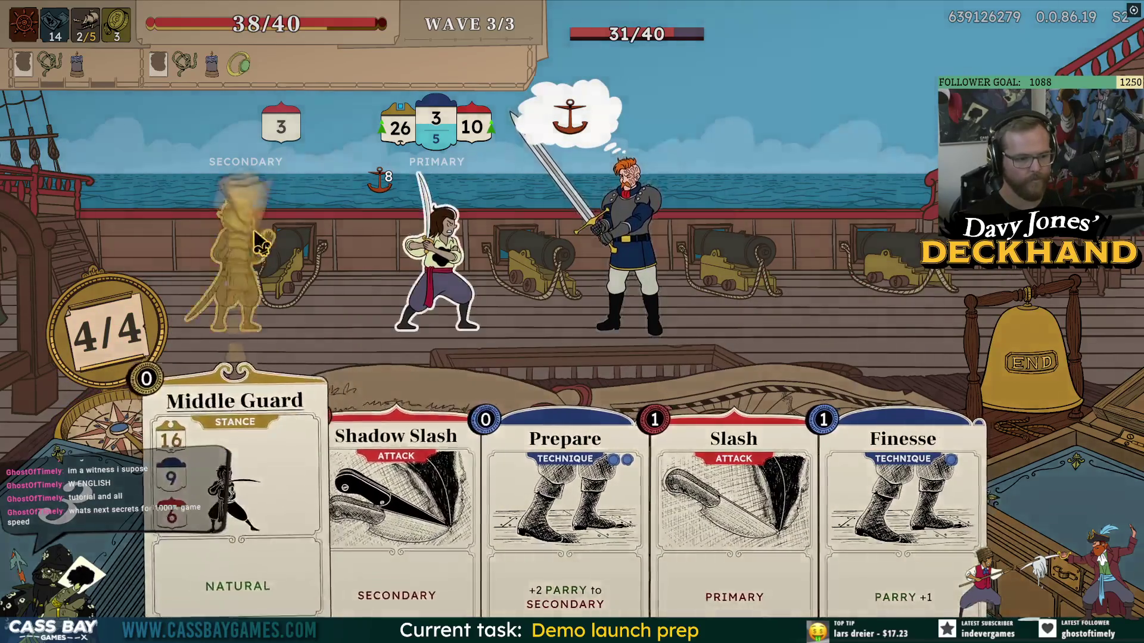
key("3")
left_click(429, 572)
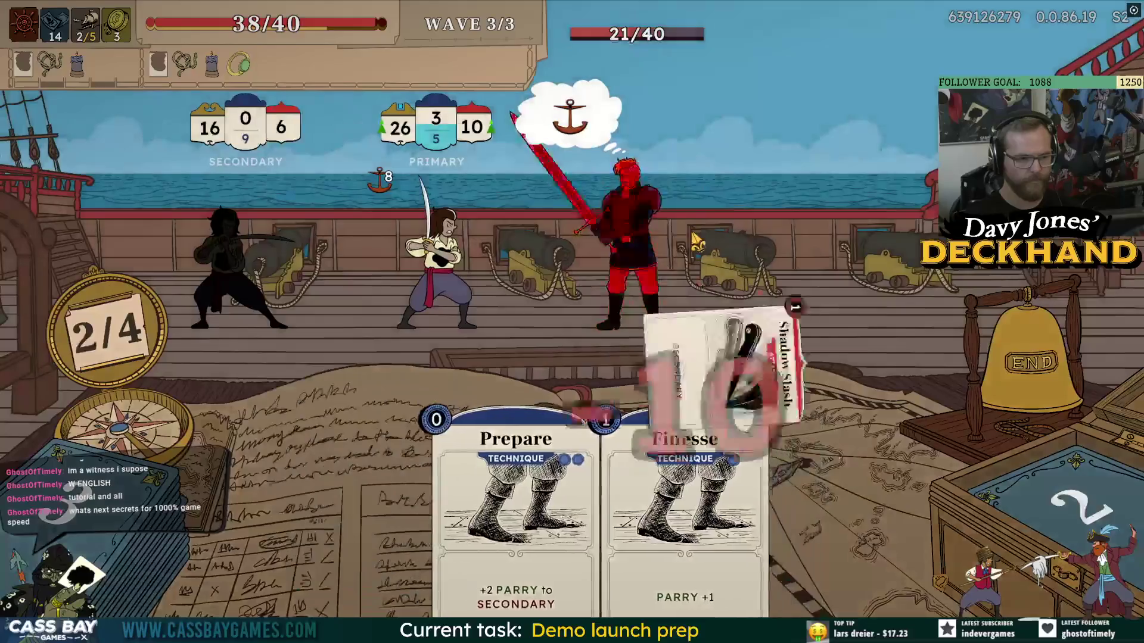
left_click(437, 512)
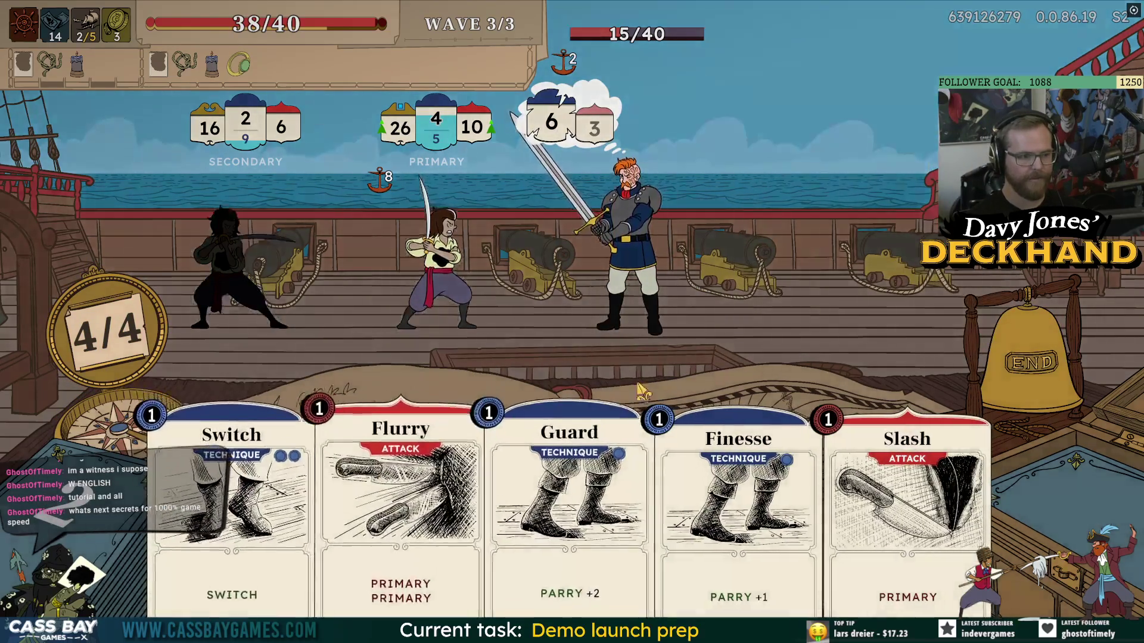
mouse_move(441, 509)
left_mouse_down()
mouse_move(452, 429)
mouse_move(623, 244)
left_mouse_up()
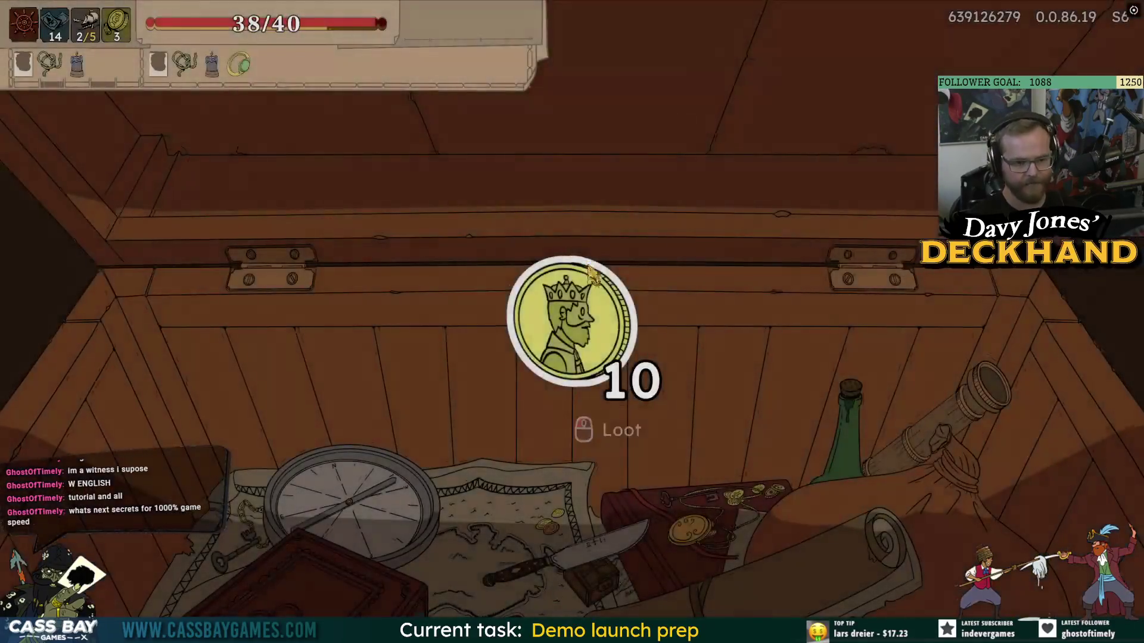
Collect the gold and take the Green Candle artefact.
left_click(592, 274)
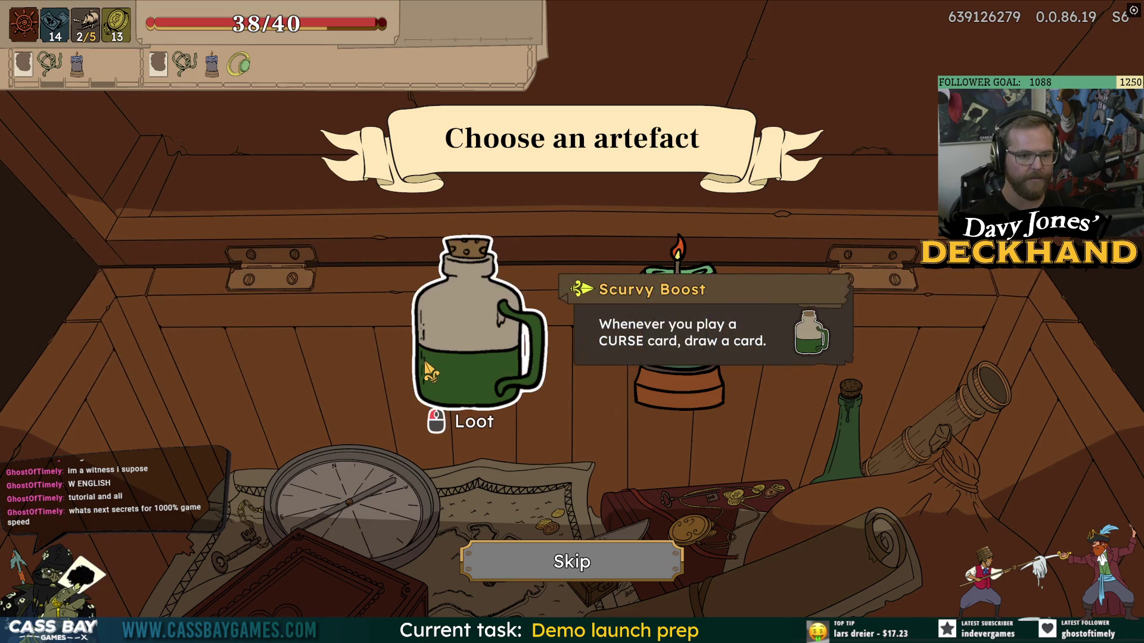
left_click(703, 377)
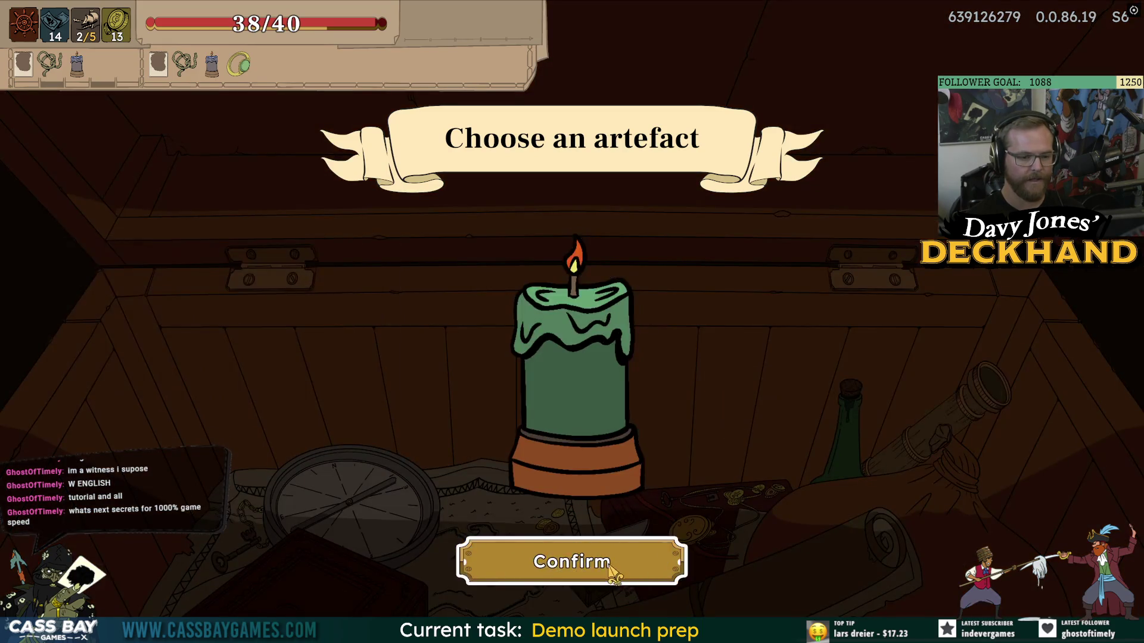
left_click(613, 575)
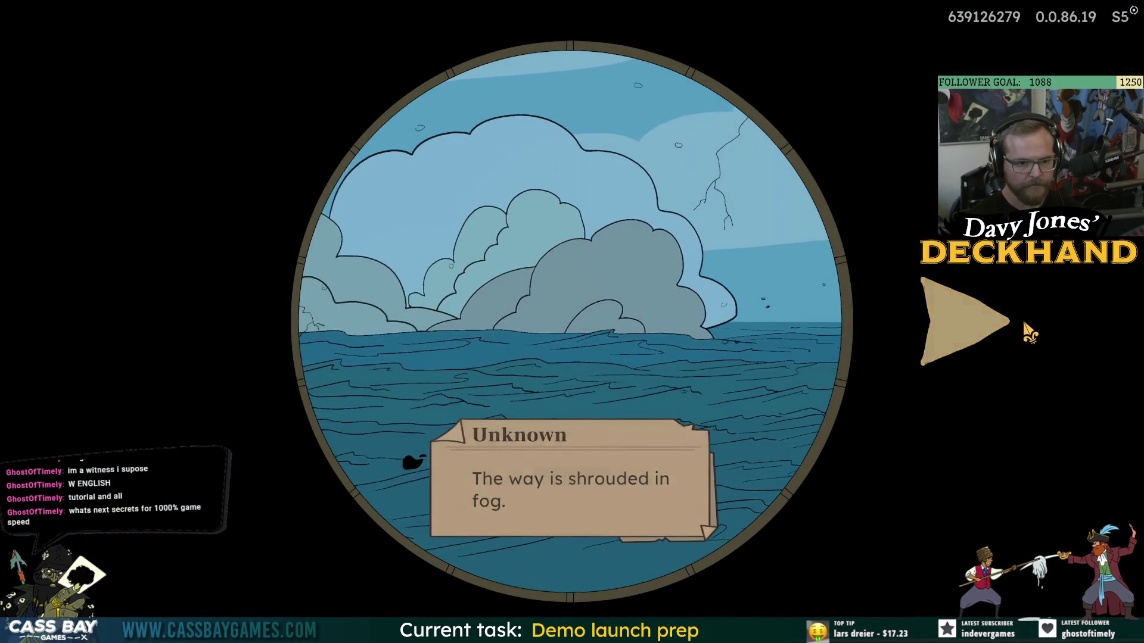
Compare destinations and set sail for the fogged Unknown stop.
left_click(950, 331)
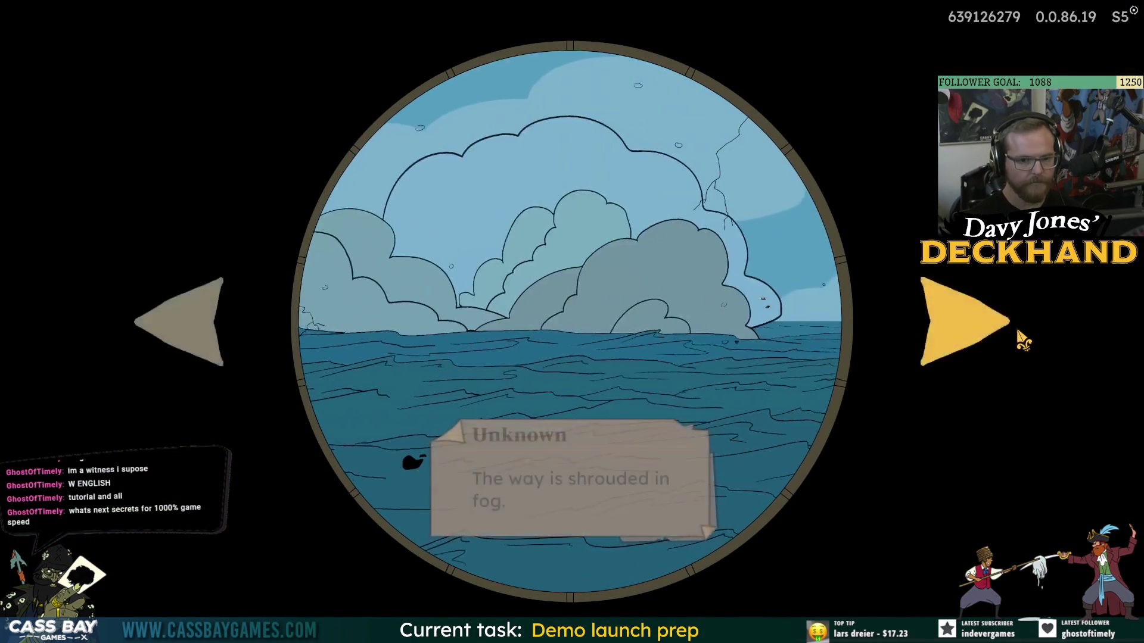
left_click(191, 333)
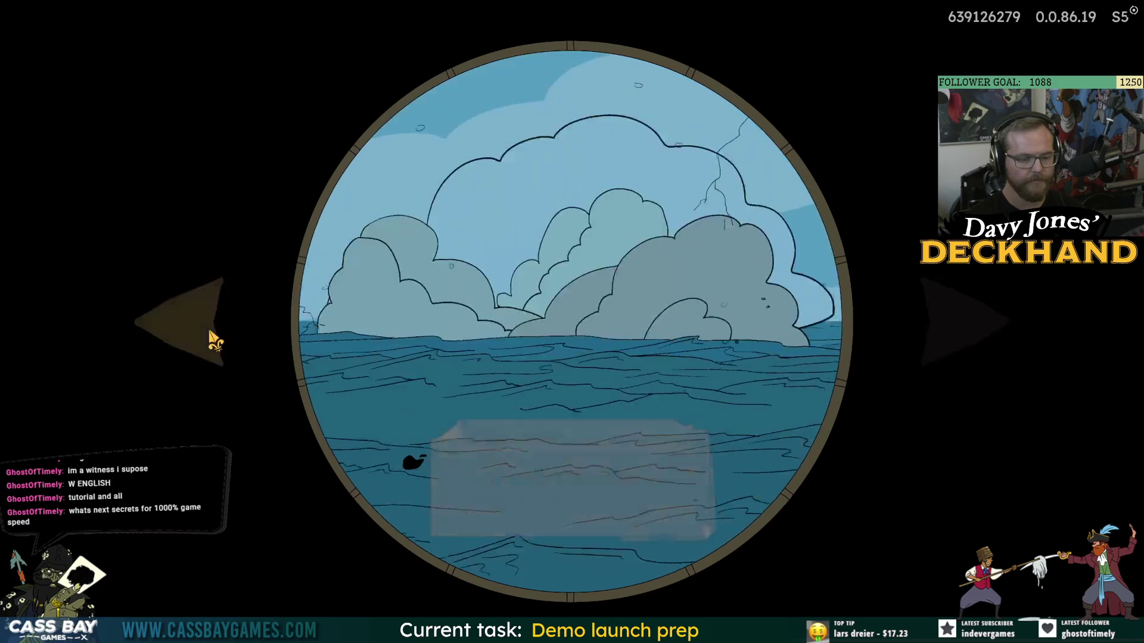
left_click(600, 312)
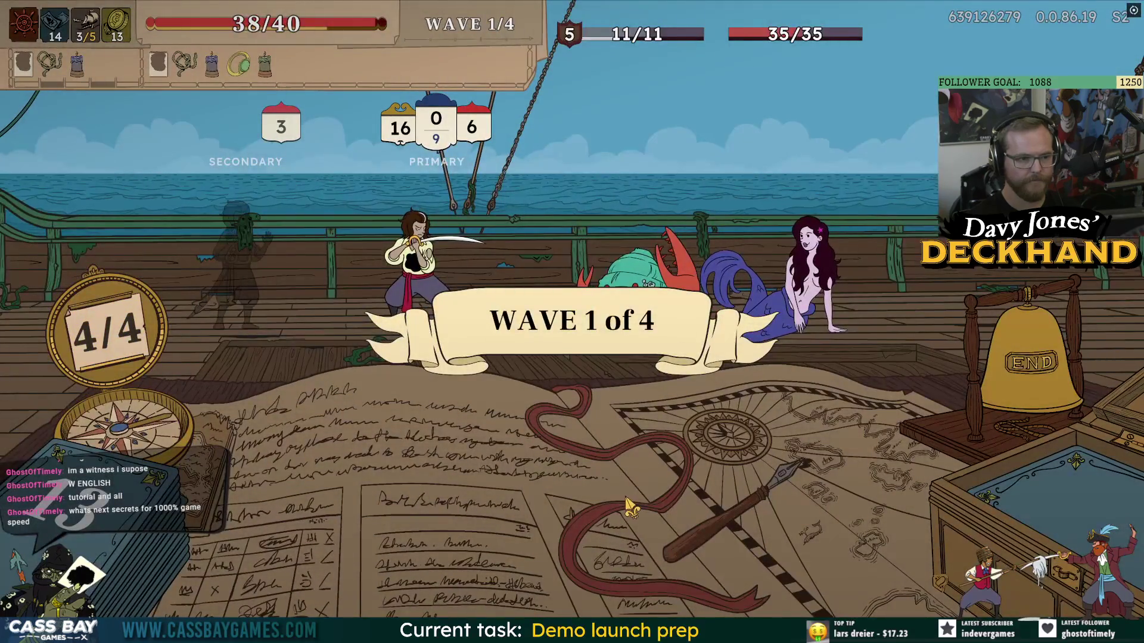
Play Finesse and Power up, finish the crab with Flurry, and end the turn.
mouse_move(722, 65)
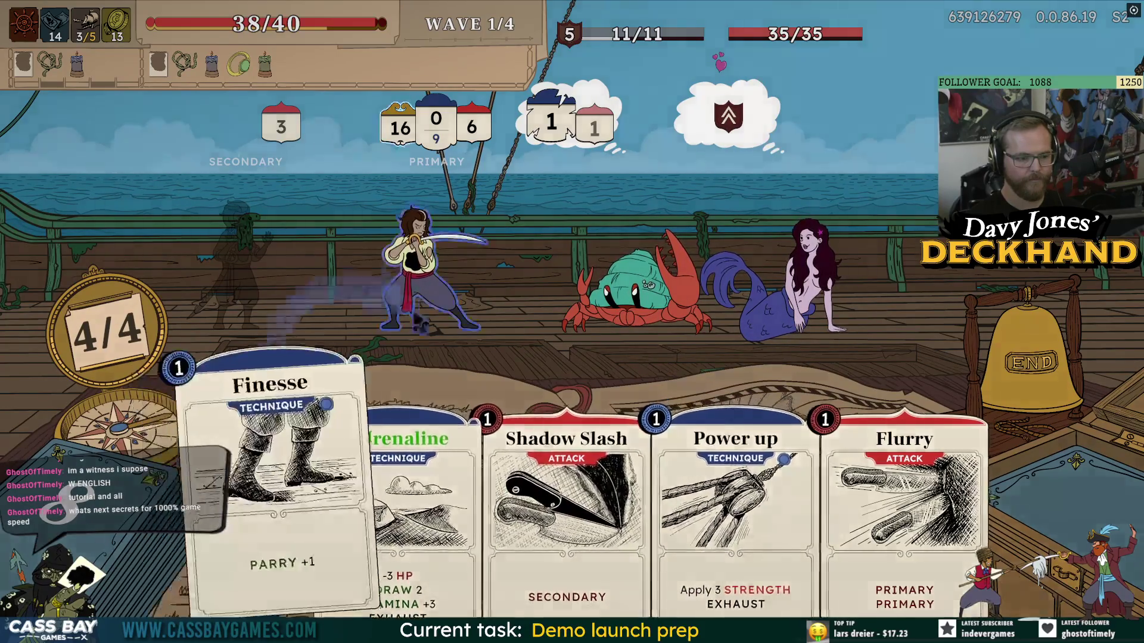
left_click_drag(232, 506, 453, 256)
mouse_move(632, 494)
left_mouse_down()
mouse_move(501, 352)
mouse_move(430, 236)
left_mouse_up()
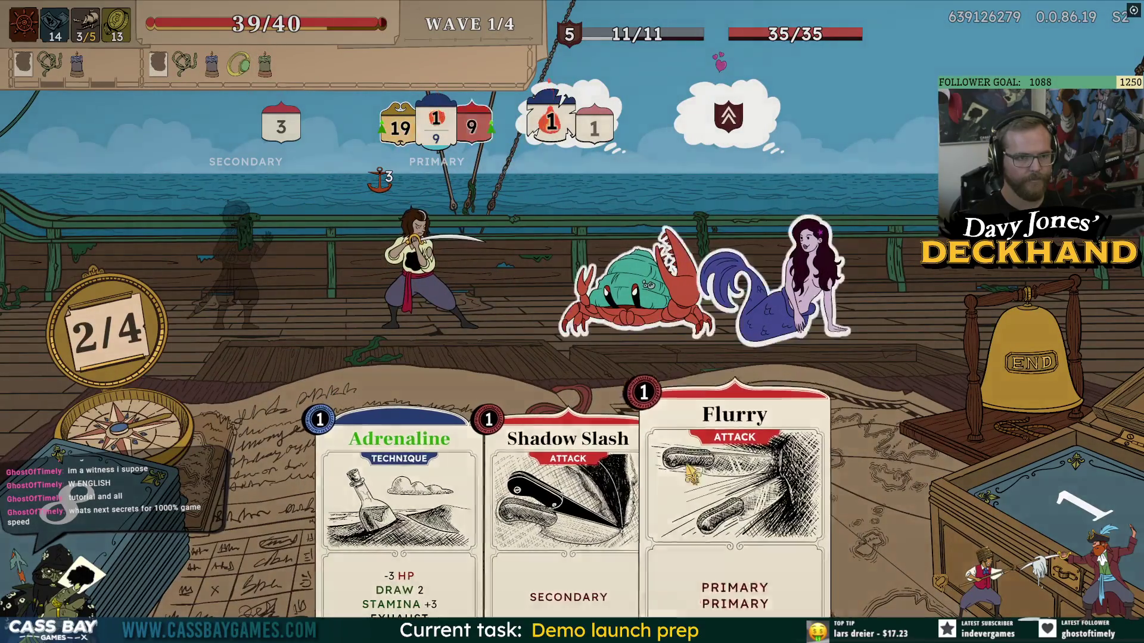
left_click_drag(737, 532, 882, 298)
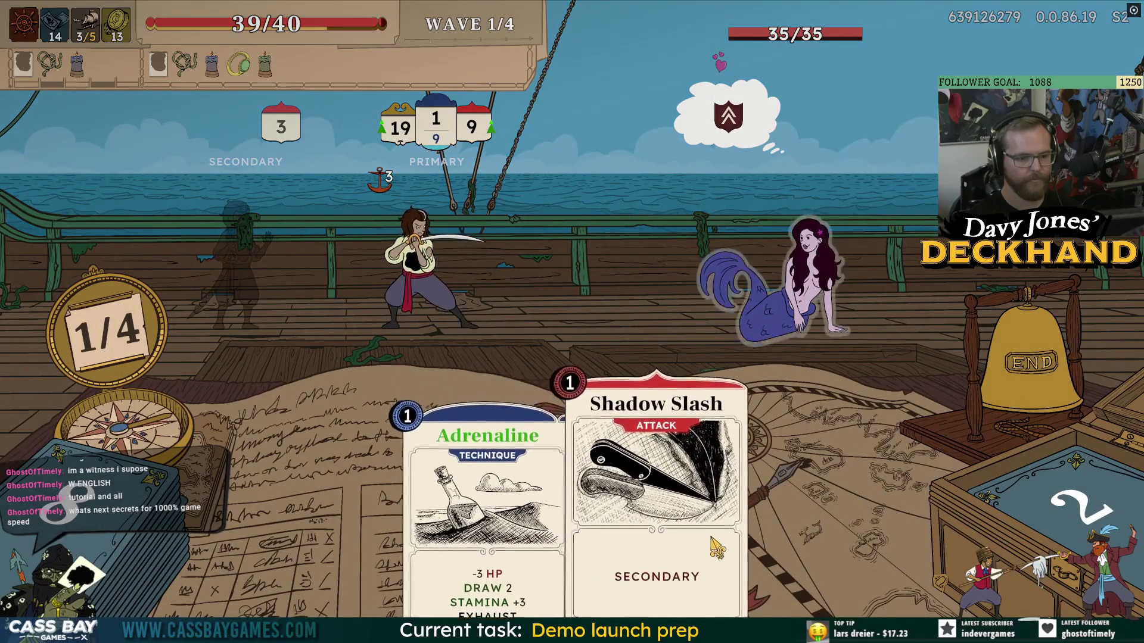
left_click(981, 392)
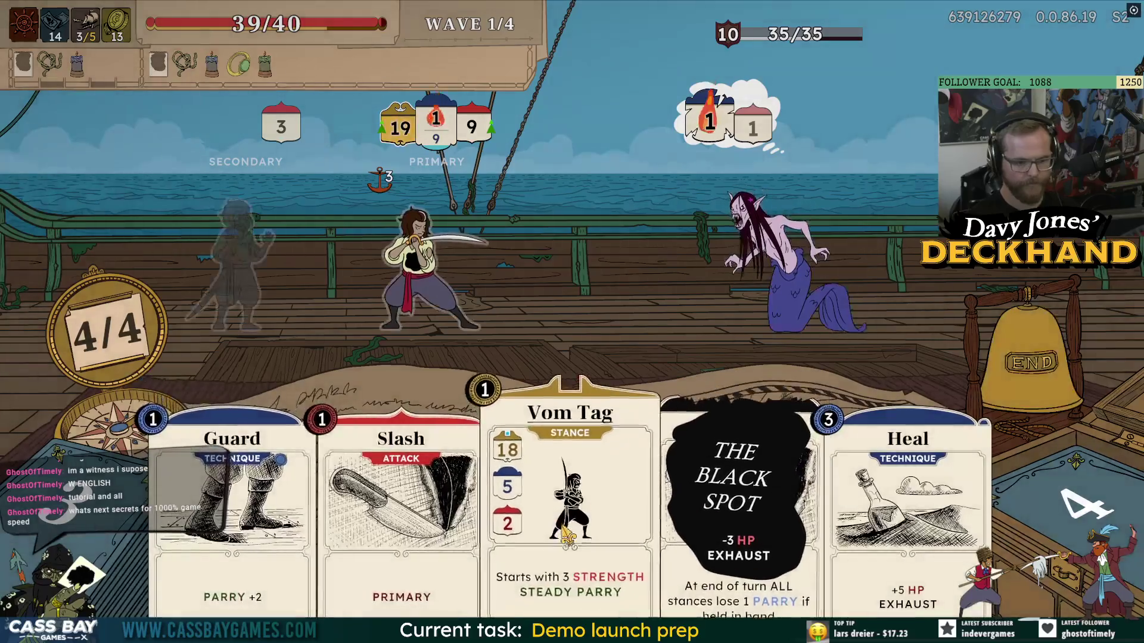
Play Vom Tag and Guard on the pirate, Slash and Weaken the mermaid, and add Finesse parry.
mouse_move(568, 470)
left_mouse_down()
mouse_move(396, 256)
mouse_move(417, 254)
left_mouse_up()
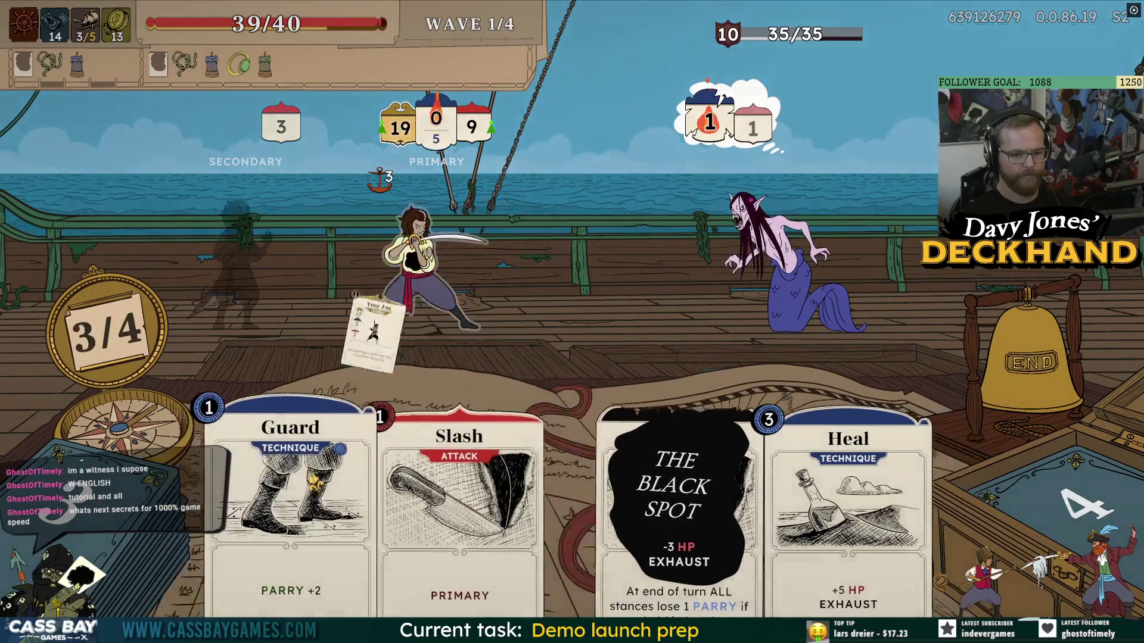
left_click_drag(226, 506, 431, 262)
left_click_drag(405, 494, 775, 268)
left_click(1024, 358)
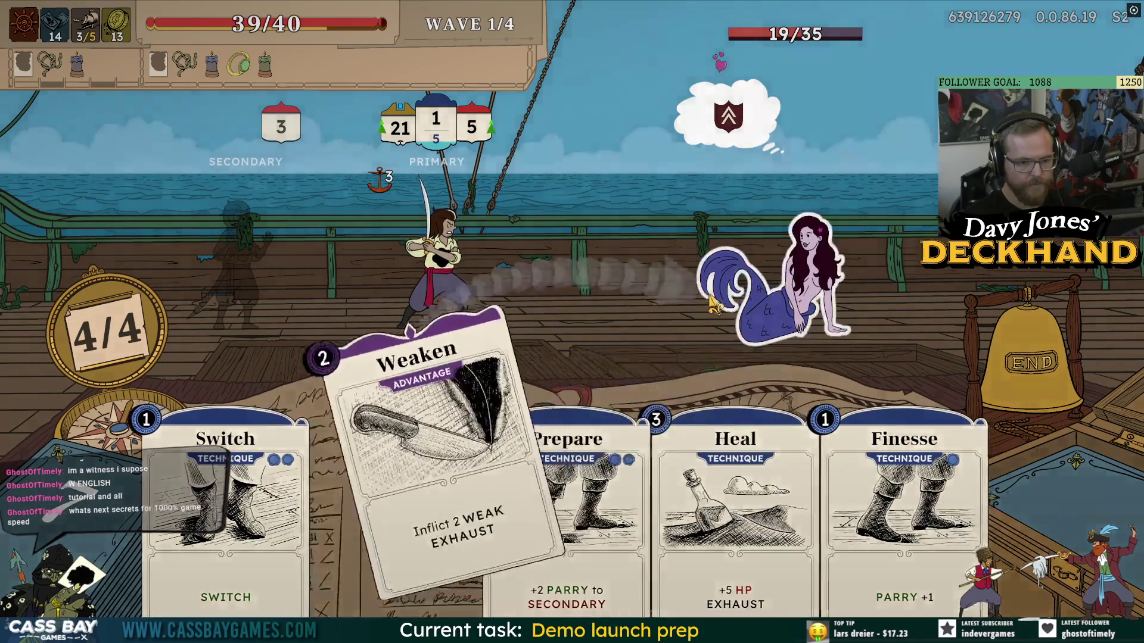
mouse_move(451, 528)
left_mouse_down()
mouse_move(822, 257)
mouse_move(772, 262)
left_mouse_up()
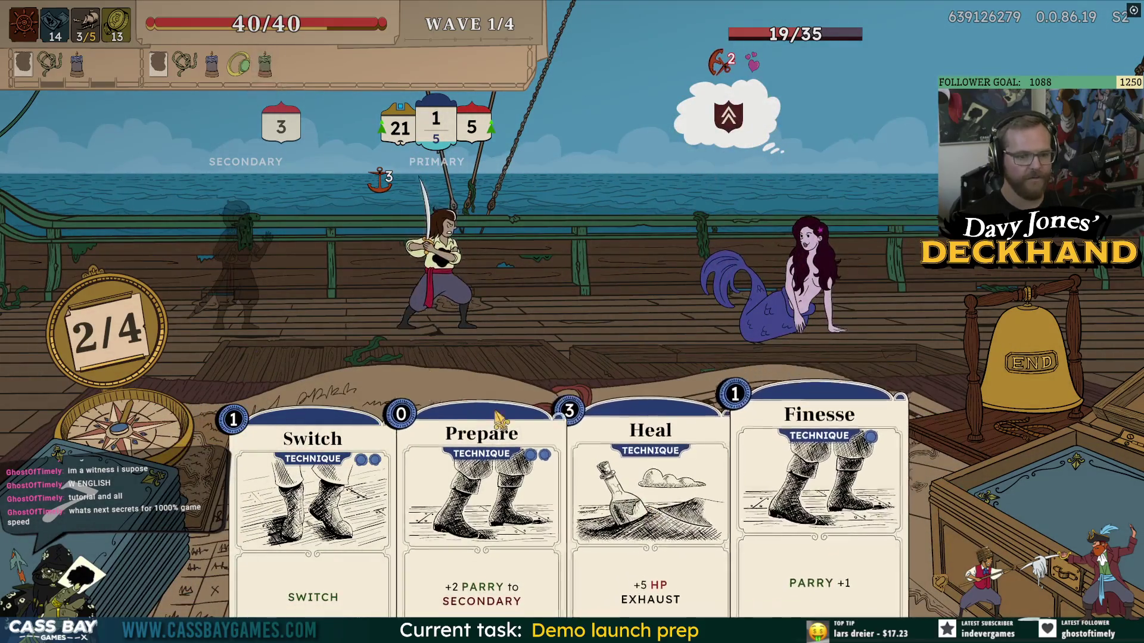
left_click_drag(840, 512, 822, 286)
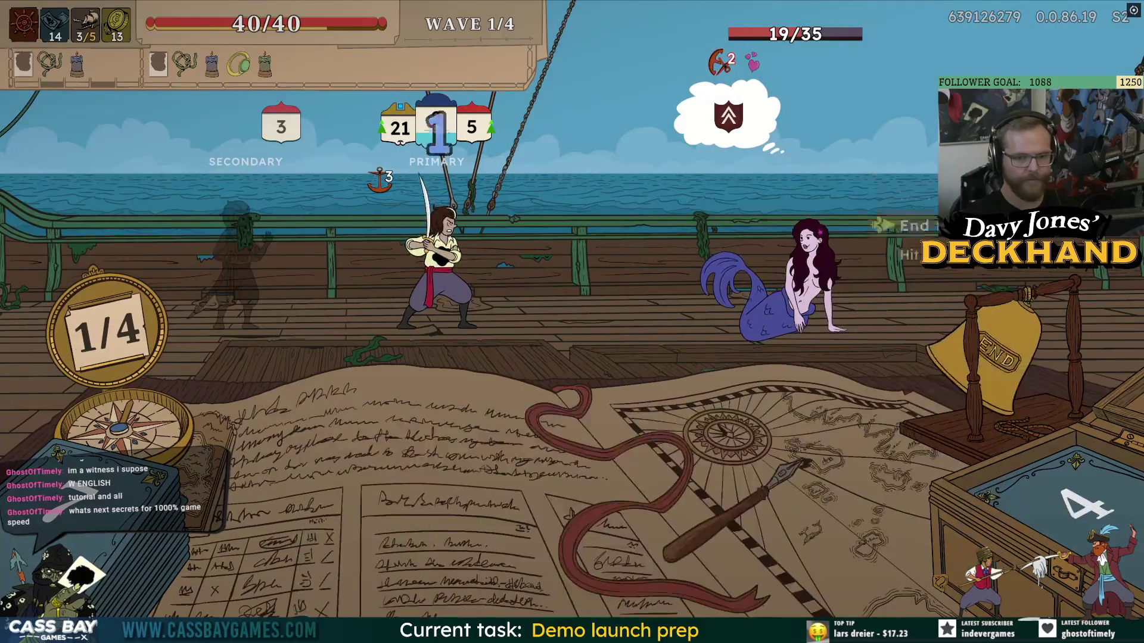
left_click(1034, 358)
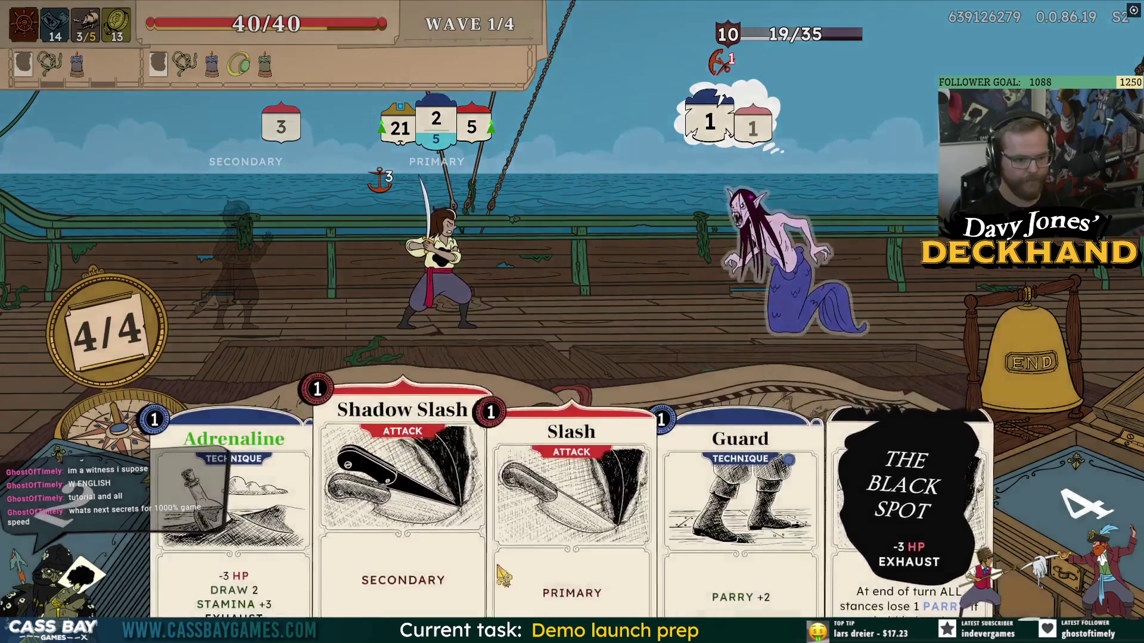
Kill the mermaid with Slash and Shadow Slash, then take Power up as the reward.
mouse_move(569, 506)
left_mouse_down()
mouse_move(471, 429)
mouse_move(774, 268)
left_mouse_up()
mouse_move(470, 495)
left_mouse_down()
mouse_move(369, 441)
mouse_move(381, 417)
left_mouse_up()
left_click(1075, 318)
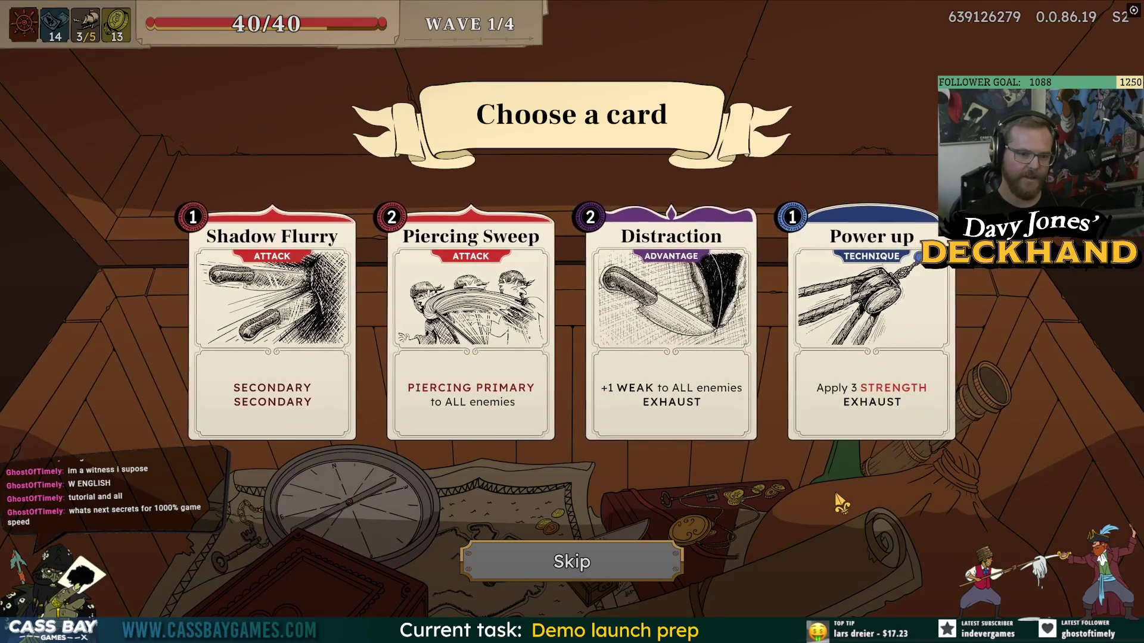
left_click(880, 363)
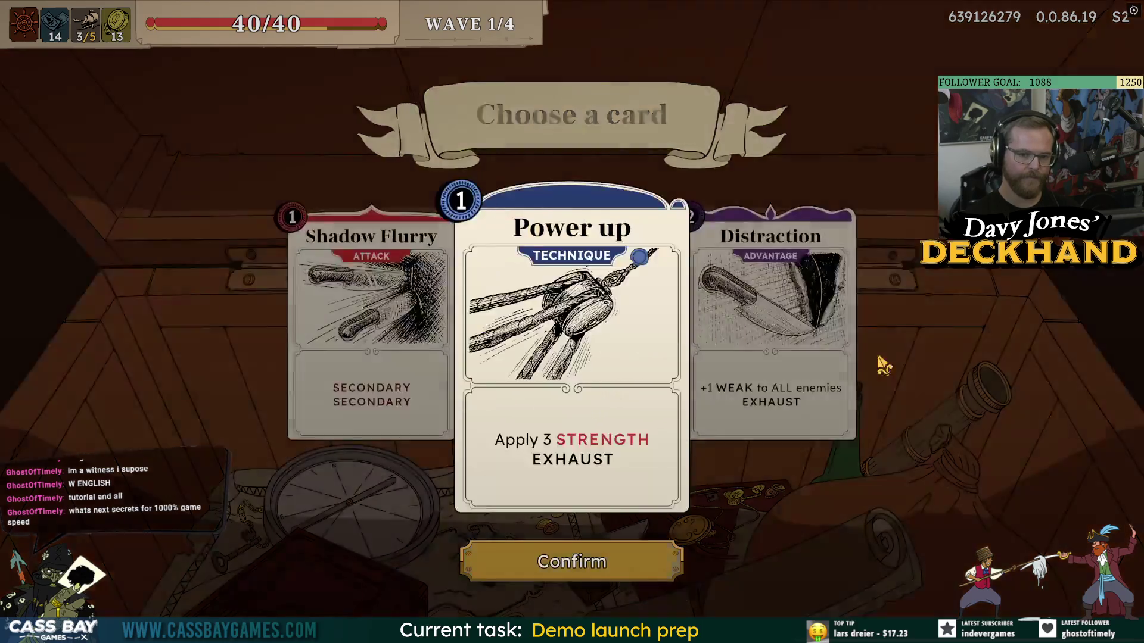
left_click(577, 556)
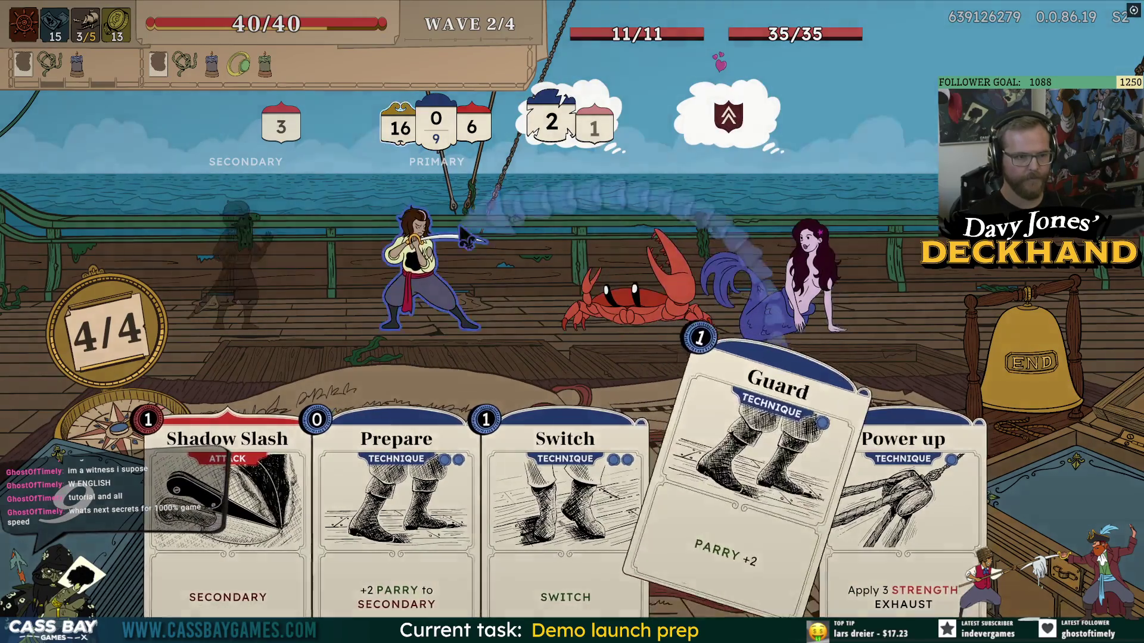
Play Guard and Power up, attack the crab with Shadow Slash, and end the turn.
left_click(691, 420)
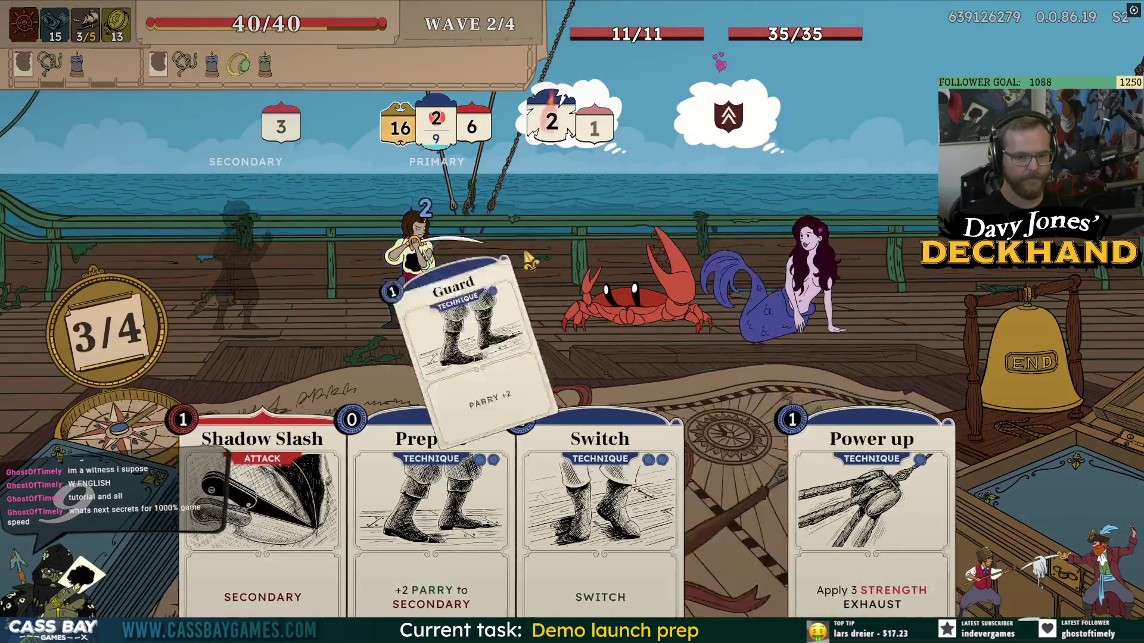
left_click(691, 419)
left_click(334, 489)
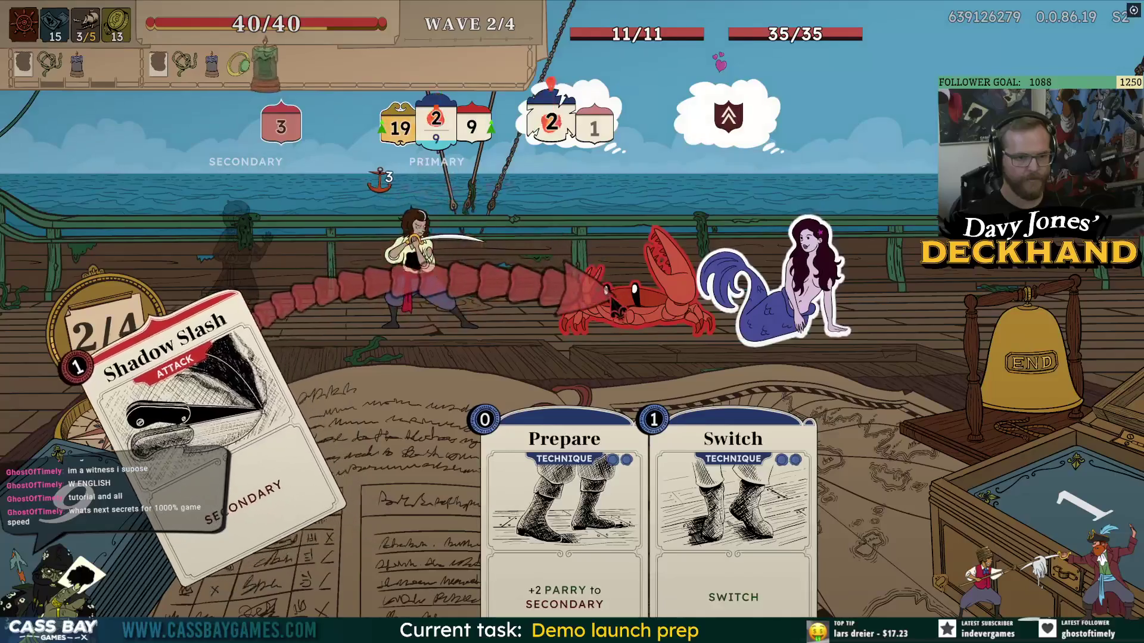
left_click(617, 305)
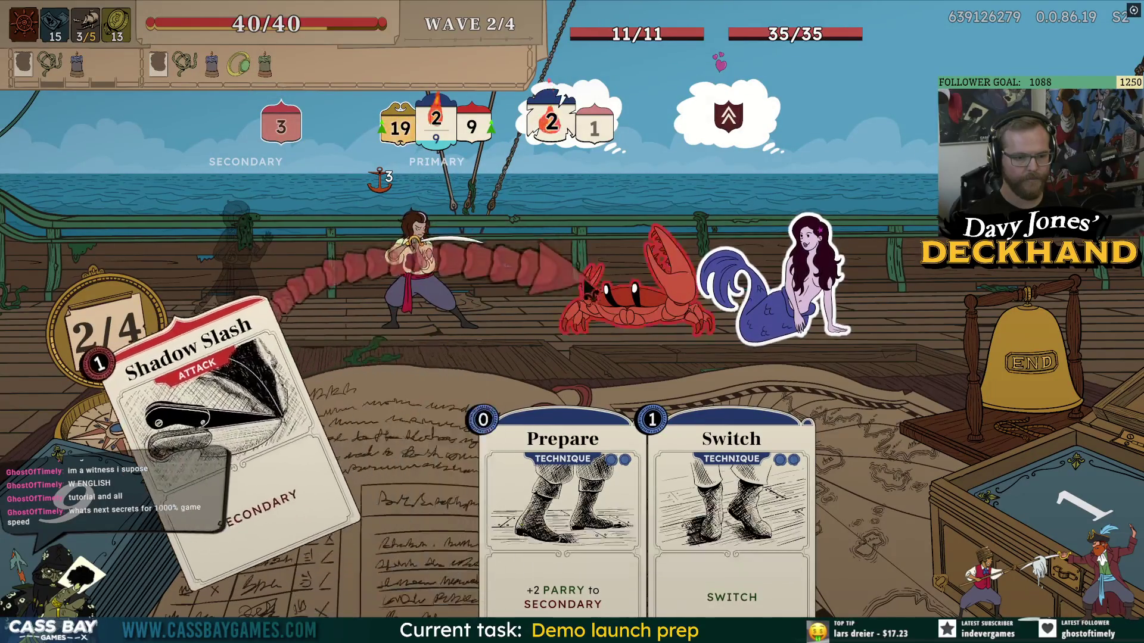
key("e")
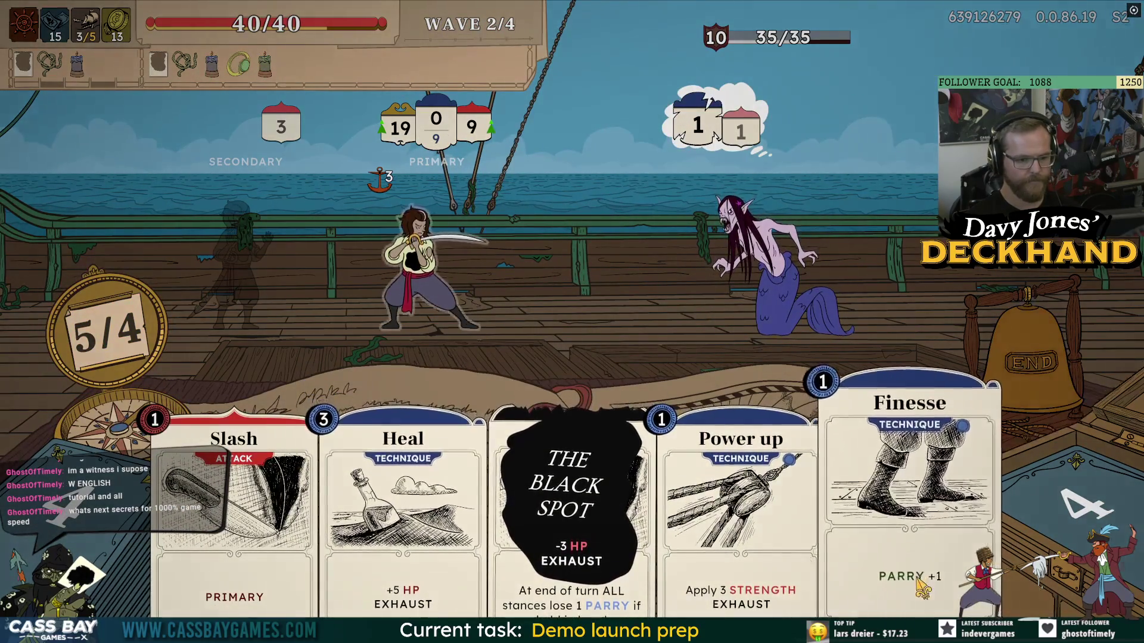
Play Finesse, Power up and Heal on the pirate, end turn, then Flurry the mermaid.
mouse_move(917, 587)
left_mouse_down()
mouse_move(421, 319)
mouse_move(417, 286)
left_mouse_up()
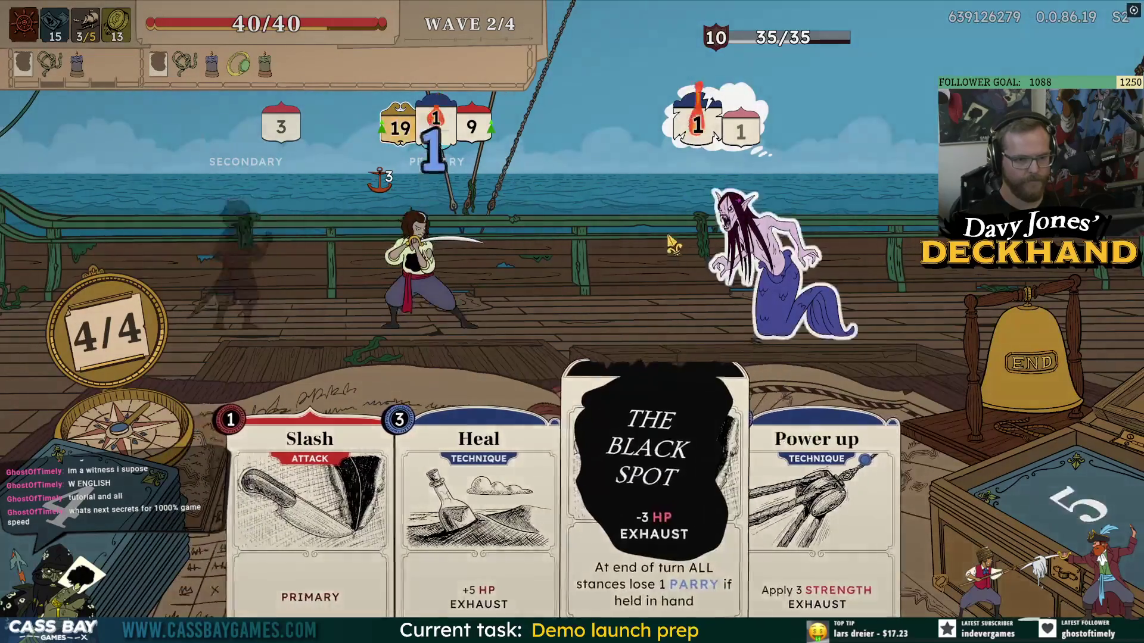
mouse_move(739, 506)
left_mouse_down()
mouse_move(446, 306)
mouse_move(434, 229)
left_mouse_up()
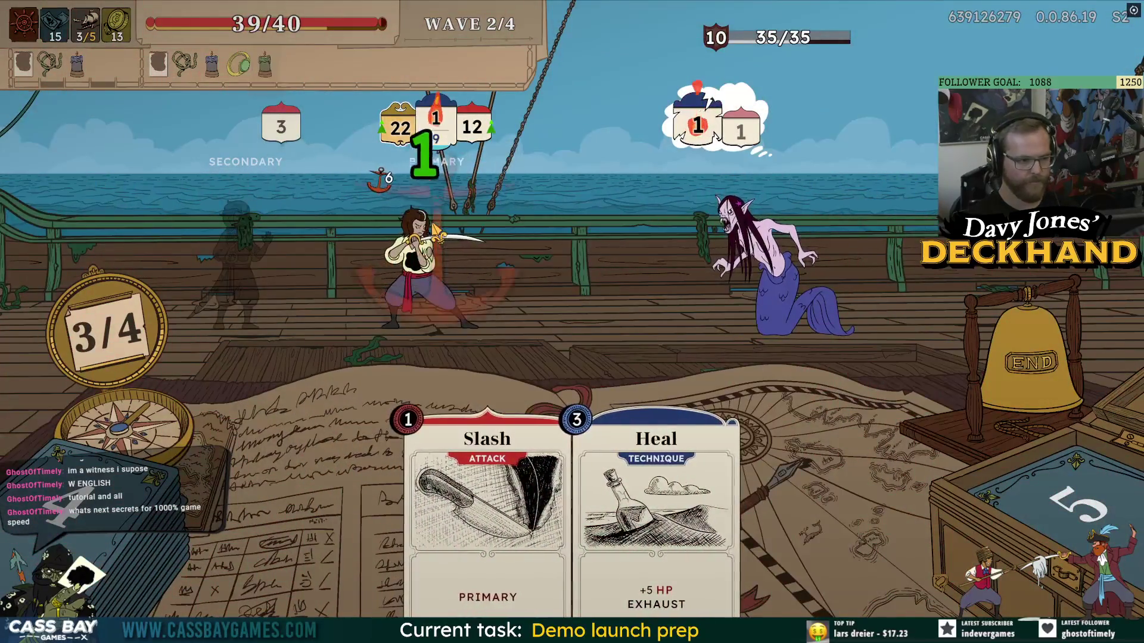
left_click_drag(655, 506, 423, 262)
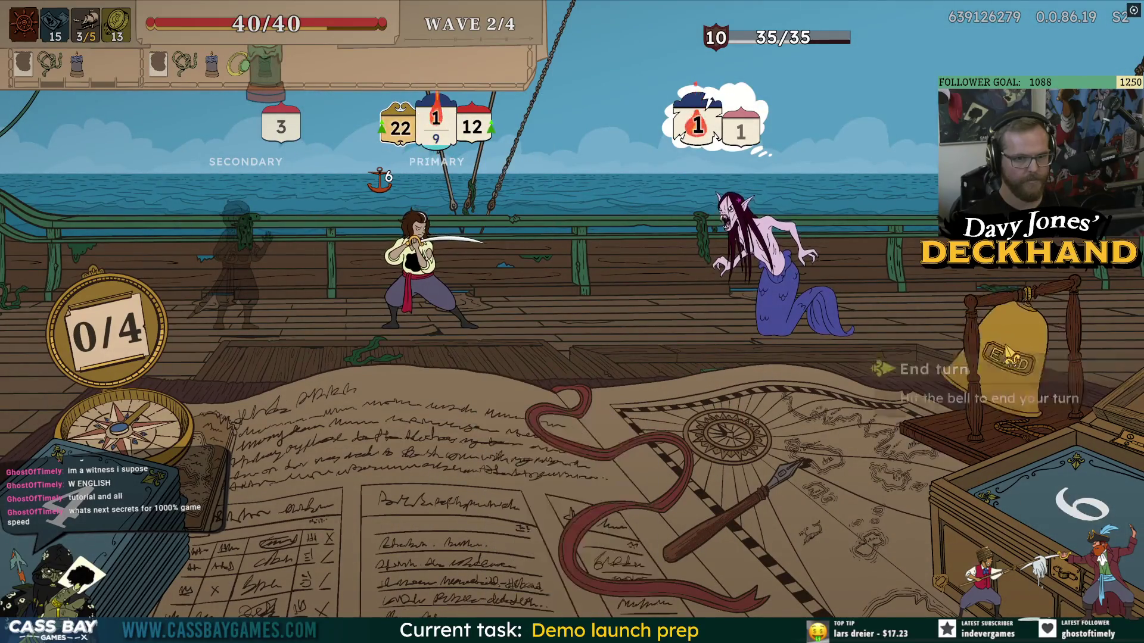
left_click(1007, 353)
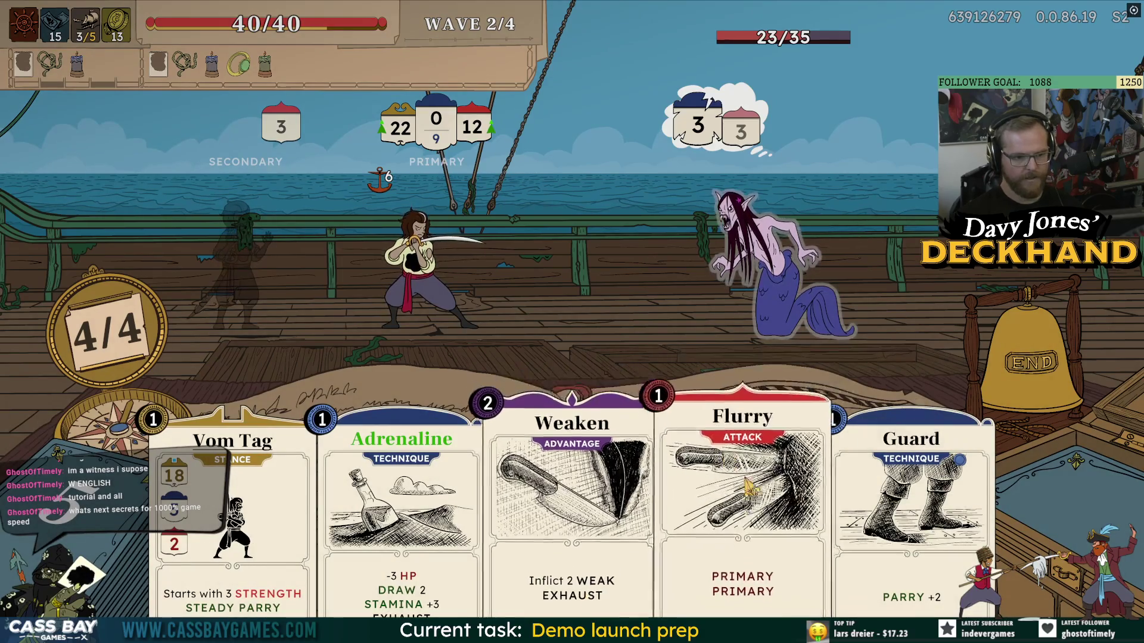
mouse_move(744, 524)
left_mouse_down()
mouse_move(729, 230)
mouse_move(733, 239)
left_mouse_up()
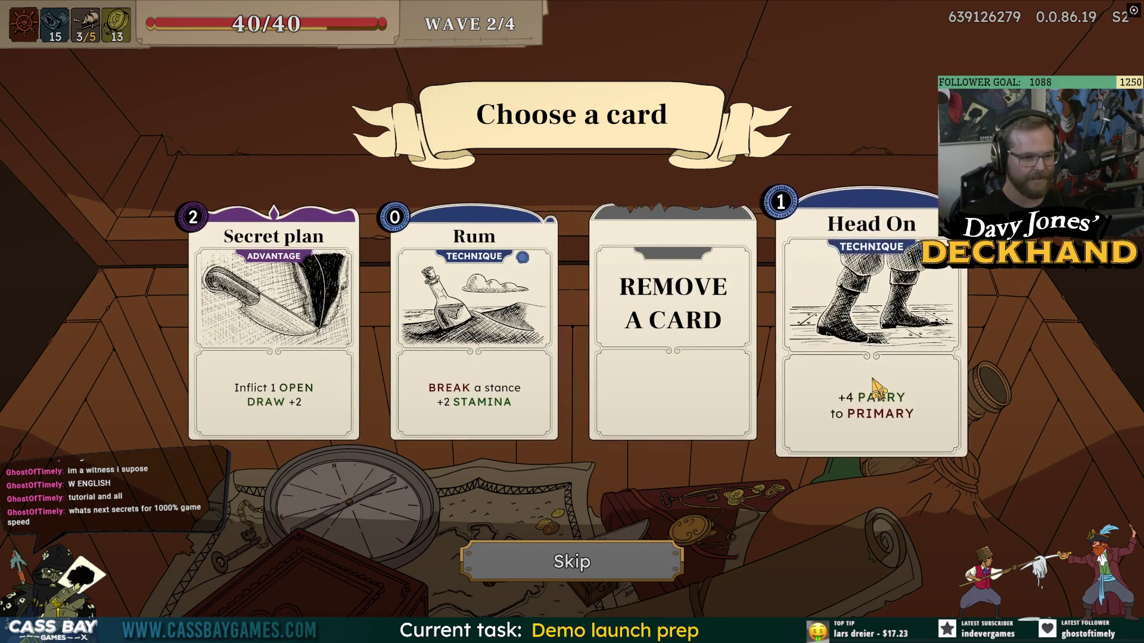
Review all 15 deck cards, then take Head On as the card reward.
mouse_move(877, 387)
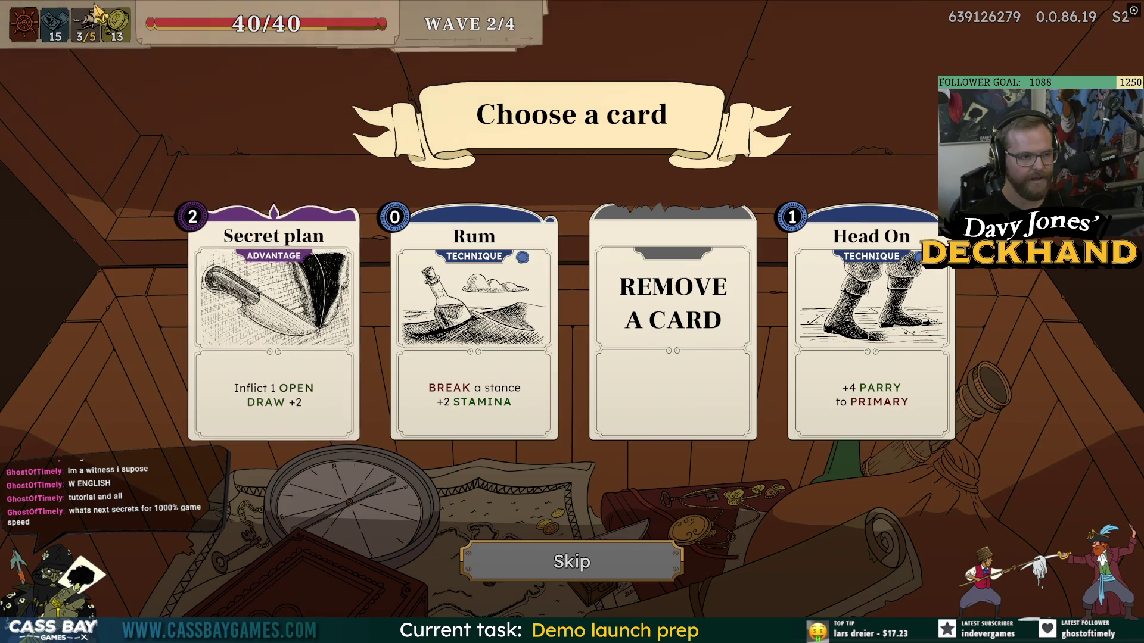
left_click(54, 24)
scroll(292, 274, "down", 5)
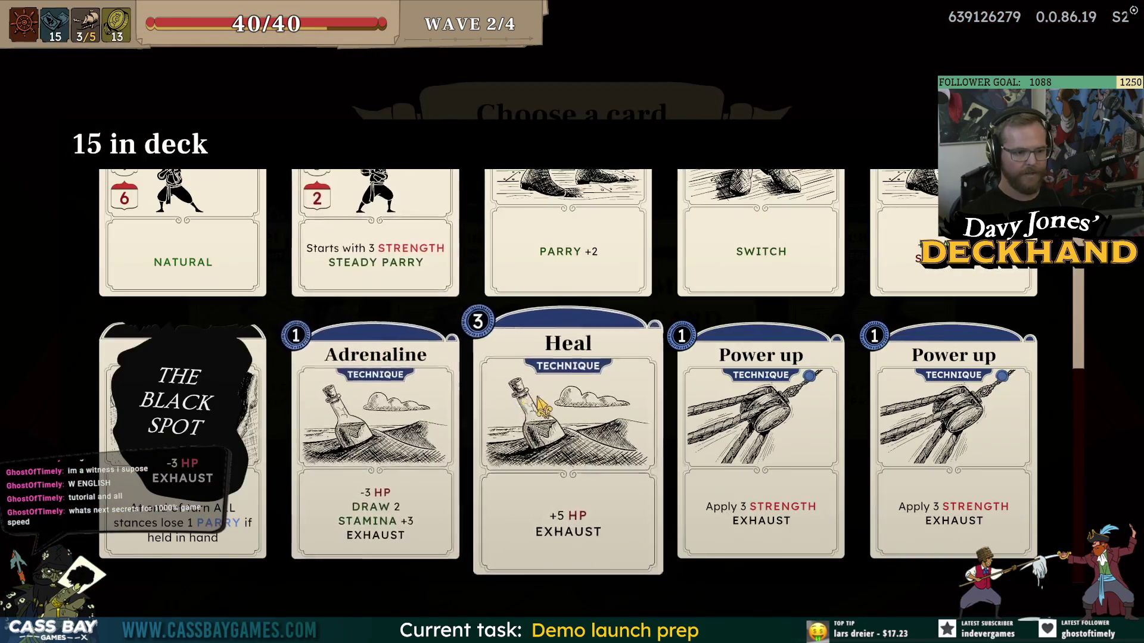
scroll(566, 405, "up", 5)
scroll(715, 369, "down", 5)
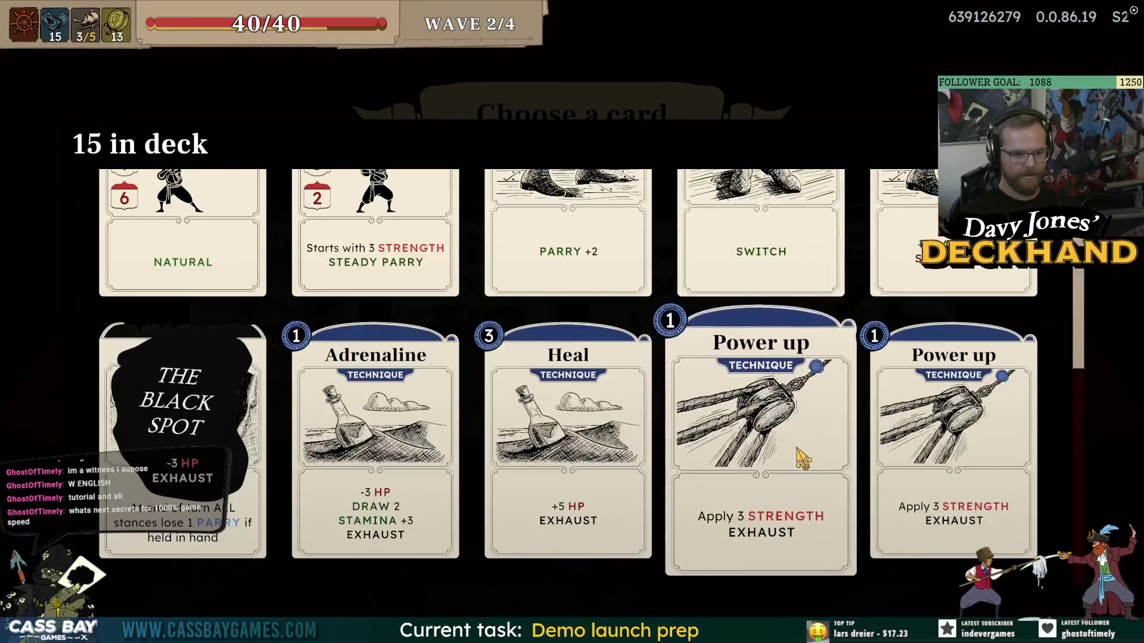
scroll(774, 298, "up", 5)
left_click(735, 56)
left_click(864, 334)
left_click(651, 563)
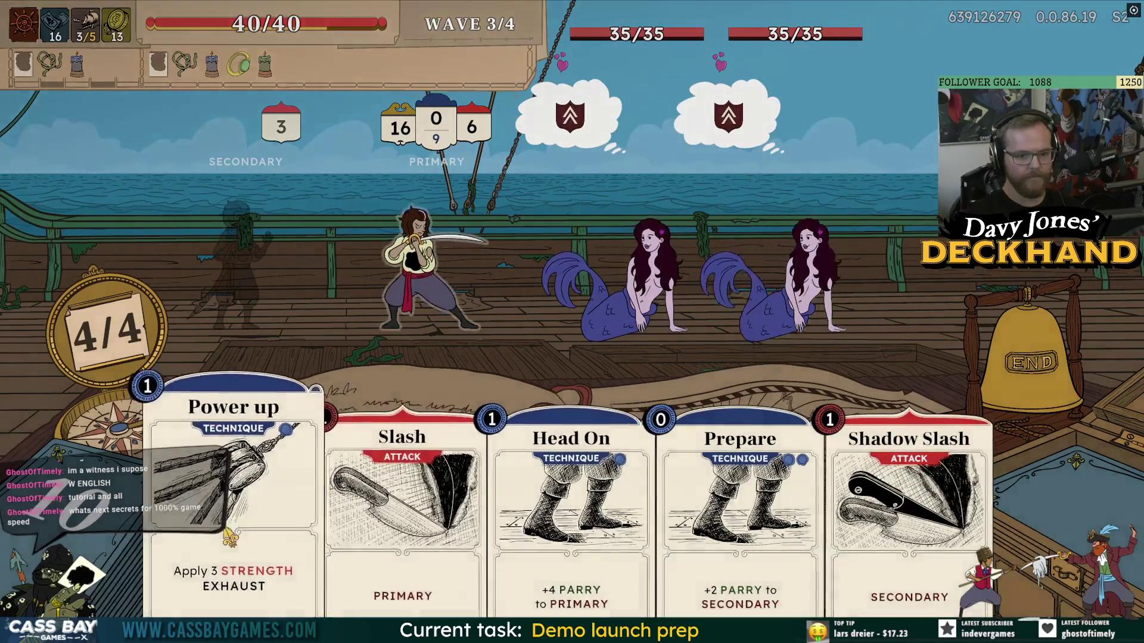
Play Power up and Head On on the pirate.
left_click(232, 506)
left_click(417, 250)
left_click(563, 506)
left_click(417, 250)
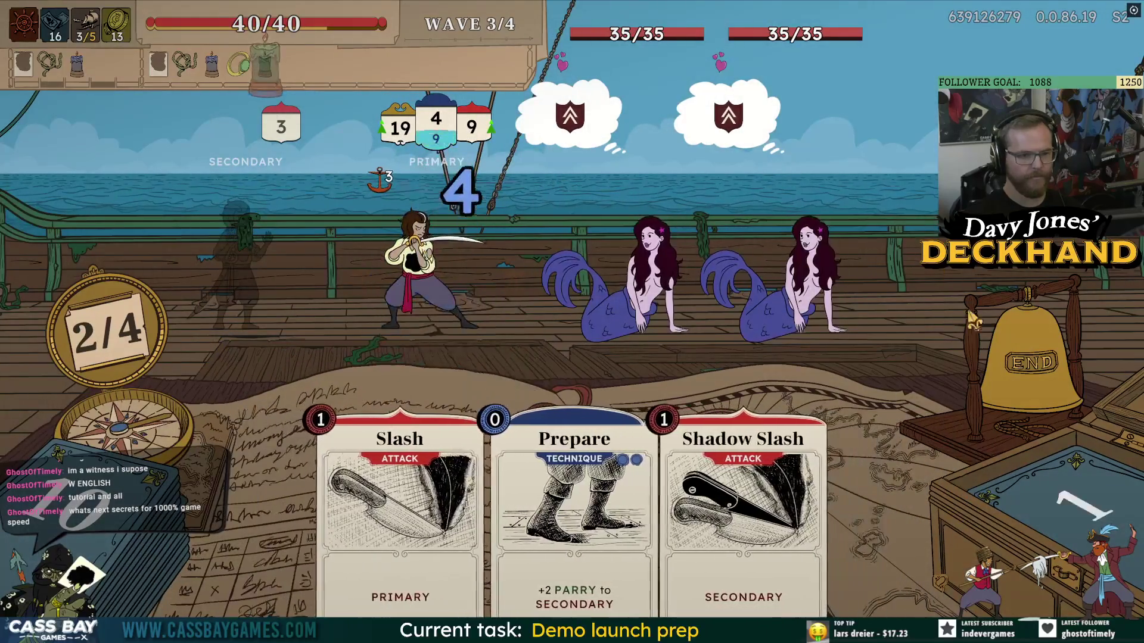